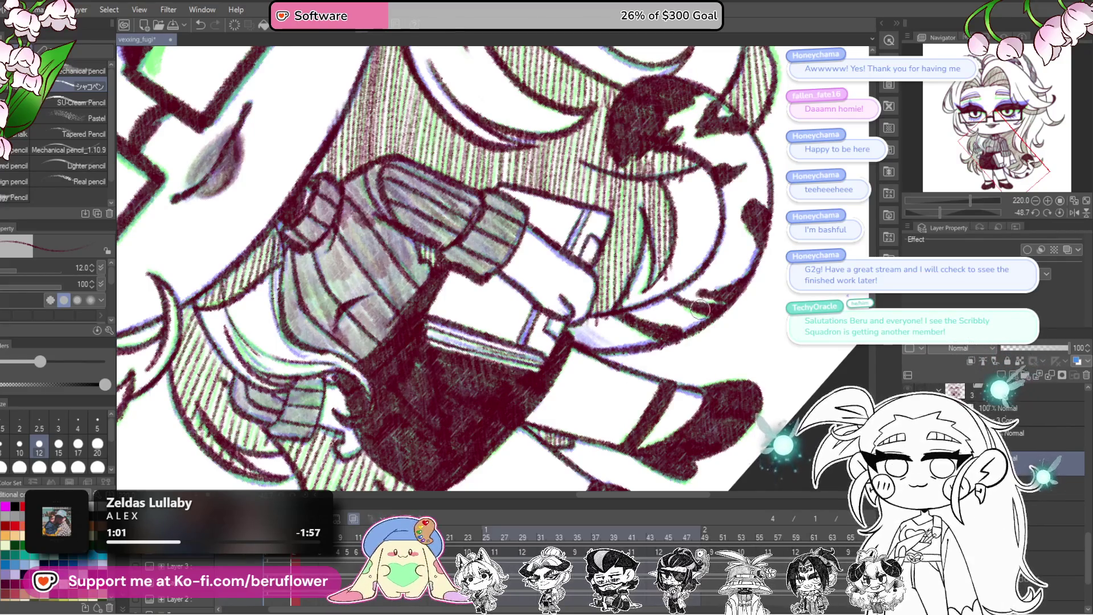
pyautogui.scroll(2, 712, 227)
pyautogui.scroll(3, 670, 229)
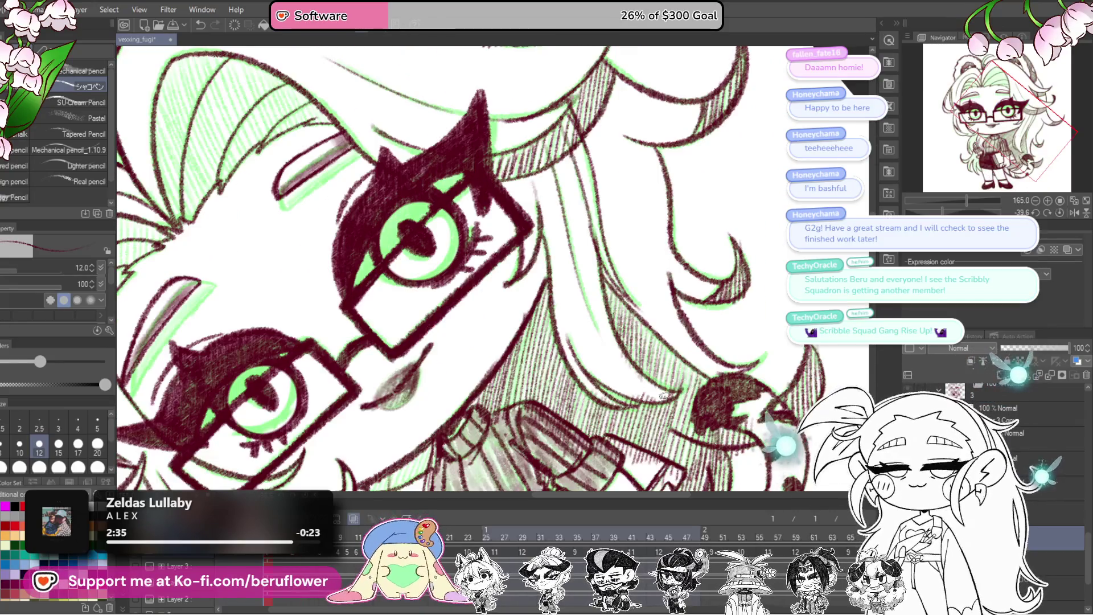
pyautogui.hscroll(-2, 633, 307)
pyautogui.hscroll(-2, 589, 299)
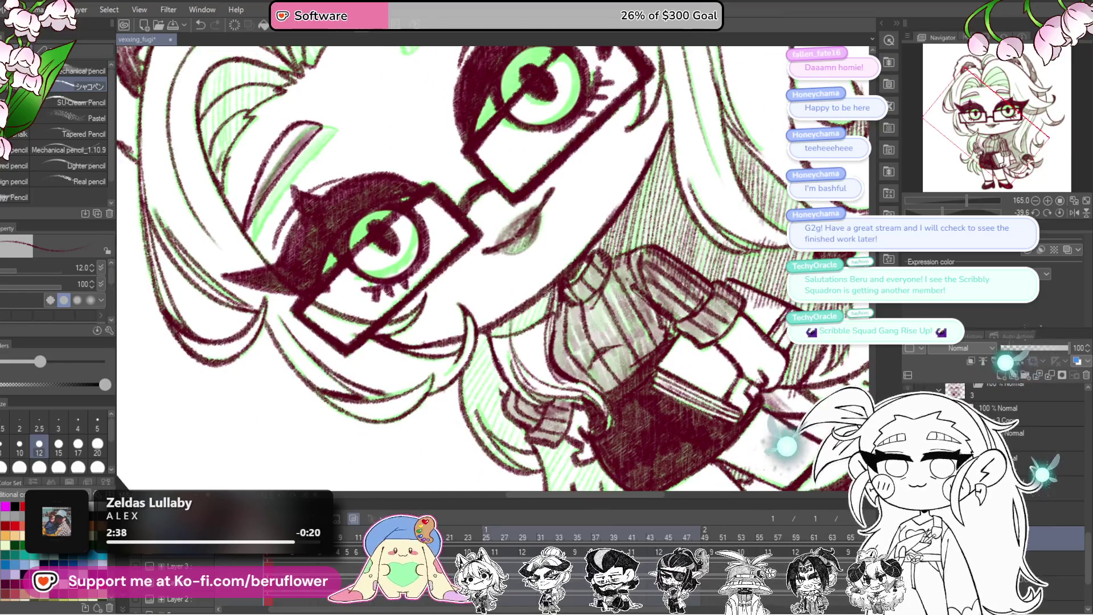
pyautogui.hscroll(-1, 485, 328)
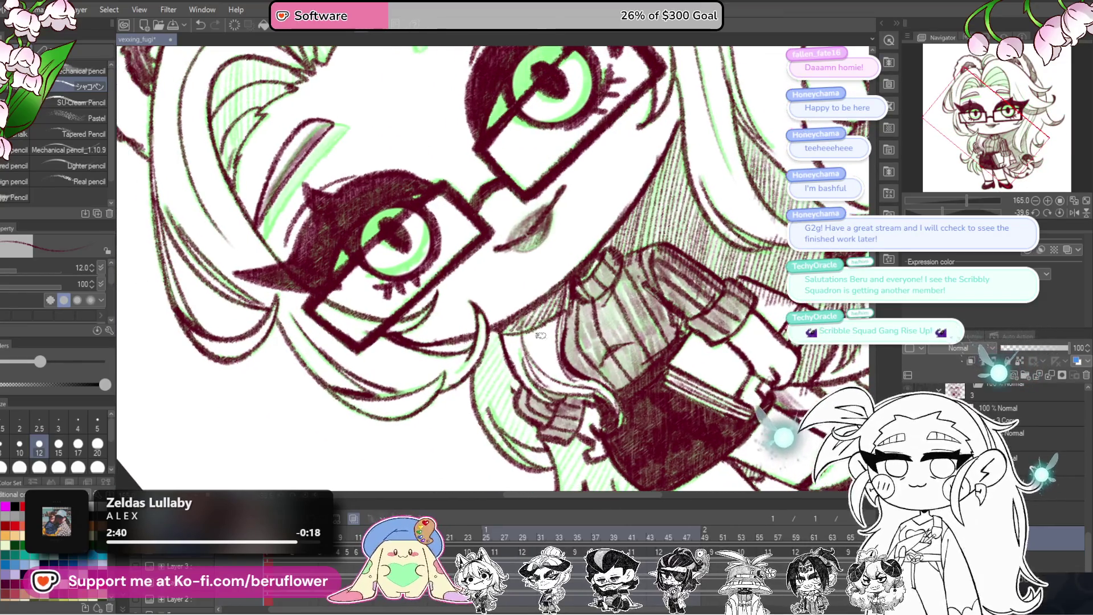
pyautogui.scroll(-1, 518, 332)
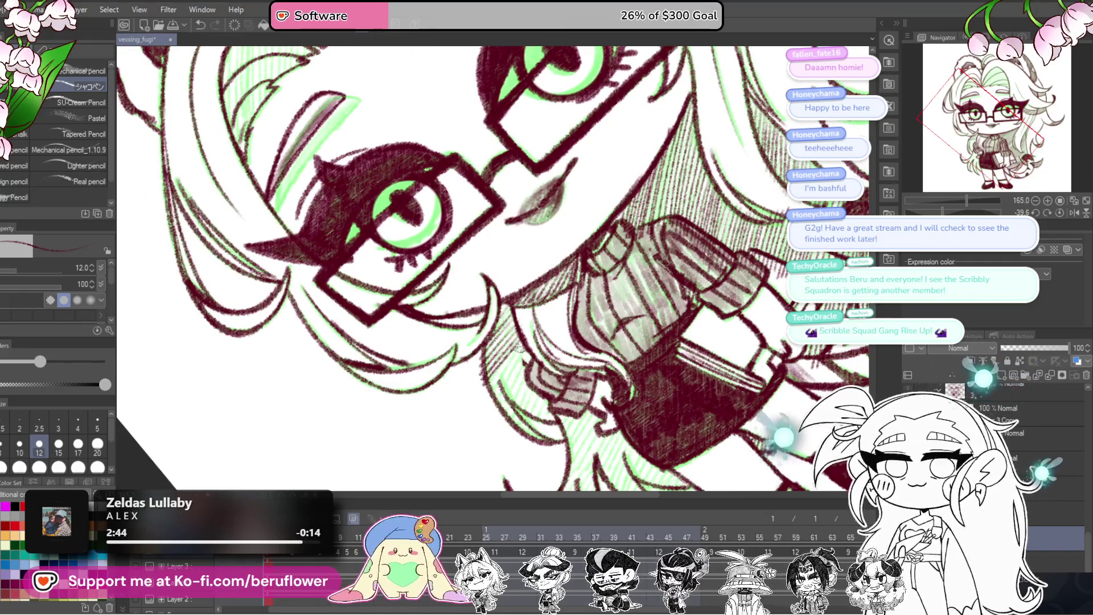
# - Hatch dark shading into the hair strands and tips beside the striped sweater
pyautogui.moveTo(494, 368); pyautogui.dragTo(528, 403)
pyautogui.moveTo(504, 375); pyautogui.dragTo(552, 423)
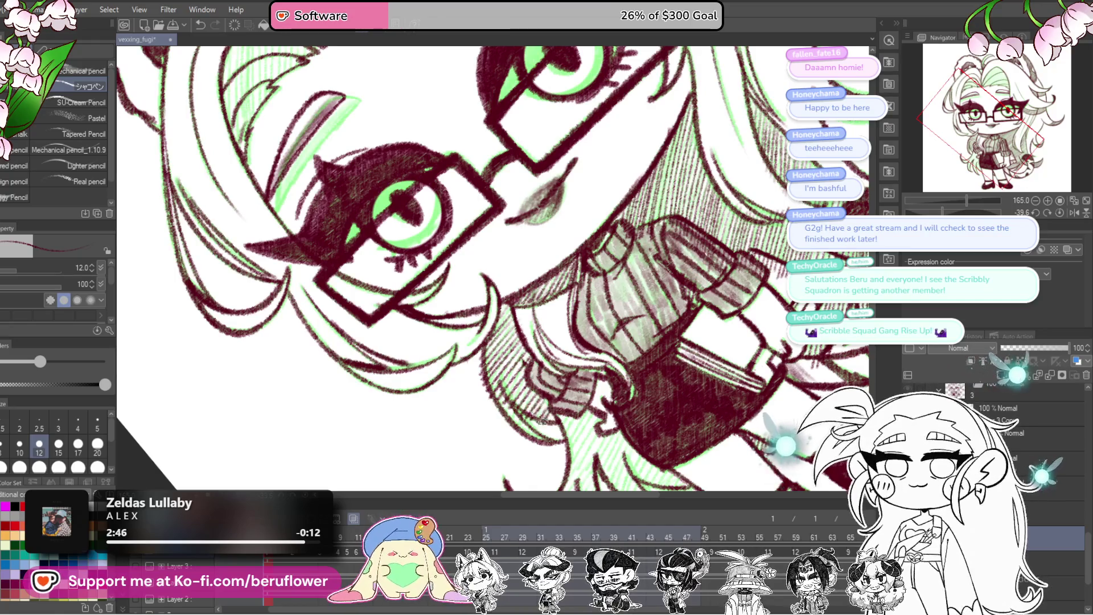
pyautogui.scroll(-1, 501, 405)
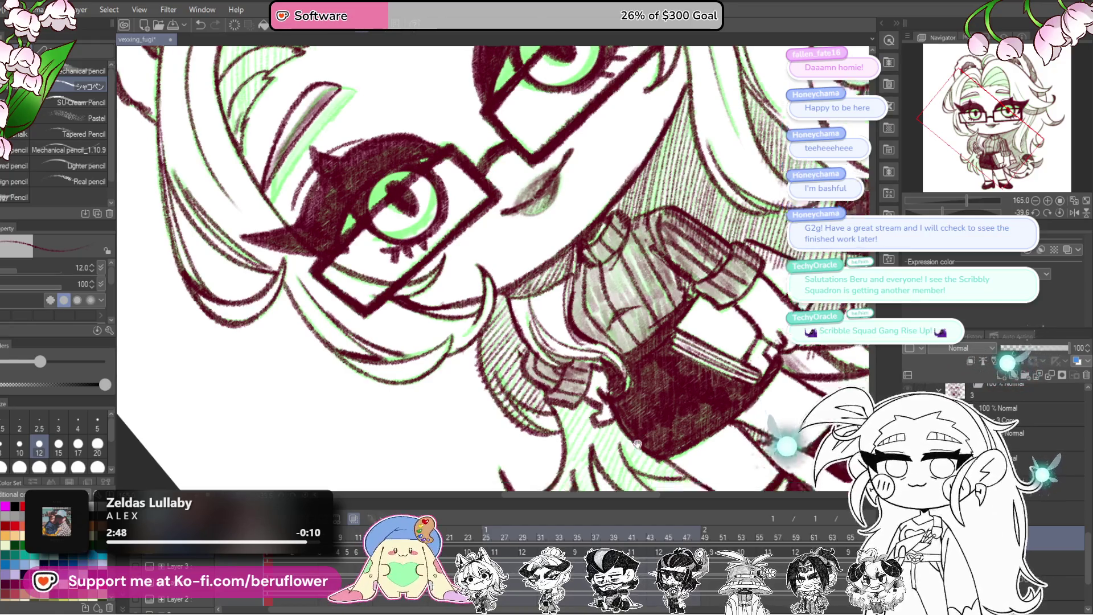
pyautogui.scroll(-2, 512, 393)
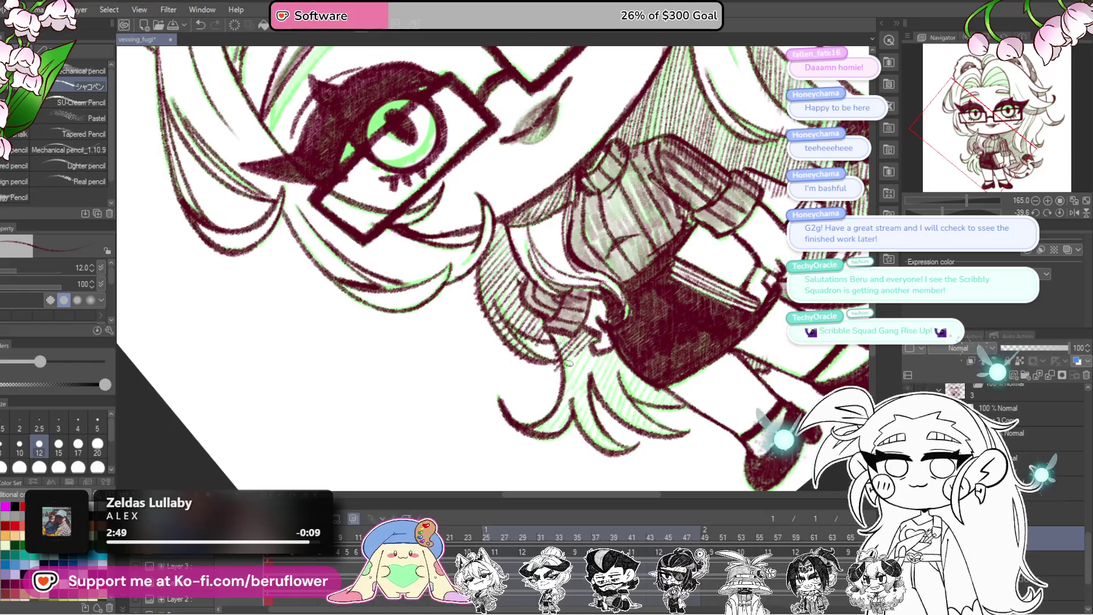
pyautogui.moveTo(563, 363)
pyautogui.mouseDown()
pyautogui.moveTo(609, 402)
pyautogui.moveTo(605, 376)
pyautogui.mouseUp()
pyautogui.scroll(-1, 612, 400)
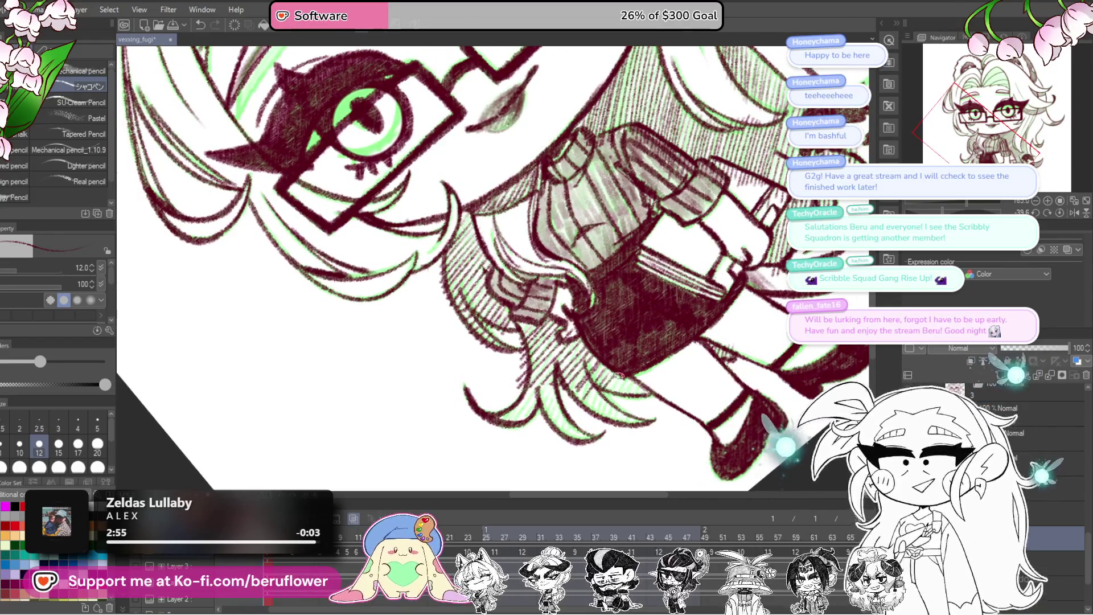
pyautogui.moveTo(608, 399); pyautogui.dragTo(622, 417)
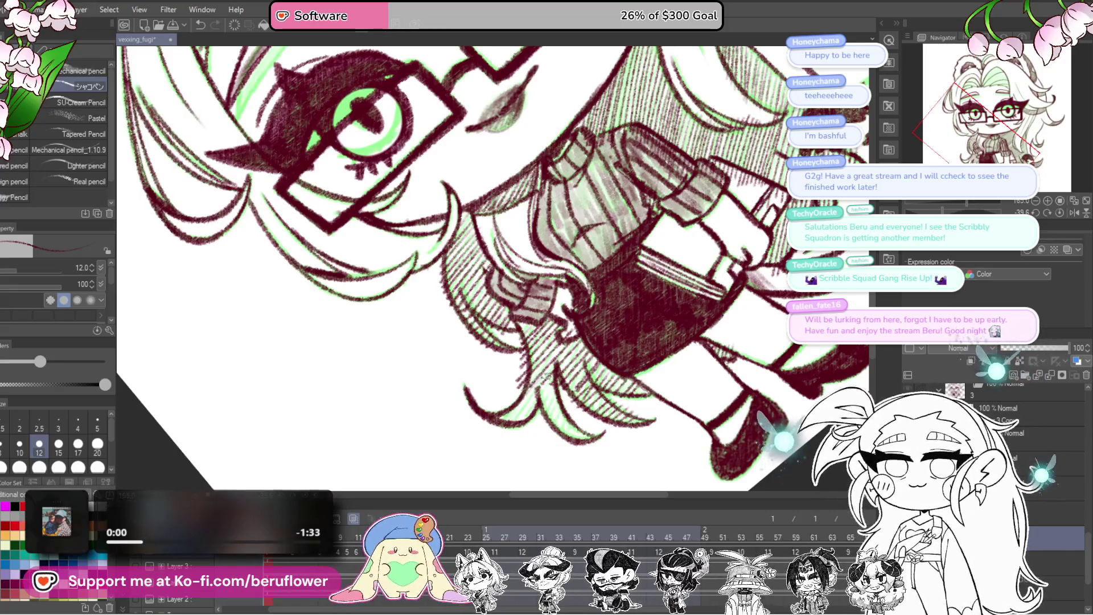
pyautogui.moveTo(559, 376)
pyautogui.mouseDown()
pyautogui.moveTo(526, 402)
pyautogui.moveTo(556, 437)
pyautogui.mouseUp()
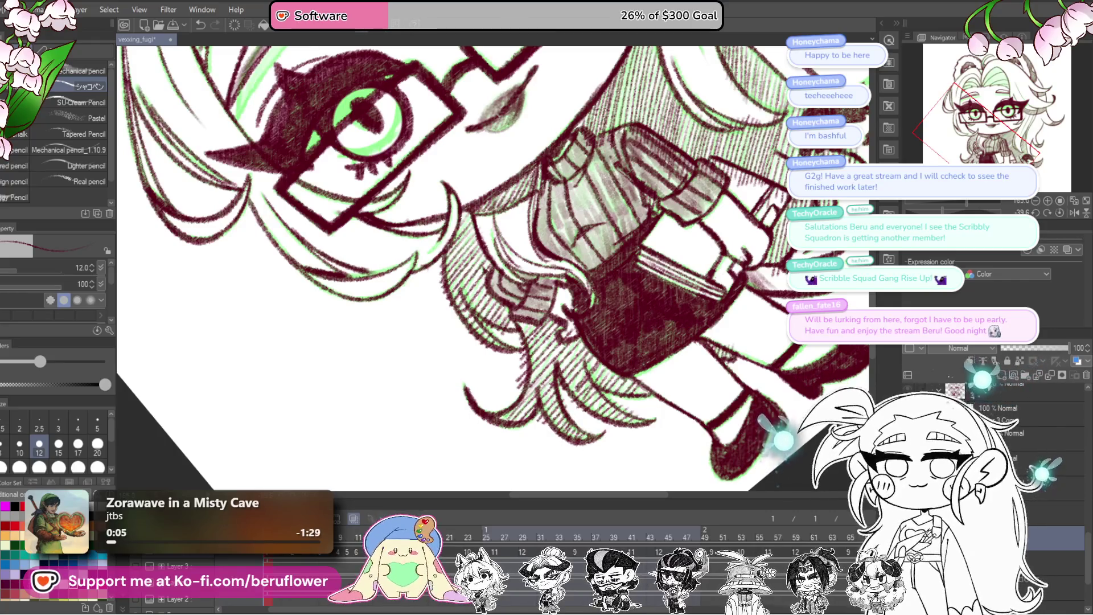
# - Hatch shading into the hair above the eyes and the strand between the bangs
pyautogui.hotkey('ctrl', '-')
pyautogui.hotkey('ctrl', '-')
pyautogui.hotkey('ctrl', '-')
pyautogui.hotkey('ctrl', '-')
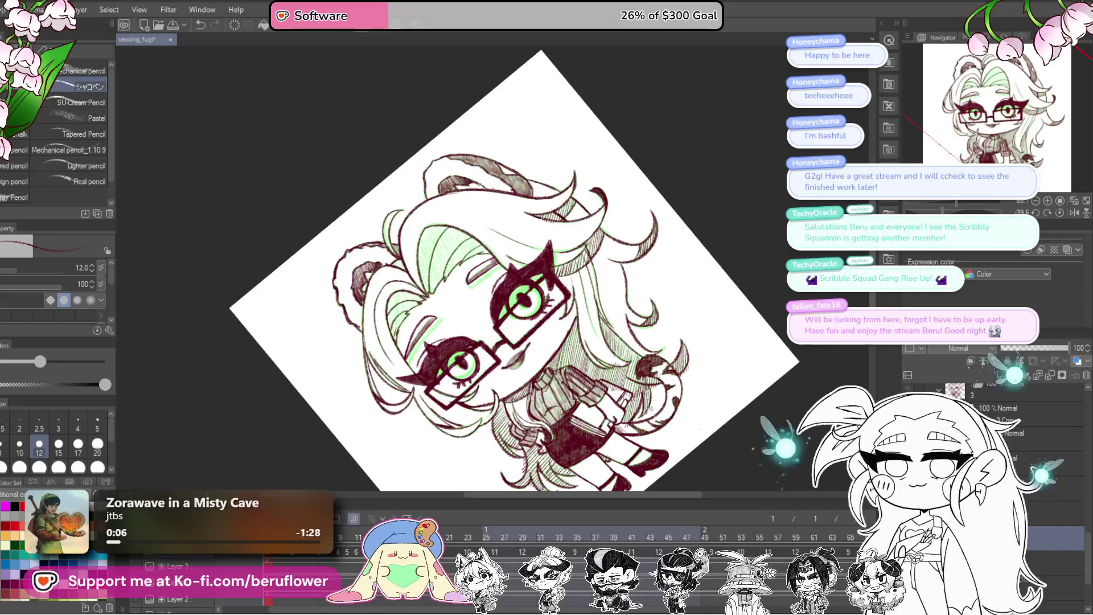
pyautogui.hotkey('ctrl', '+')
pyautogui.hotkey('ctrl', '+')
pyautogui.hotkey('ctrl', '+')
pyautogui.moveTo(508, 378); pyautogui.dragTo(643, 463)
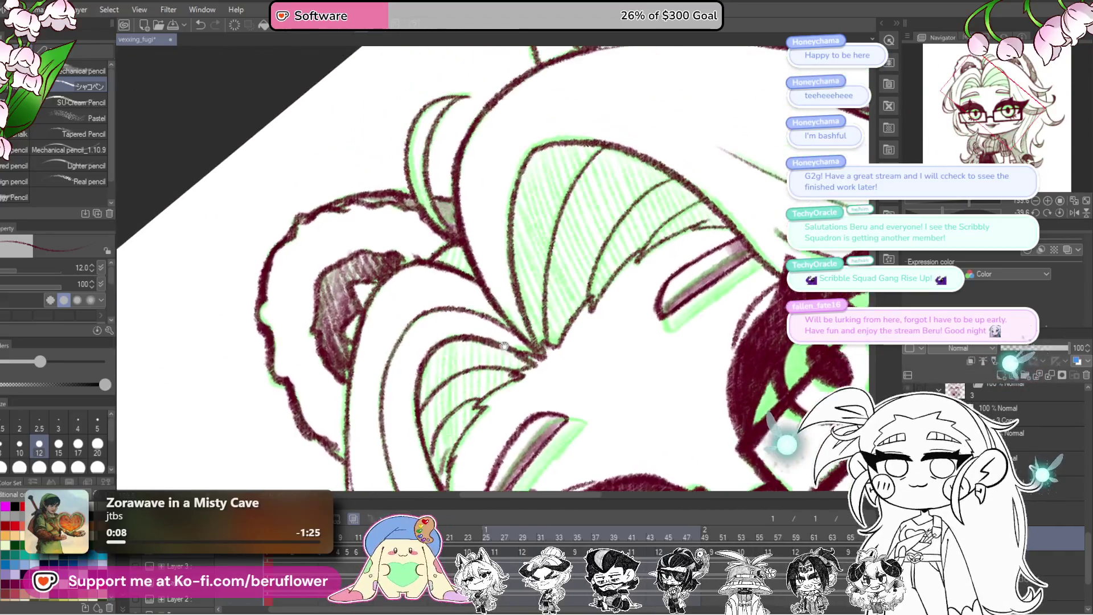
pyautogui.moveTo(453, 340)
pyautogui.mouseDown()
pyautogui.moveTo(461, 432)
pyautogui.moveTo(473, 379)
pyautogui.moveTo(477, 406)
pyautogui.mouseUp()
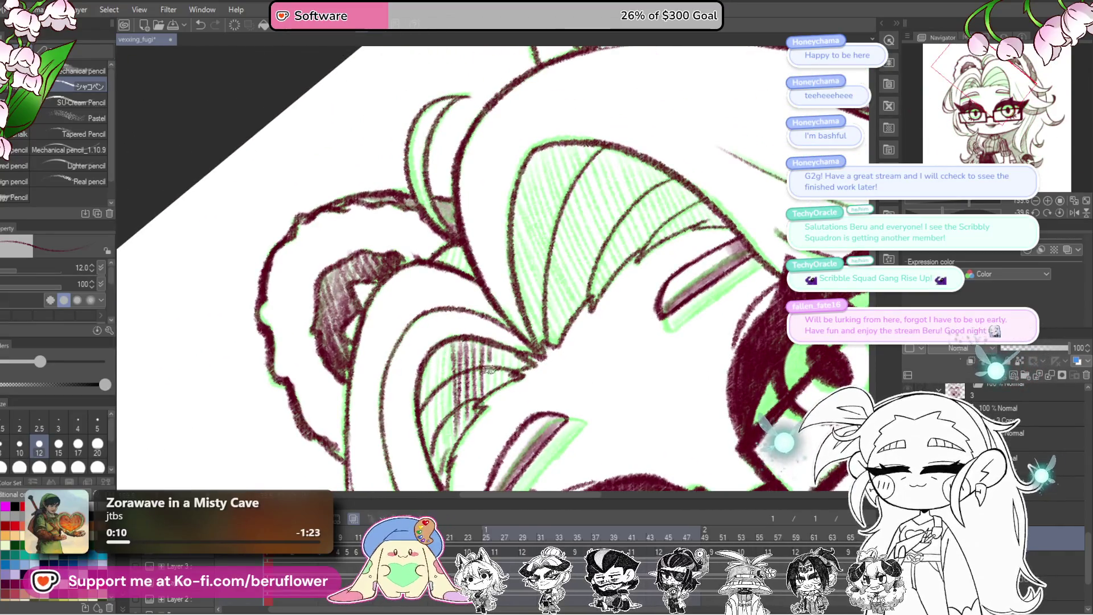
pyautogui.moveTo(493, 347)
pyautogui.mouseDown()
pyautogui.moveTo(495, 396)
pyautogui.moveTo(518, 385)
pyautogui.mouseUp()
pyautogui.moveTo(445, 360)
pyautogui.mouseDown()
pyautogui.moveTo(462, 284)
pyautogui.moveTo(460, 352)
pyautogui.mouseUp()
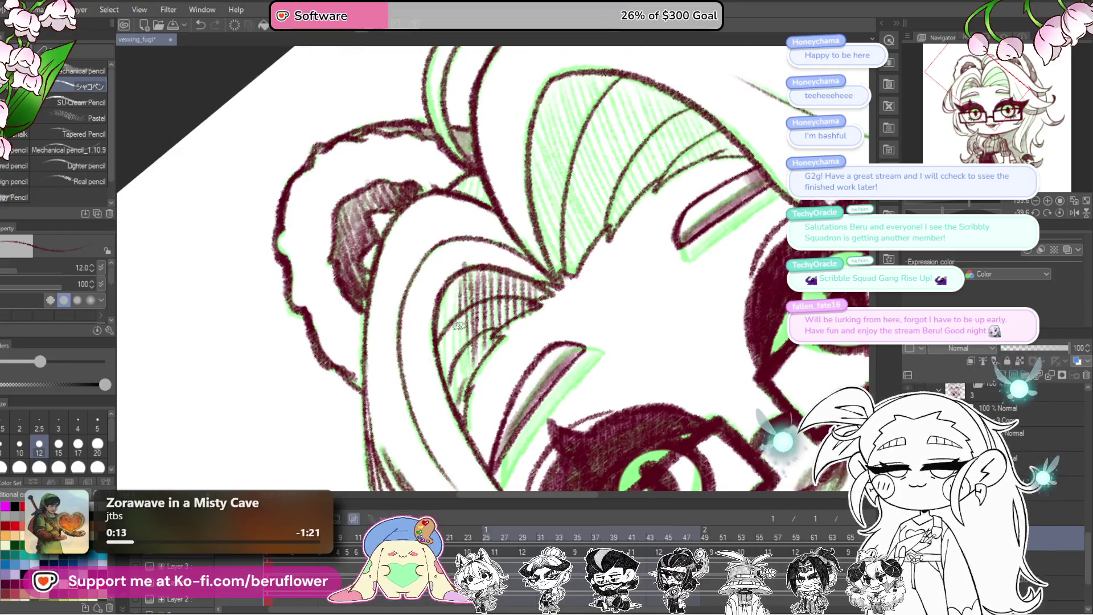
pyautogui.moveTo(454, 275); pyautogui.dragTo(442, 407)
pyautogui.moveTo(456, 279); pyautogui.dragTo(455, 352)
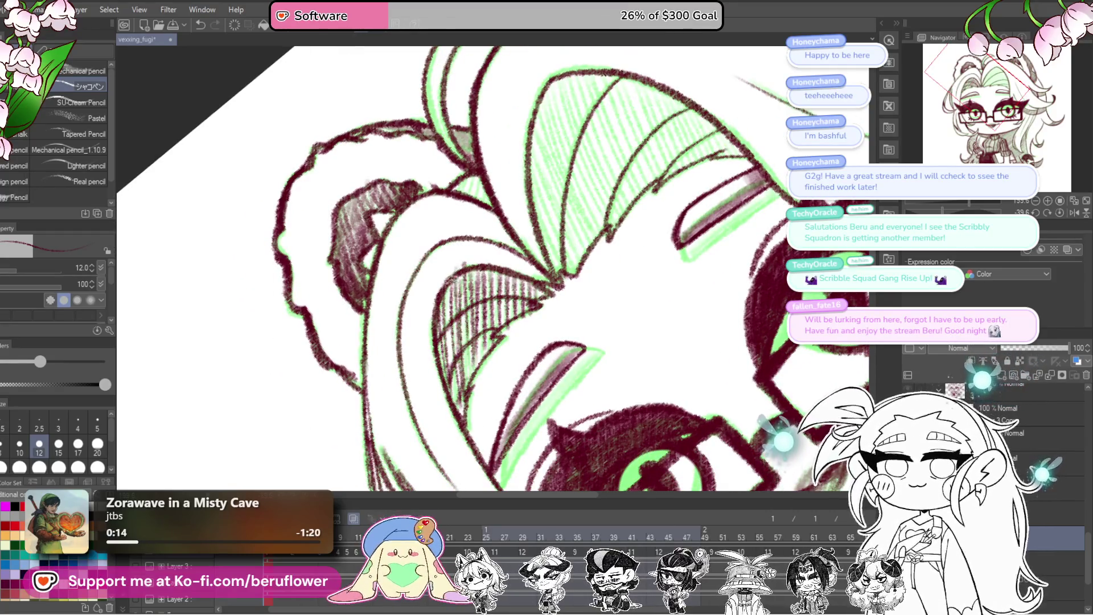
# - With the view rotated toward the crown, hatch down the right green-shaded bangs
pyautogui.moveTo(504, 289)
pyautogui.mouseDown()
pyautogui.moveTo(608, 289)
pyautogui.moveTo(547, 385)
pyautogui.mouseUp()
pyautogui.moveTo(625, 294)
pyautogui.mouseDown()
pyautogui.moveTo(557, 389)
pyautogui.moveTo(568, 391)
pyautogui.mouseUp()
pyautogui.moveTo(636, 342); pyautogui.dragTo(589, 405)
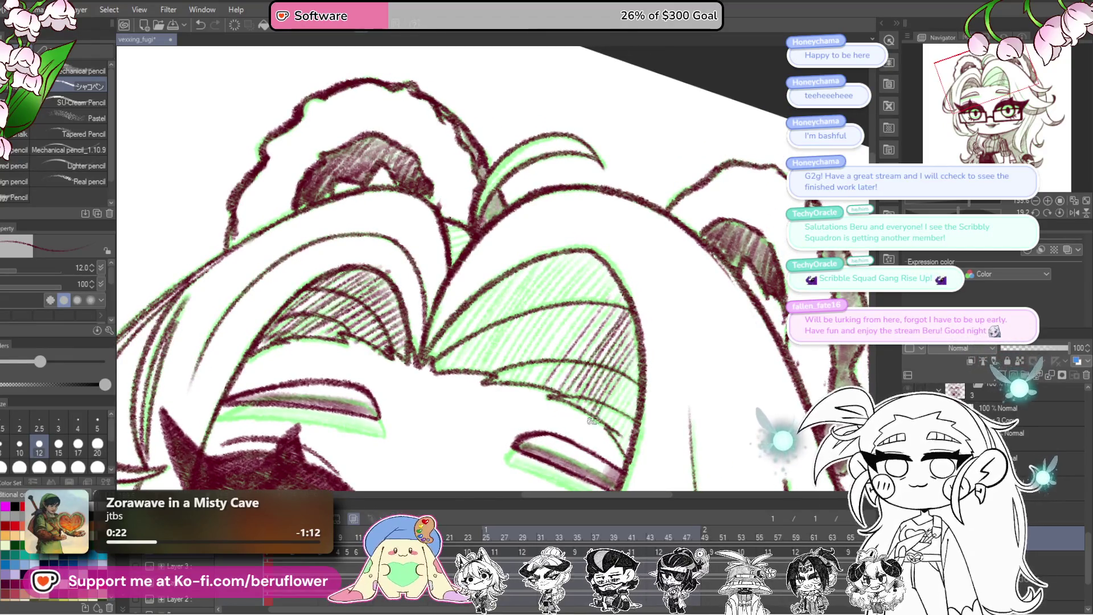
pyautogui.moveTo(636, 366)
pyautogui.mouseDown()
pyautogui.moveTo(589, 431)
pyautogui.moveTo(601, 441)
pyautogui.mouseUp()
pyautogui.moveTo(643, 394); pyautogui.dragTo(605, 465)
pyautogui.moveTo(645, 431); pyautogui.dragTo(610, 465)
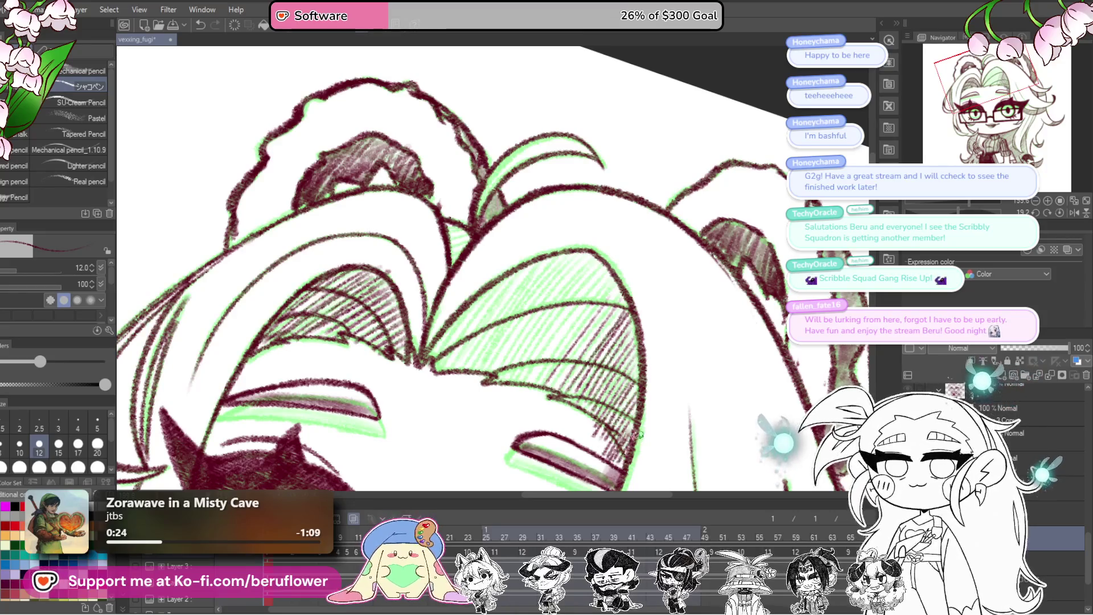
pyautogui.moveTo(609, 275); pyautogui.dragTo(534, 406)
# - Densely fill the upper and left bangs with diagonal hatching, then return the view upright
pyautogui.moveTo(611, 266)
pyautogui.mouseDown()
pyautogui.moveTo(519, 398)
pyautogui.moveTo(501, 386)
pyautogui.mouseUp()
pyautogui.moveTo(587, 243); pyautogui.dragTo(502, 367)
pyautogui.moveTo(571, 251); pyautogui.dragTo(475, 386)
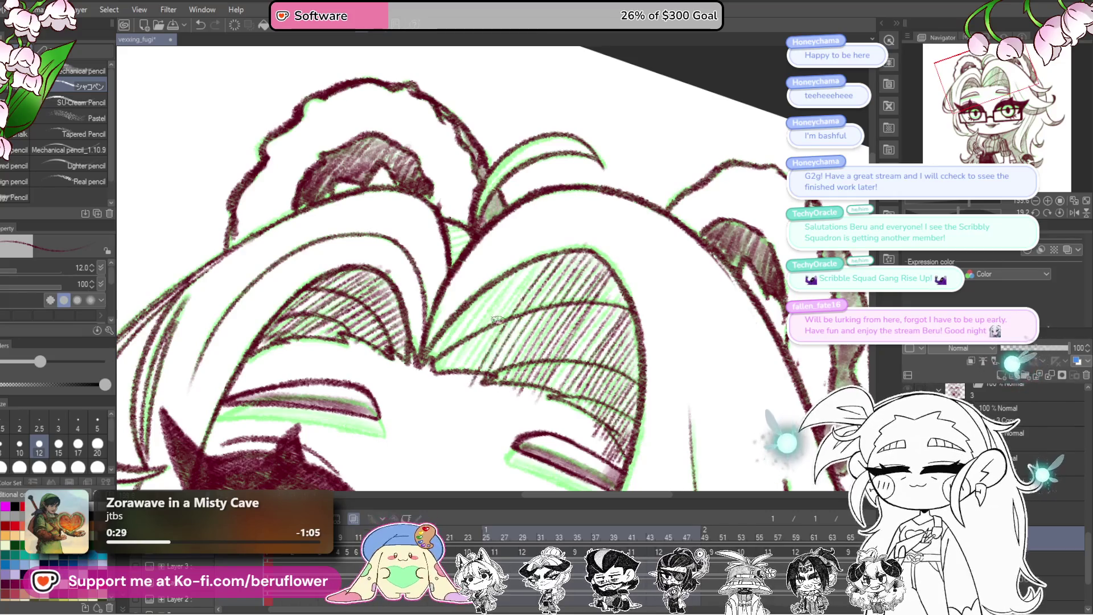
pyautogui.moveTo(538, 261); pyautogui.dragTo(457, 384)
pyautogui.moveTo(515, 275)
pyautogui.mouseDown()
pyautogui.moveTo(446, 379)
pyautogui.moveTo(432, 372)
pyautogui.mouseUp()
pyautogui.moveTo(461, 309); pyautogui.dragTo(429, 358)
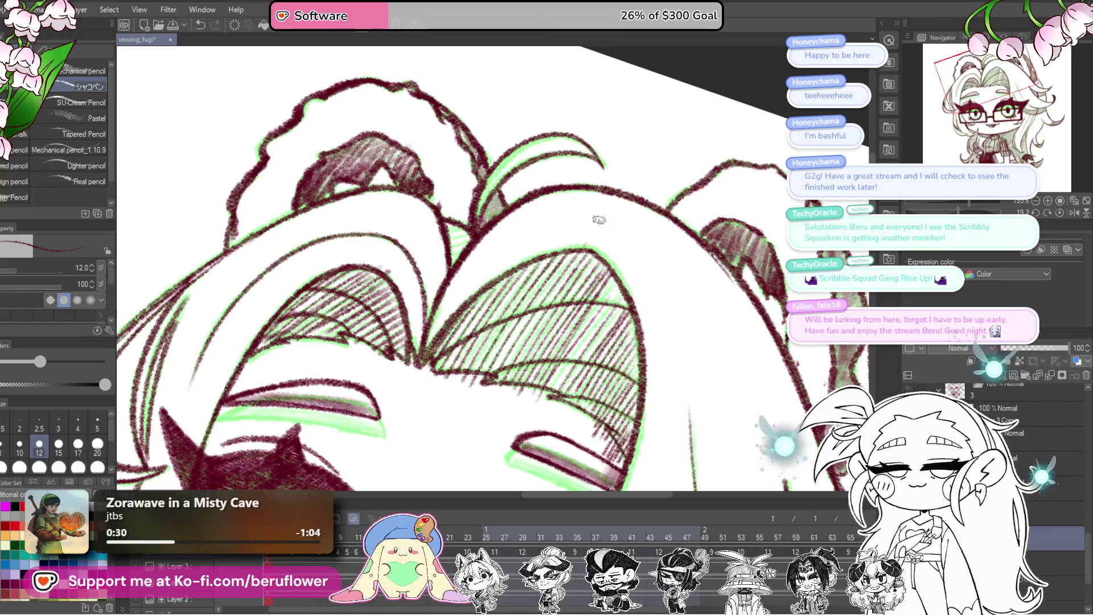
pyautogui.moveTo(619, 272); pyautogui.dragTo(557, 387)
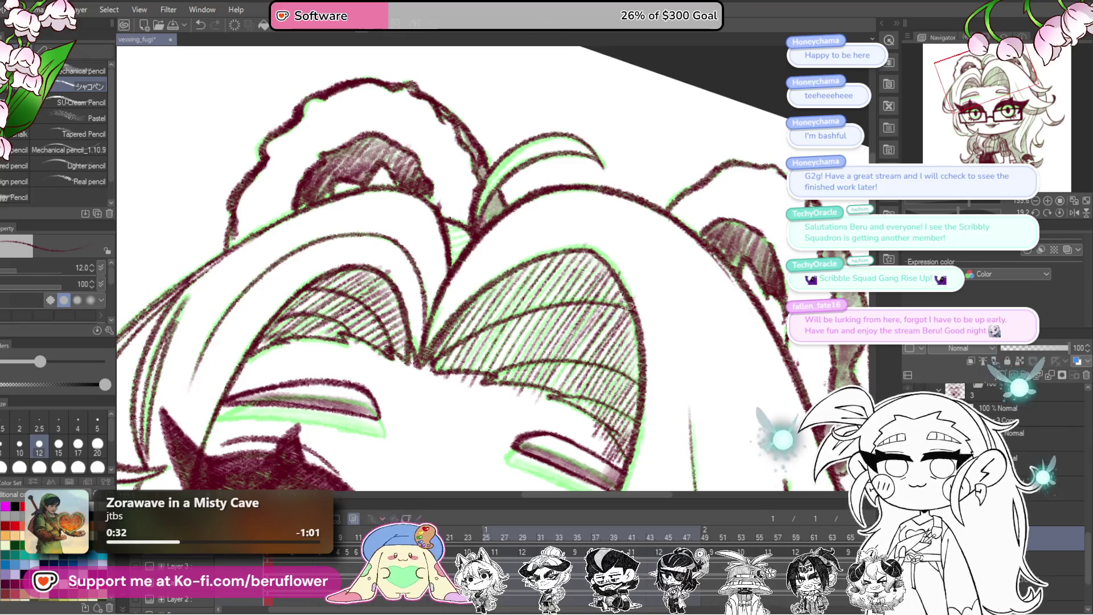
pyautogui.click(1060, 213)
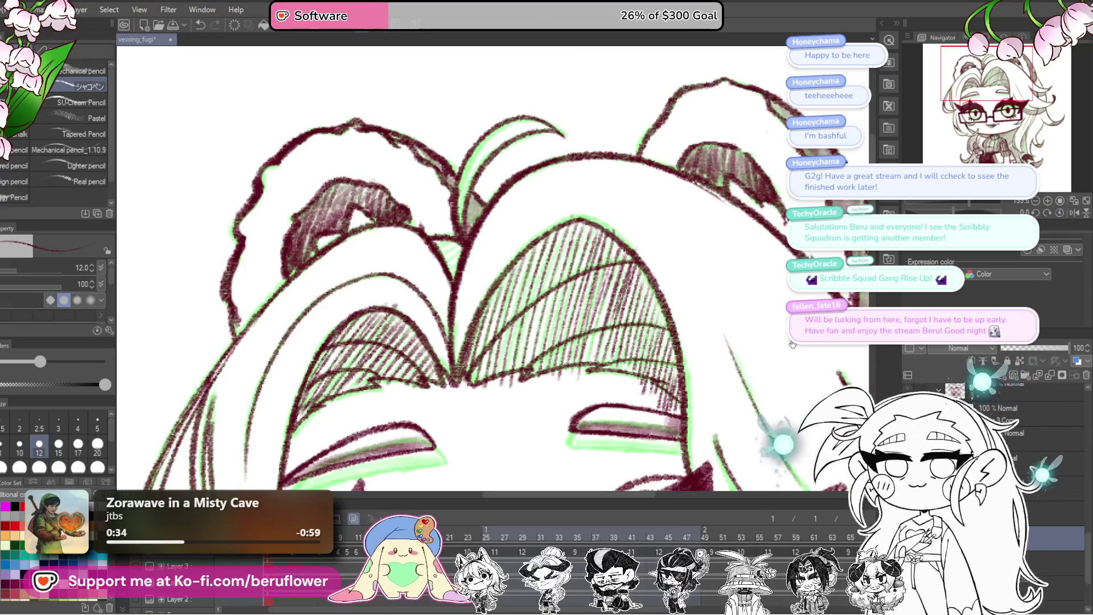
pyautogui.scroll(-5, 675, 316)
pyautogui.scroll(1, 649, 359)
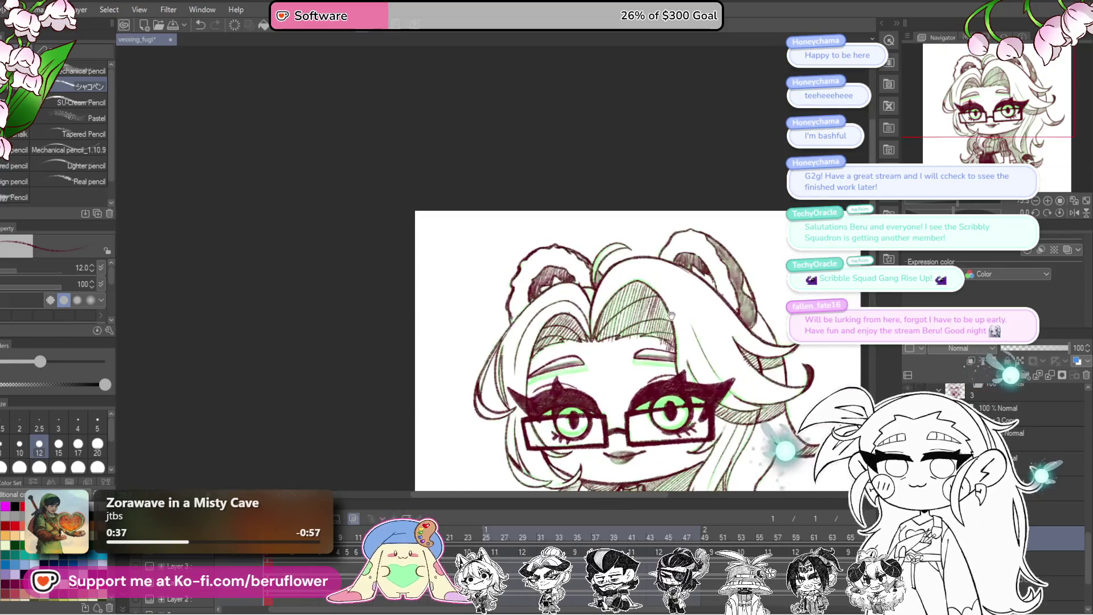
pyautogui.scroll(1, 636, 380)
pyautogui.scroll(1, 623, 397)
pyautogui.scroll(1, 622, 389)
pyautogui.scroll(1, 618, 372)
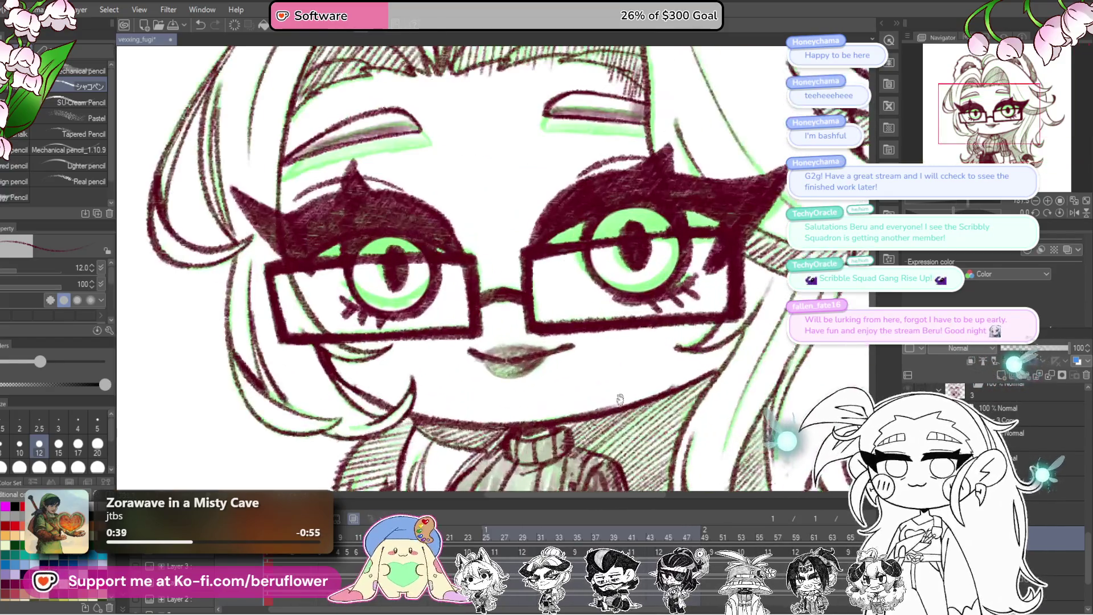
pyautogui.scroll(1, 613, 355)
pyautogui.scroll(3, 529, 368)
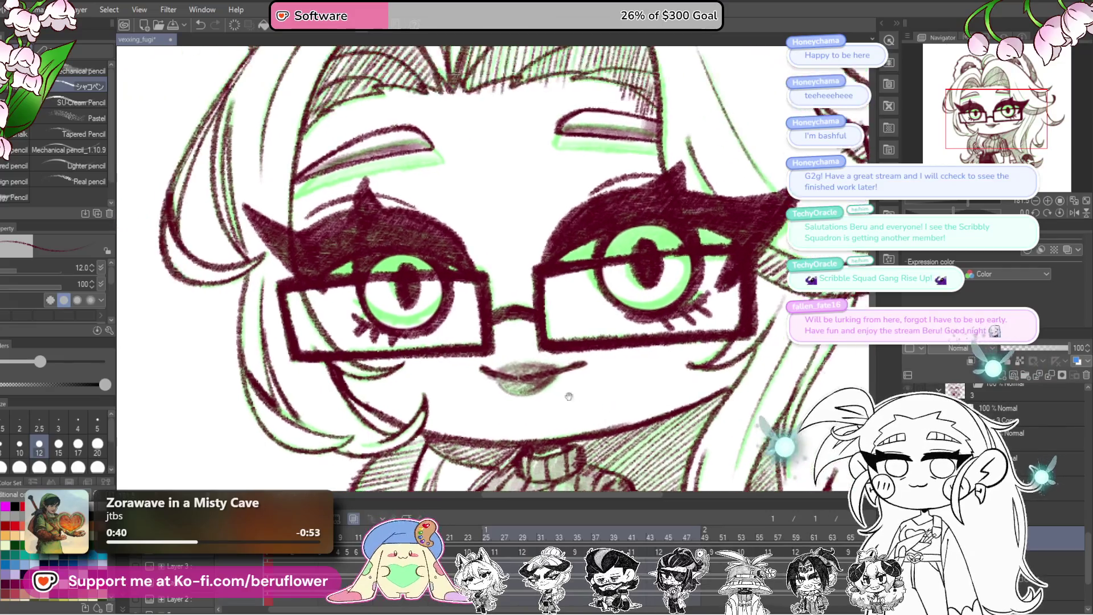
pyautogui.scroll(3, 478, 282)
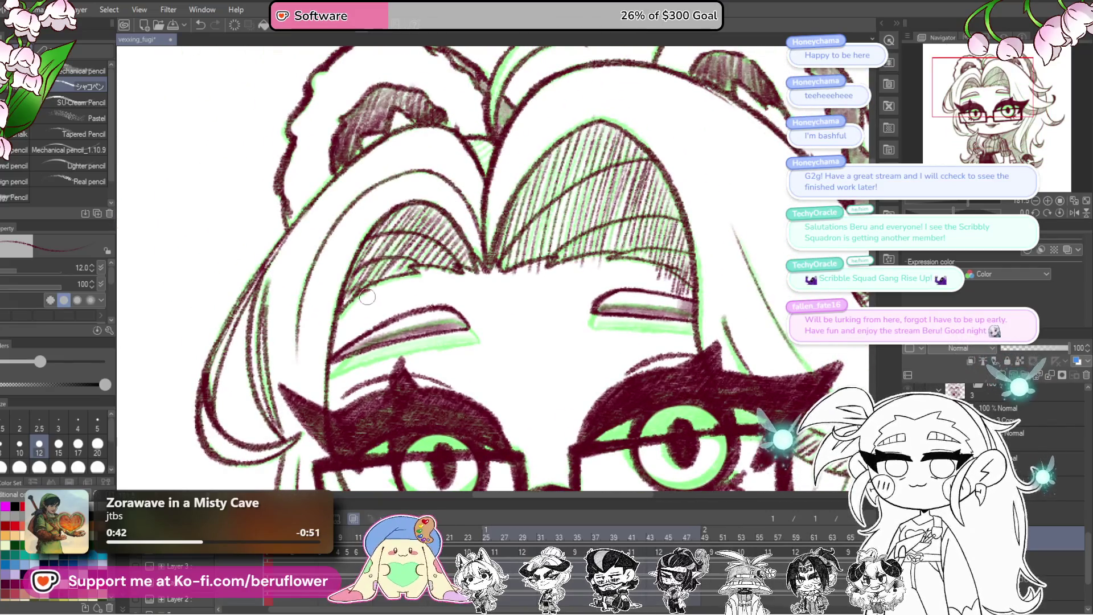
pyautogui.scroll(2, 380, 290)
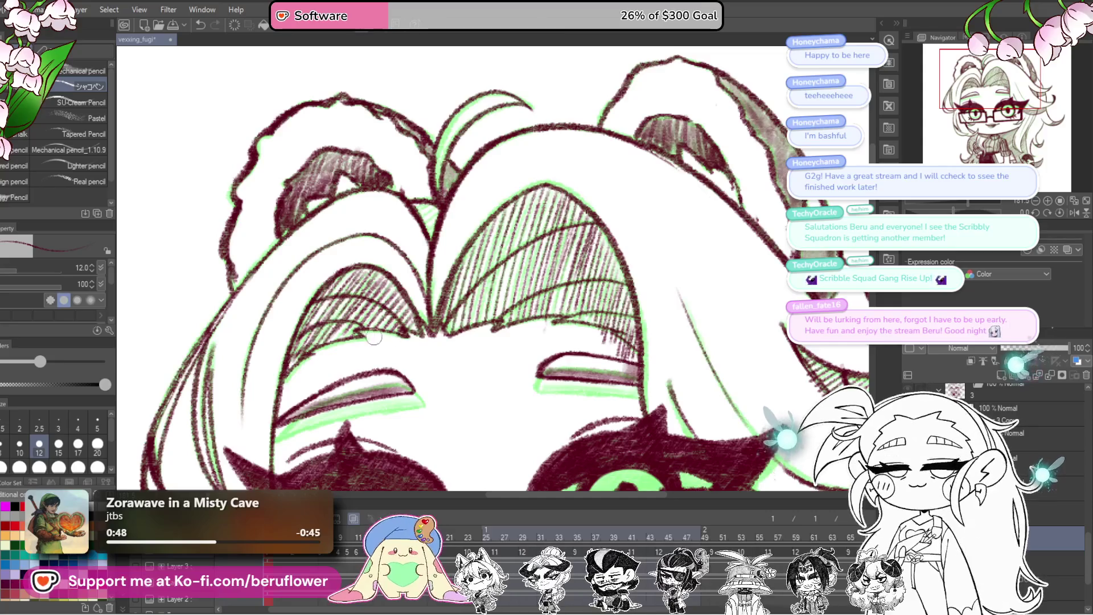
pyautogui.scroll(-1, 478, 334)
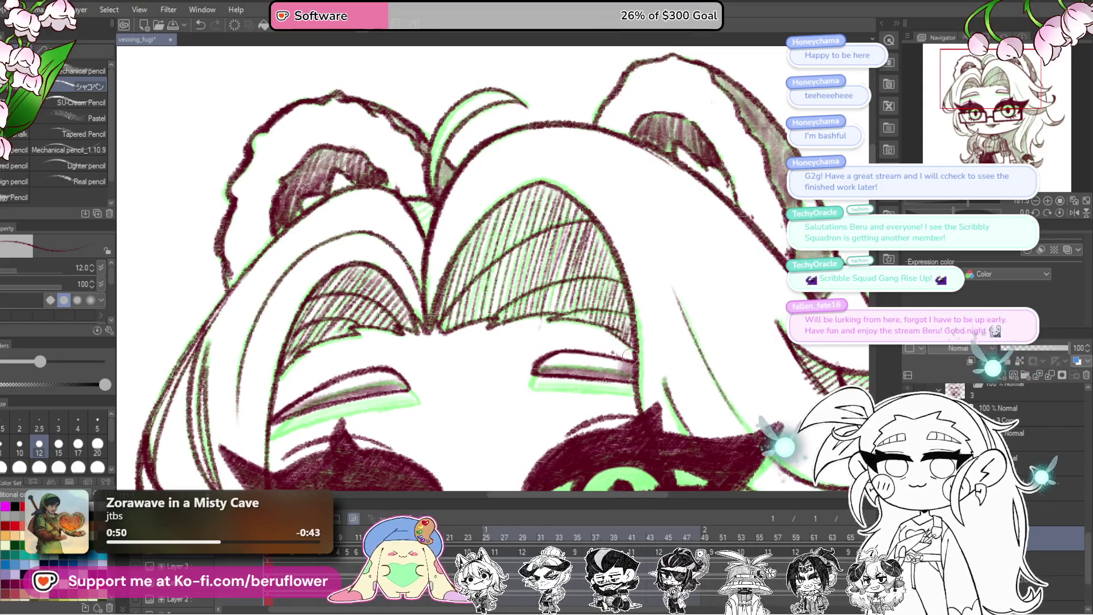
pyautogui.scroll(-5, 624, 359)
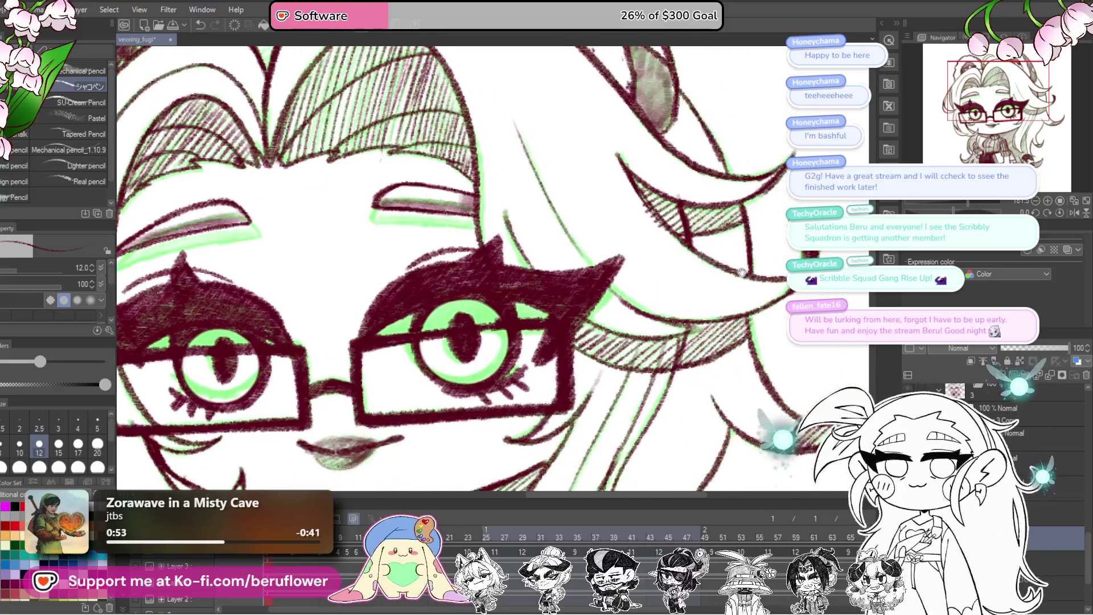
pyautogui.hscroll(3, 700, 342)
pyautogui.scroll(-3, 715, 392)
pyautogui.hscroll(-2, 716, 391)
pyautogui.scroll(-3, 598, 380)
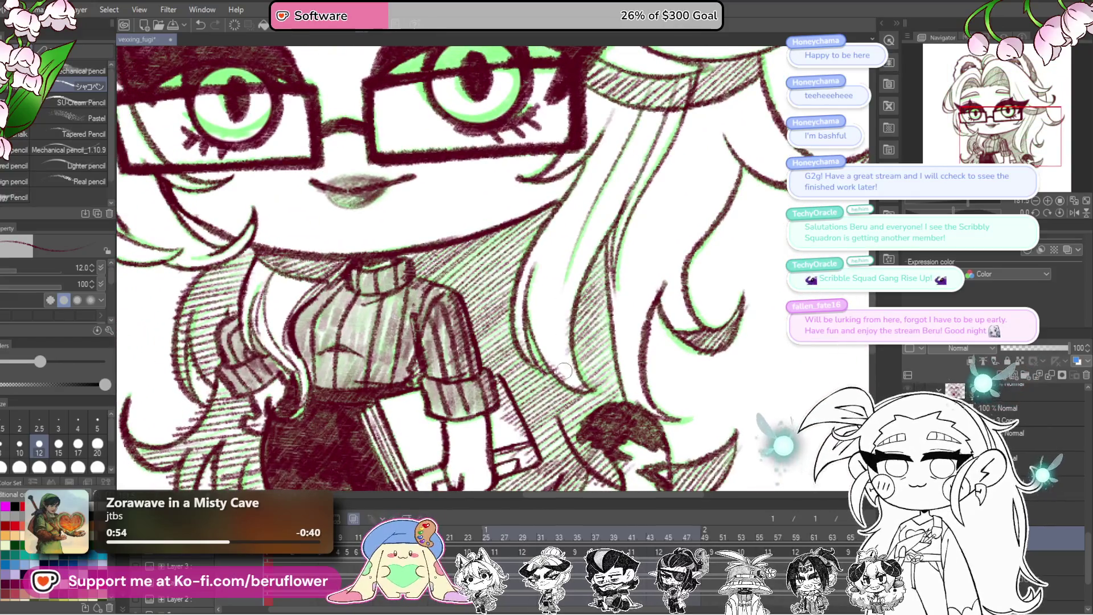
pyautogui.scroll(1, 526, 296)
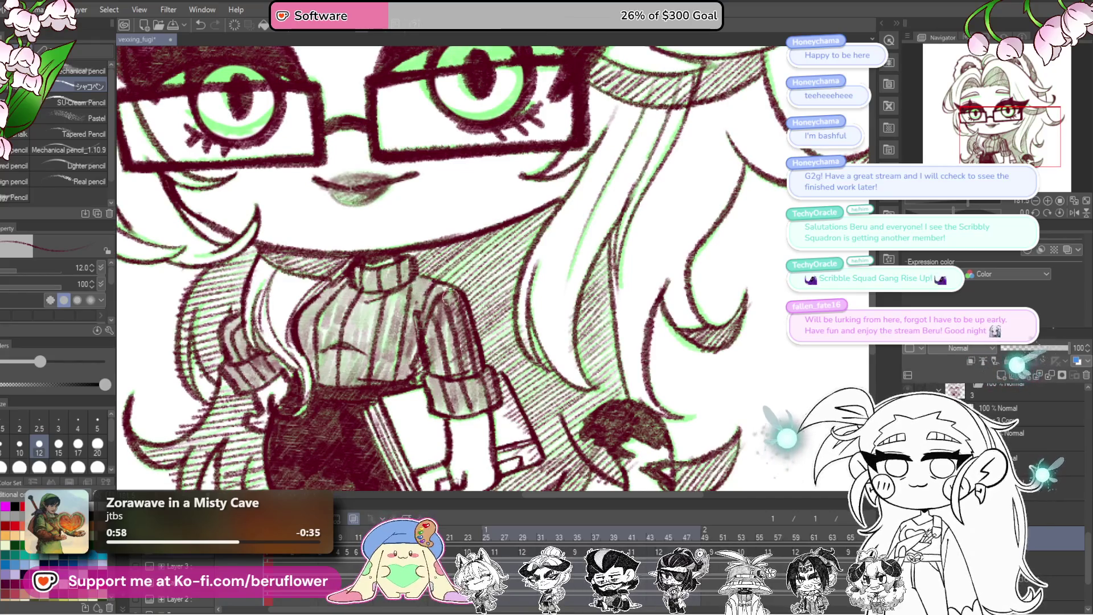
# - Lighten the shading on the right sweater sleeve and the dark shading on the tail
pyautogui.moveTo(461, 301); pyautogui.dragTo(472, 376)
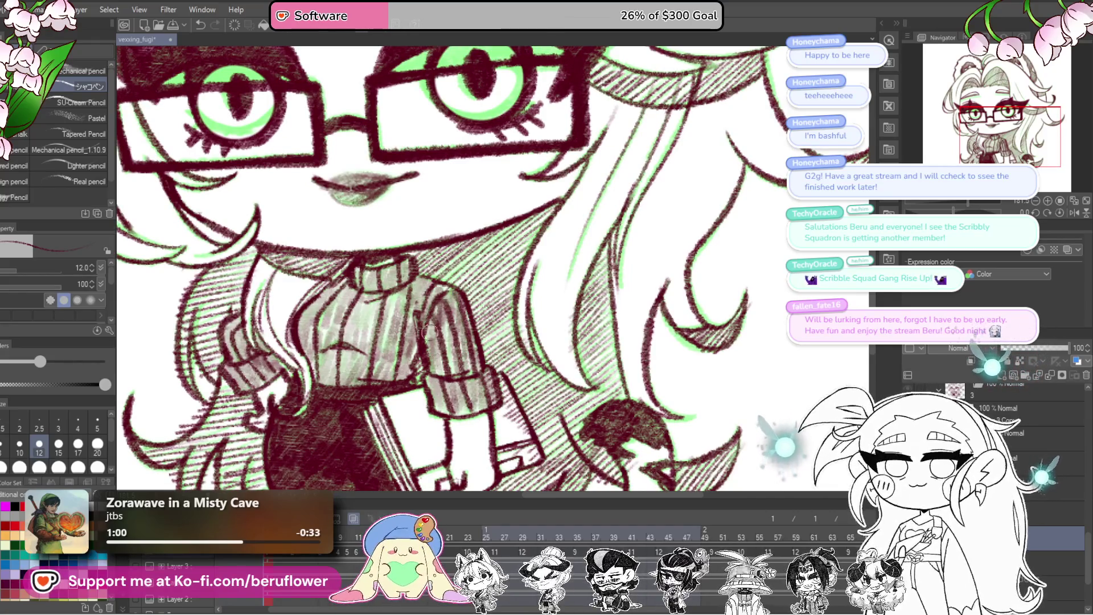
pyautogui.moveTo(454, 303)
pyautogui.mouseDown()
pyautogui.moveTo(478, 376)
pyautogui.moveTo(524, 436)
pyautogui.moveTo(519, 368)
pyautogui.mouseUp()
pyautogui.moveTo(448, 403); pyautogui.dragTo(411, 350)
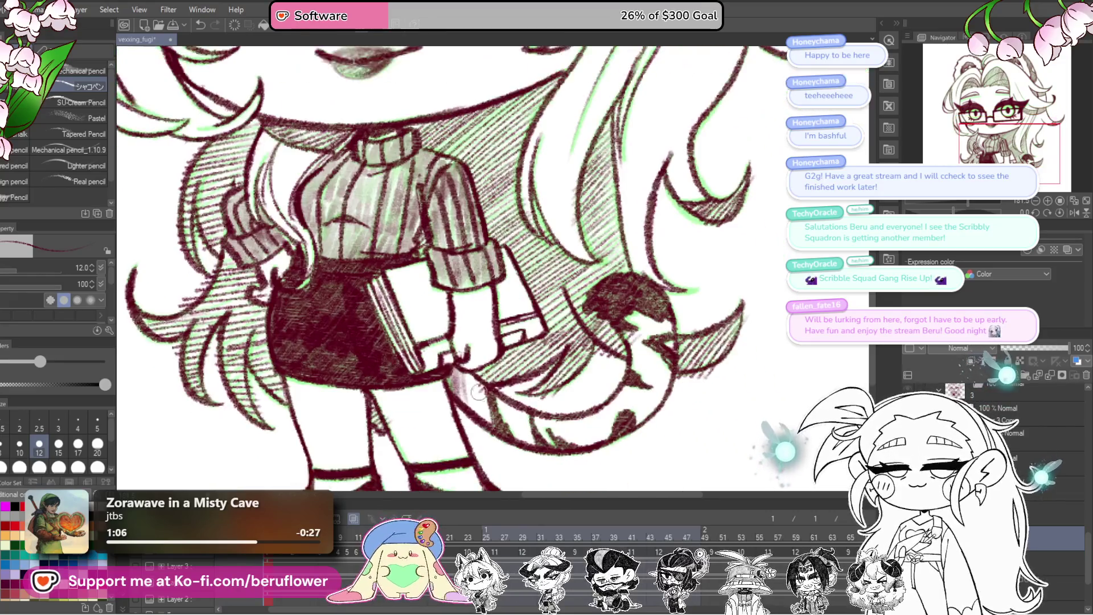
pyautogui.moveTo(637, 354); pyautogui.dragTo(617, 316)
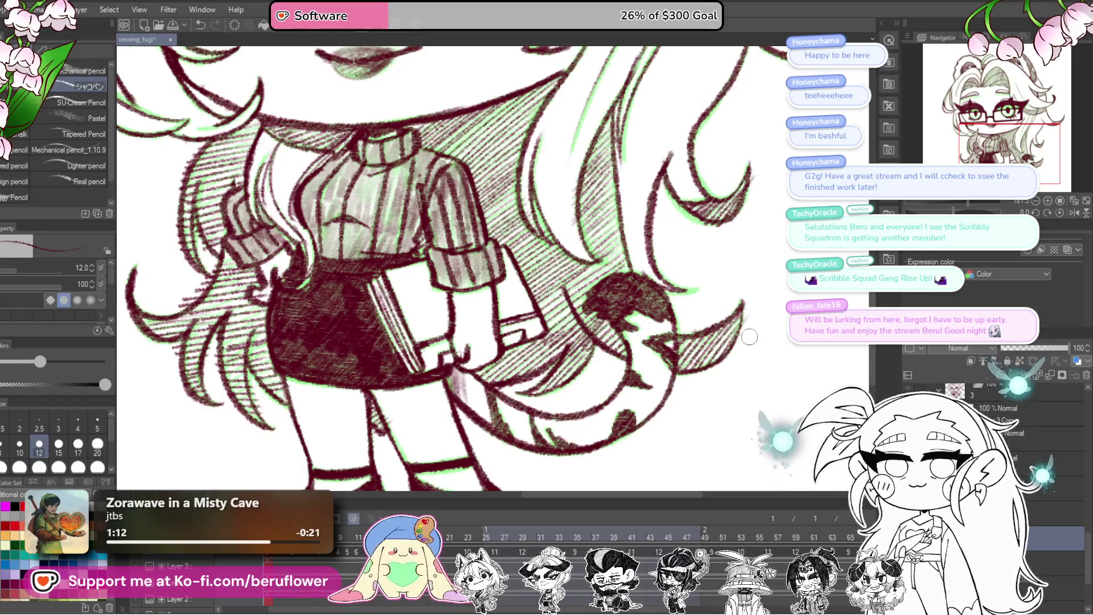
pyautogui.hscroll(-5, 598, 264)
pyautogui.scroll(1, 598, 265)
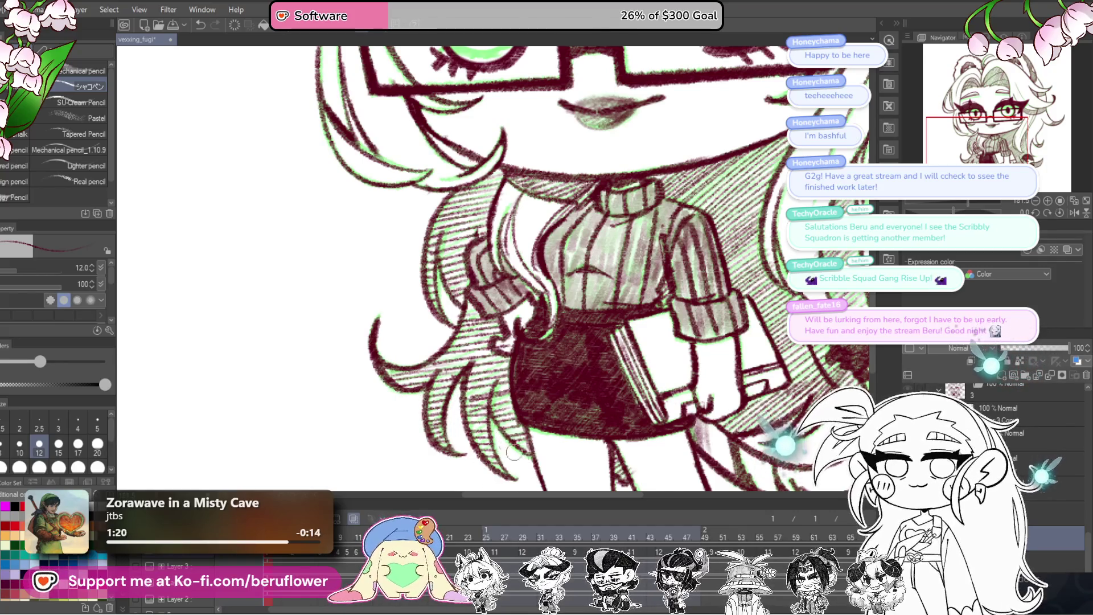
pyautogui.moveTo(585, 264)
pyautogui.mouseDown()
pyautogui.moveTo(594, 370)
pyautogui.moveTo(540, 300)
pyautogui.mouseUp()
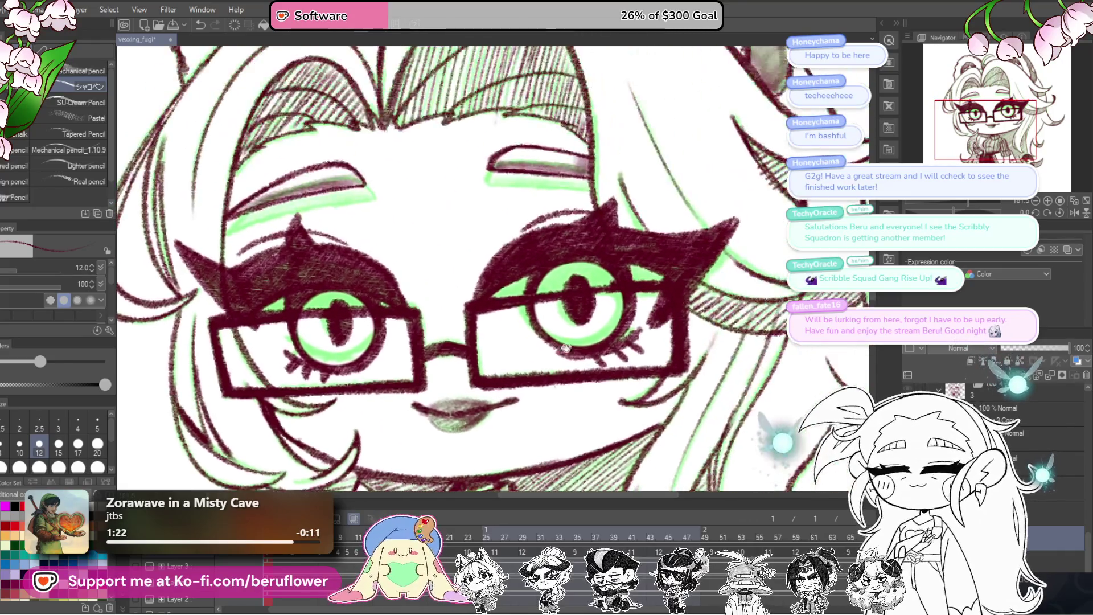
pyautogui.scroll(-5, 540, 300)
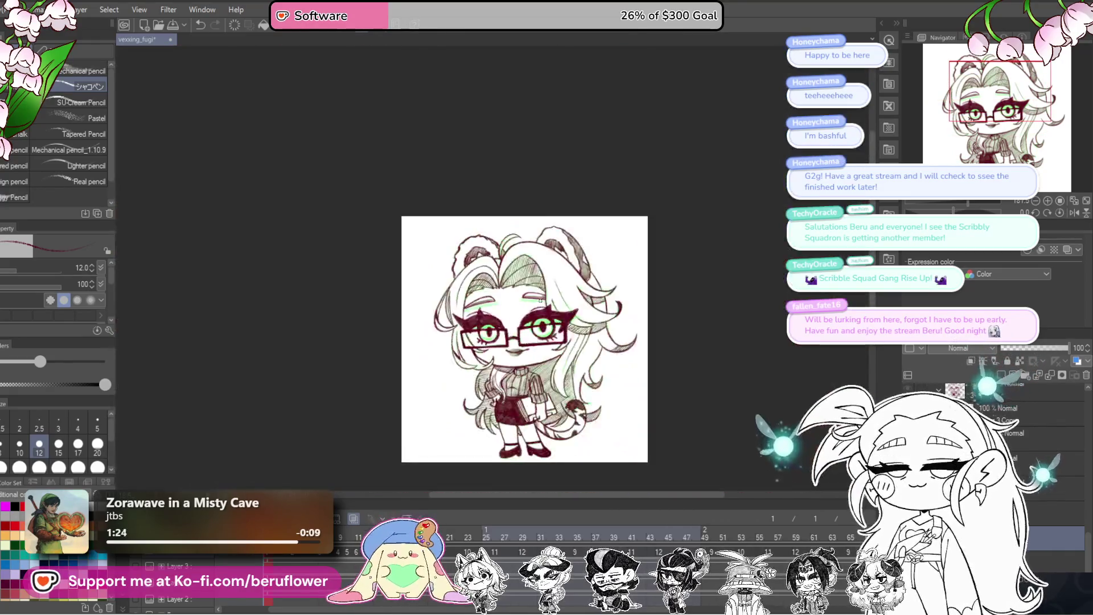
pyautogui.scroll(2, 598, 342)
pyautogui.scroll(1, 634, 362)
pyautogui.scroll(2, 635, 362)
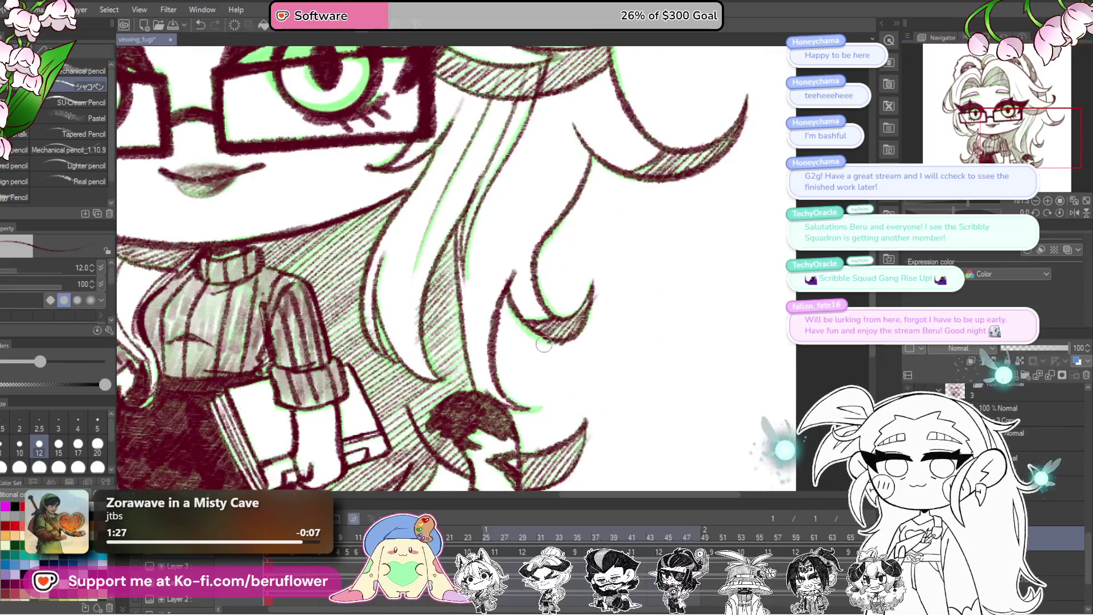
pyautogui.moveTo(547, 214)
pyautogui.mouseDown()
pyautogui.moveTo(659, 330)
pyautogui.moveTo(654, 313)
pyautogui.mouseUp()
pyautogui.scroll(-1, 659, 331)
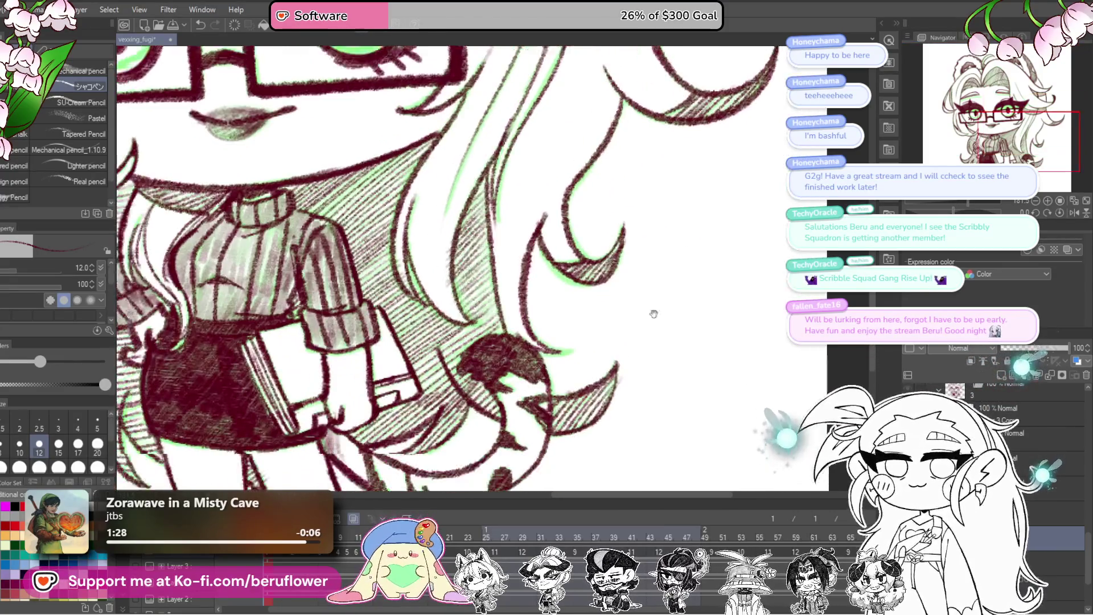
pyautogui.scroll(-3, 654, 313)
pyautogui.scroll(2, 612, 412)
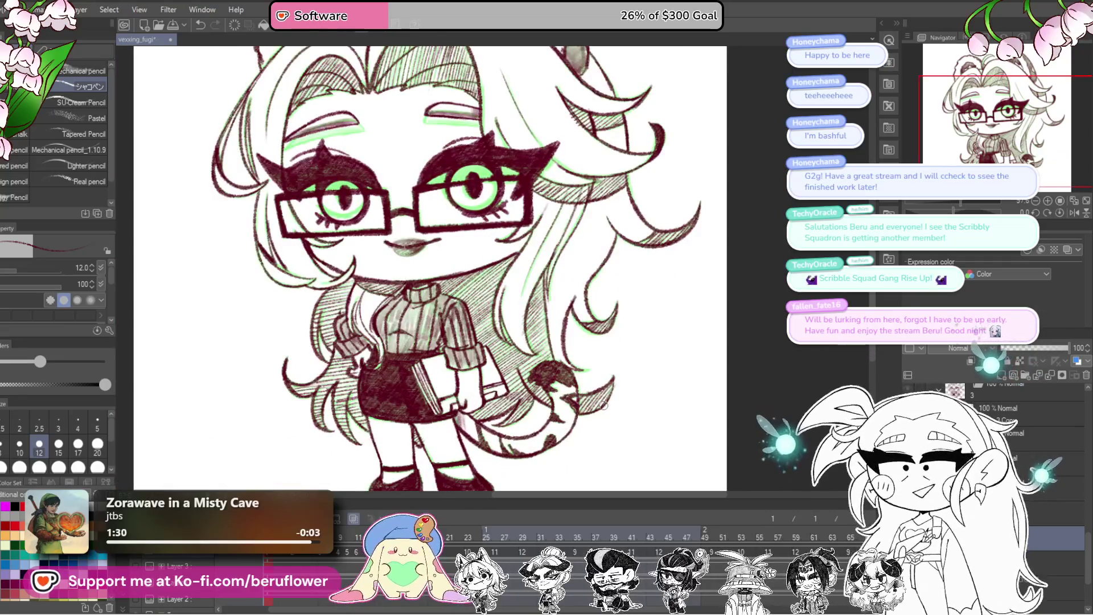
pyautogui.scroll(-3, 710, 385)
pyautogui.scroll(1, 709, 385)
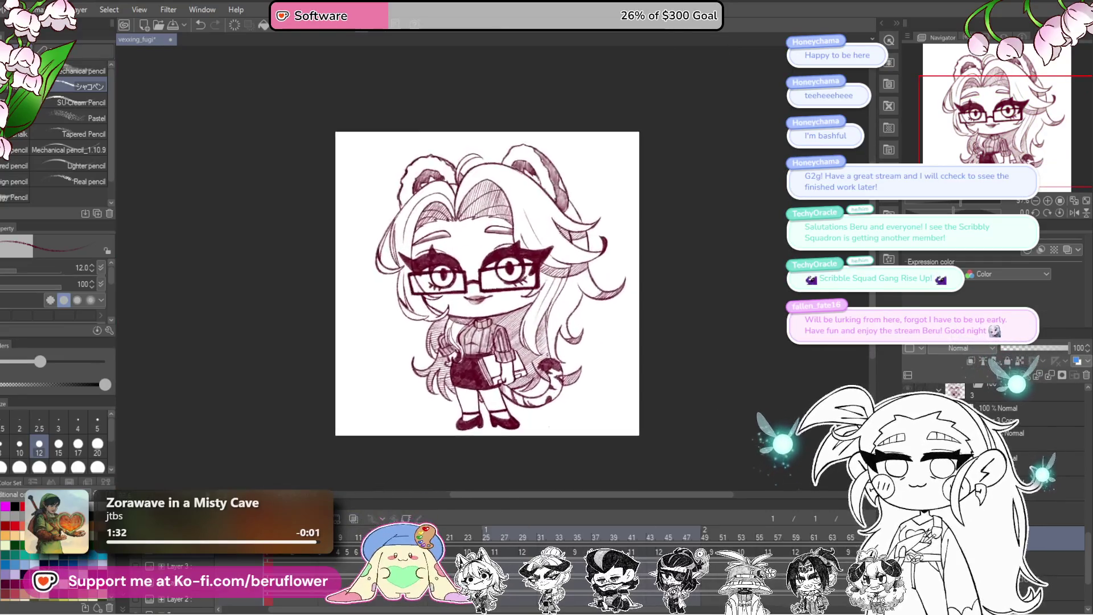
pyautogui.scroll(1, 709, 385)
pyautogui.moveTo(710, 385); pyautogui.dragTo(698, 442)
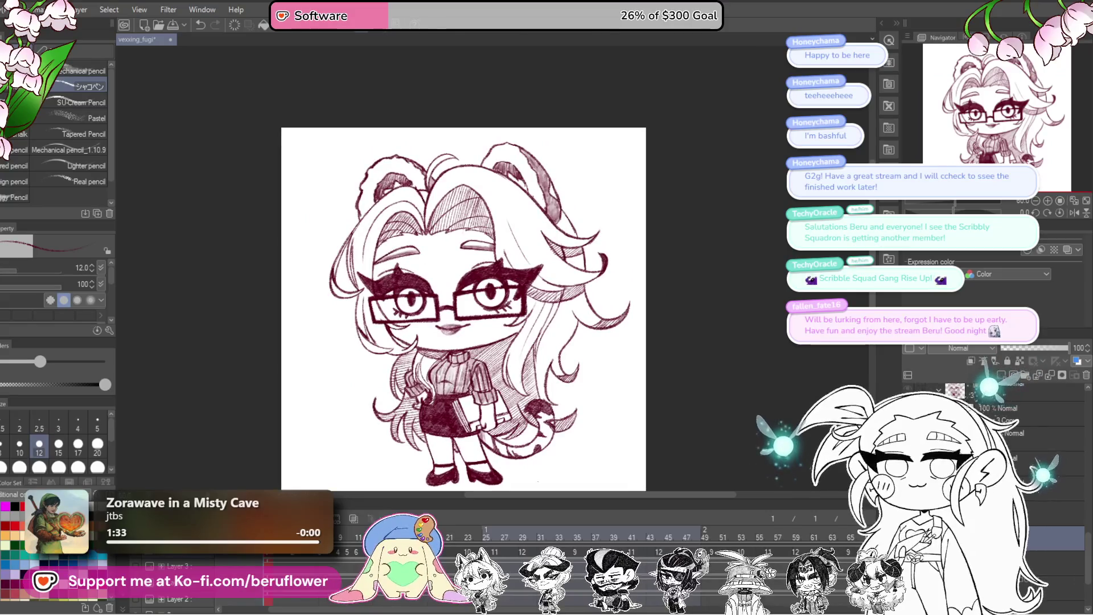
pyautogui.scroll(2, 452, 171)
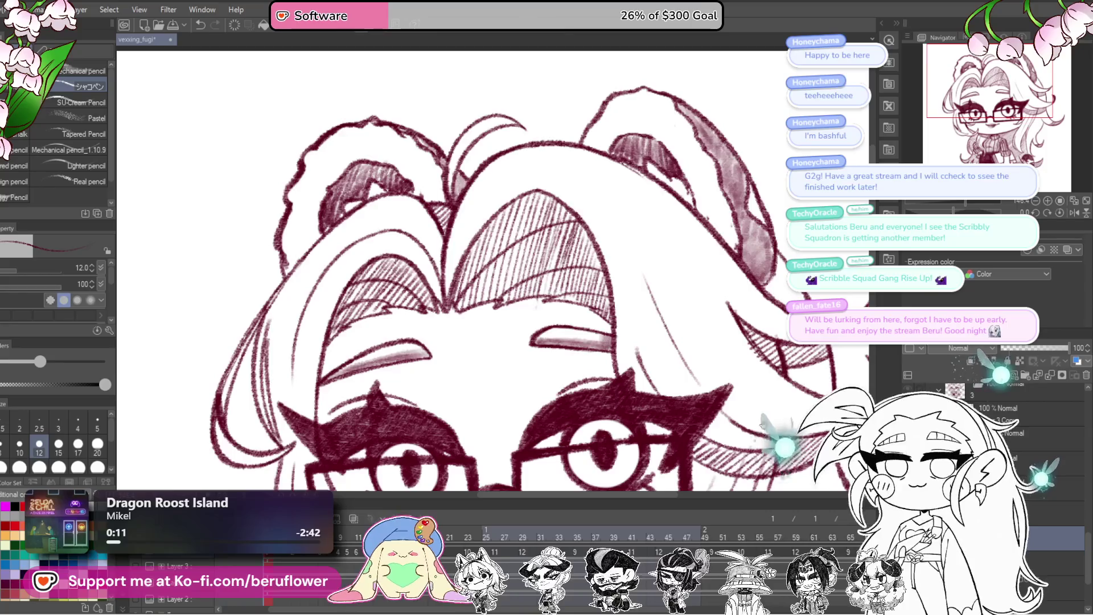
pyautogui.scroll(-3, 493, 272)
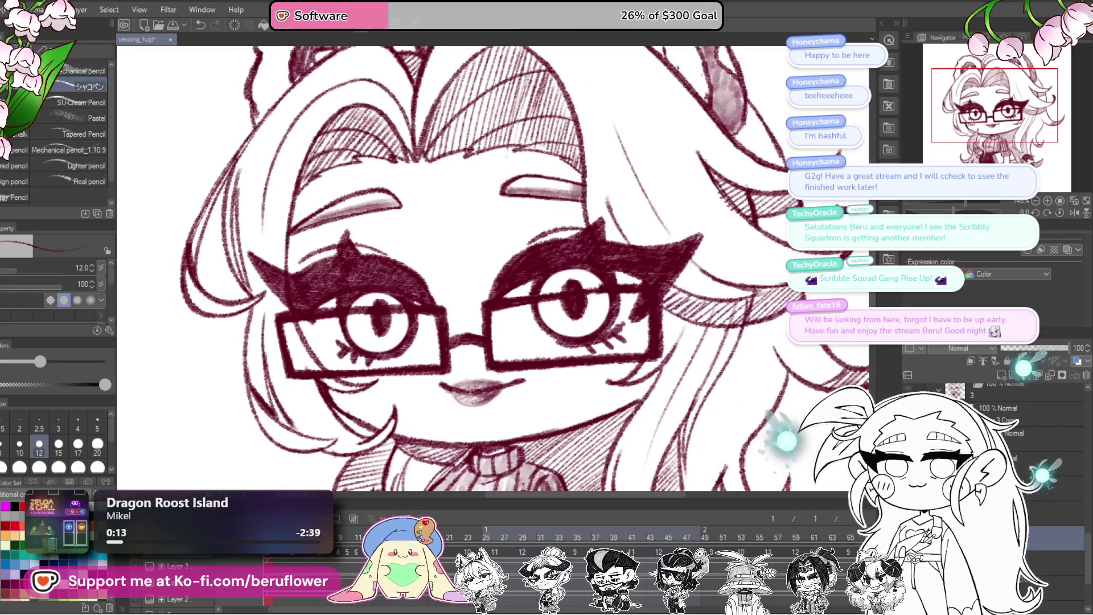
# - Undo and redo the bangs hatching, check the layer options, then hide the drawing layer
pyautogui.hotkey('ctrl', 'z')
pyautogui.hotkey('ctrl', 'y')
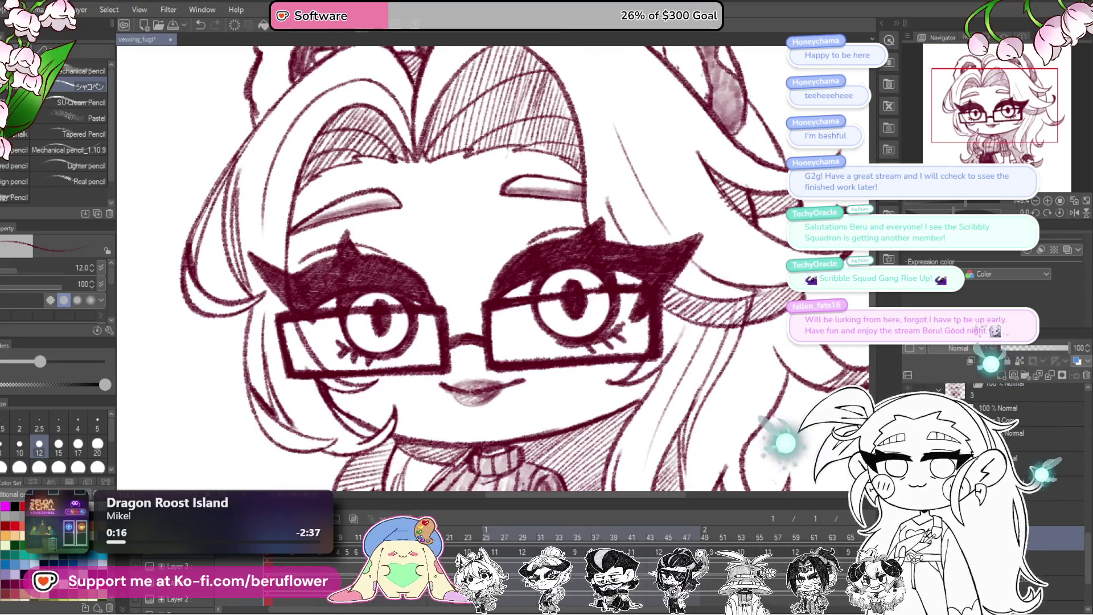
pyautogui.rightClick(969, 518)
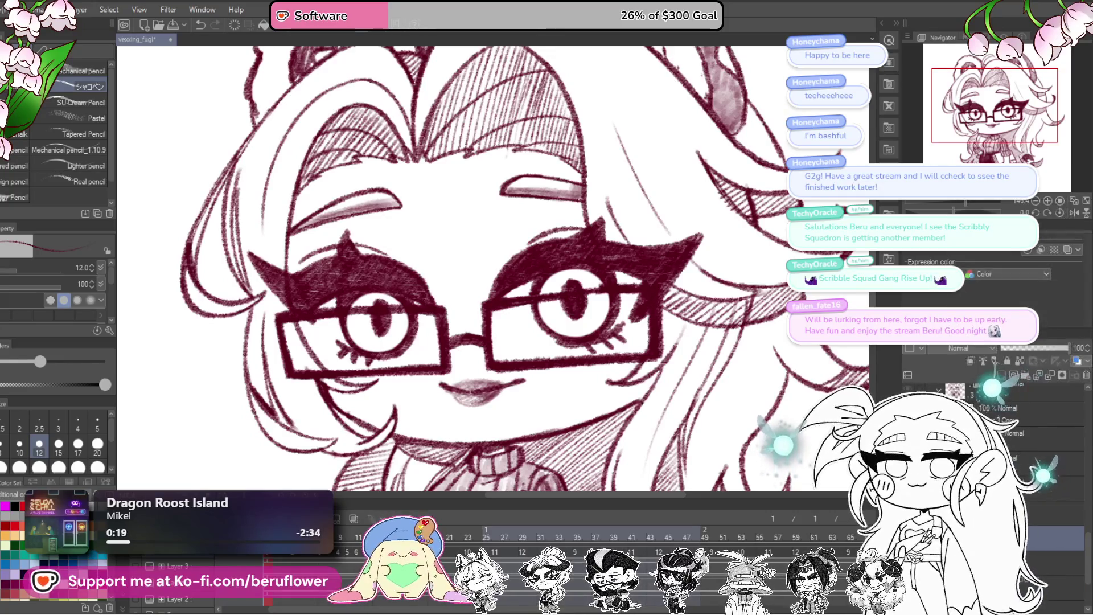
pyautogui.rightClick(1027, 466)
pyautogui.press('Escape')
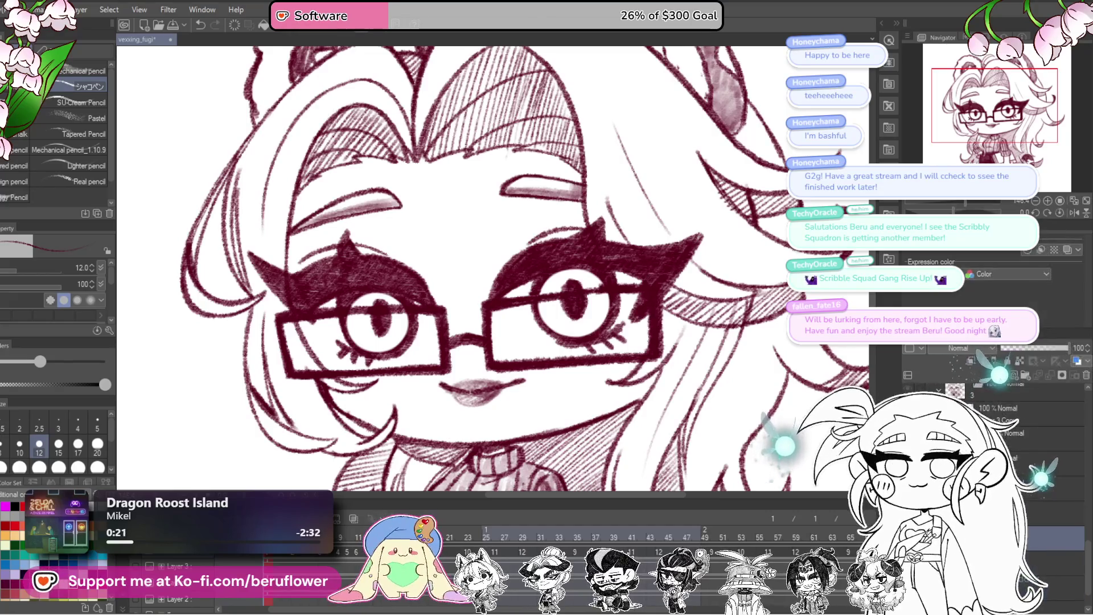
pyautogui.click(1014, 373)
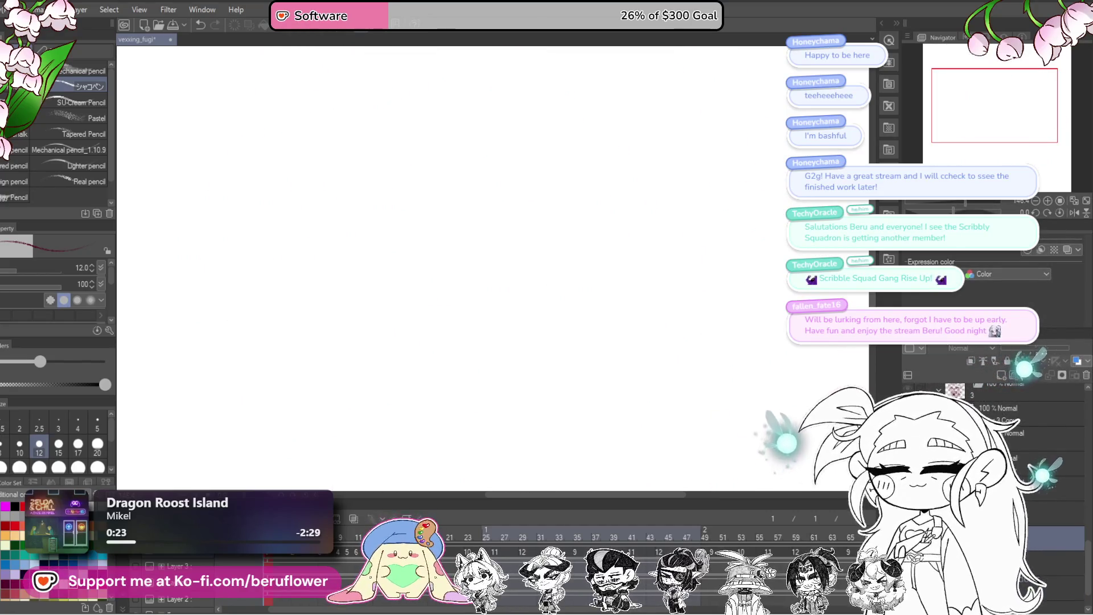
# - Show the drawing layer again and play the animation frames
pyautogui.click(1014, 373)
pyautogui.scroll(-5, 549, 360)
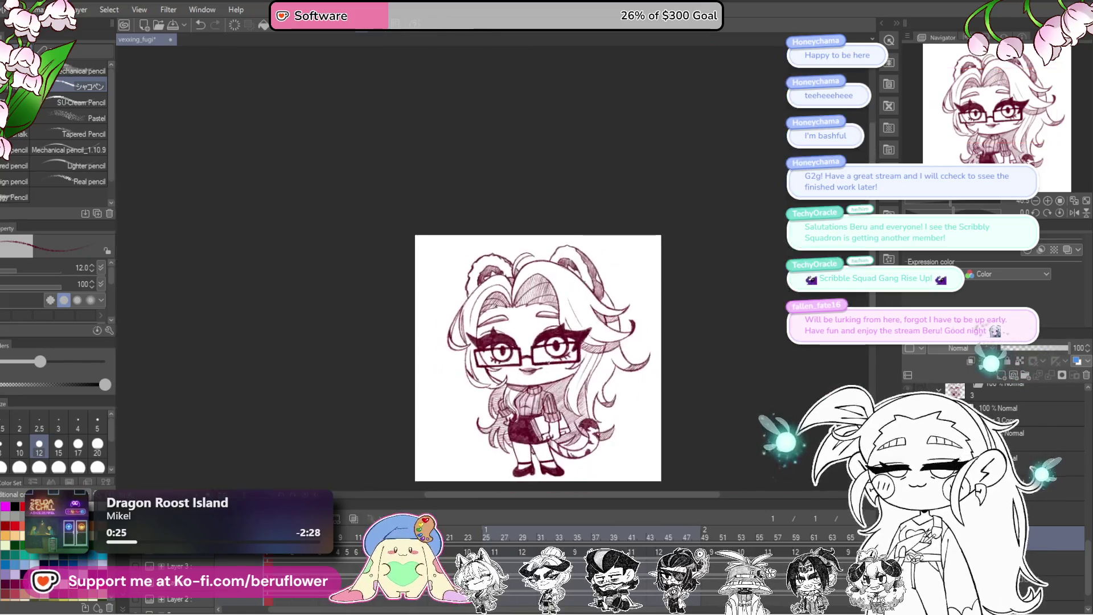
pyautogui.scroll(1, 649, 393)
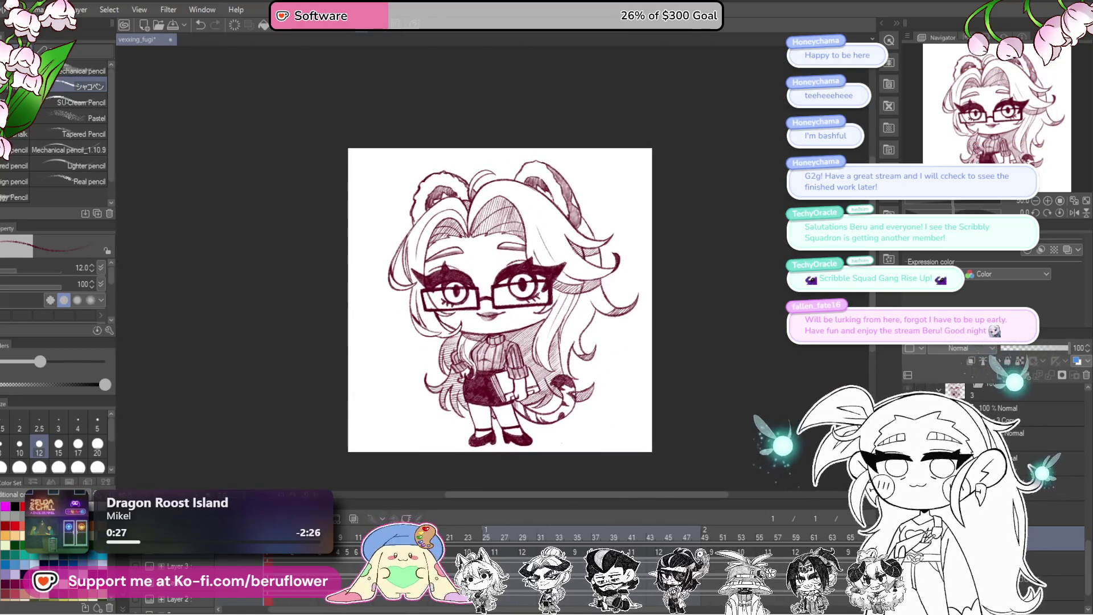
pyautogui.press('space')
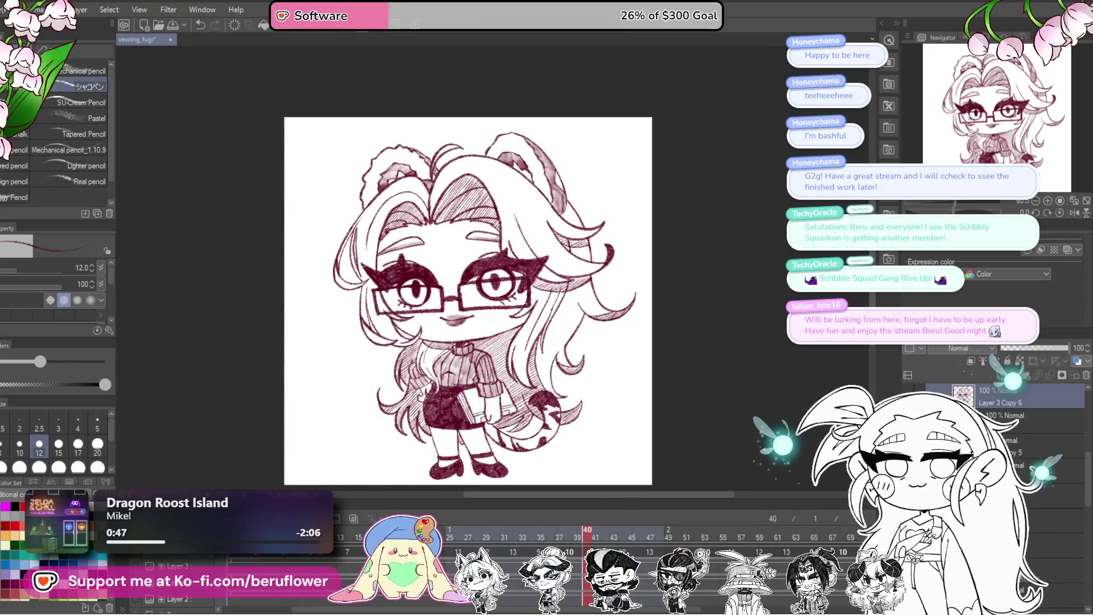
pyautogui.scroll(2, 993, 415)
pyautogui.scroll(3, 407, 374)
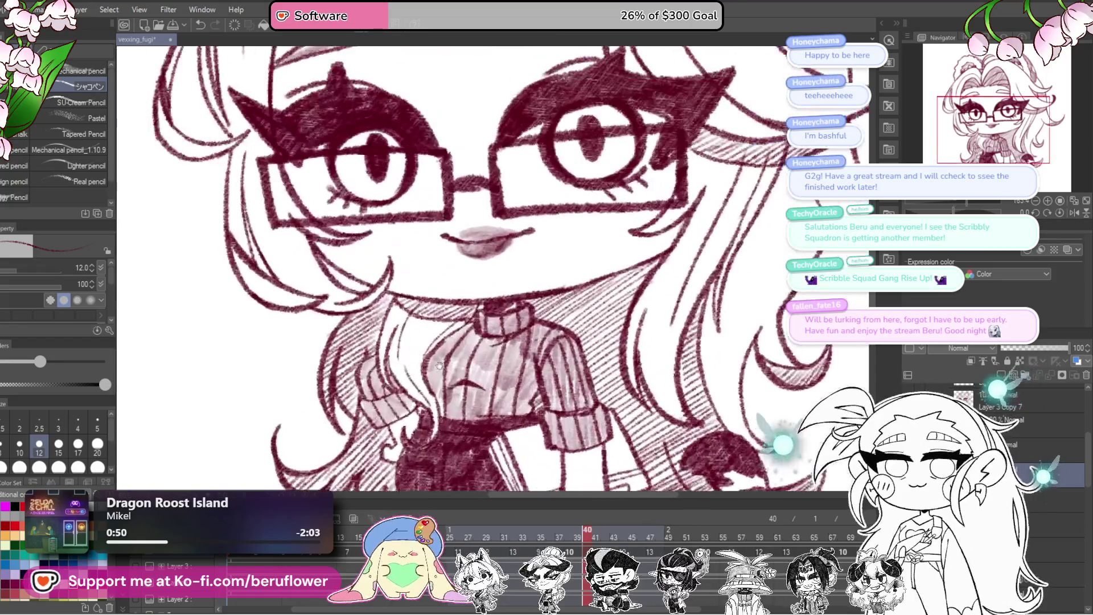
pyautogui.scroll(2, 407, 374)
# - Adjust the brush size, toggle playback and tilt the canvas while hatching the sweater and skirt
pyautogui.press('[')
pyautogui.press('[')
pyautogui.press('[')
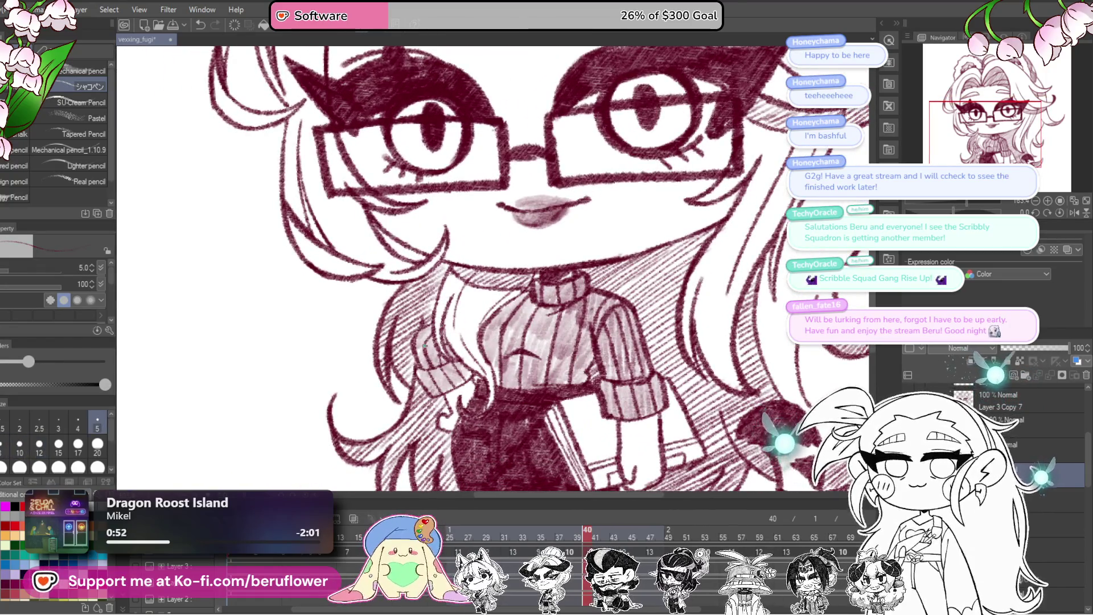
pyautogui.press(']')
pyautogui.press(']')
pyautogui.press(']')
pyautogui.press(']')
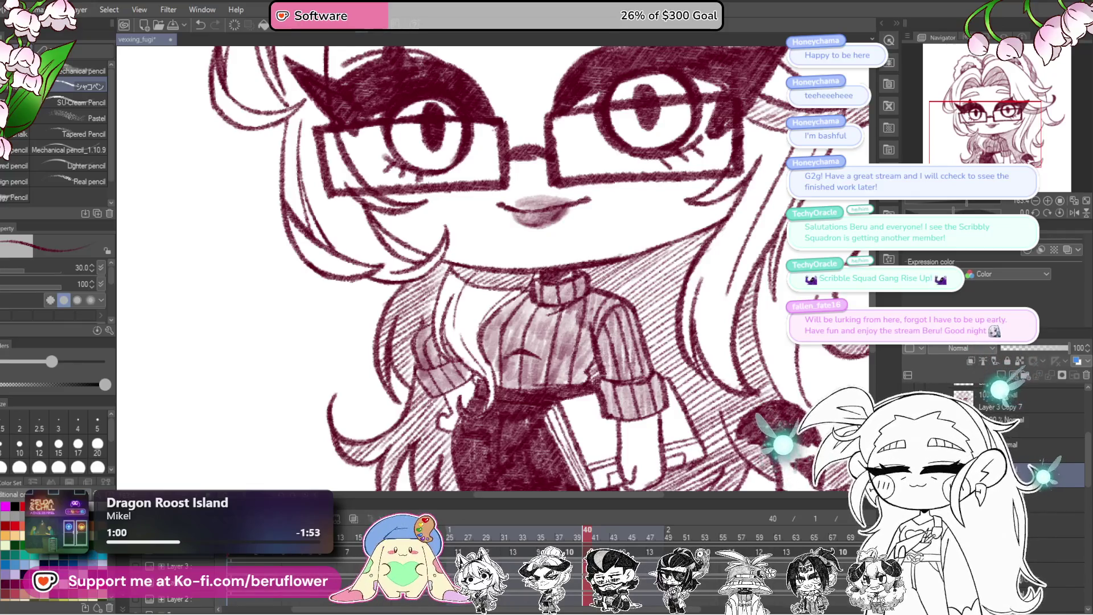
pyautogui.press('space')
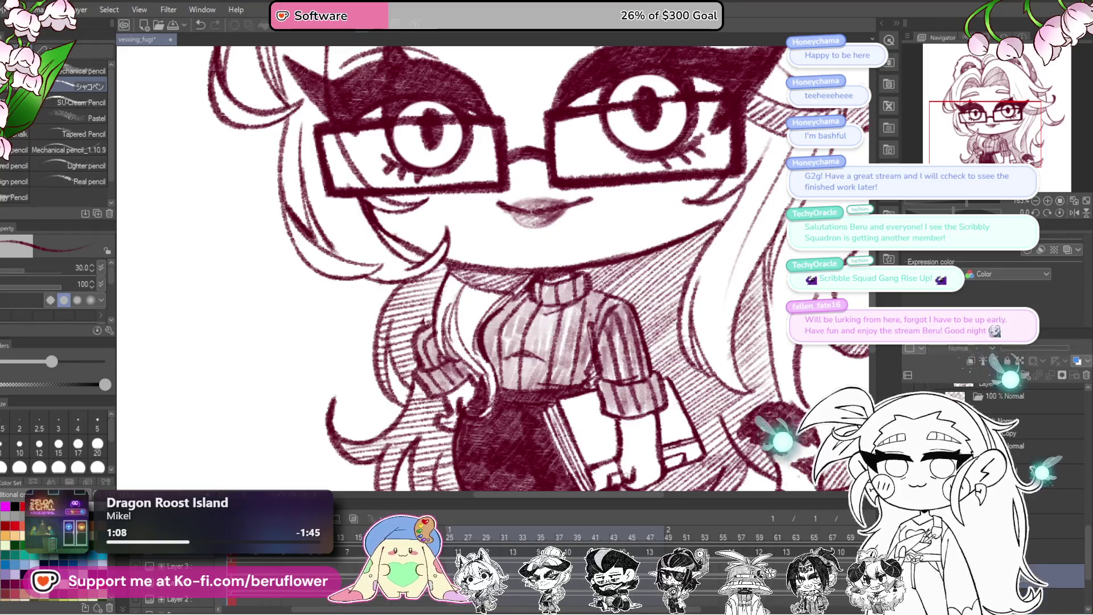
pyautogui.scroll(-5, 638, 331)
pyautogui.scroll(1, 648, 327)
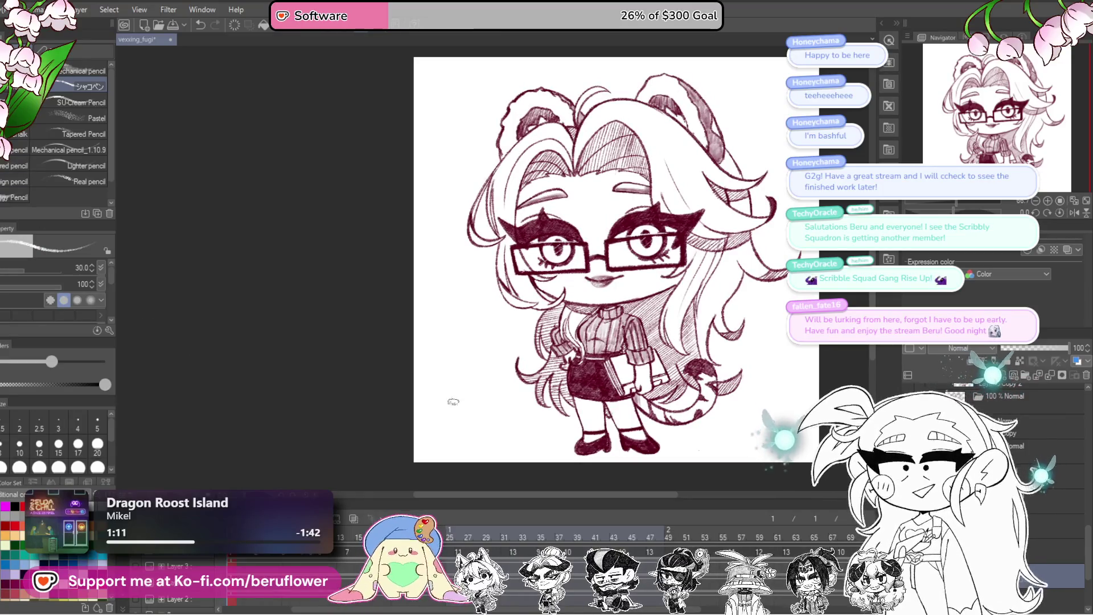
pyautogui.scroll(2, 704, 412)
pyautogui.scroll(2, 705, 412)
pyautogui.scroll(1, 704, 412)
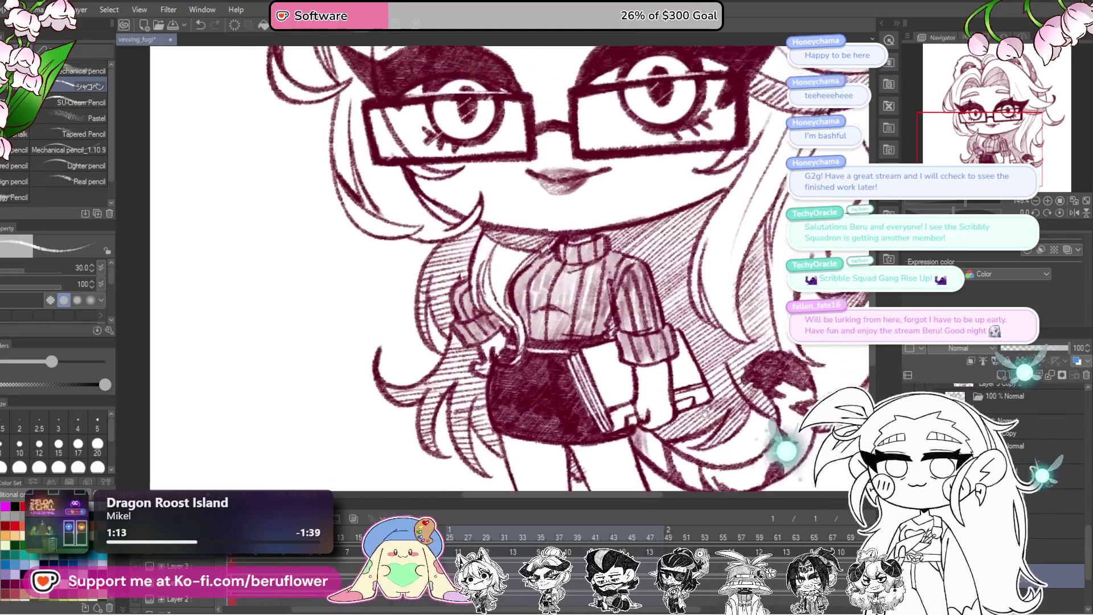
pyautogui.scroll(3, 707, 410)
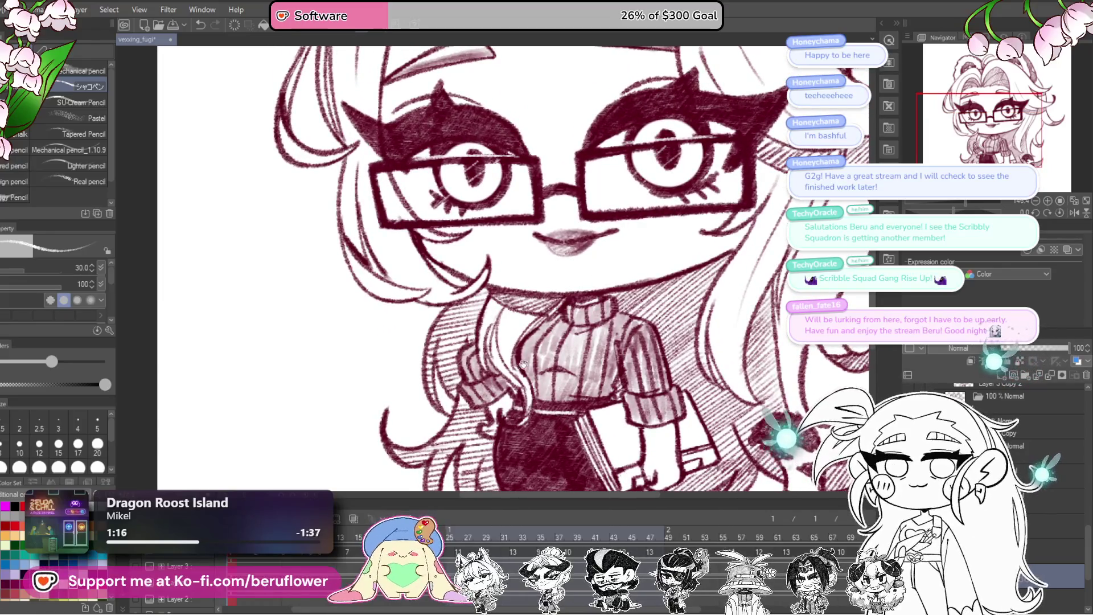
pyautogui.scroll(1, 521, 363)
pyautogui.scroll(1, 519, 341)
pyautogui.scroll(1, 513, 312)
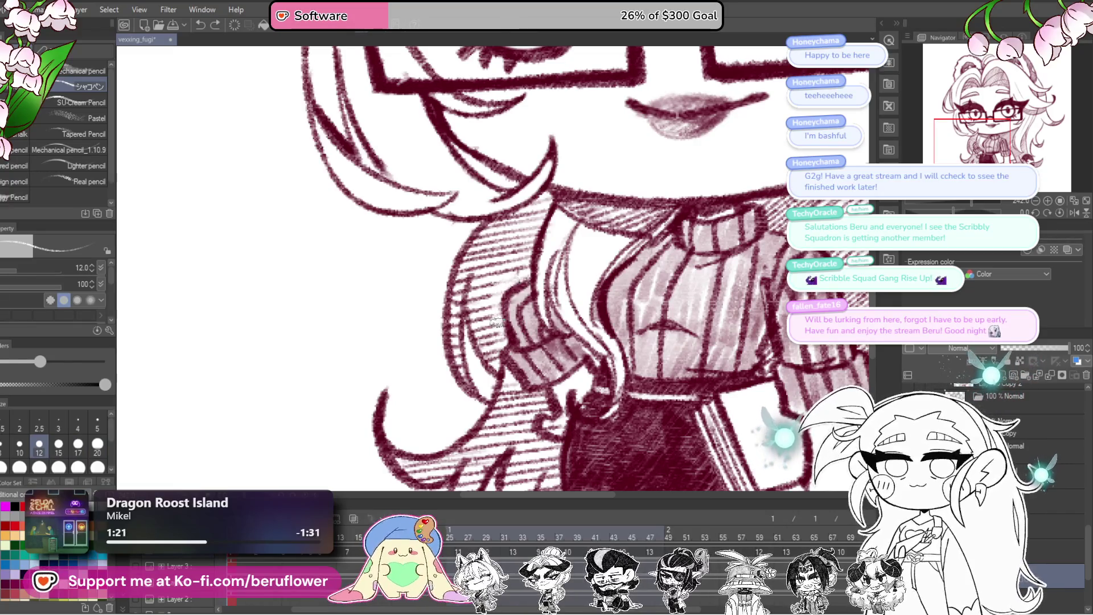
pyautogui.scroll(-1, 581, 367)
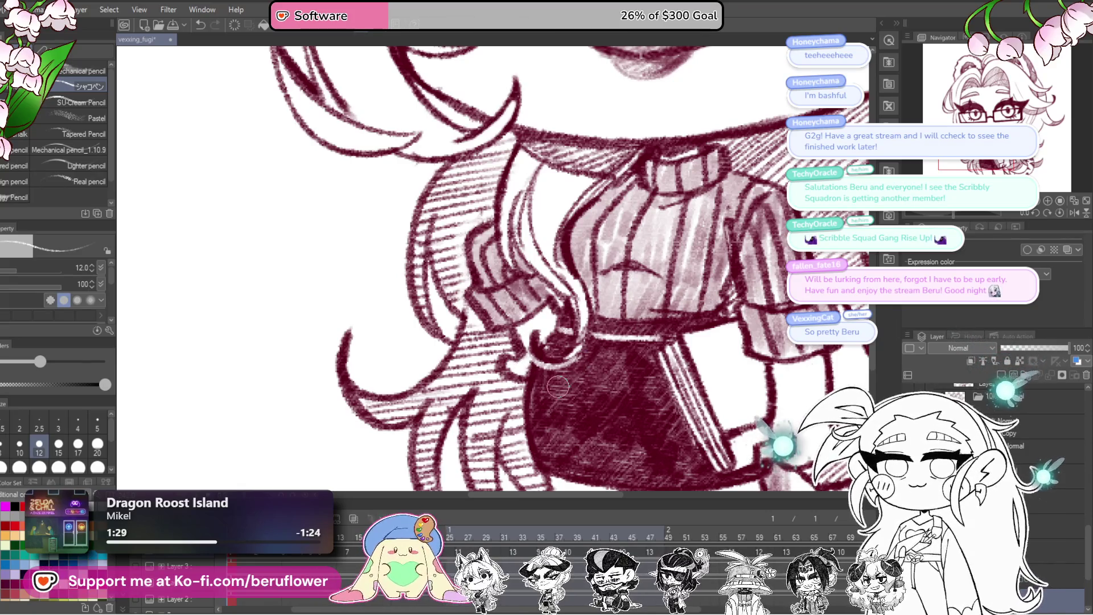
pyautogui.moveTo(557, 387); pyautogui.dragTo(516, 366)
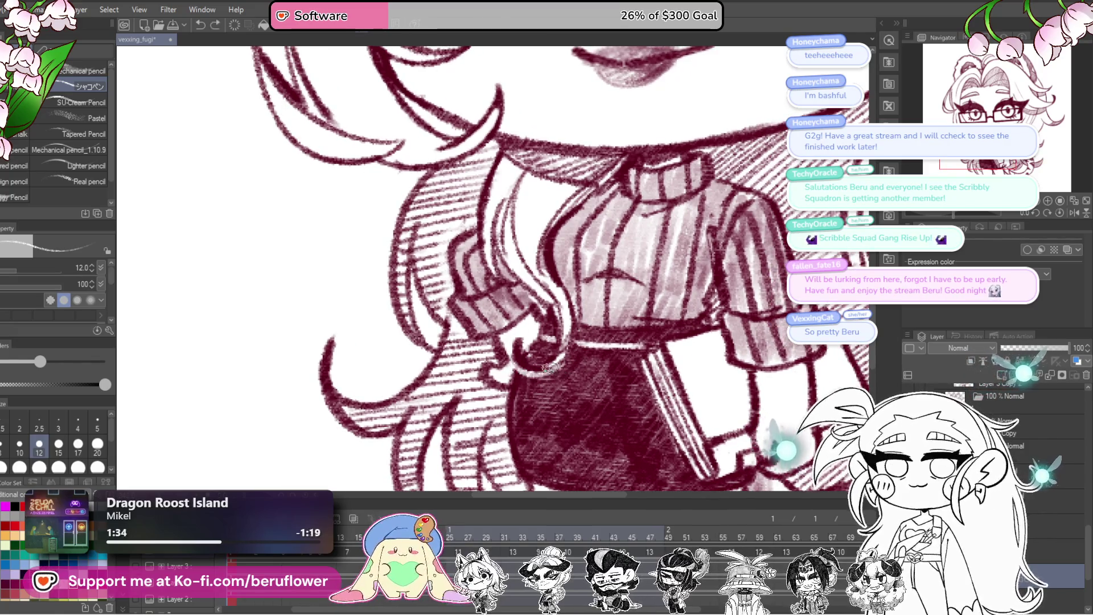
pyautogui.scroll(-3, 515, 368)
pyautogui.scroll(-2, 550, 367)
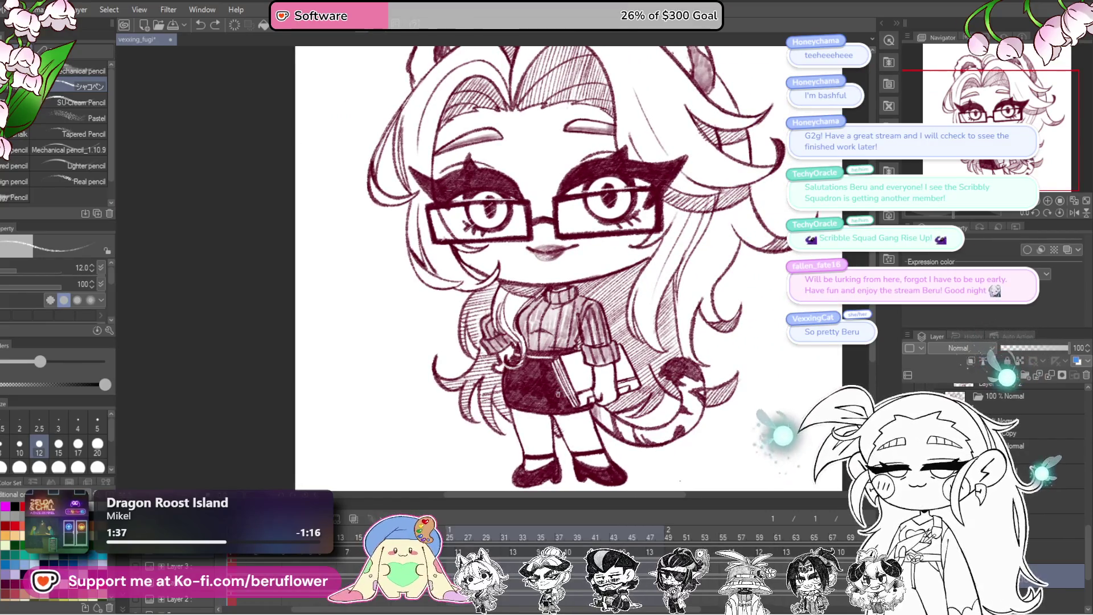
# - Zoom in on the face and glasses, then fit the whole drawing in view
pyautogui.hotkey('ctrl', '+')
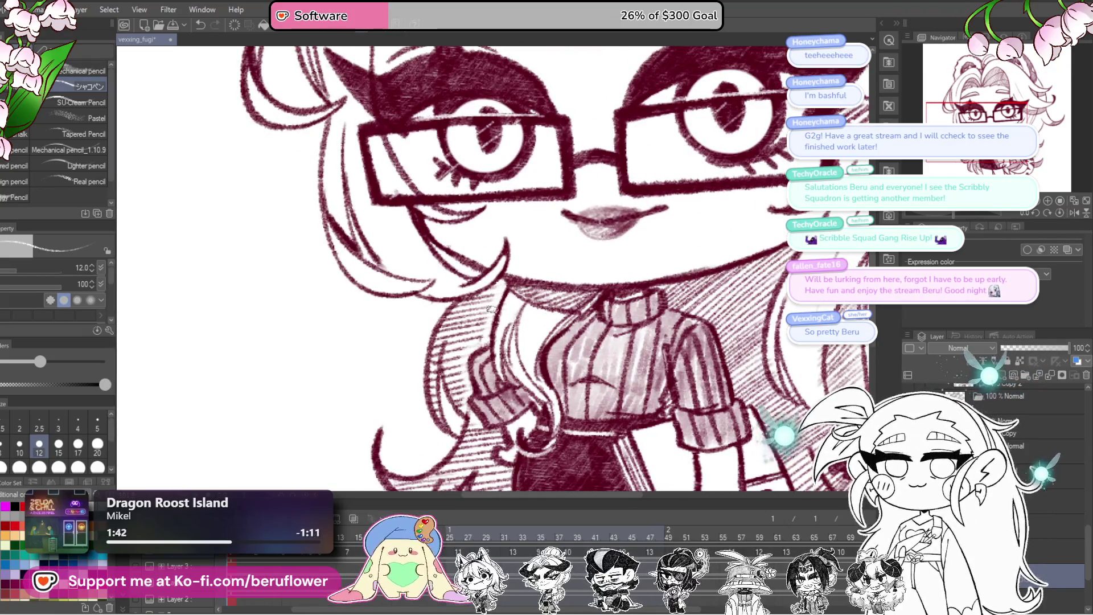
pyautogui.moveTo(547, 256); pyautogui.dragTo(461, 225)
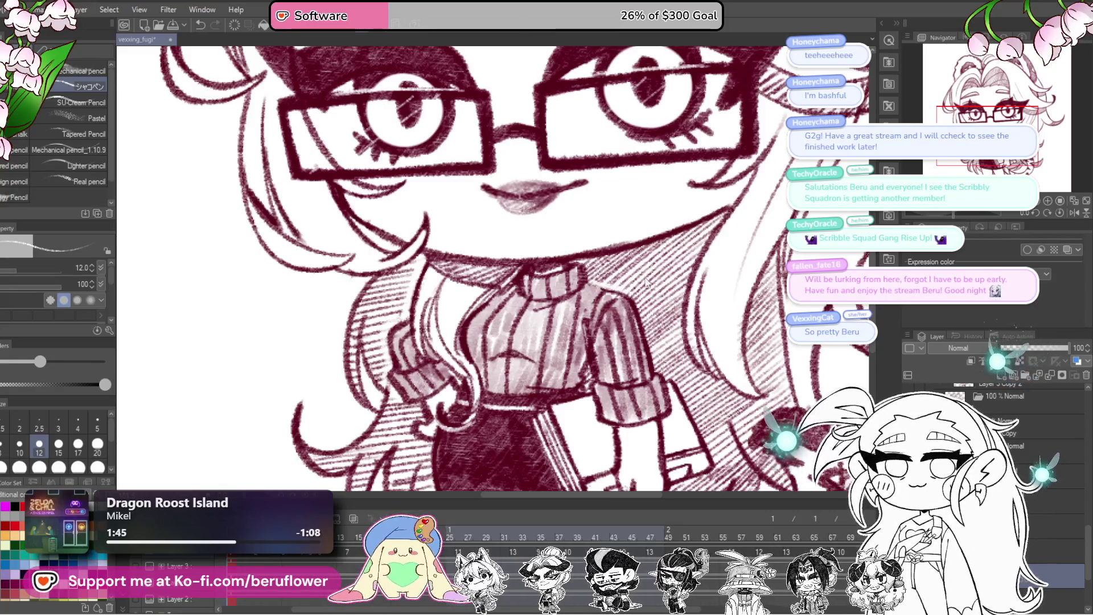
pyautogui.scroll(-3, 608, 264)
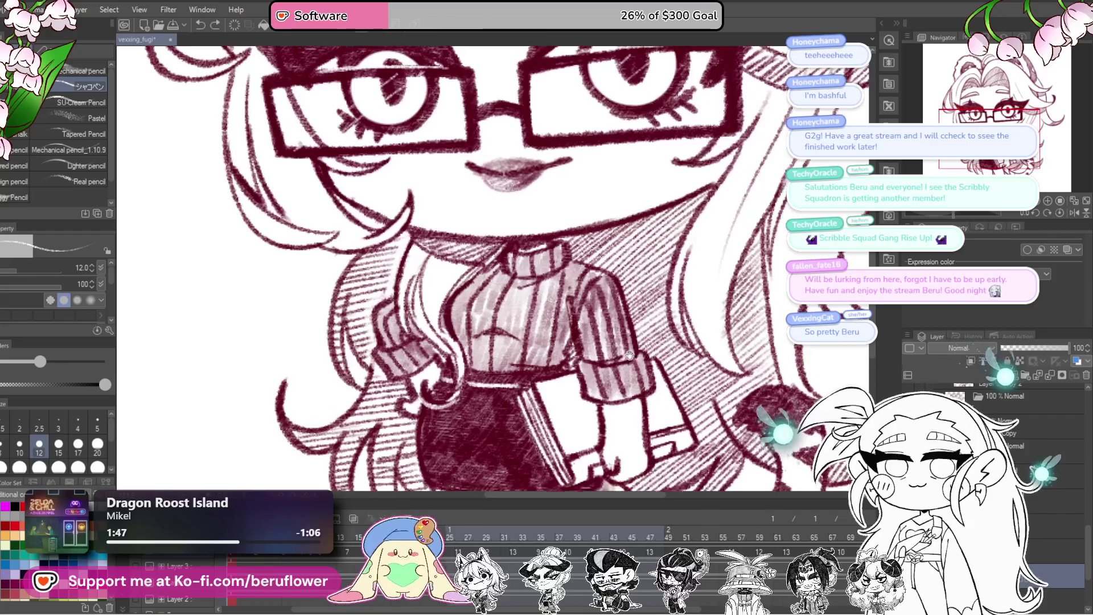
pyautogui.scroll(-2, 621, 254)
pyautogui.hotkey('ctrl', '0')
pyautogui.scroll(2, 621, 254)
pyautogui.scroll(1, 621, 253)
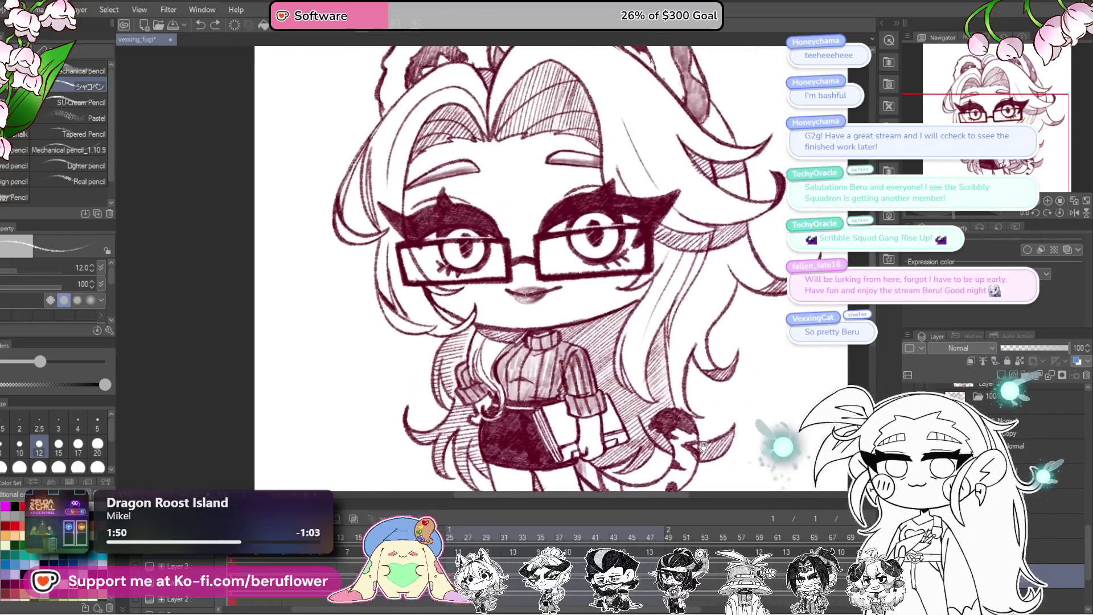
pyautogui.scroll(1, 621, 254)
pyautogui.moveTo(701, 447); pyautogui.dragTo(696, 433)
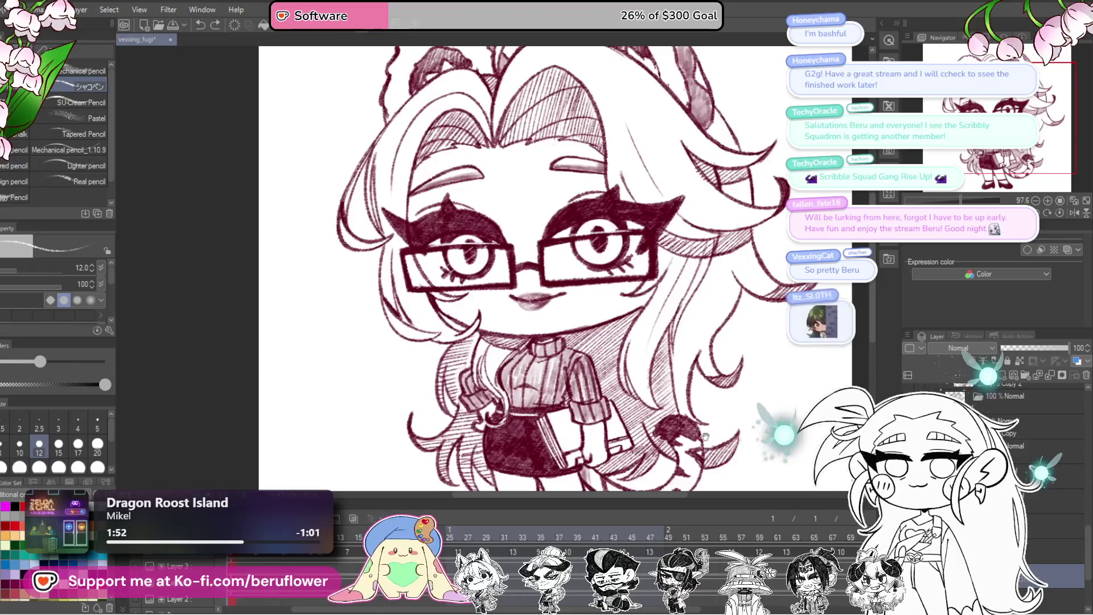
pyautogui.scroll(1, 597, 256)
pyautogui.scroll(1, 624, 257)
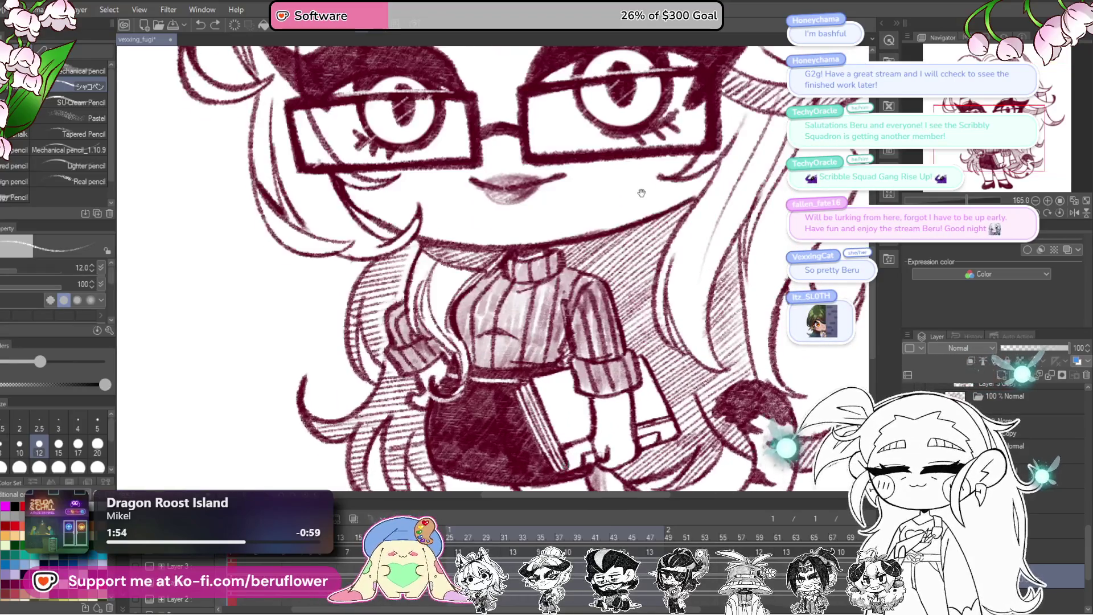
pyautogui.scroll(1, 651, 256)
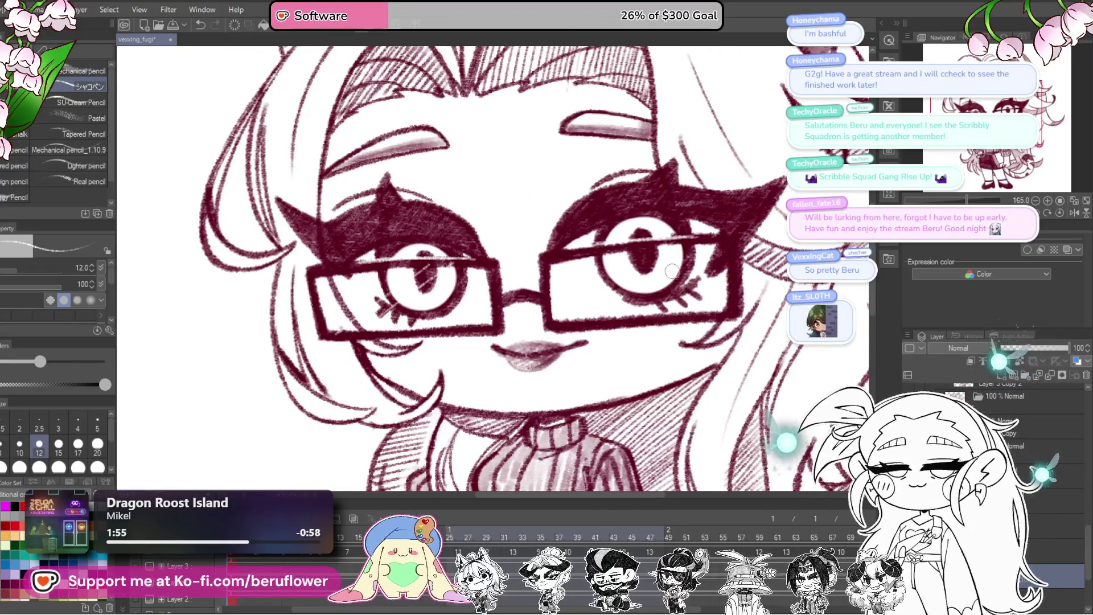
pyautogui.moveTo(441, 294); pyautogui.dragTo(519, 307)
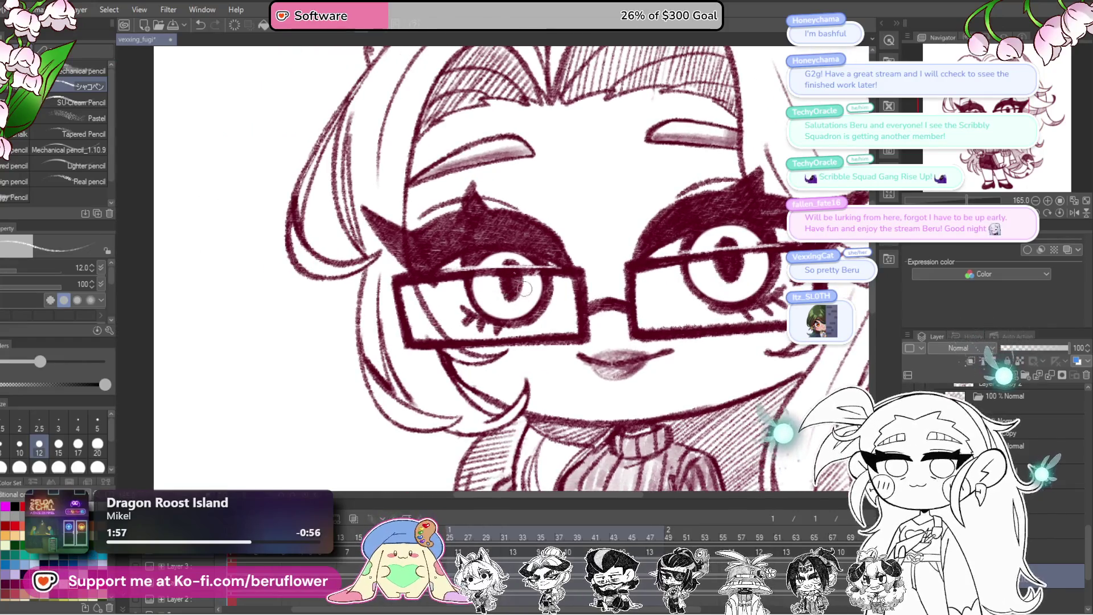
pyautogui.scroll(-3, 752, 400)
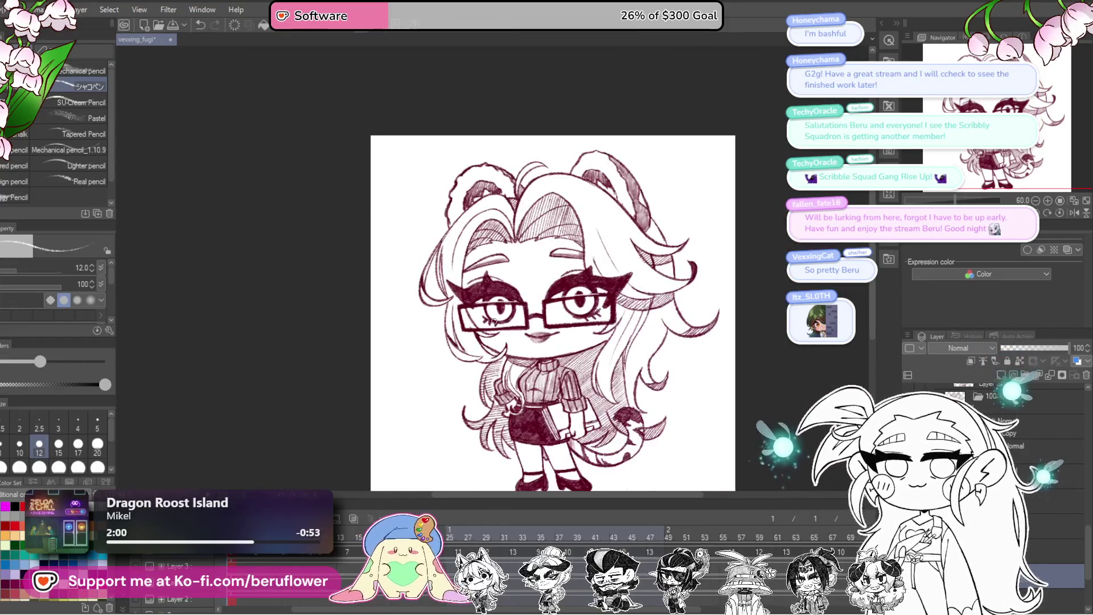
# - Show the half-lidded eyes layer and rotate the canvas for easier stroke angles
pyautogui.moveTo(752, 401)
pyautogui.mouseDown()
pyautogui.moveTo(644, 410)
pyautogui.moveTo(667, 410)
pyautogui.mouseUp()
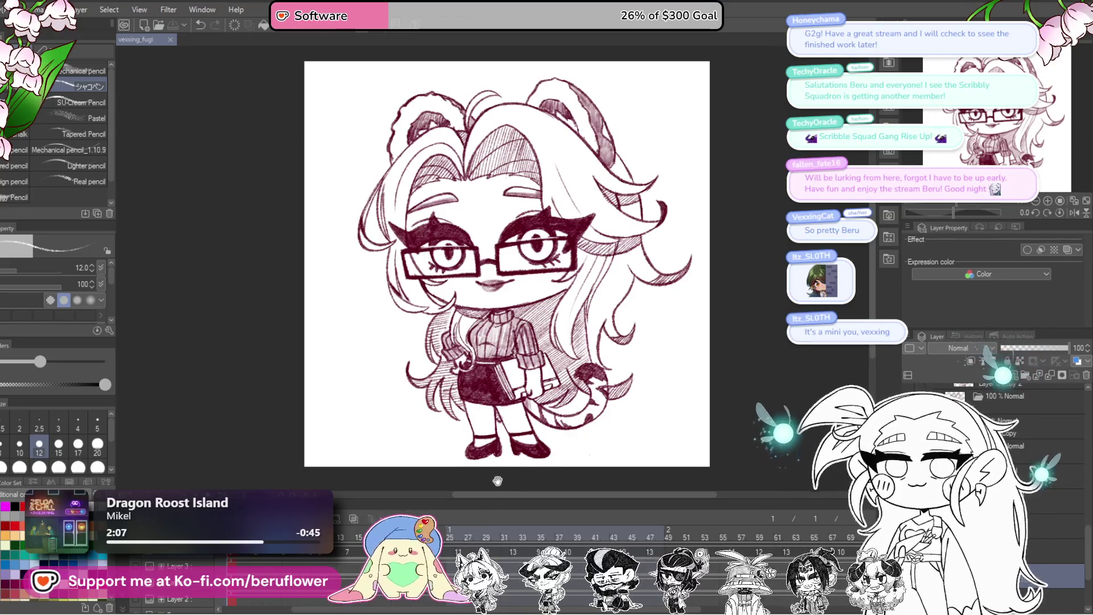
pyautogui.moveTo(497, 480); pyautogui.dragTo(480, 485)
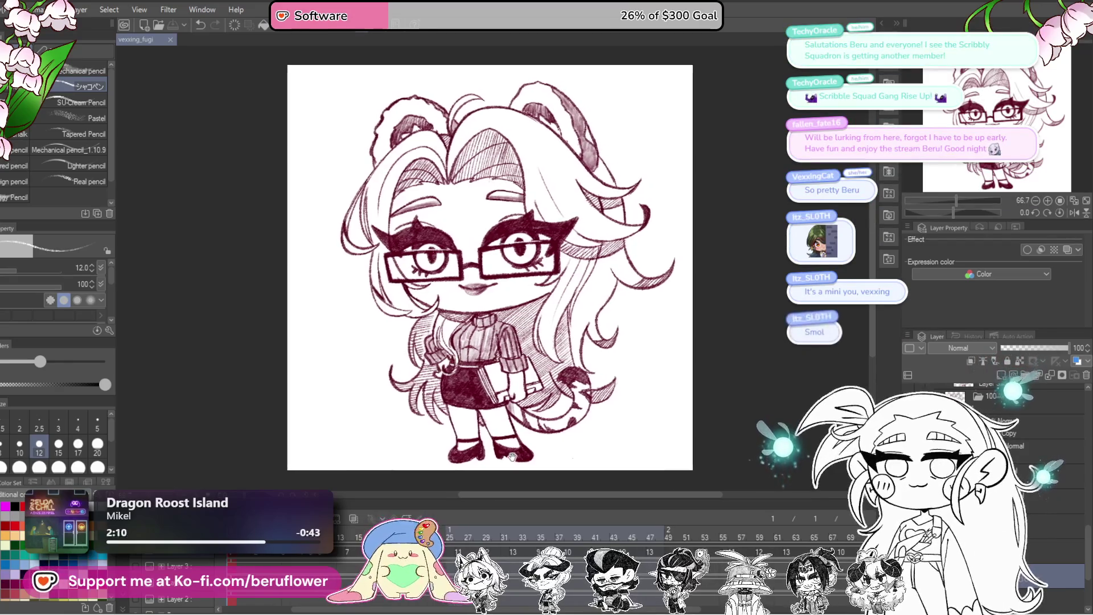
pyautogui.click(966, 379)
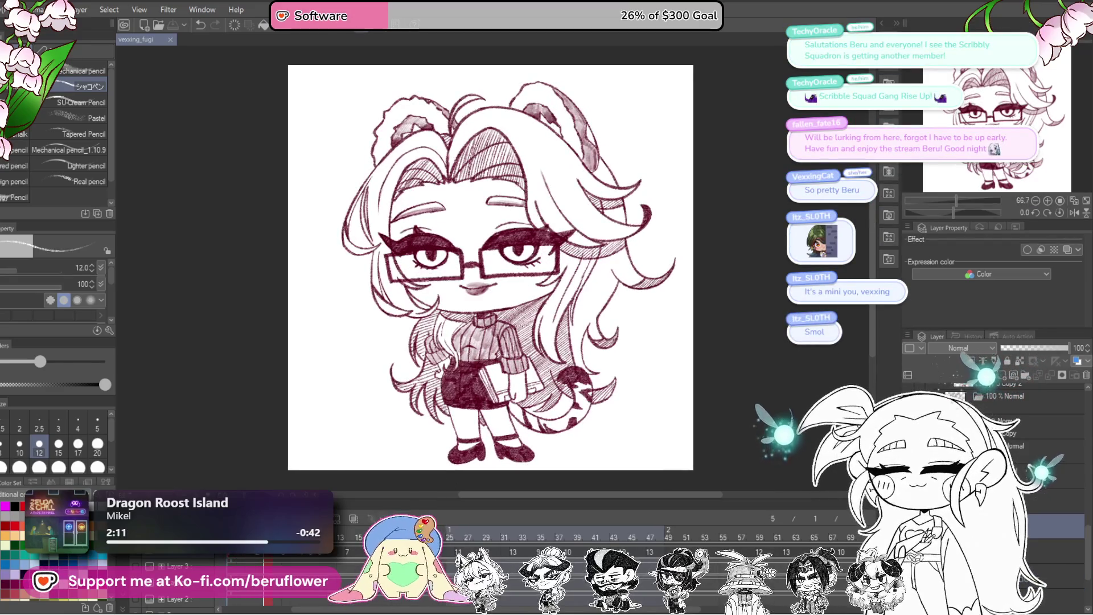
pyautogui.moveTo(951, 212); pyautogui.dragTo(942, 212)
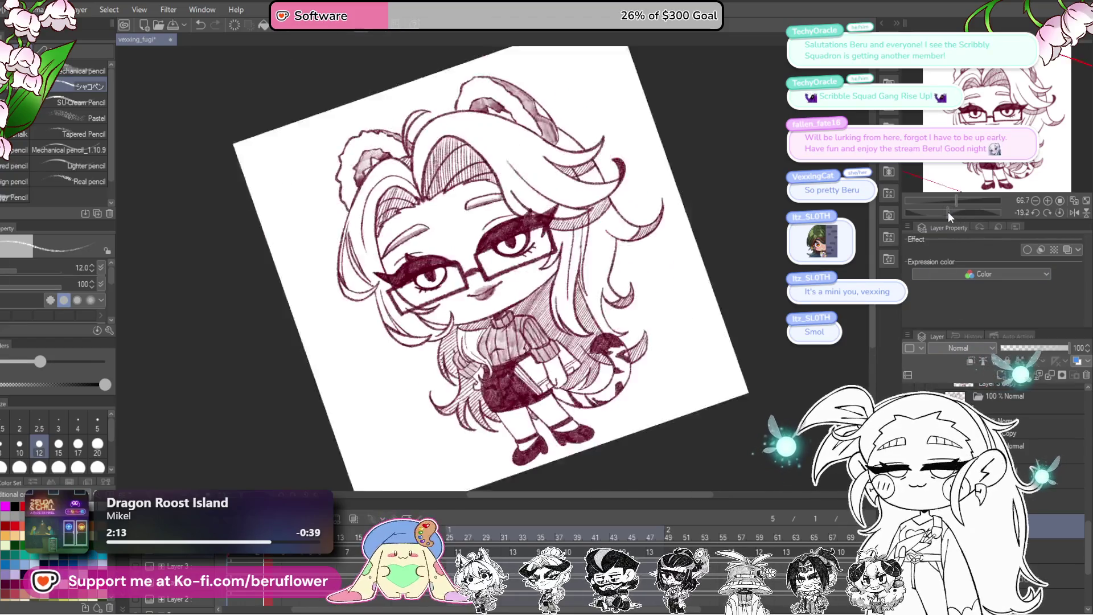
pyautogui.scroll(3, 586, 343)
pyautogui.scroll(2, 577, 337)
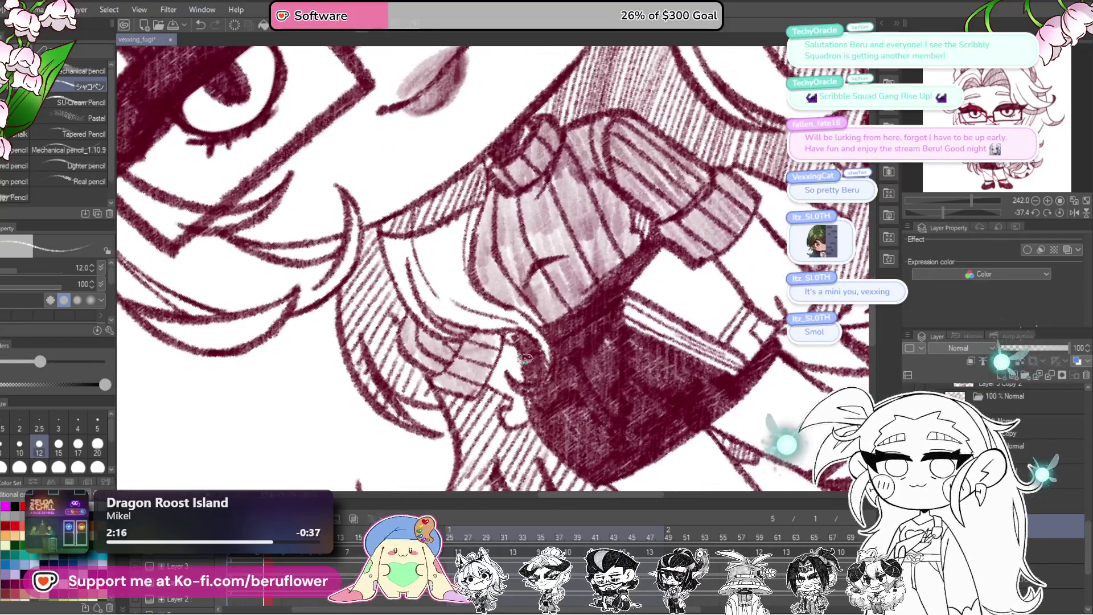
# - Paint a thin white highlight along the skirt's top edge and set the view upright
pyautogui.moveTo(609, 315); pyautogui.dragTo(547, 342)
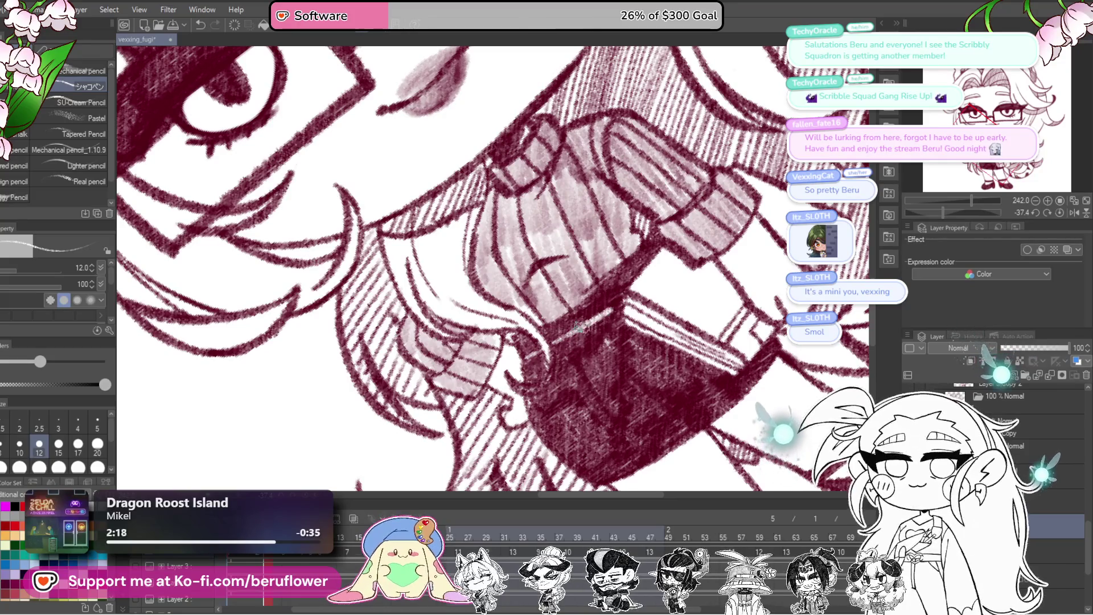
pyautogui.moveTo(484, 375); pyautogui.dragTo(507, 376)
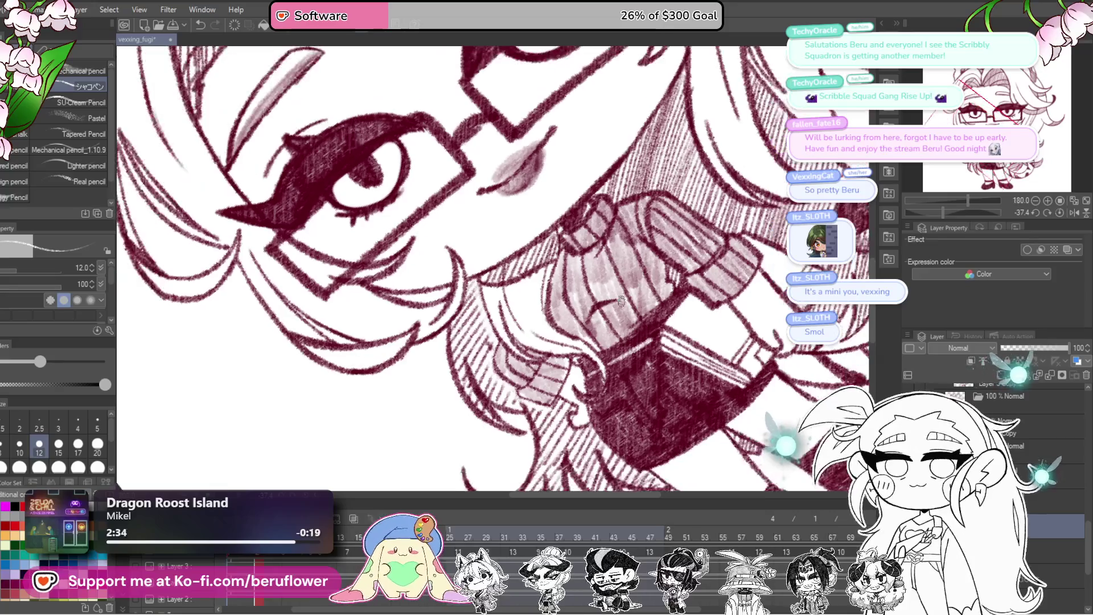
pyautogui.click(1059, 213)
pyautogui.scroll(-3, 546, 257)
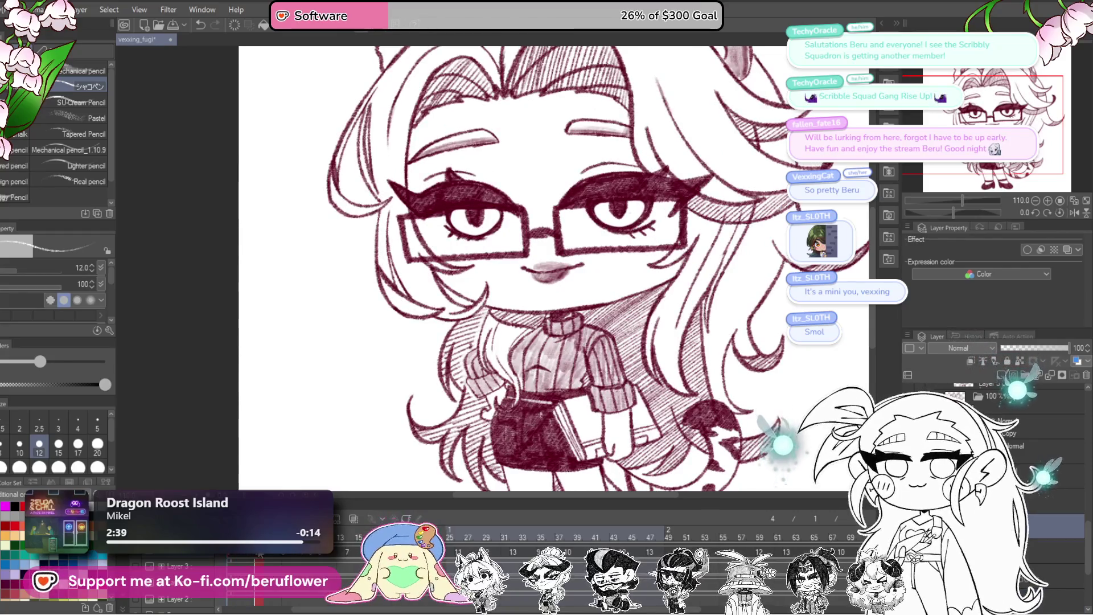
pyautogui.scroll(1, 598, 408)
pyautogui.scroll(1, 598, 407)
pyautogui.scroll(1, 597, 407)
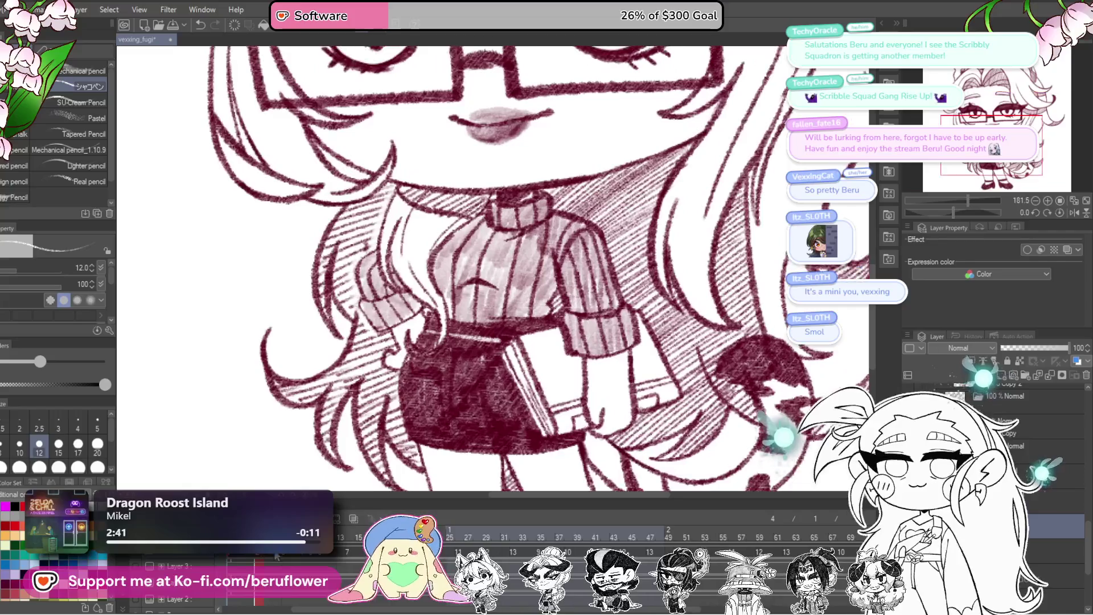
pyautogui.scroll(1, 597, 407)
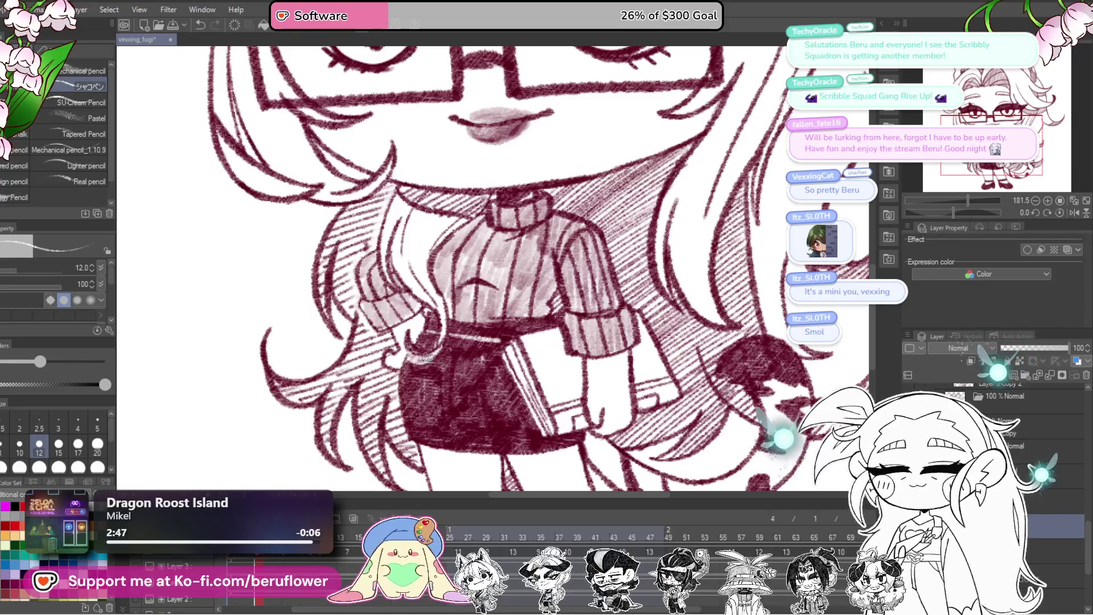
pyautogui.scroll(-3, 578, 347)
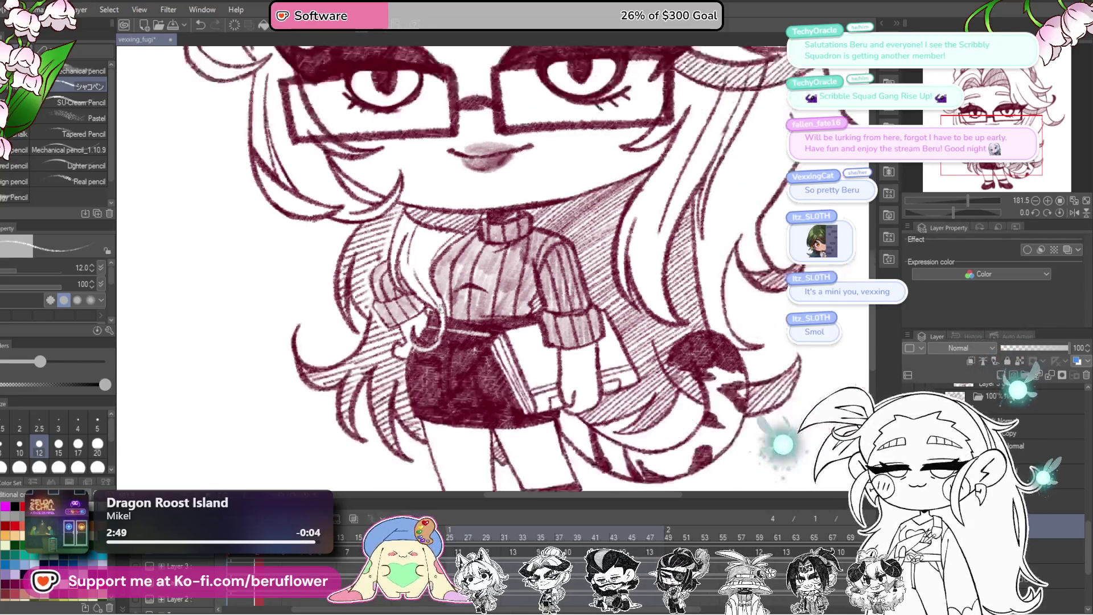
pyautogui.scroll(-3, 579, 348)
pyautogui.scroll(1, 578, 347)
pyautogui.scroll(1, 579, 348)
# - Compare the bolder wide-eyed lineart, then keep the half-lidded eyes and brows version
pyautogui.moveTo(578, 348); pyautogui.dragTo(593, 371)
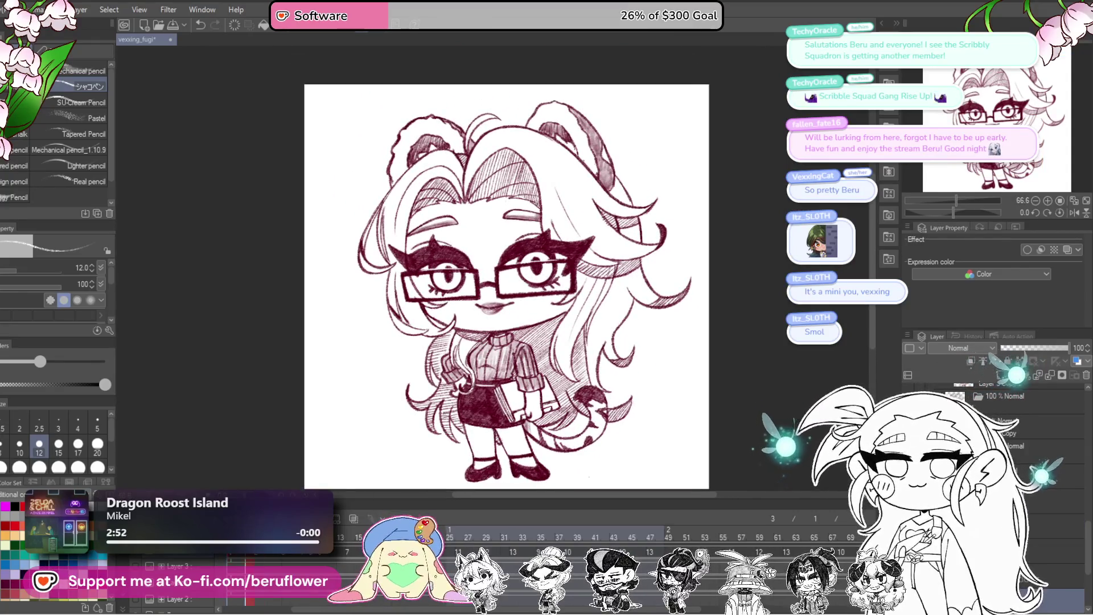
pyautogui.click(1014, 376)
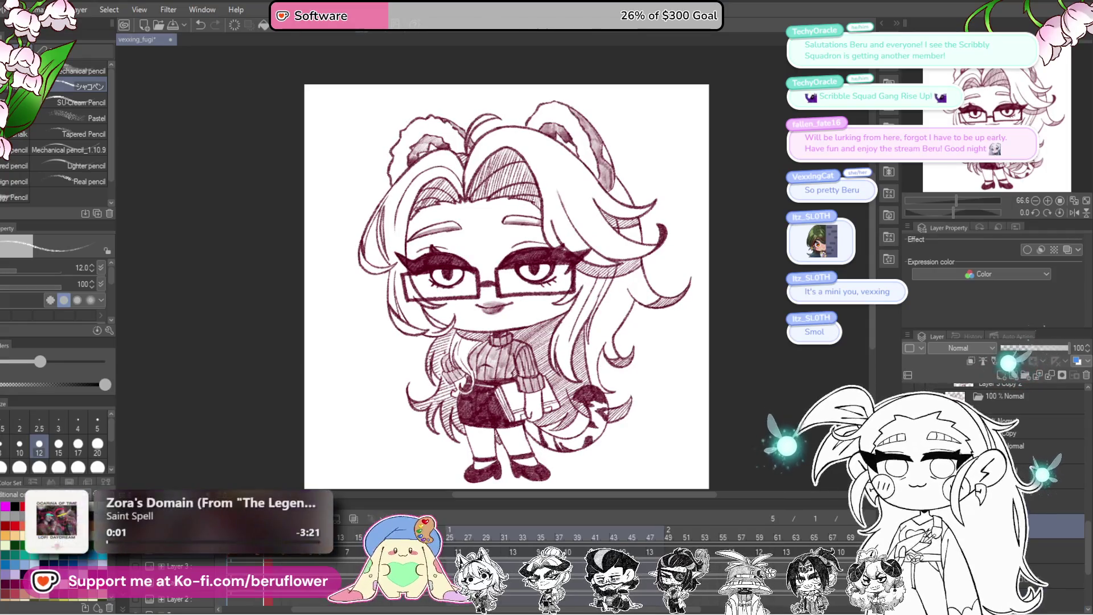
pyautogui.click(1001, 369)
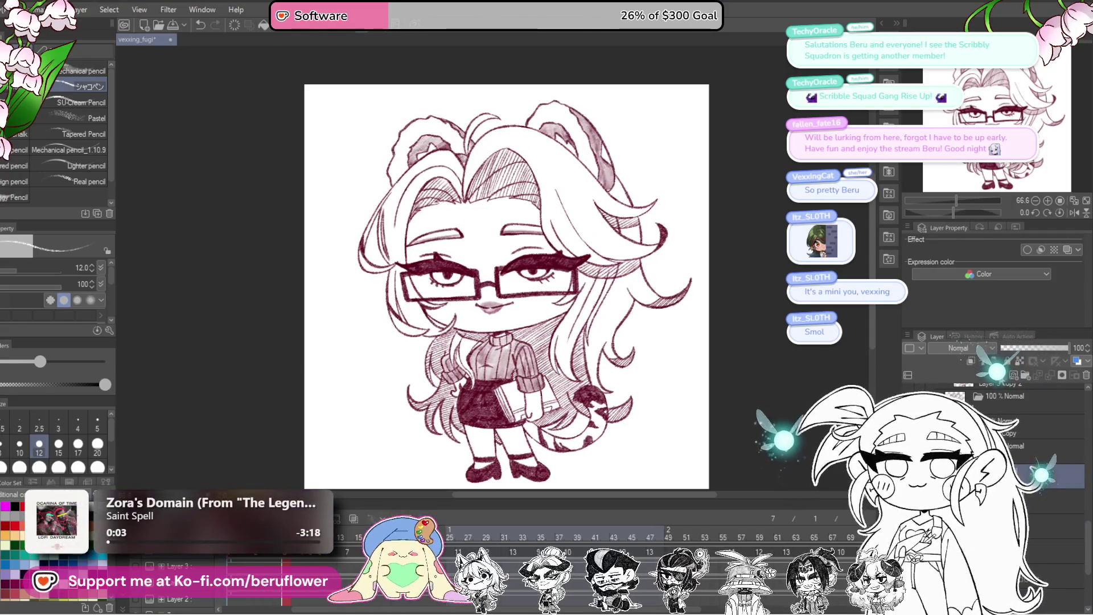
pyautogui.scroll(2, 425, 359)
pyautogui.scroll(1, 424, 359)
pyautogui.scroll(2, 425, 359)
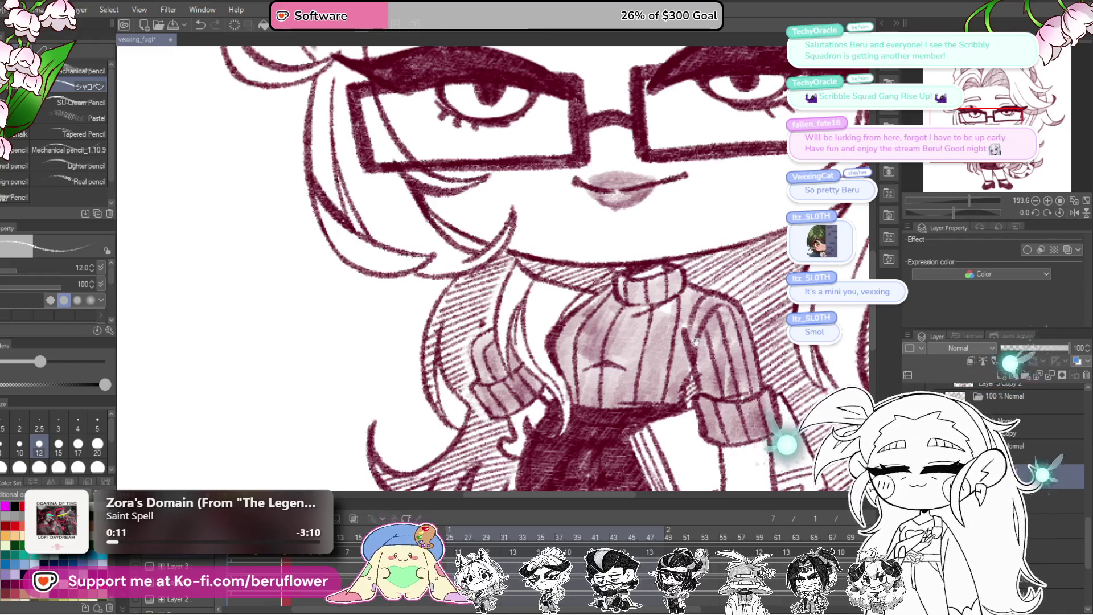
# - Show the more heavily hatched sweater version and recentre the face in view
pyautogui.moveTo(473, 399); pyautogui.dragTo(443, 364)
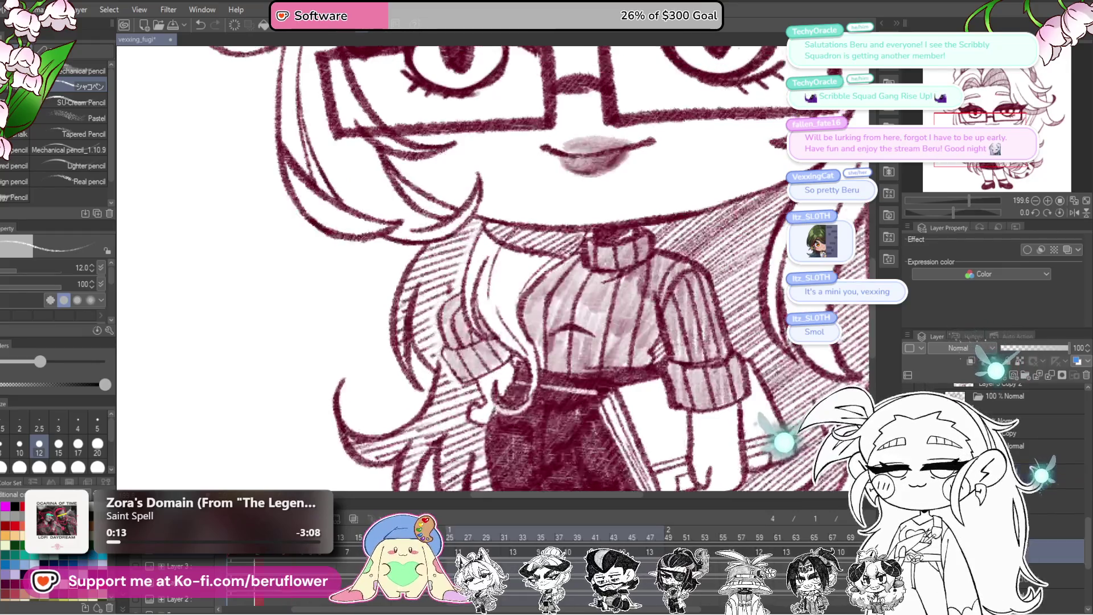
pyautogui.click(992, 369)
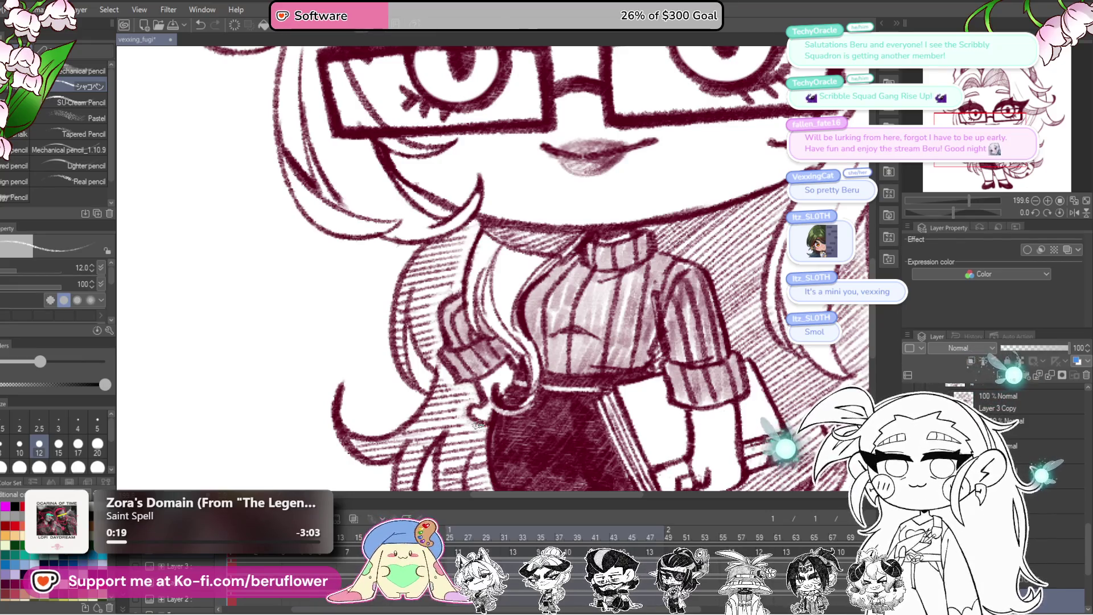
pyautogui.hotkey('ctrl', '0')
pyautogui.scroll(2, 471, 427)
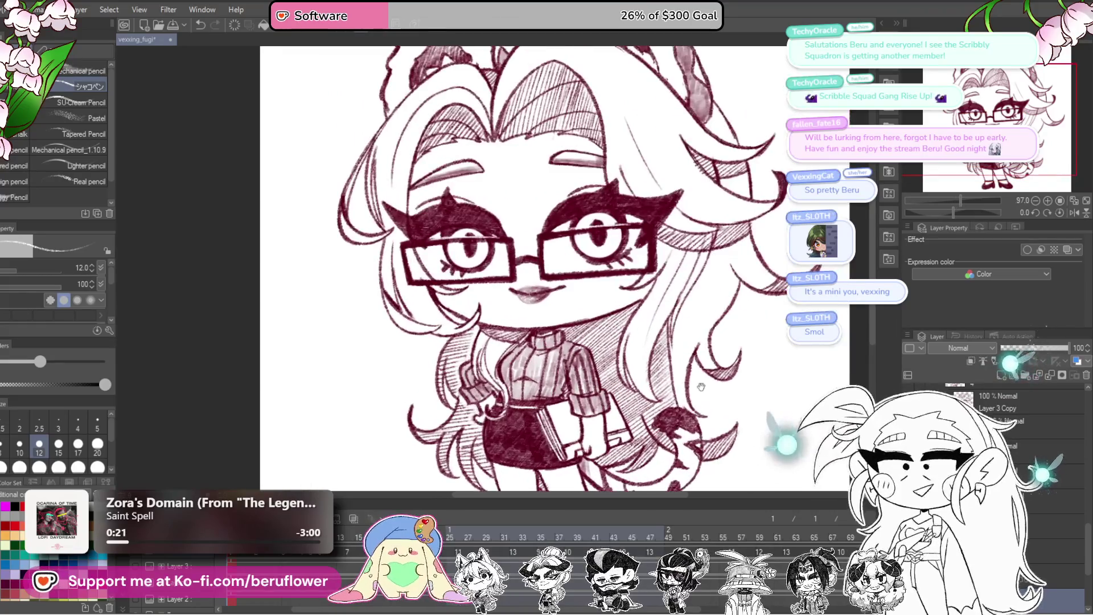
pyautogui.moveTo(689, 402); pyautogui.dragTo(681, 403)
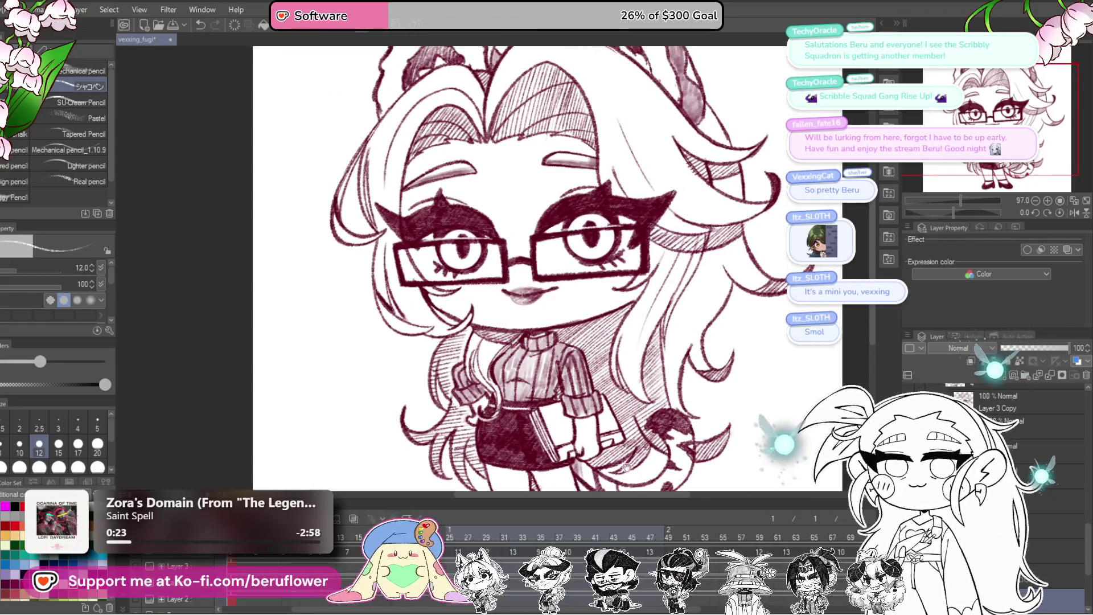
pyautogui.moveTo(784, 444); pyautogui.dragTo(781, 433)
pyautogui.moveTo(443, 404); pyautogui.dragTo(468, 407)
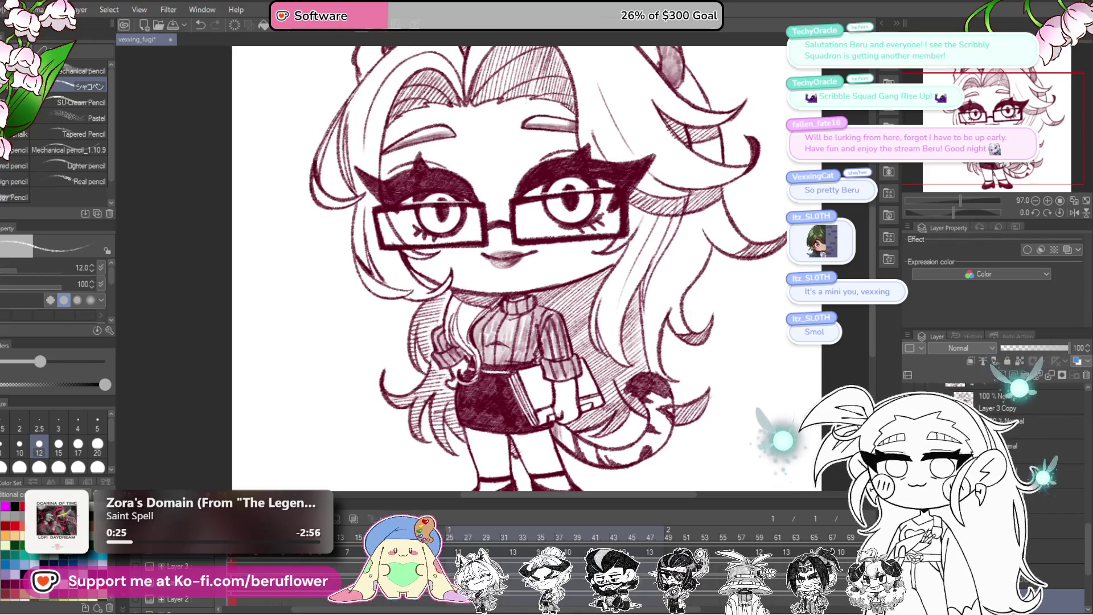
# - Advance one animation frame and look over the eye pose, sweater and skirt shading
pyautogui.press('Right')
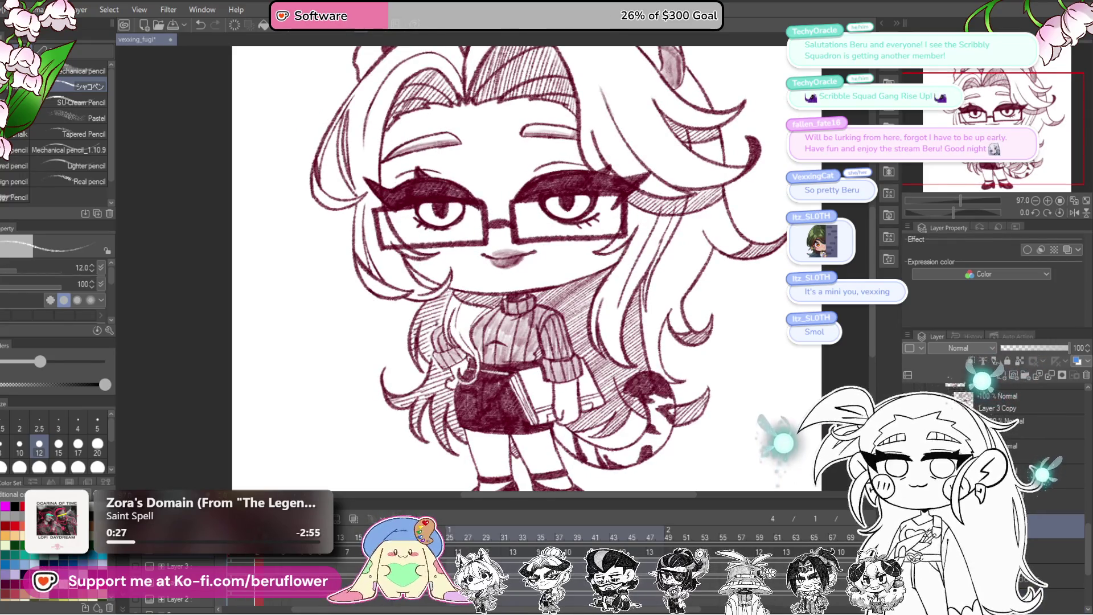
pyautogui.scroll(3, 368, 427)
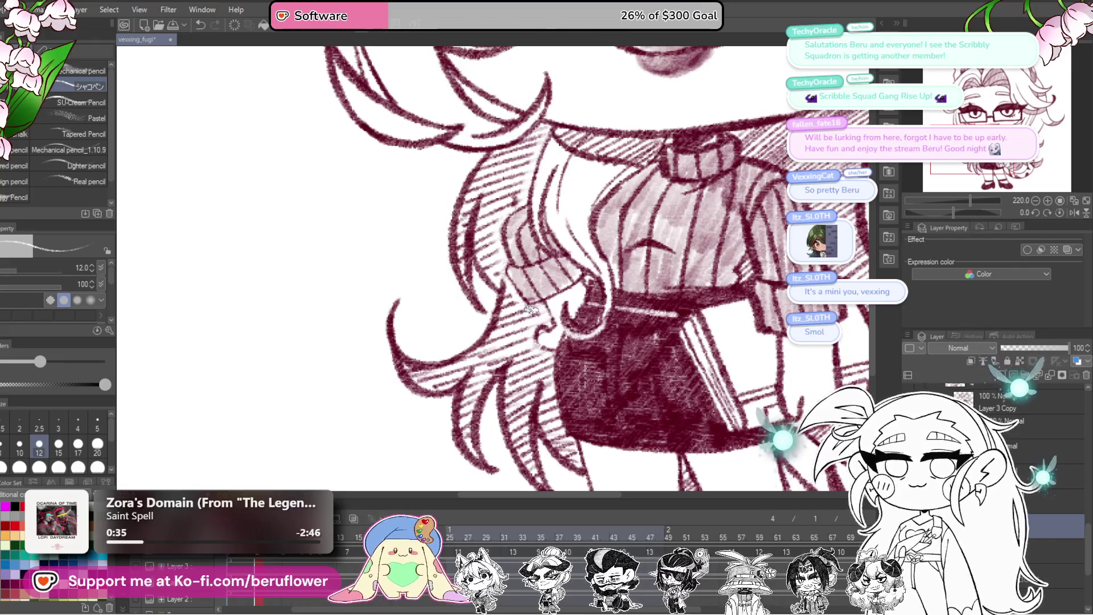
pyautogui.hotkey('ctrl', '0')
pyautogui.scroll(1, 597, 342)
pyautogui.scroll(1, 640, 367)
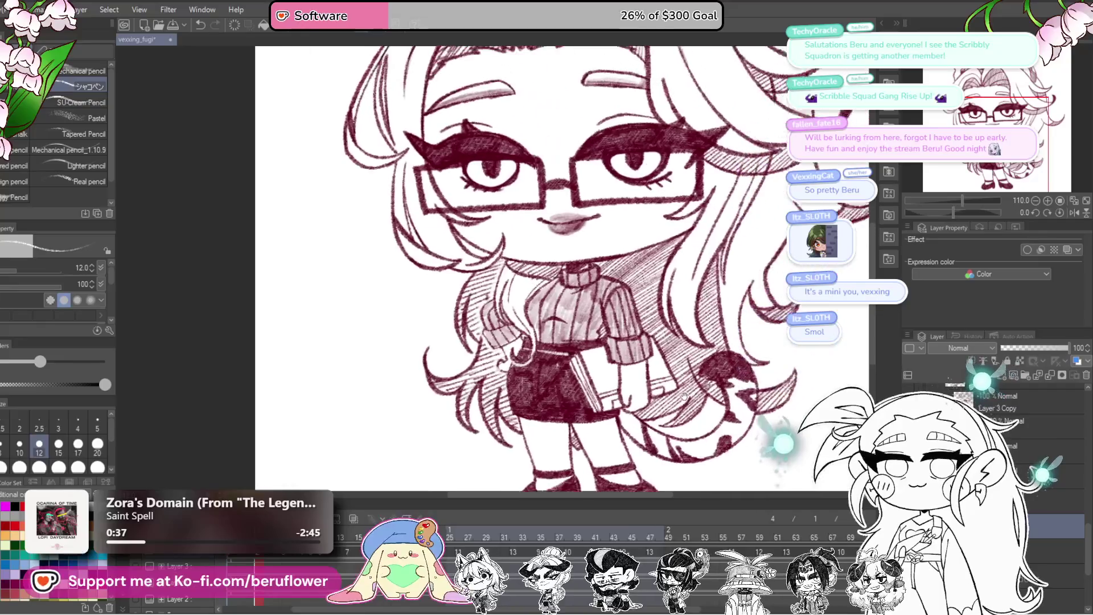
pyautogui.scroll(1, 694, 390)
pyautogui.scroll(-2, 695, 391)
pyautogui.moveTo(693, 391); pyautogui.dragTo(654, 377)
pyautogui.scroll(2, 654, 377)
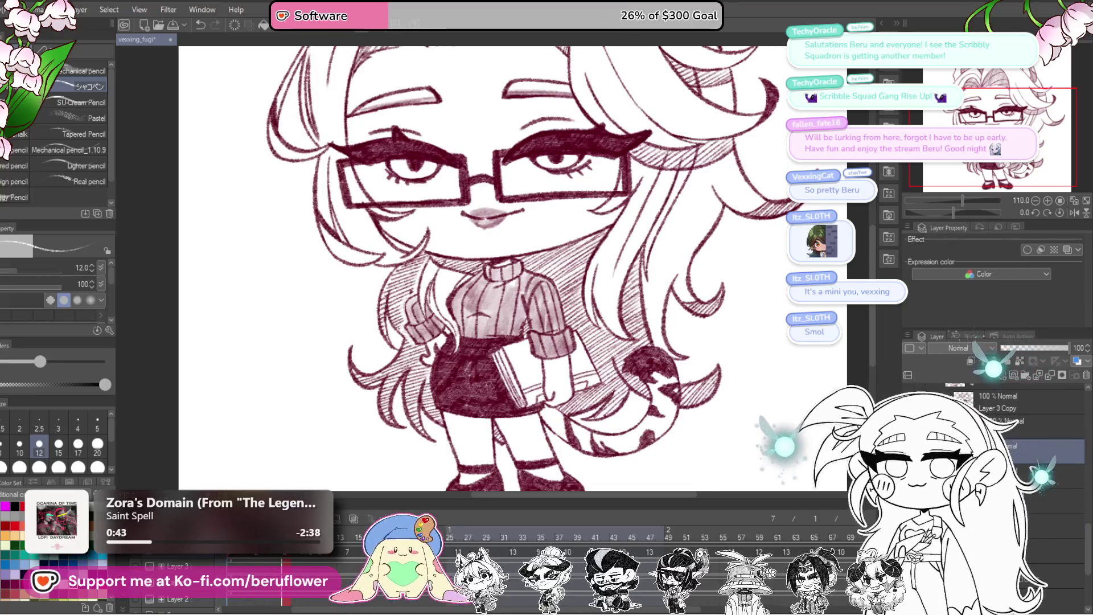
pyautogui.scroll(3, 422, 362)
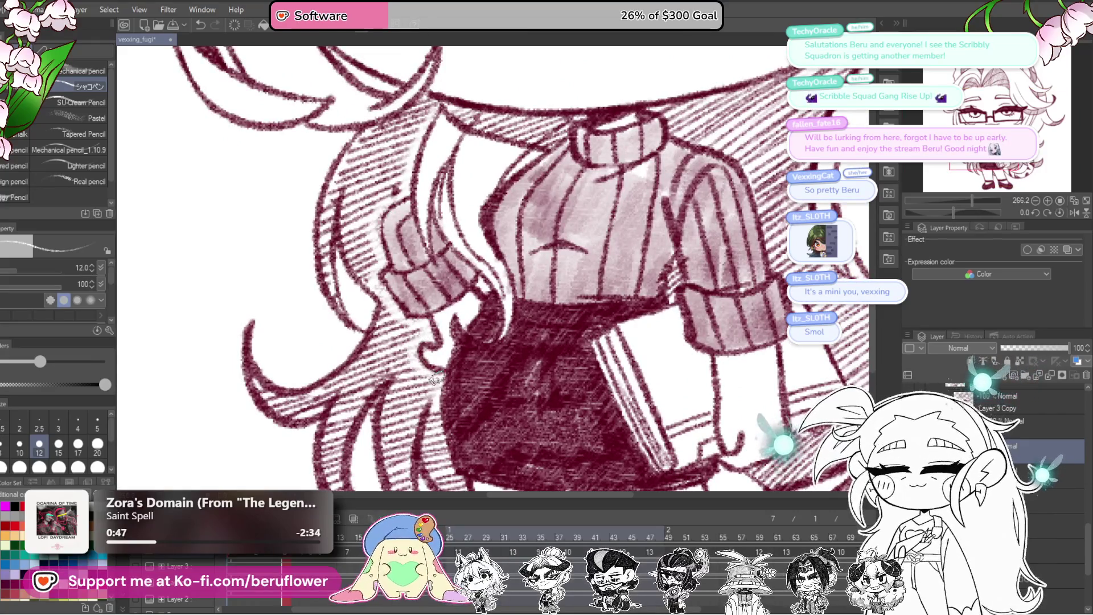
pyautogui.scroll(-3, 436, 371)
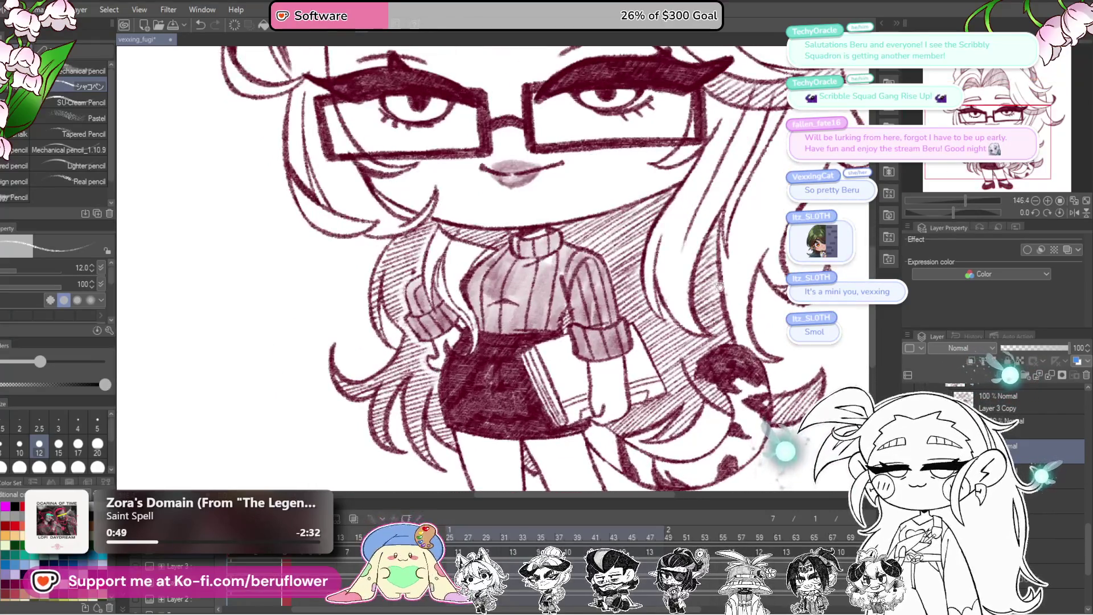
pyautogui.scroll(1, 435, 371)
pyautogui.scroll(-2, 547, 256)
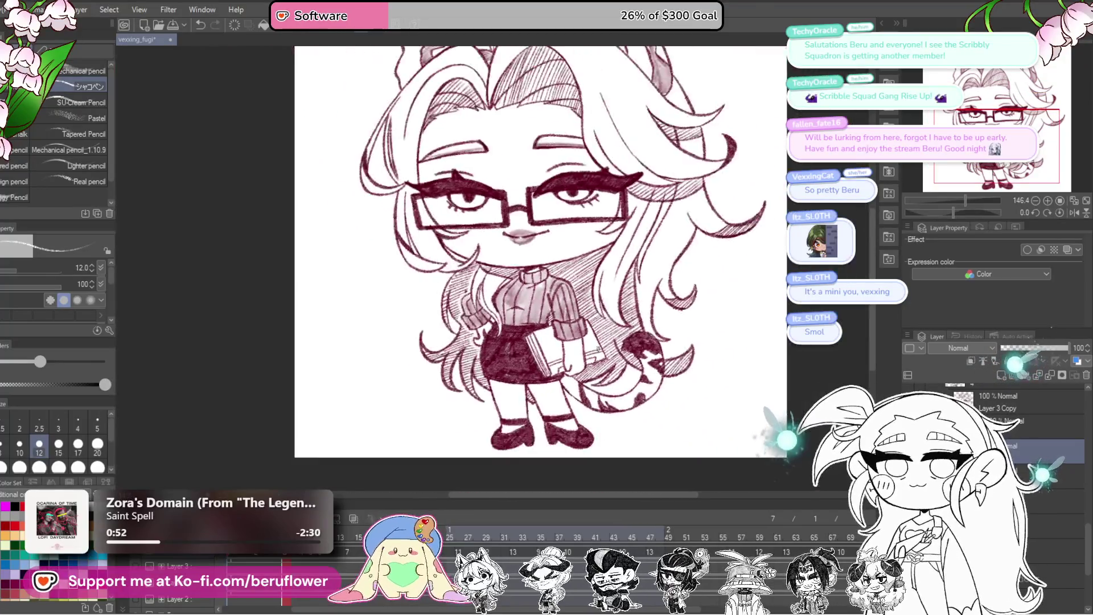
pyautogui.scroll(-1, 547, 256)
pyautogui.scroll(3, 538, 257)
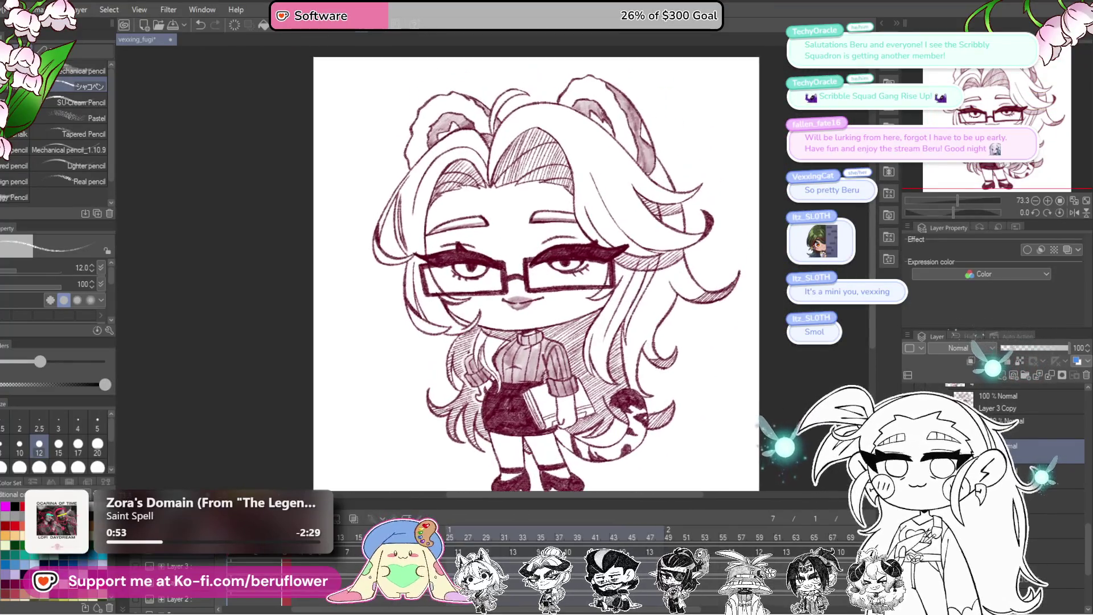
# - Step back on the timeline to the frame where the chibi's eyes are wide open
pyautogui.press('Left')
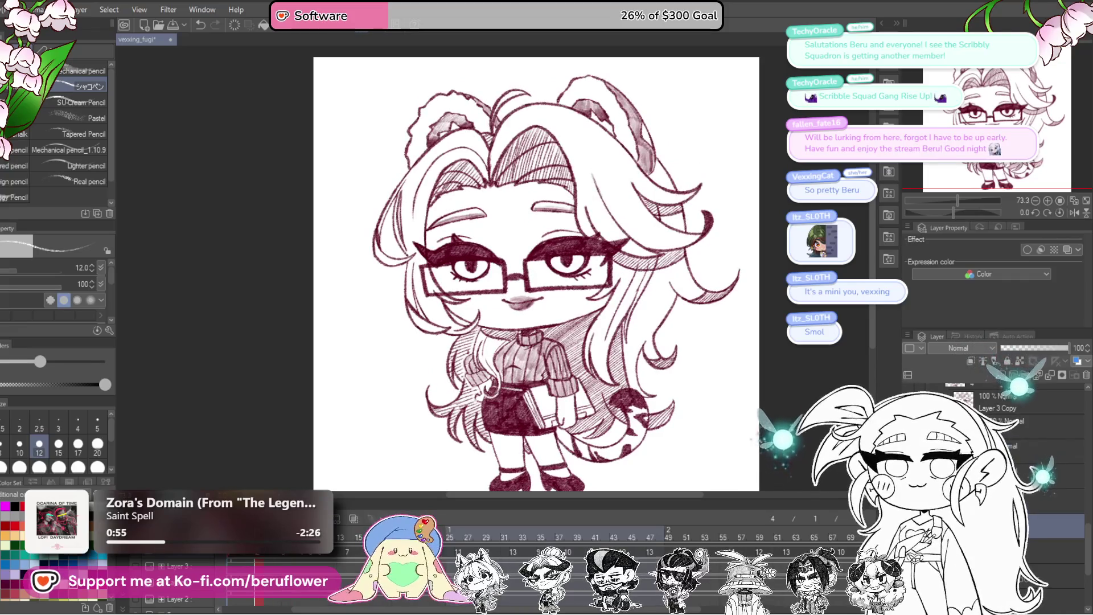
# - Tilt the canvas about 44 degrees onto the eyes and step through the blink frames to check the hatching
pyautogui.moveTo(955, 213); pyautogui.dragTo(942, 214)
pyautogui.scroll(2, 577, 290)
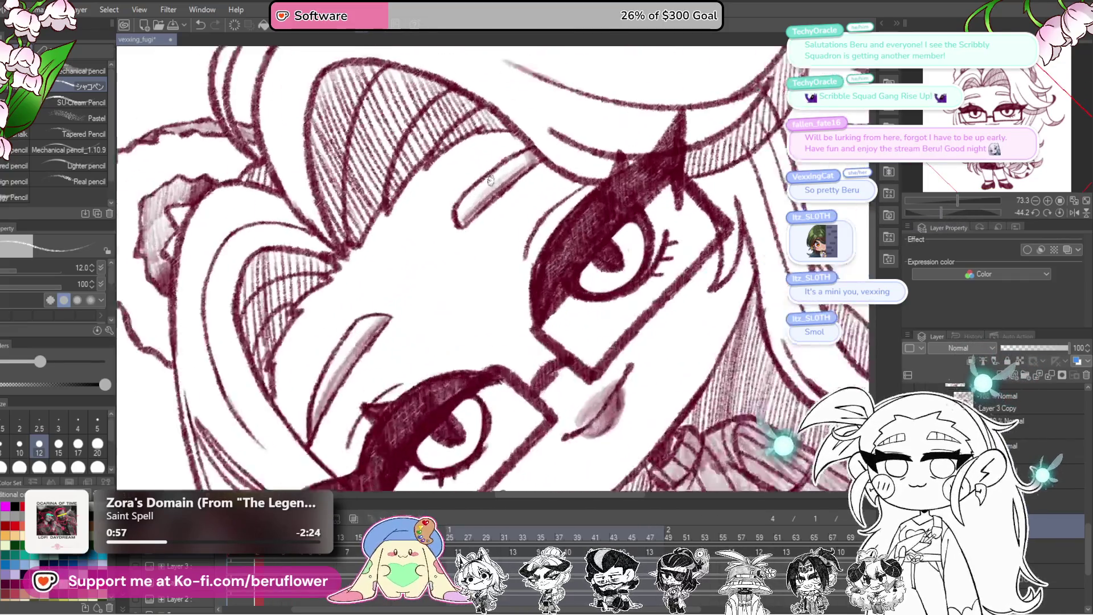
pyautogui.scroll(1, 576, 290)
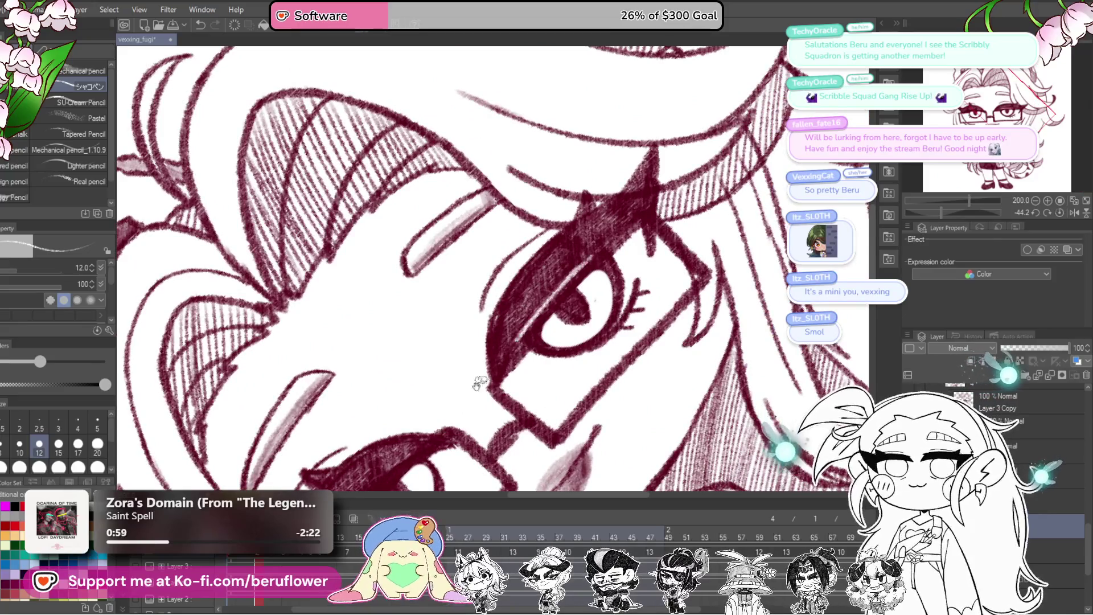
pyautogui.moveTo(480, 384); pyautogui.dragTo(583, 280)
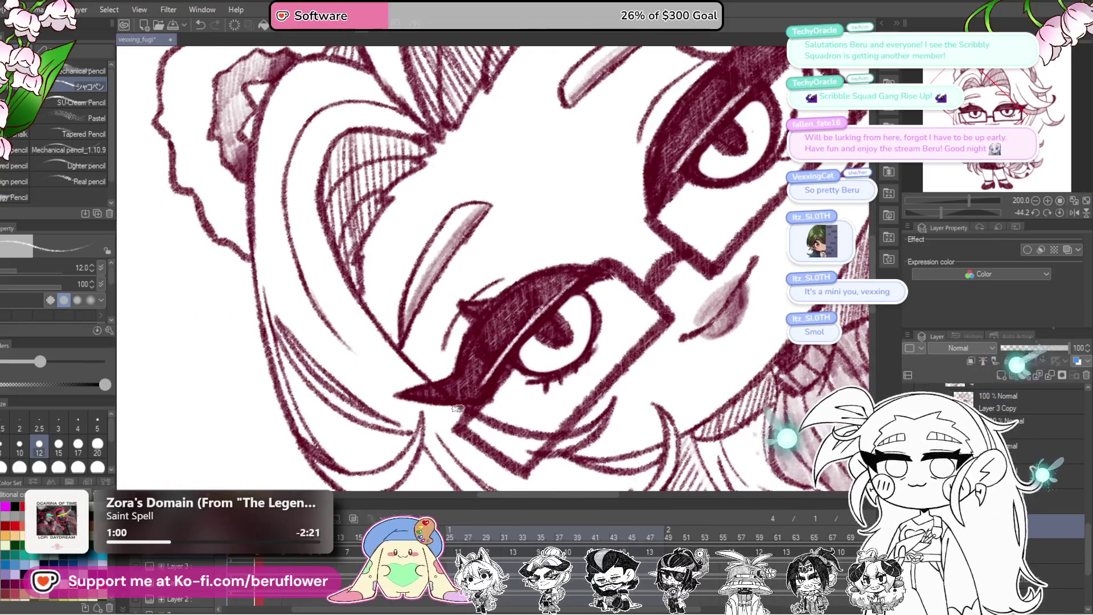
pyautogui.scroll(-3, 456, 408)
pyautogui.scroll(2, 466, 427)
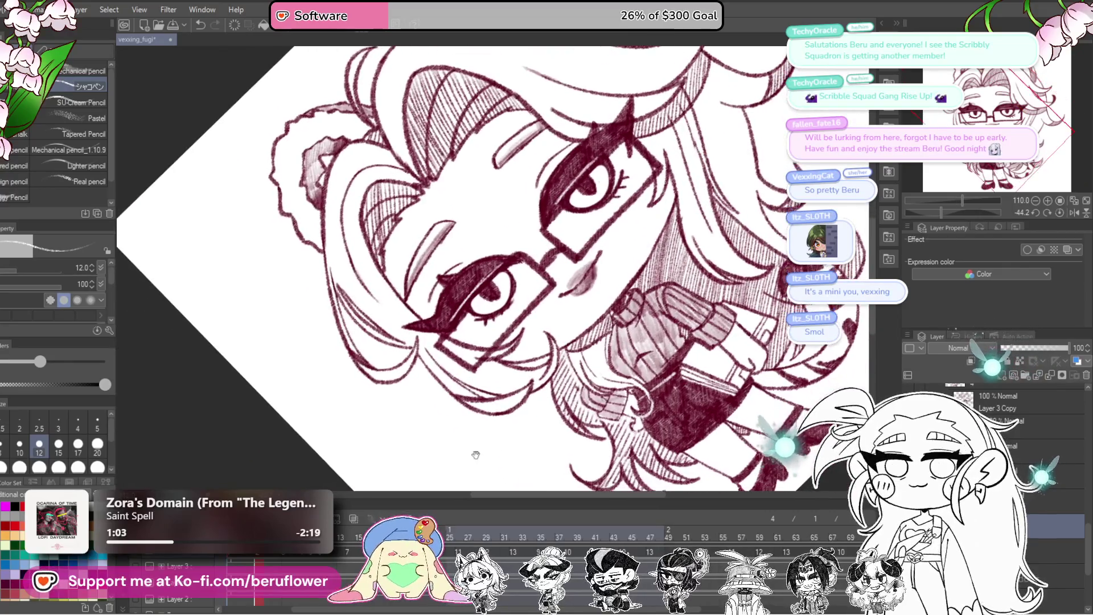
pyautogui.hotkey('ctrl', 'z')
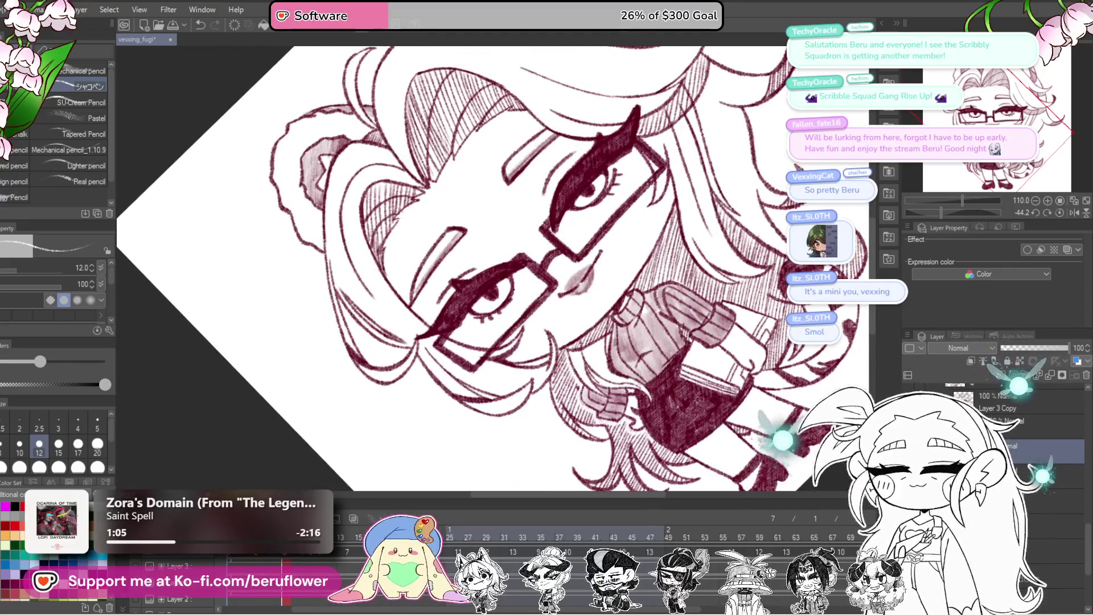
pyautogui.scroll(1, 468, 302)
pyautogui.scroll(1, 469, 302)
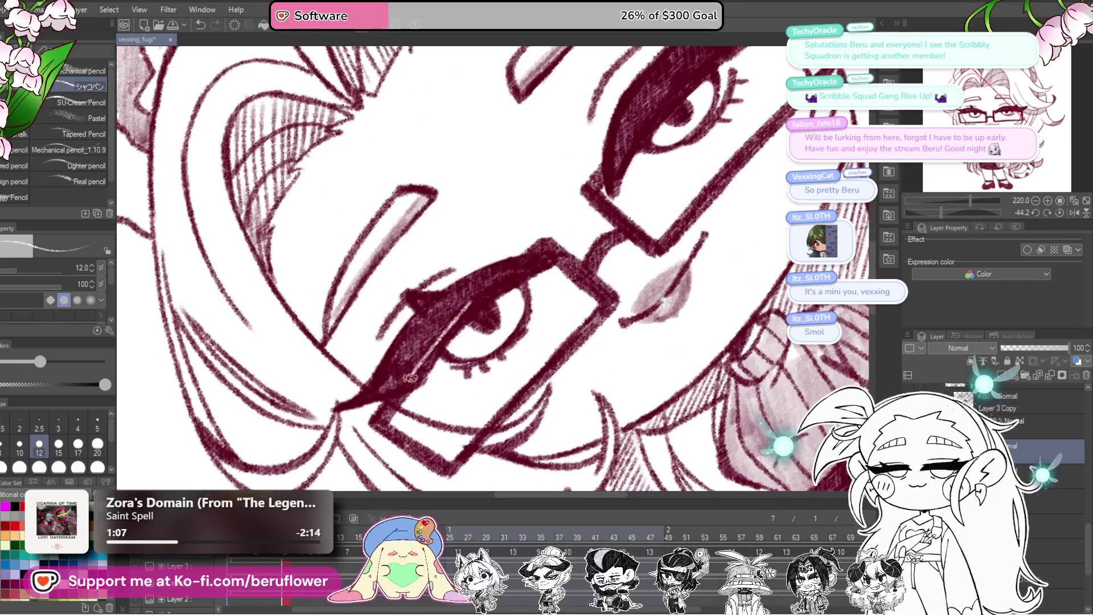
pyautogui.hotkey('ctrl', 'z')
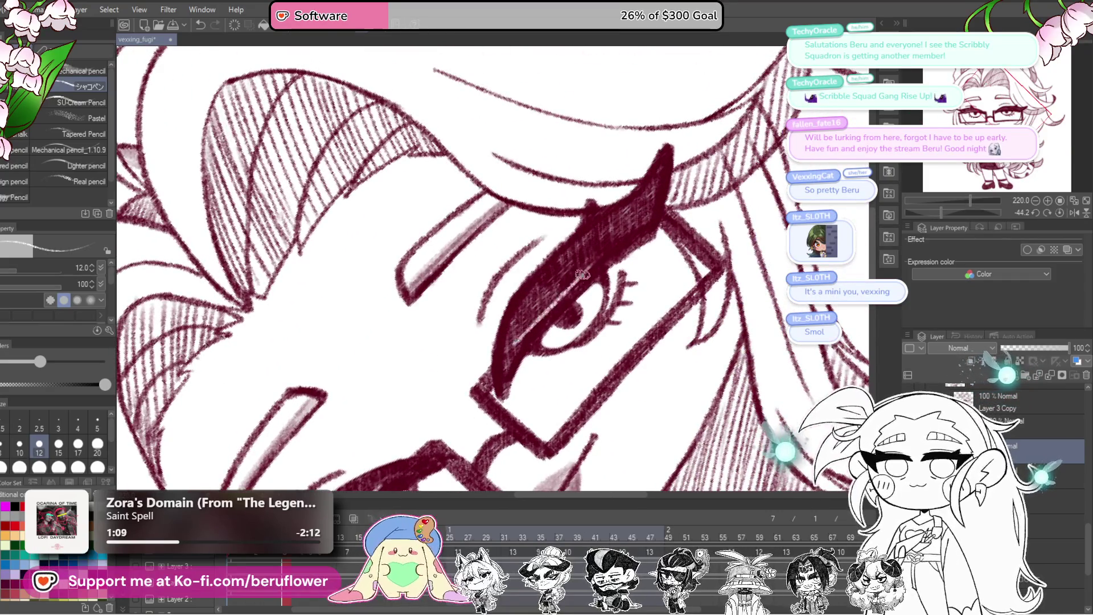
pyautogui.scroll(-5, 520, 325)
pyautogui.scroll(1, 546, 376)
pyautogui.scroll(1, 555, 402)
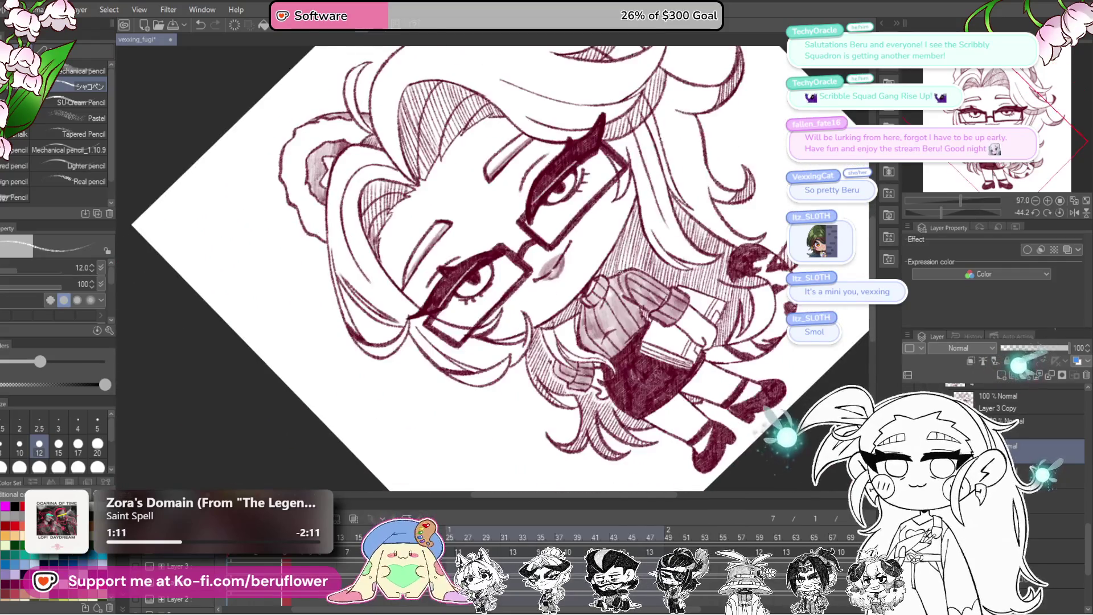
pyautogui.scroll(1, 560, 416)
pyautogui.scroll(1, 561, 410)
pyautogui.scroll(1, 565, 401)
pyautogui.scroll(1, 570, 393)
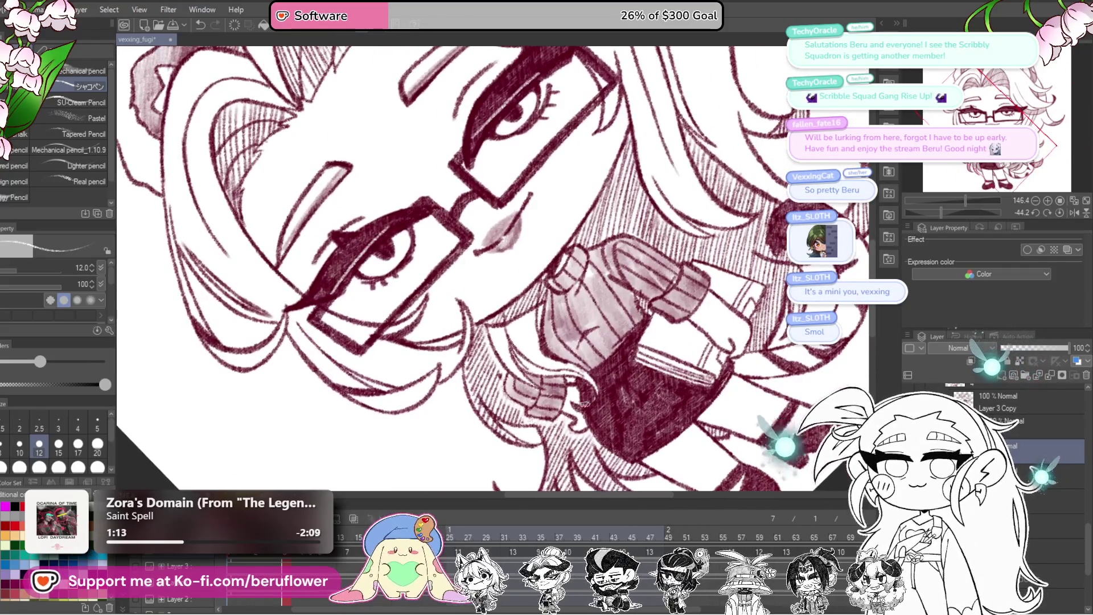
pyautogui.scroll(1, 575, 383)
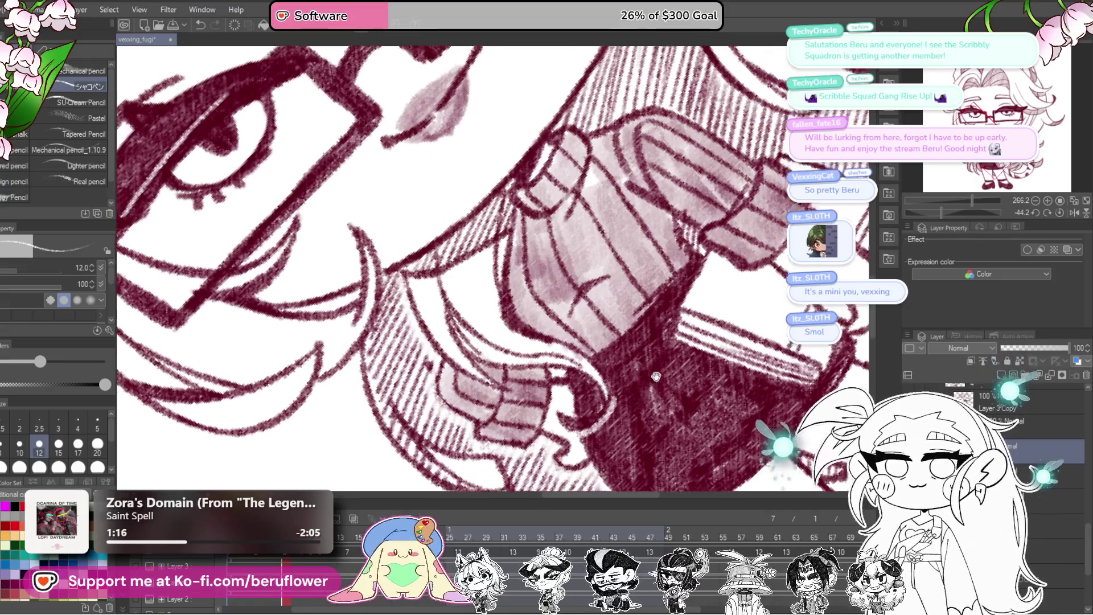
# - Shift the view down over the sweater and straighten the canvas back upright
pyautogui.moveTo(586, 415); pyautogui.dragTo(570, 412)
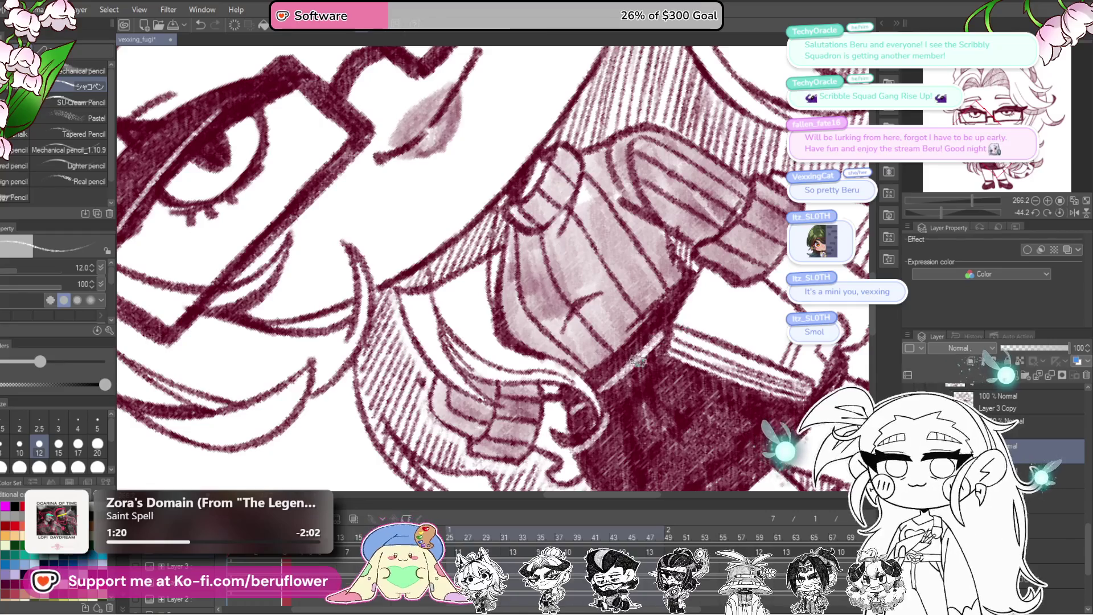
pyautogui.scroll(-5, 492, 269)
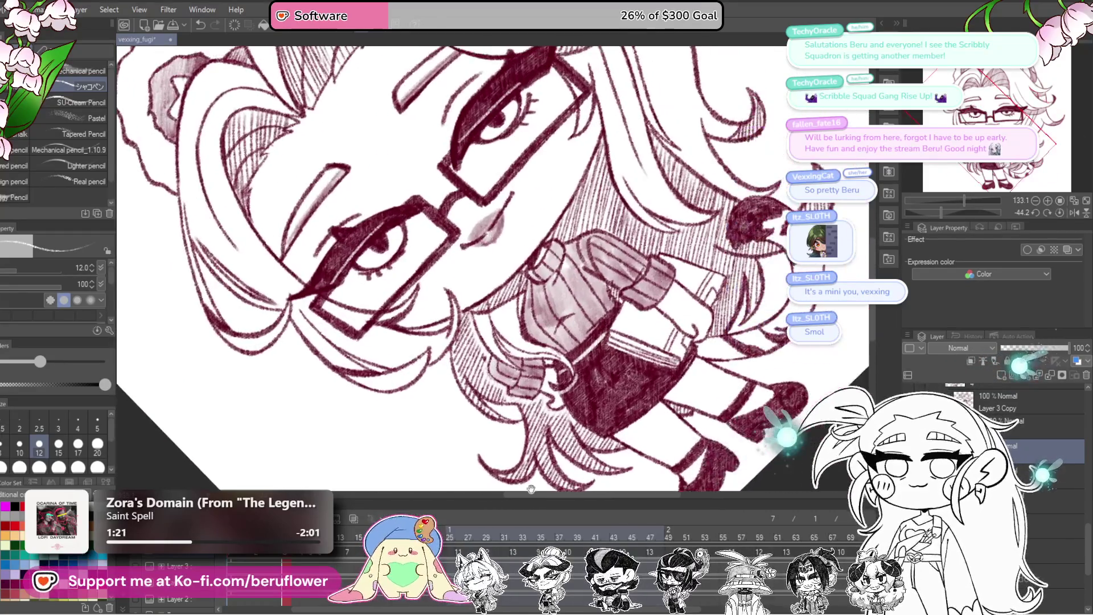
pyautogui.moveTo(1007, 212); pyautogui.dragTo(965, 212)
pyautogui.scroll(2, 951, 221)
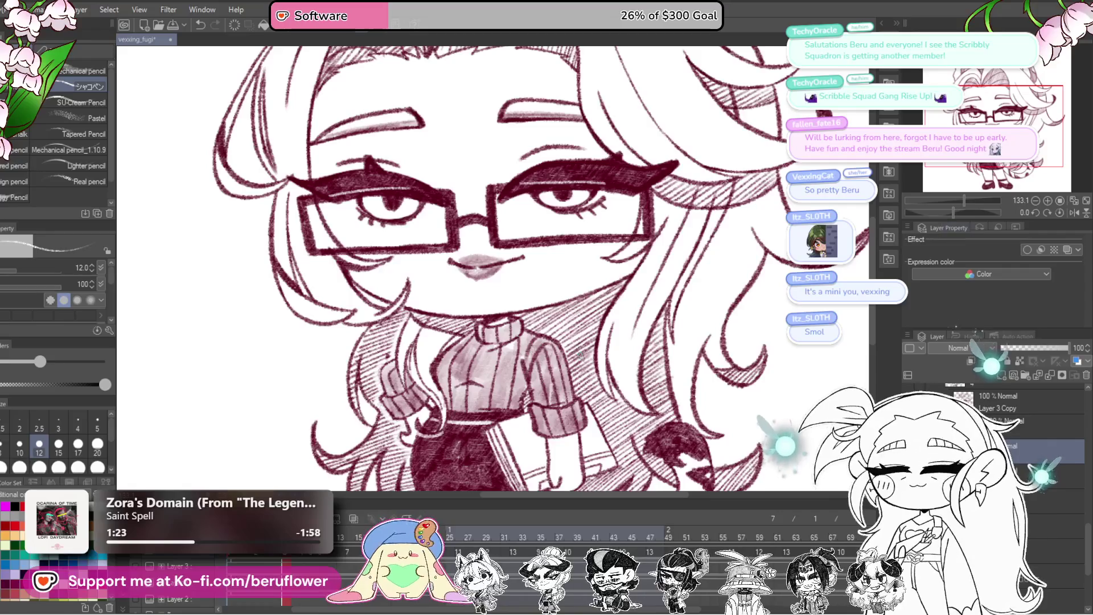
pyautogui.scroll(-5, 621, 414)
pyautogui.scroll(3, 621, 414)
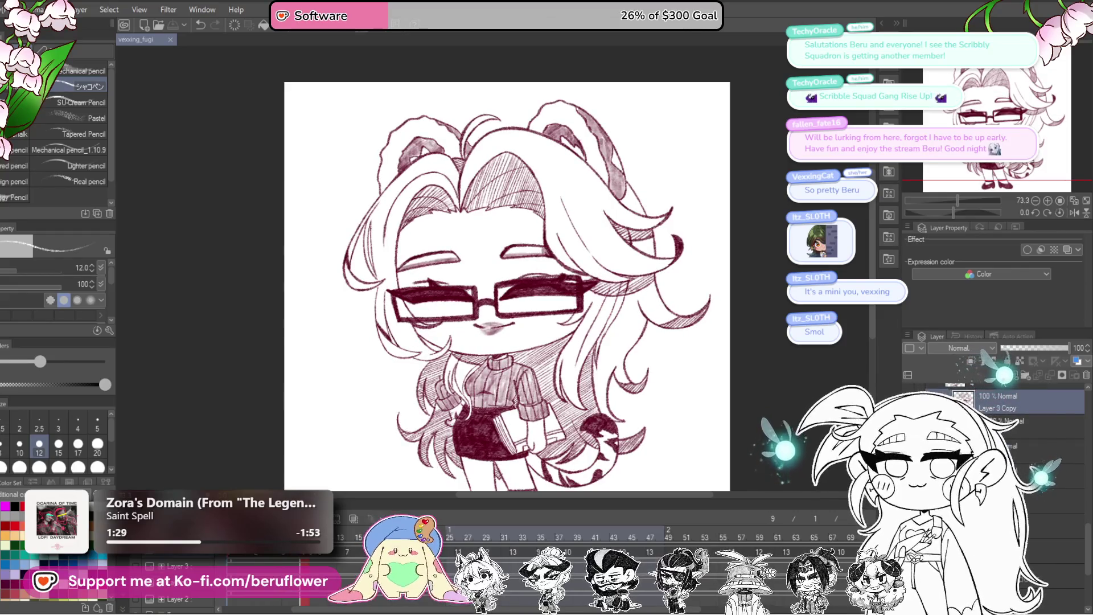
# - Tilt the canvas about 42 degrees over the glasses and sweater, then reset rotation to 0 in the Navigator
pyautogui.moveTo(952, 209); pyautogui.dragTo(933, 206)
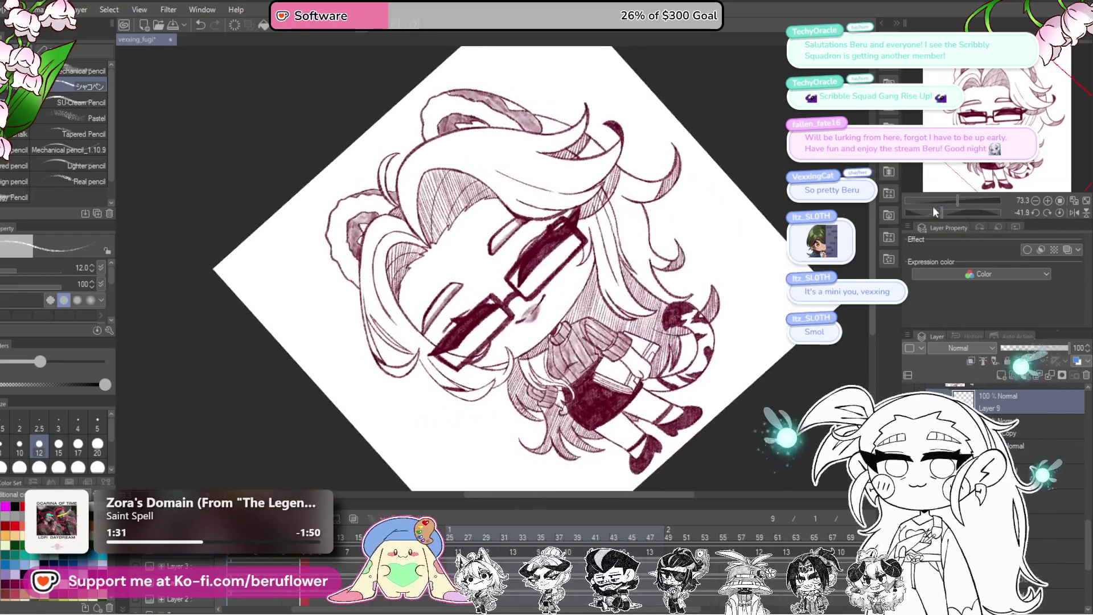
pyautogui.scroll(4, 616, 327)
pyautogui.moveTo(616, 327); pyautogui.dragTo(610, 349)
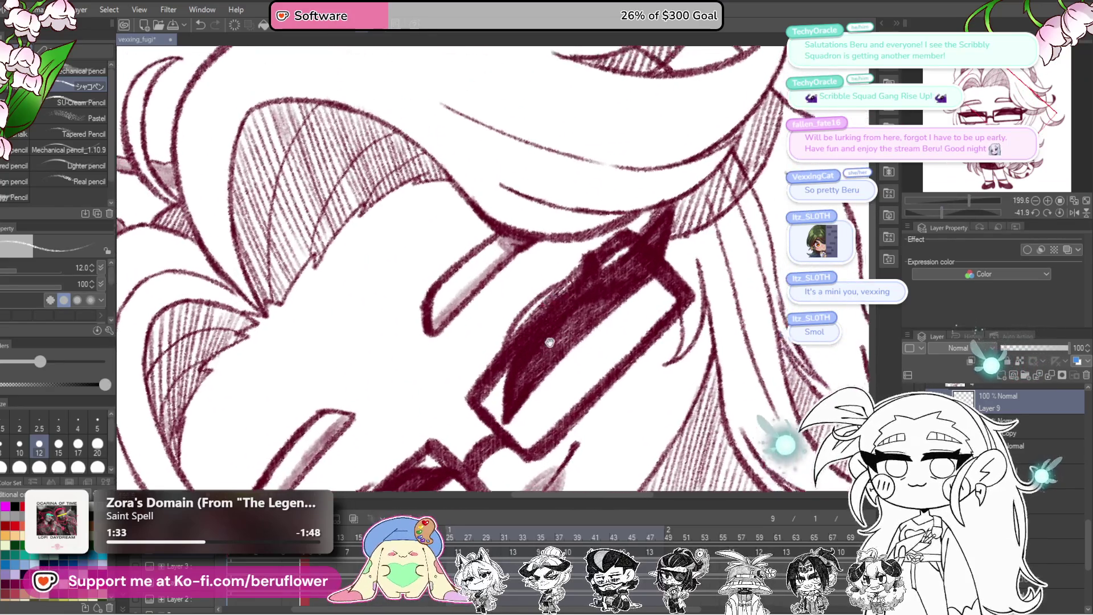
pyautogui.moveTo(558, 296); pyautogui.dragTo(694, 152)
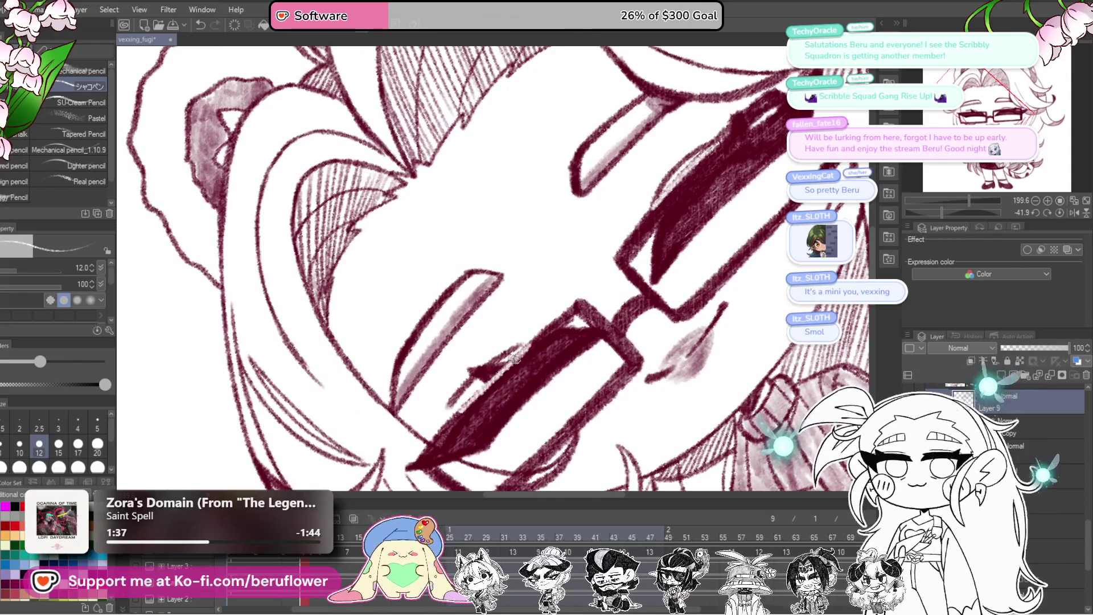
pyautogui.scroll(-5, 534, 329)
pyautogui.scroll(3, 682, 371)
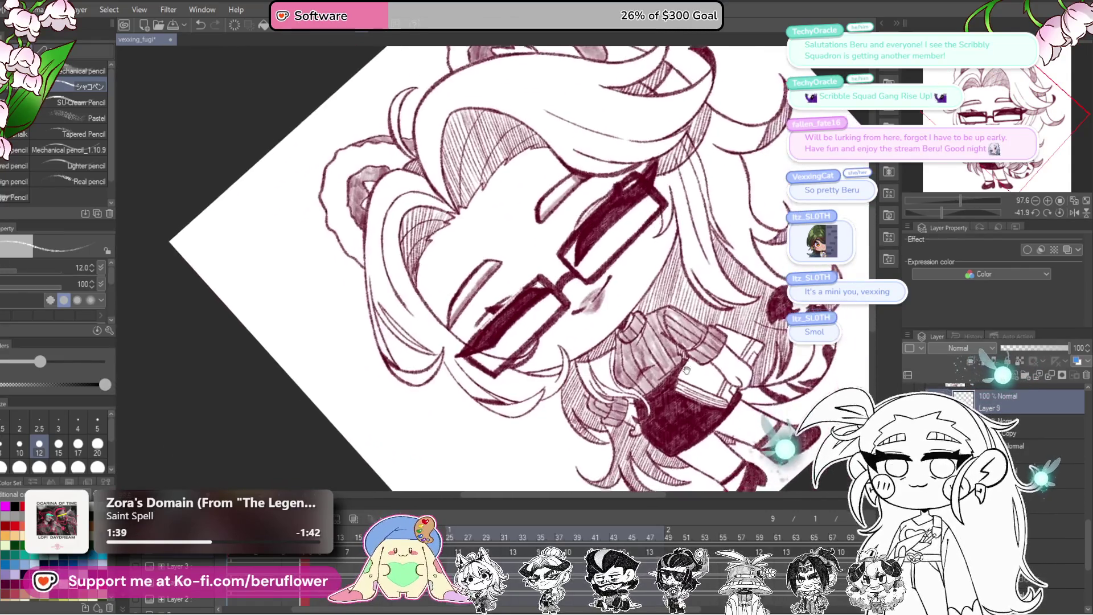
pyautogui.moveTo(682, 371); pyautogui.dragTo(679, 375)
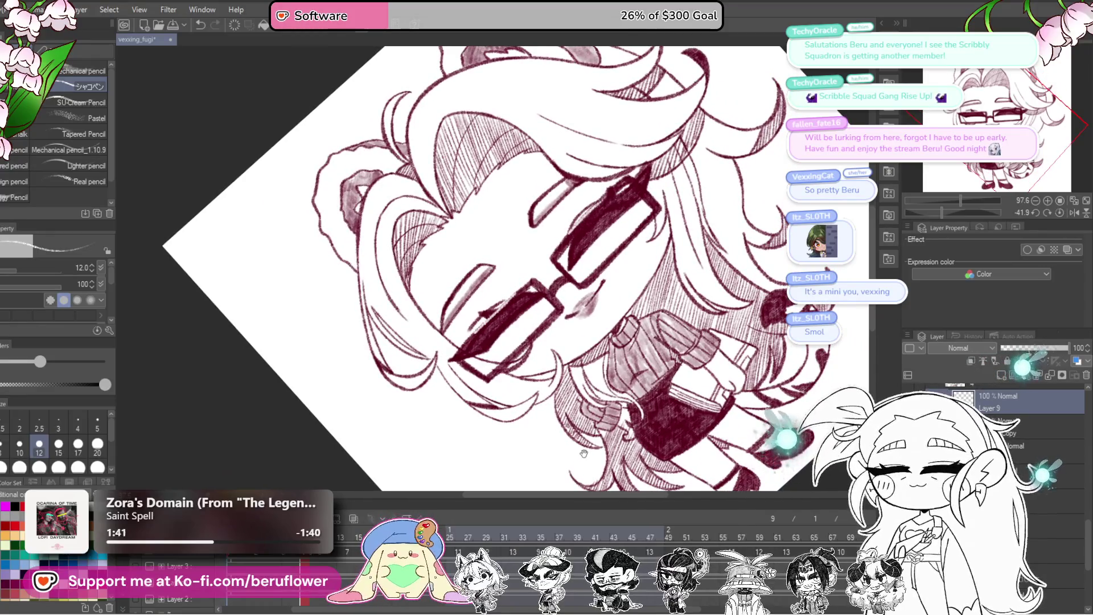
pyautogui.scroll(2, 583, 452)
pyautogui.scroll(2, 572, 401)
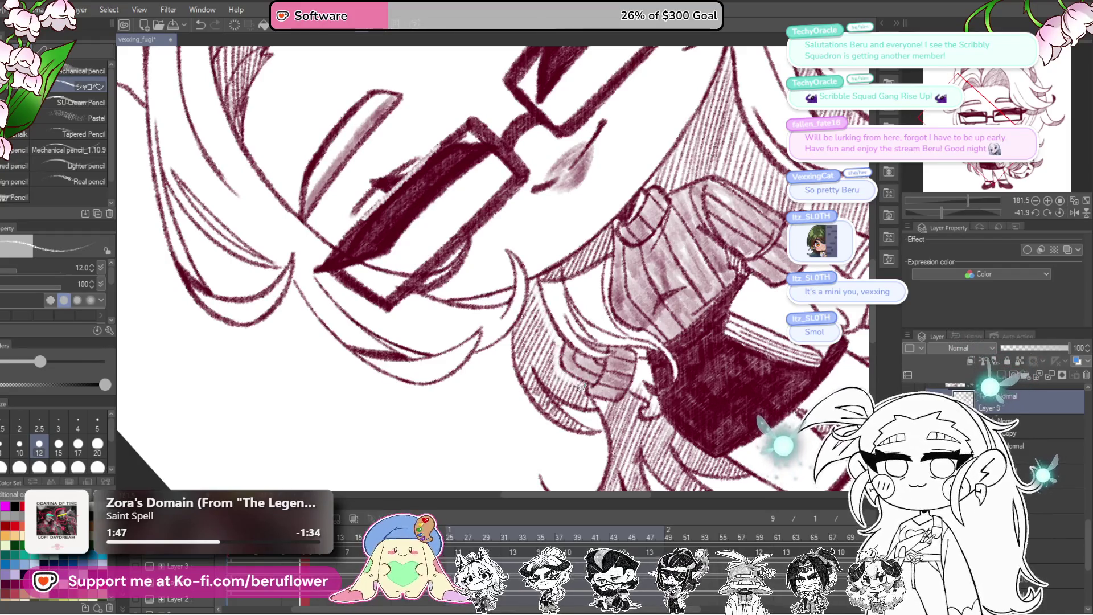
pyautogui.moveTo(581, 385); pyautogui.dragTo(565, 354)
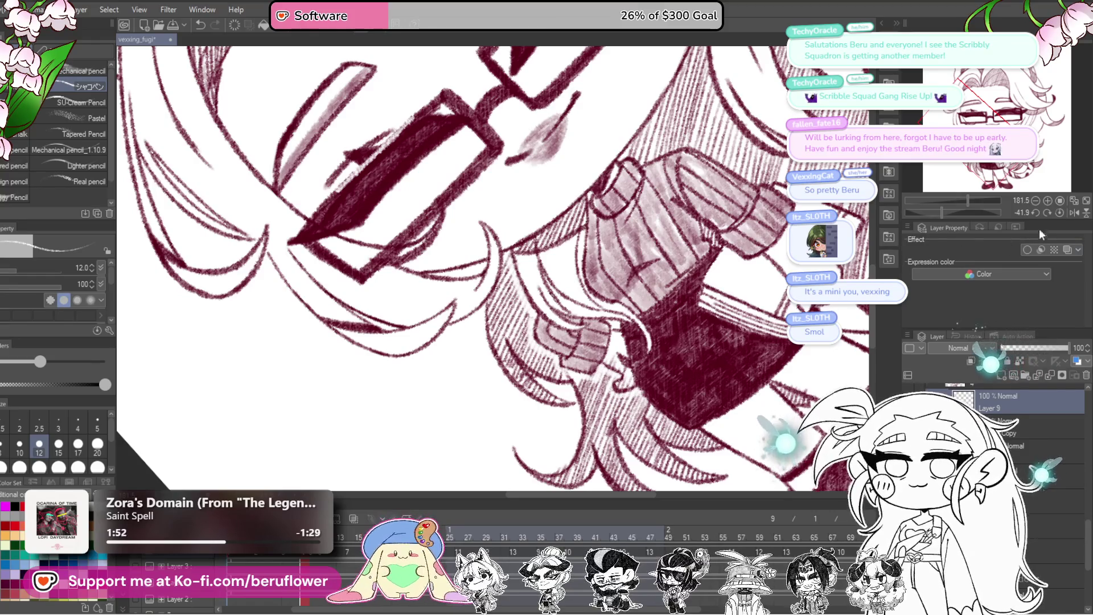
pyautogui.click(1056, 211)
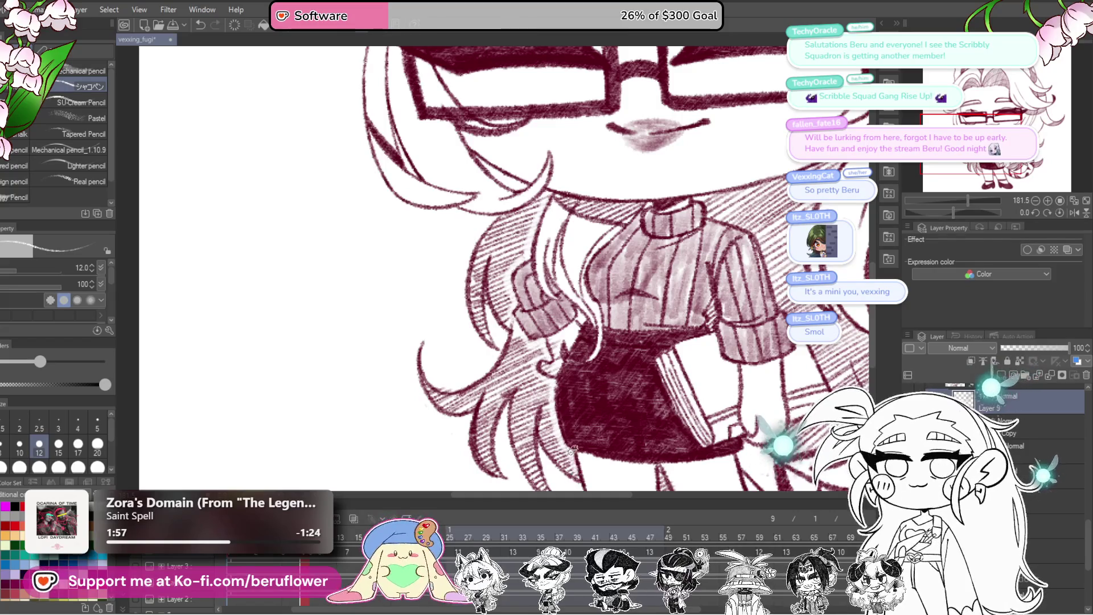
pyautogui.scroll(-2, 504, 268)
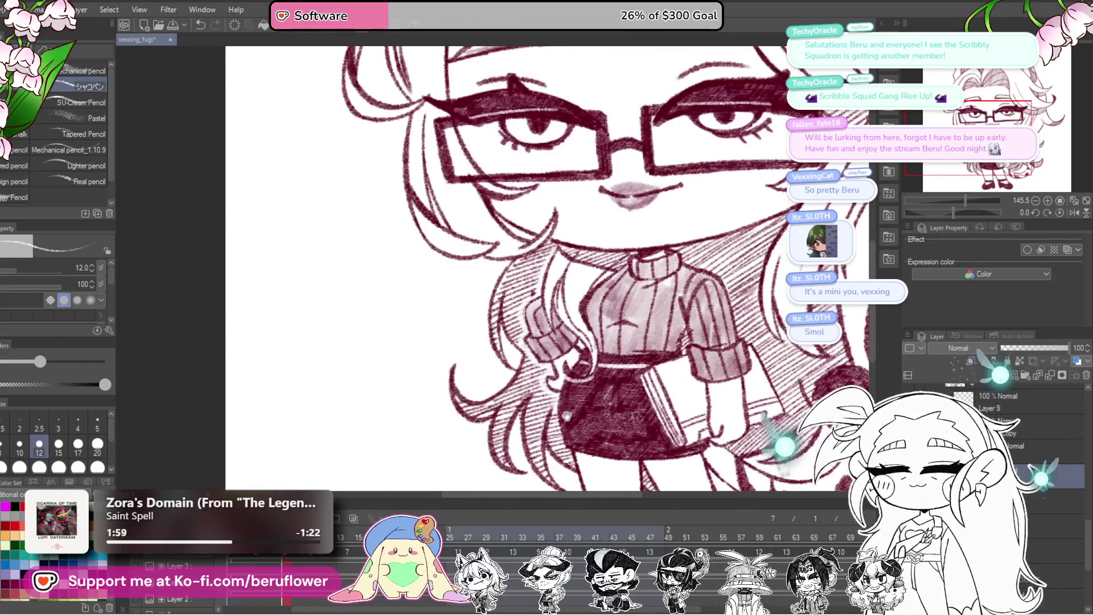
pyautogui.scroll(-2, 565, 416)
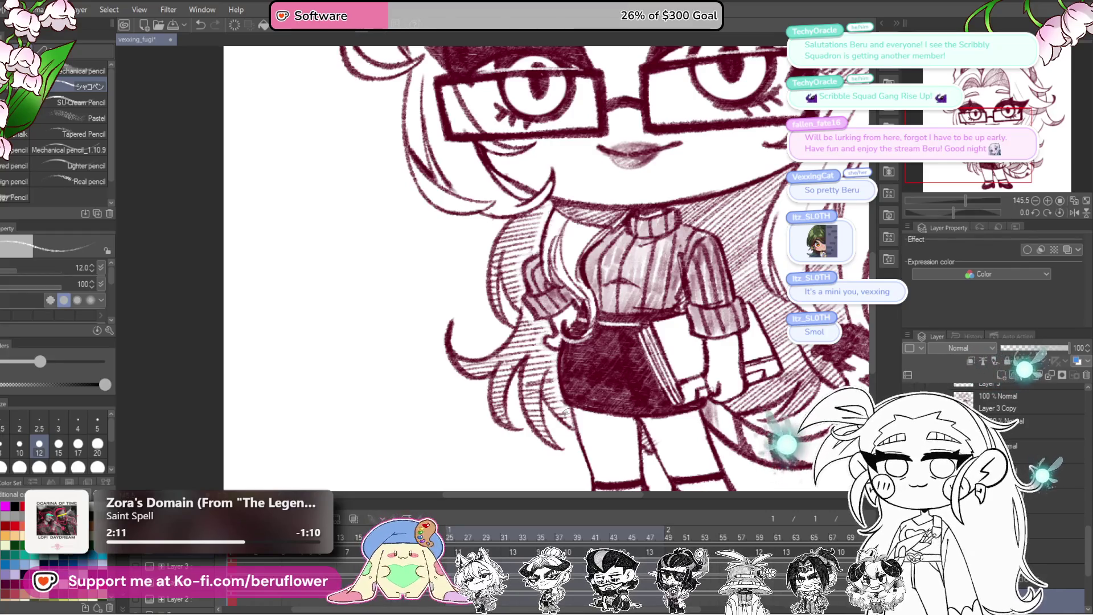
pyautogui.scroll(2, 583, 342)
pyautogui.scroll(2, 582, 343)
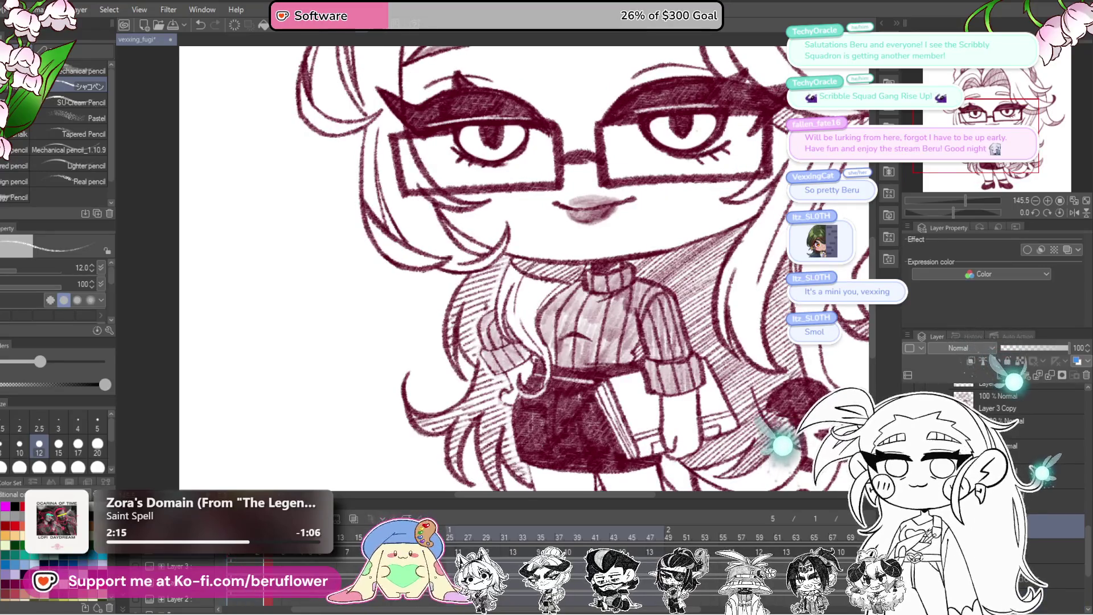
pyautogui.scroll(-3, 545, 389)
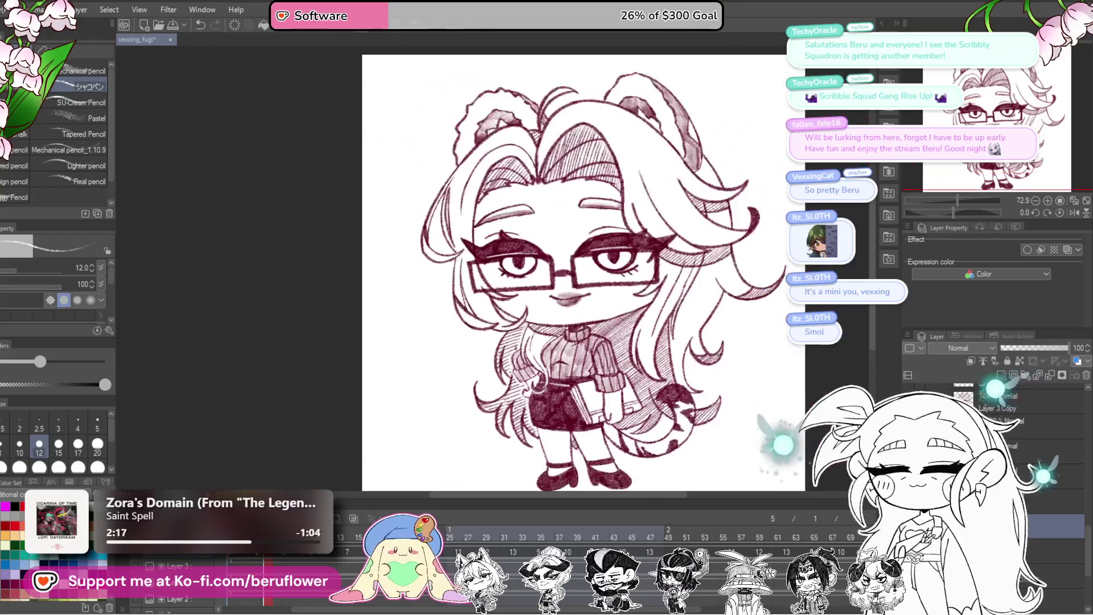
pyautogui.scroll(1, 542, 389)
pyautogui.scroll(1, 536, 389)
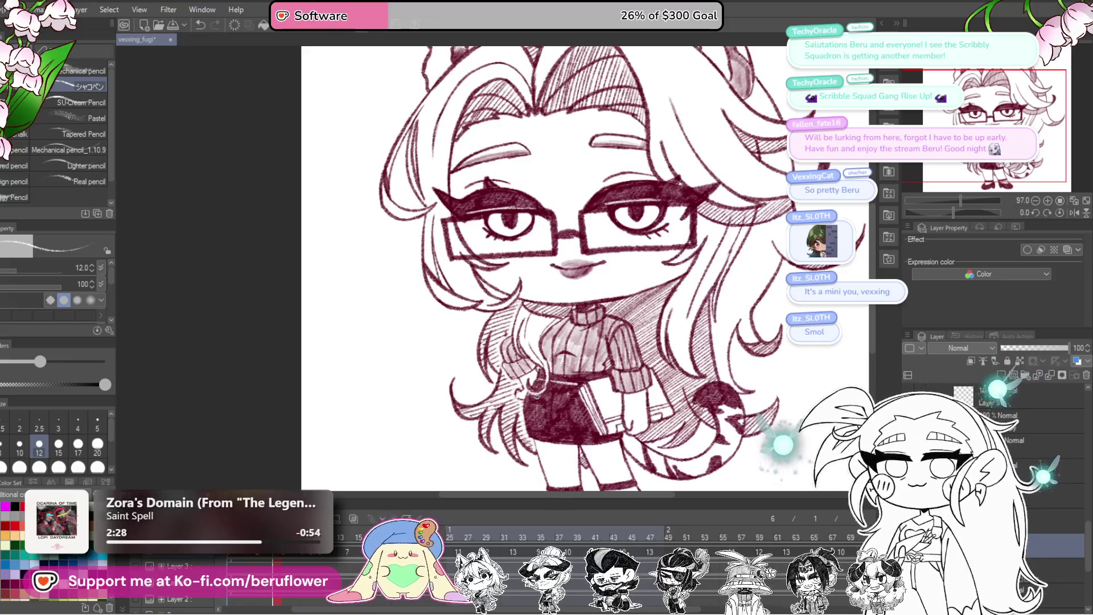
pyautogui.scroll(3, 537, 397)
pyautogui.scroll(2, 547, 401)
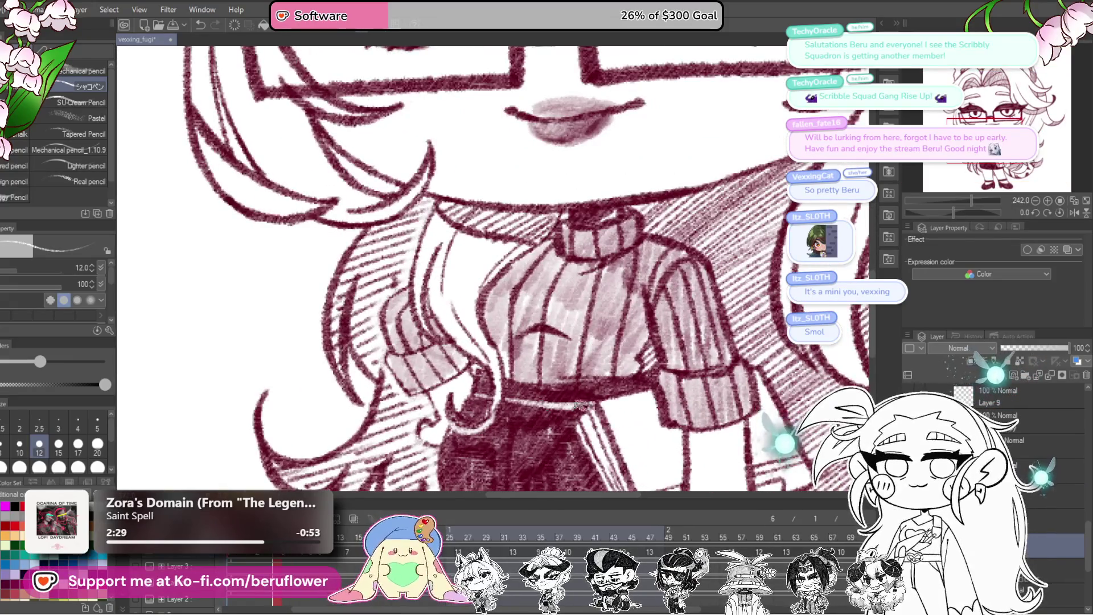
pyautogui.scroll(-4, 546, 401)
pyautogui.scroll(1, 547, 401)
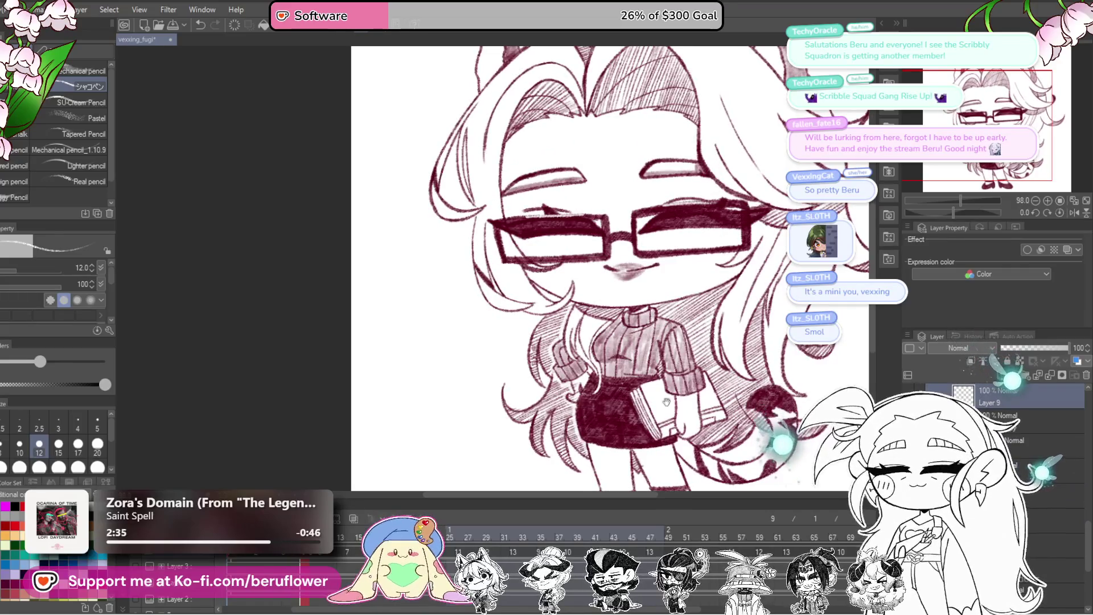
pyautogui.scroll(2, 658, 342)
pyautogui.scroll(1, 658, 342)
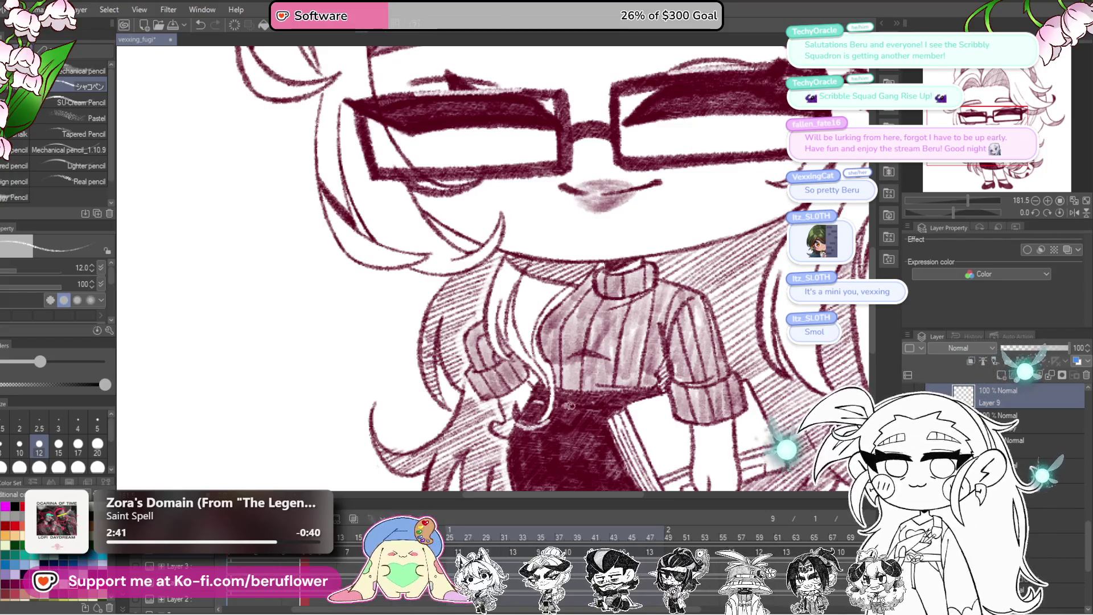
pyautogui.scroll(-5, 495, 273)
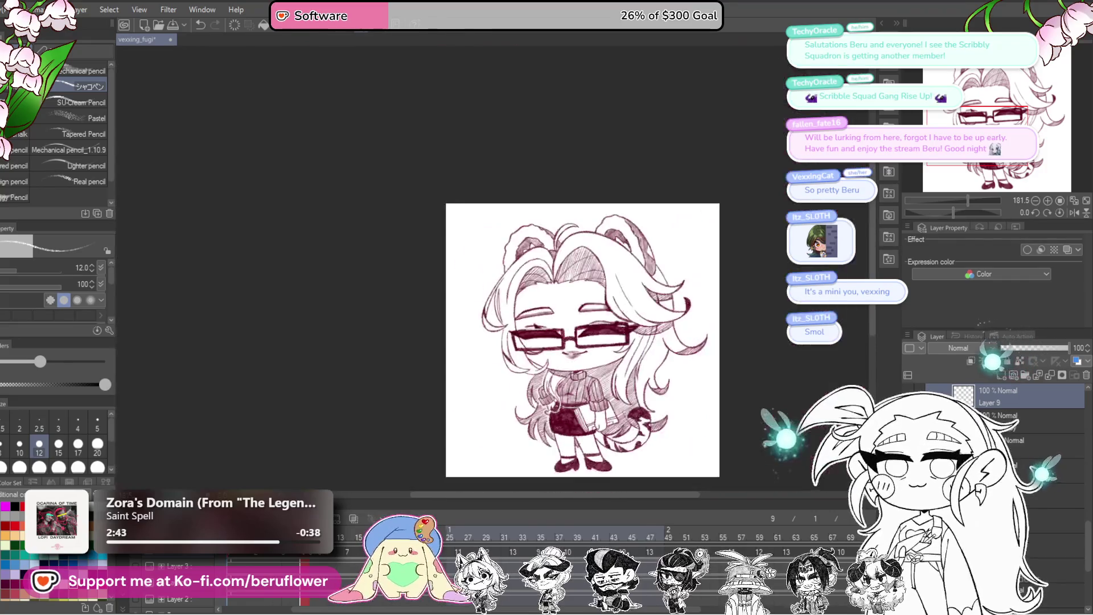
pyautogui.scroll(1, 496, 274)
pyautogui.scroll(1, 616, 385)
pyautogui.scroll(1, 615, 386)
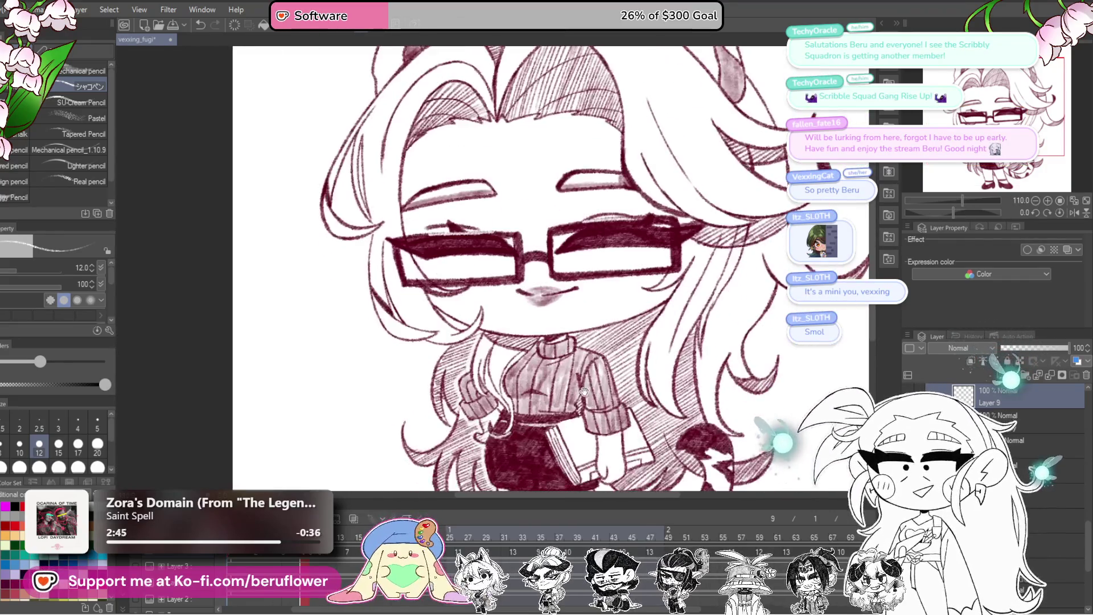
pyautogui.scroll(1, 615, 386)
# - Duplicate the dark red line art layer to darken the lines, checking the layer beneath and returning to the copy
pyautogui.moveTo(614, 385); pyautogui.dragTo(601, 378)
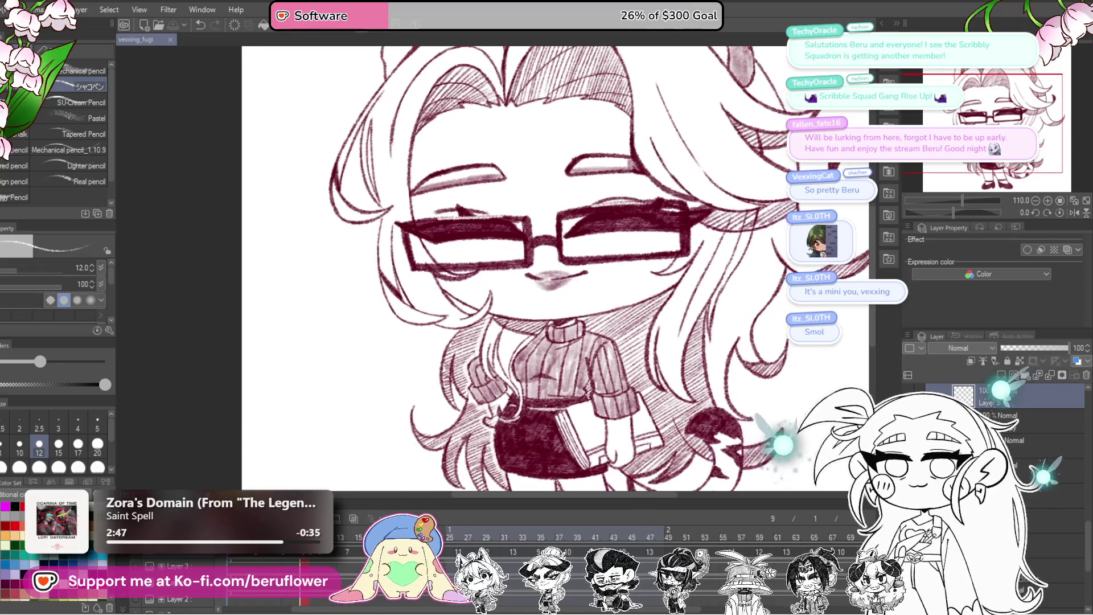
pyautogui.hotkey('ctrl', 'c')
pyautogui.hotkey('ctrl', 'v')
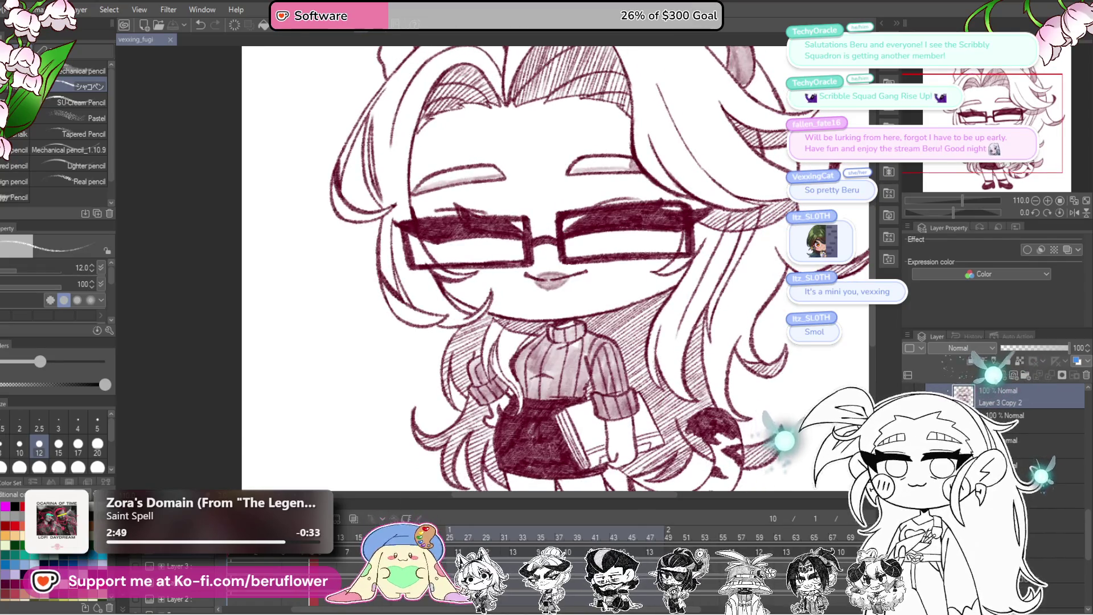
pyautogui.hotkey('ctrl', 'e')
pyautogui.moveTo(590, 425)
pyautogui.mouseDown()
pyautogui.moveTo(567, 406)
pyautogui.moveTo(577, 386)
pyautogui.mouseUp()
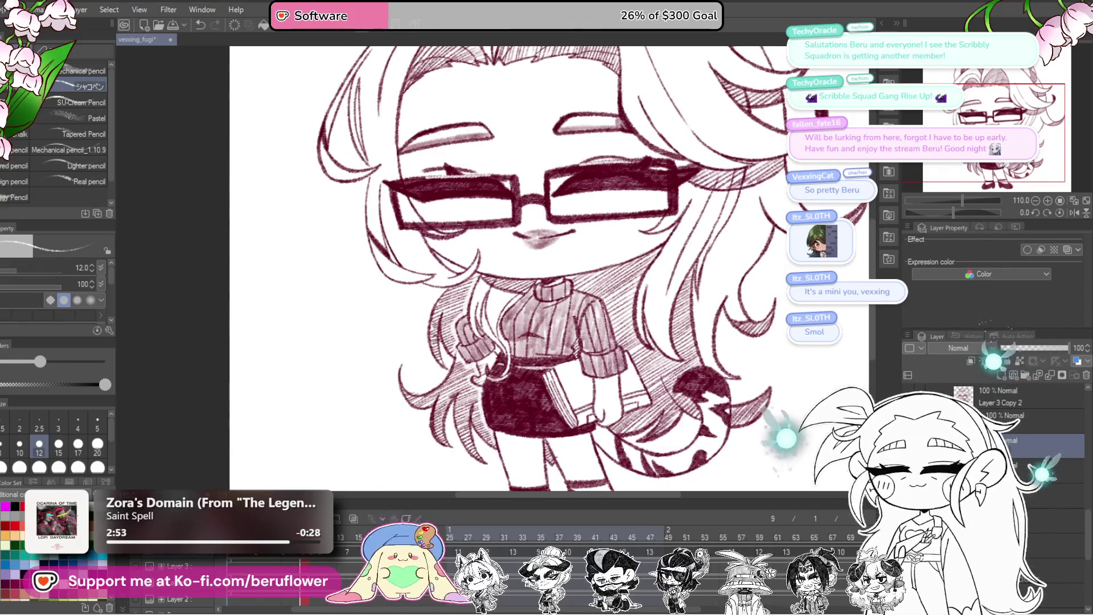
pyautogui.hotkey('ctrl', 'z')
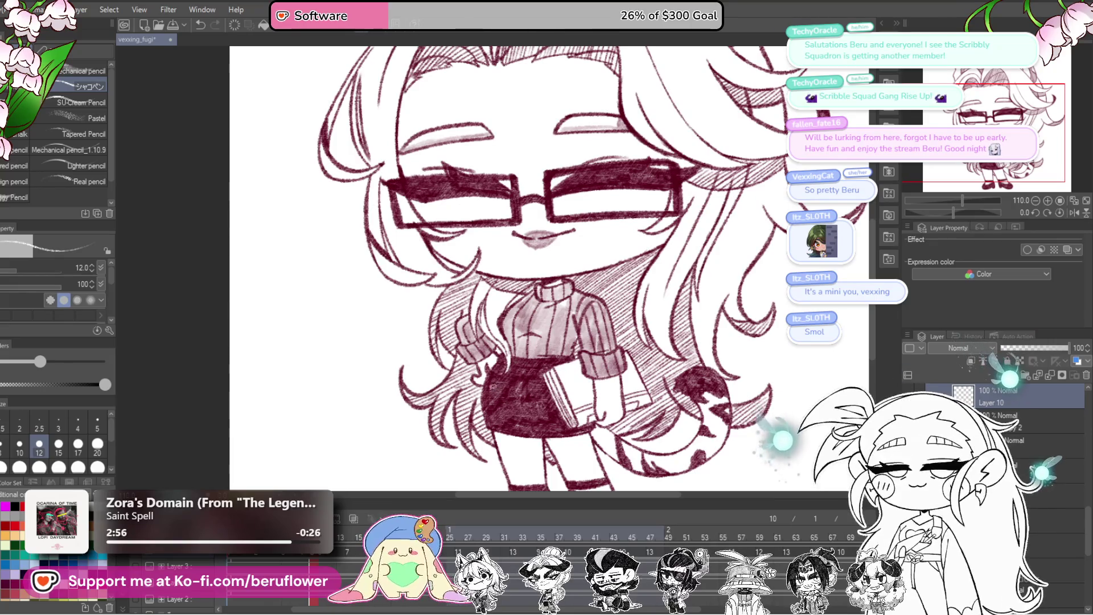
pyautogui.scroll(3, 492, 385)
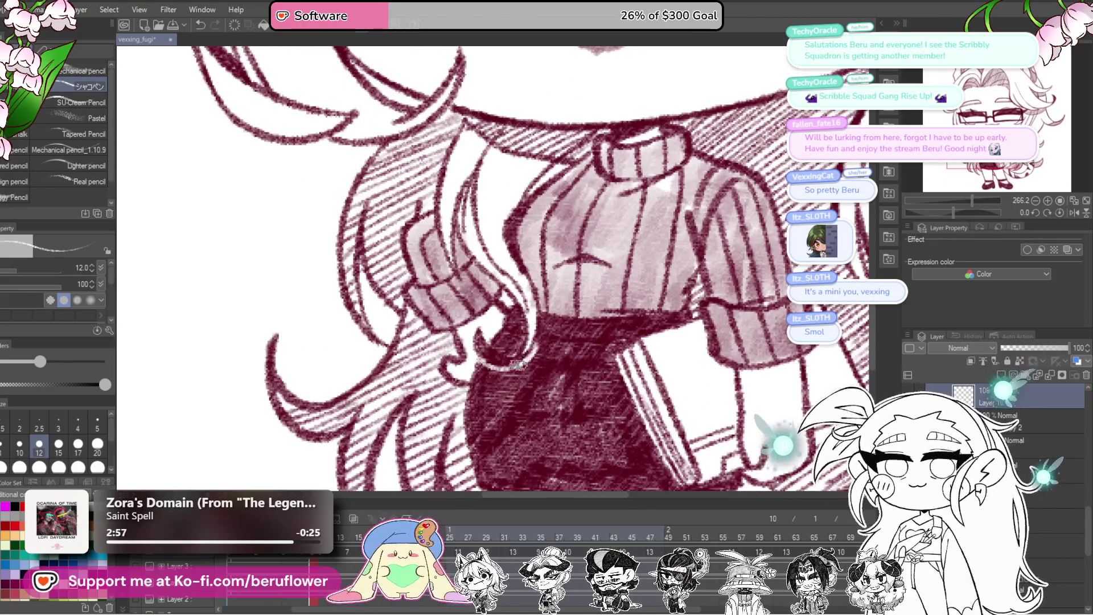
pyautogui.moveTo(577, 311); pyautogui.dragTo(548, 358)
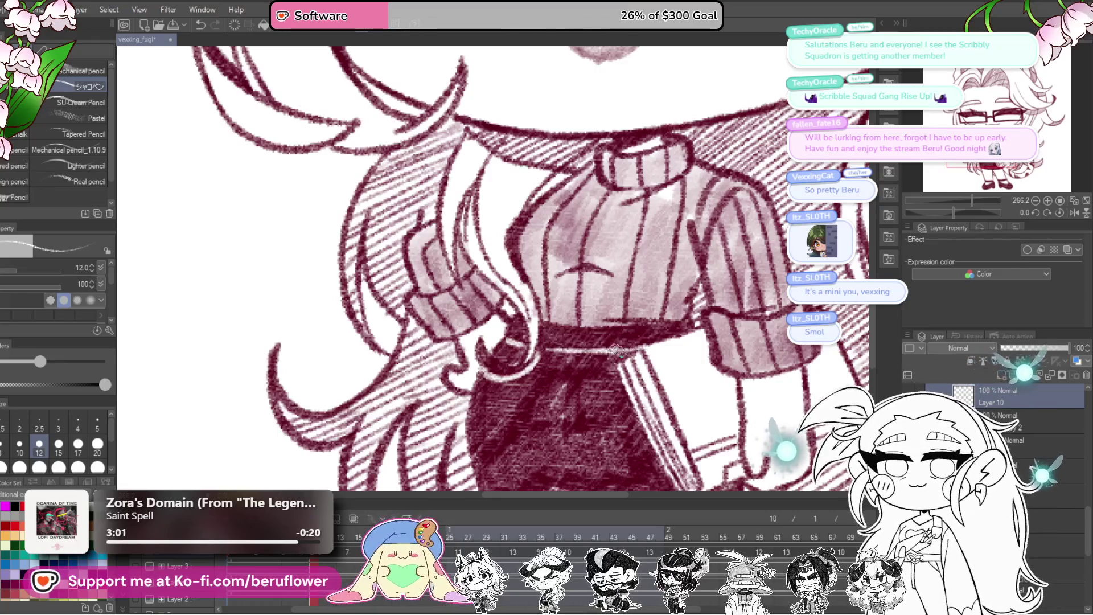
pyautogui.moveTo(520, 371); pyautogui.dragTo(576, 439)
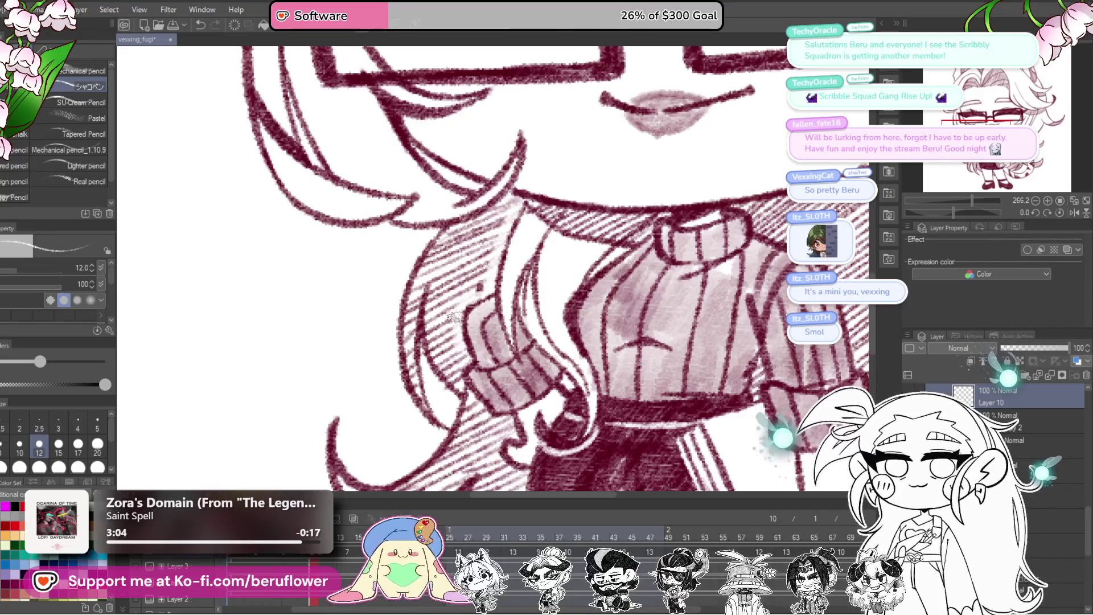
pyautogui.scroll(-3, 462, 350)
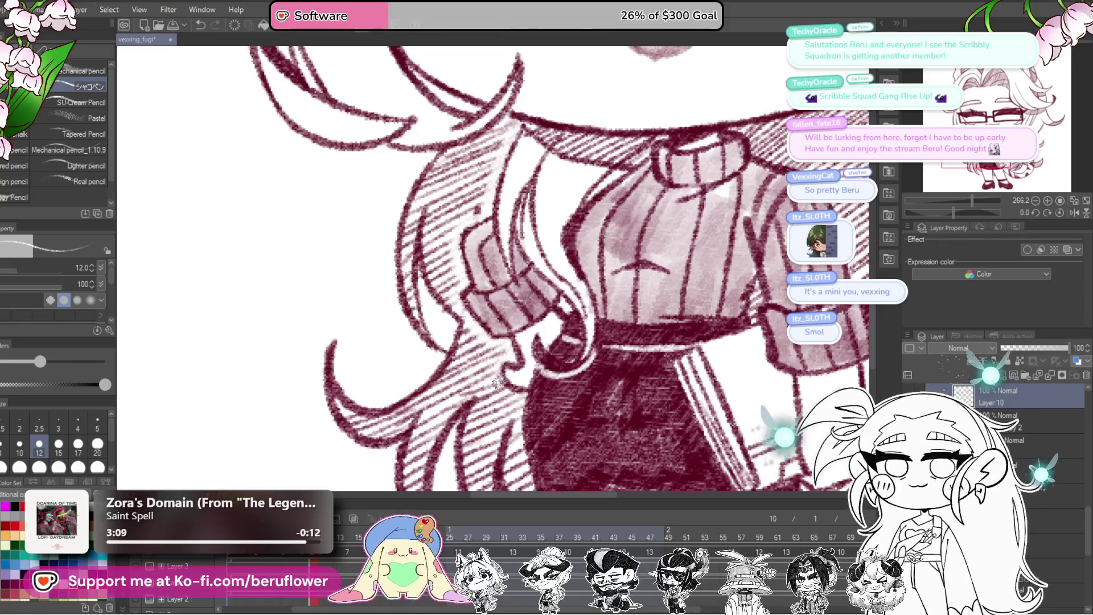
pyautogui.scroll(-2, 495, 373)
pyautogui.scroll(-3, 521, 268)
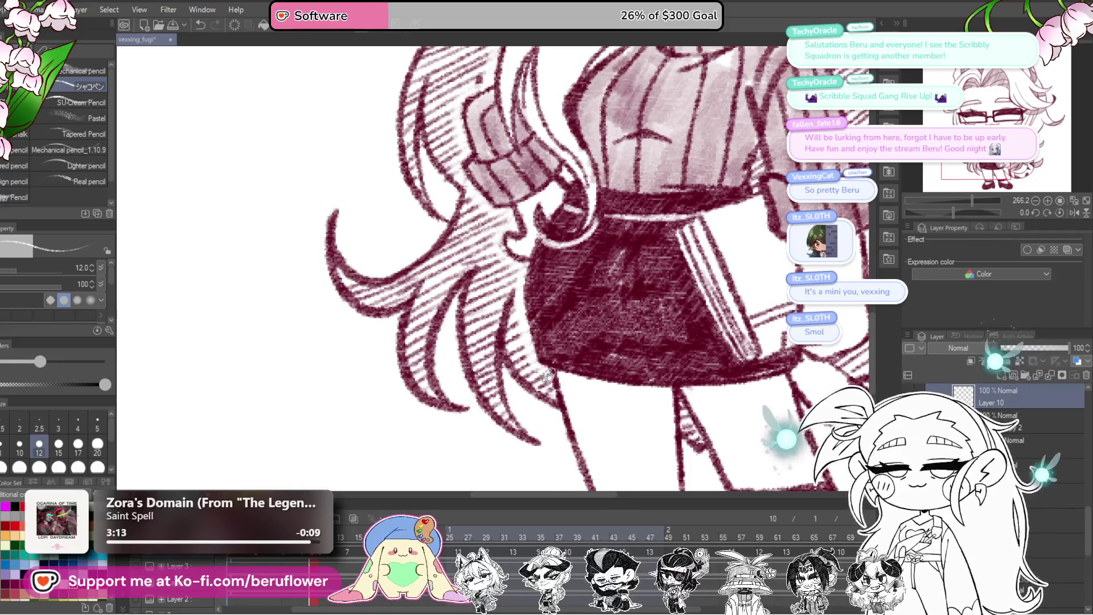
pyautogui.scroll(-2, 531, 362)
pyautogui.scroll(-3, 515, 321)
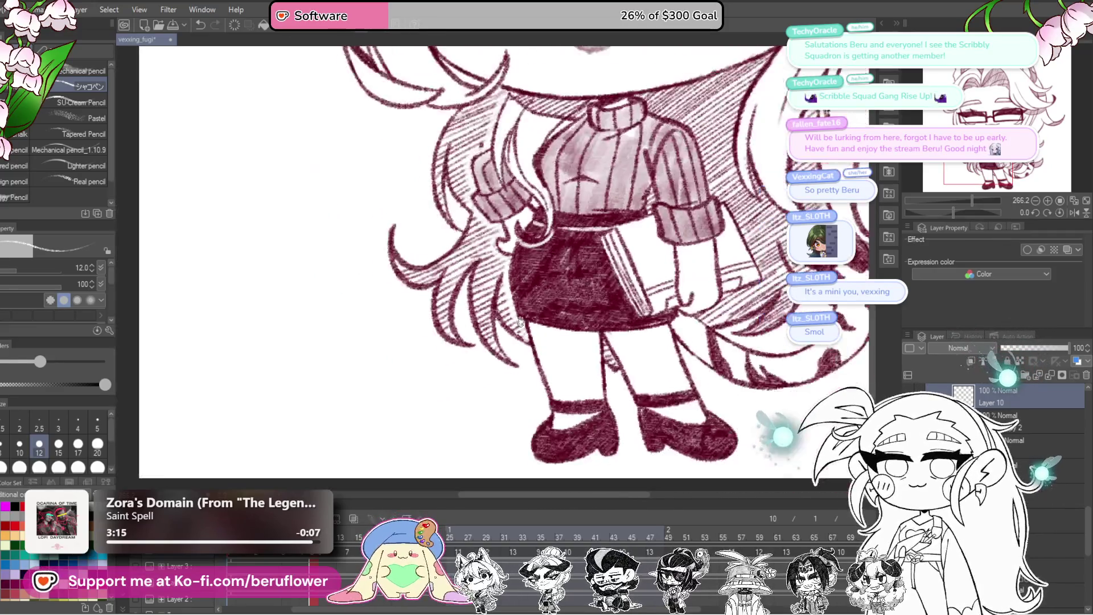
pyautogui.scroll(2, 597, 376)
pyautogui.scroll(-1, 661, 418)
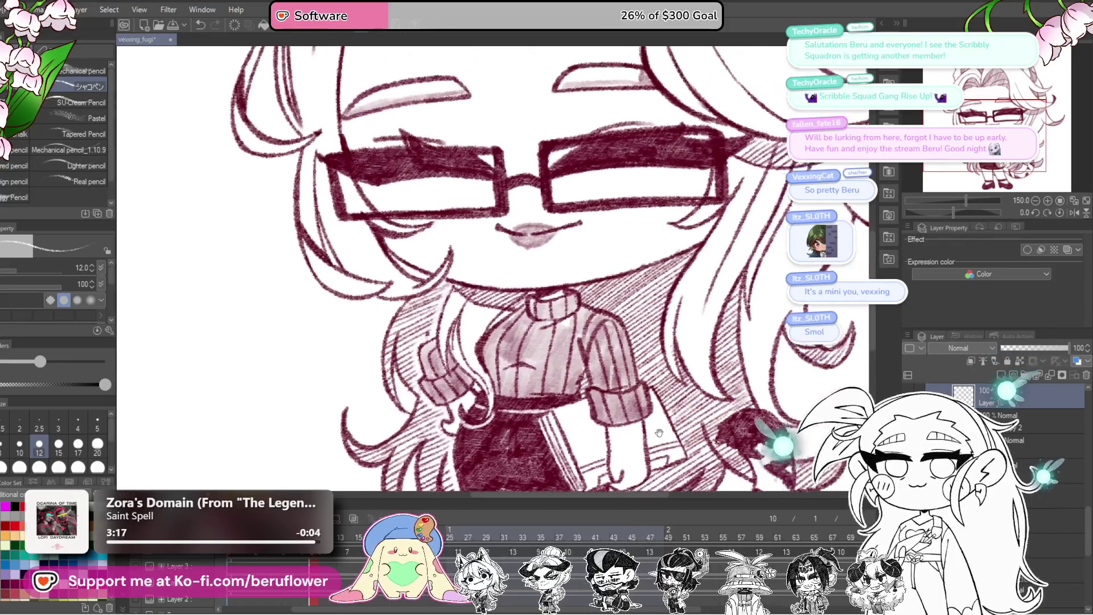
pyautogui.scroll(-1, 660, 417)
pyautogui.scroll(-1, 661, 417)
pyautogui.scroll(-2, 671, 346)
pyautogui.scroll(2, 672, 346)
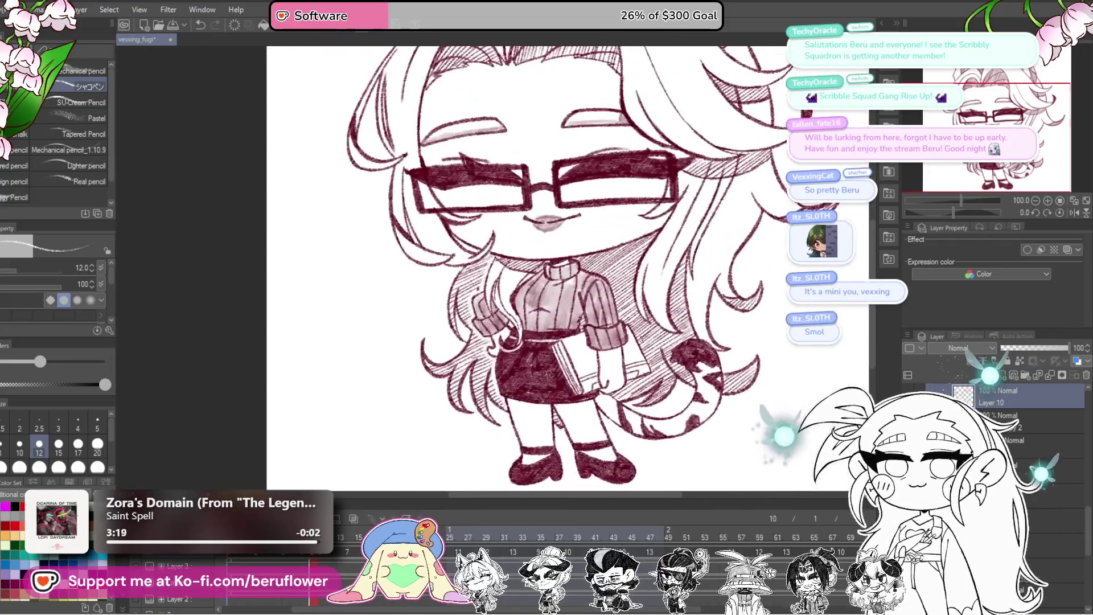
pyautogui.scroll(1, 671, 345)
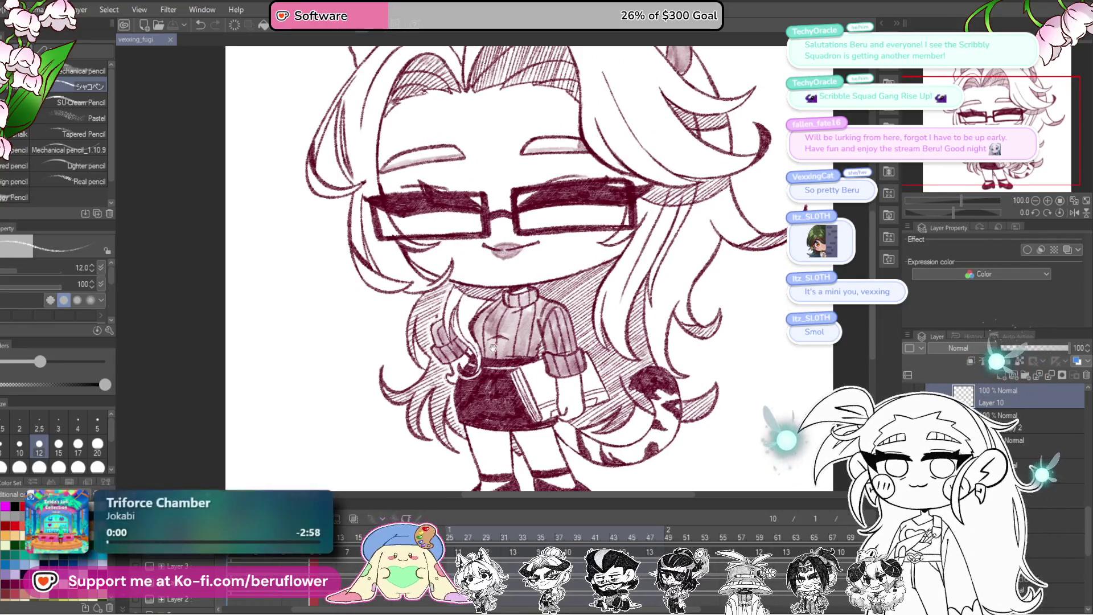
# - Tilt in on the glasses lens, shade its upper part dark and erase light glare streaks across it
pyautogui.moveTo(638, 441); pyautogui.dragTo(625, 423)
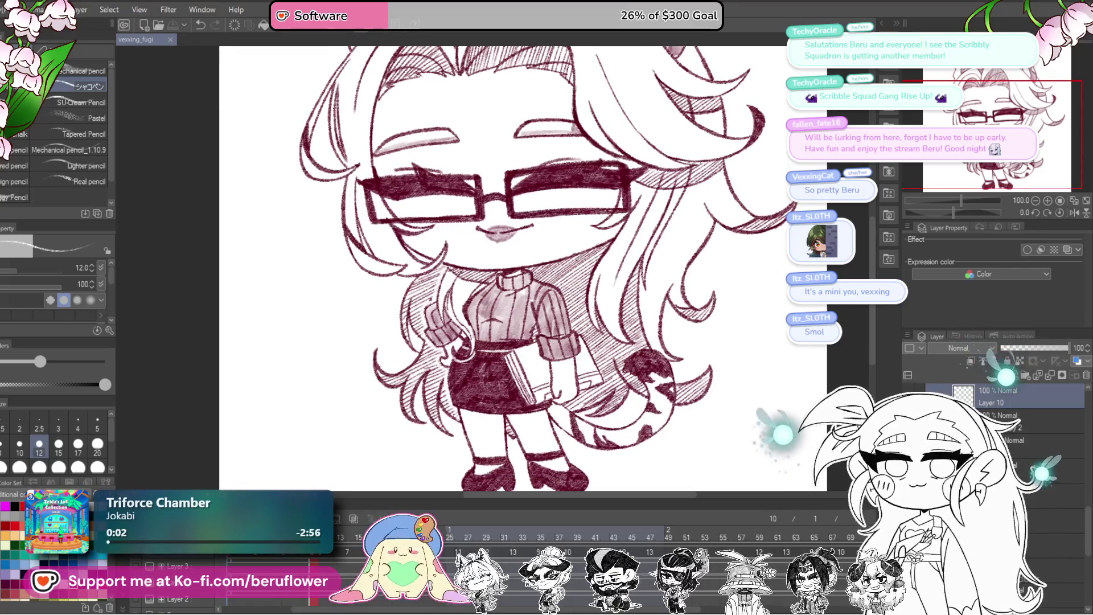
pyautogui.moveTo(490, 403); pyautogui.dragTo(494, 470)
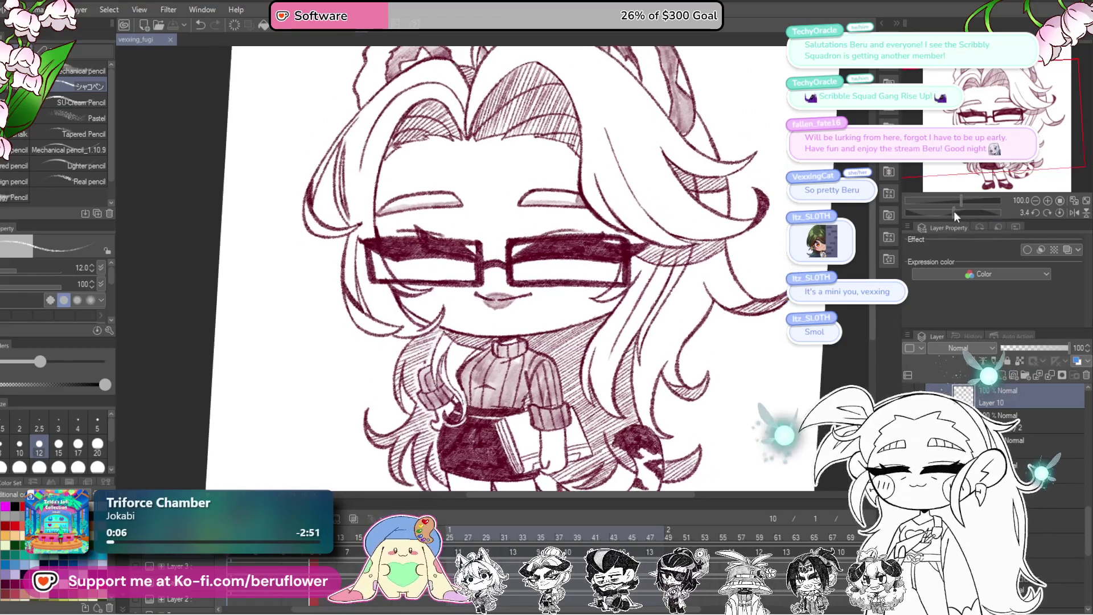
pyautogui.moveTo(954, 210); pyautogui.dragTo(560, 294)
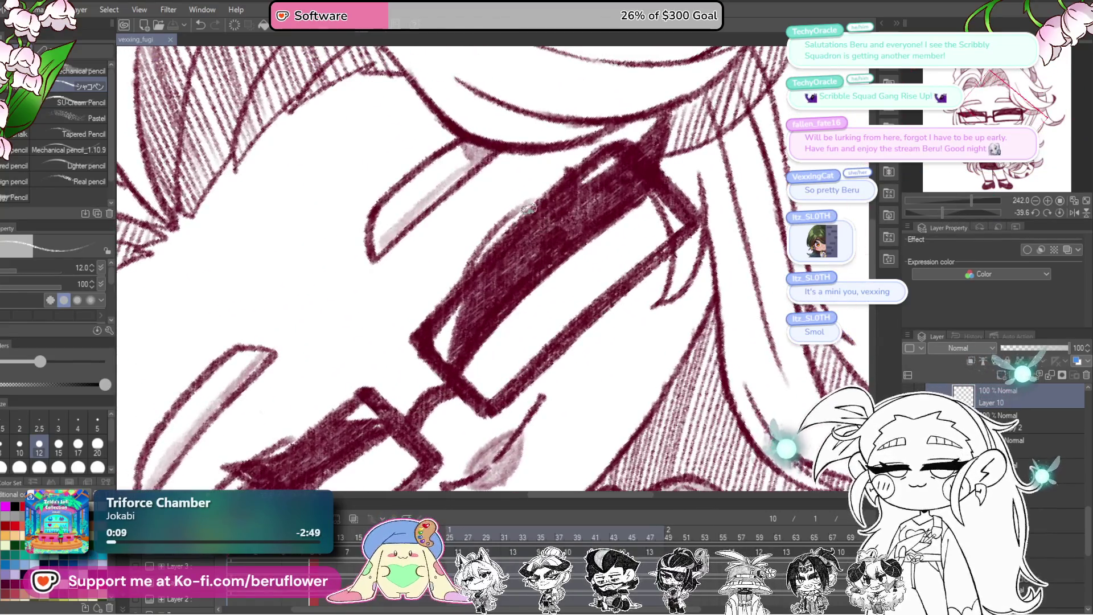
pyautogui.moveTo(534, 209)
pyautogui.mouseDown()
pyautogui.moveTo(471, 269)
pyautogui.moveTo(692, 133)
pyautogui.mouseUp()
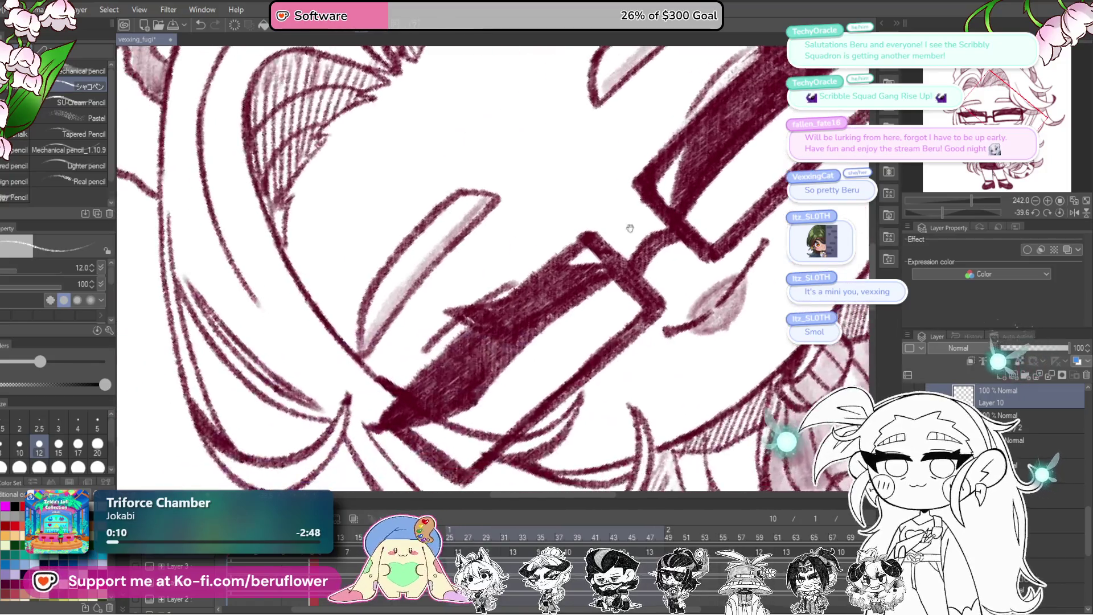
pyautogui.moveTo(517, 286)
pyautogui.mouseDown()
pyautogui.moveTo(480, 327)
pyautogui.moveTo(510, 305)
pyautogui.mouseUp()
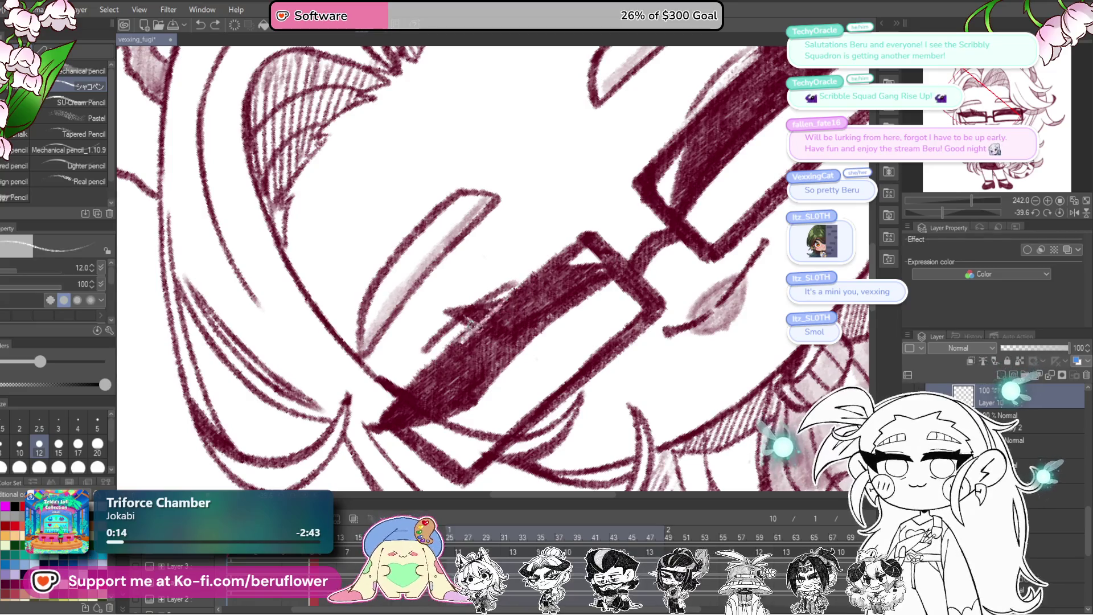
# - Undo the layer merge so the glasses layer stands alone, compare the lens fill, and add new Layer 11 above it
pyautogui.hotkey('ctrl', 'e')
pyautogui.hotkey('ctrl', 'z')
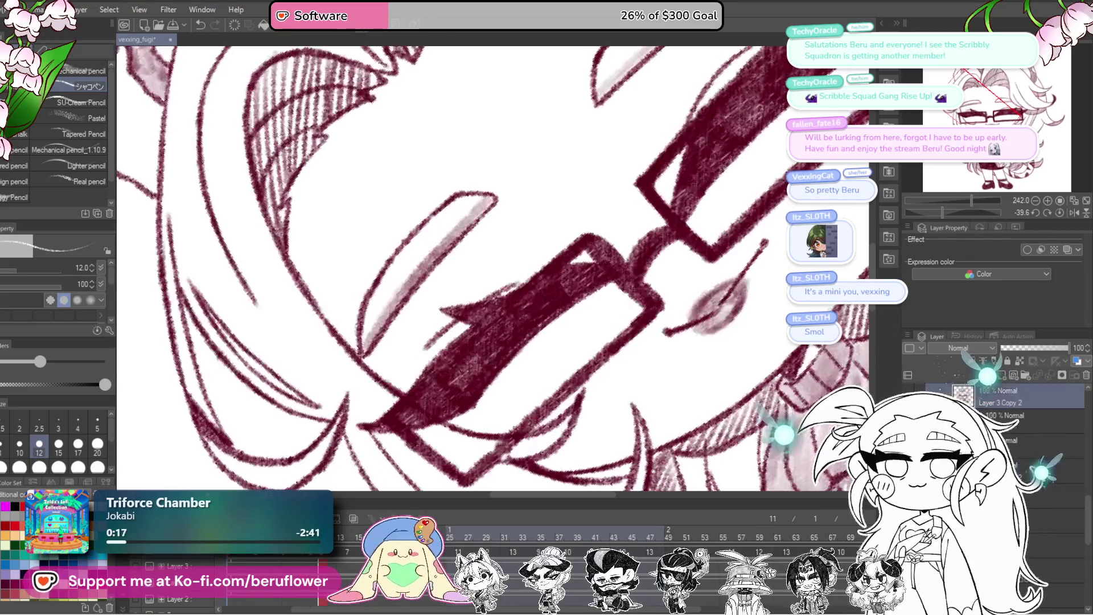
pyautogui.hotkey('ctrl', 'z')
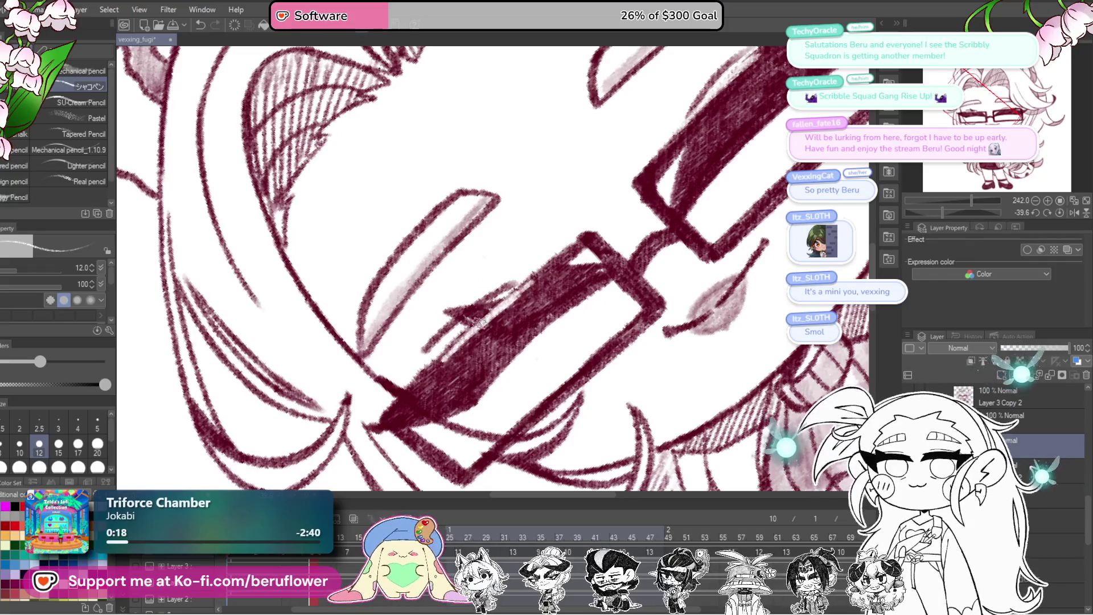
pyautogui.scroll(2, 617, 256)
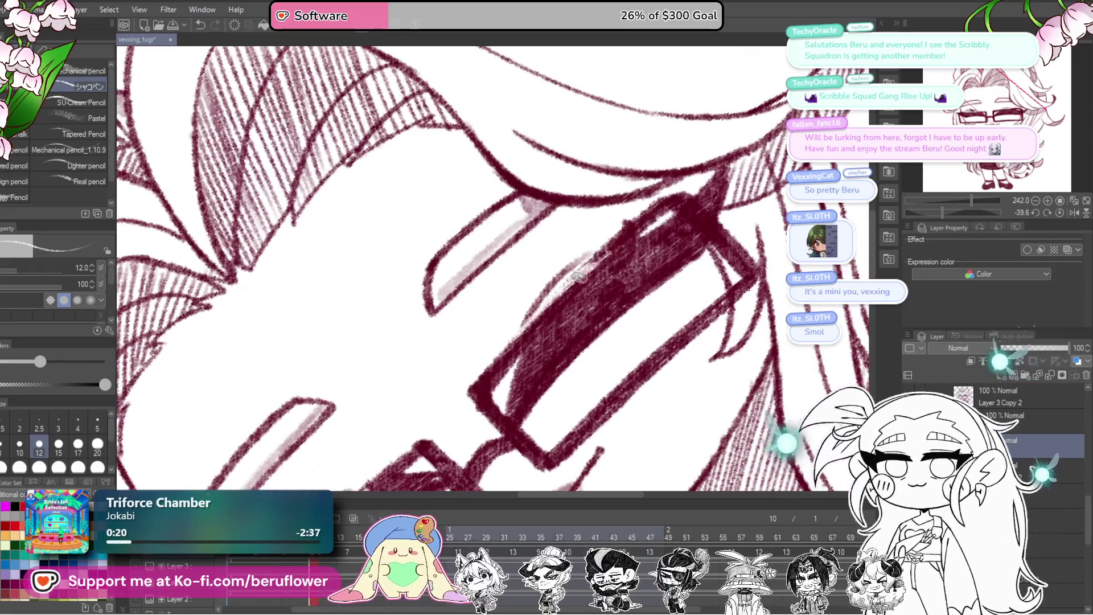
pyautogui.scroll(-5, 509, 337)
pyautogui.scroll(1, 509, 337)
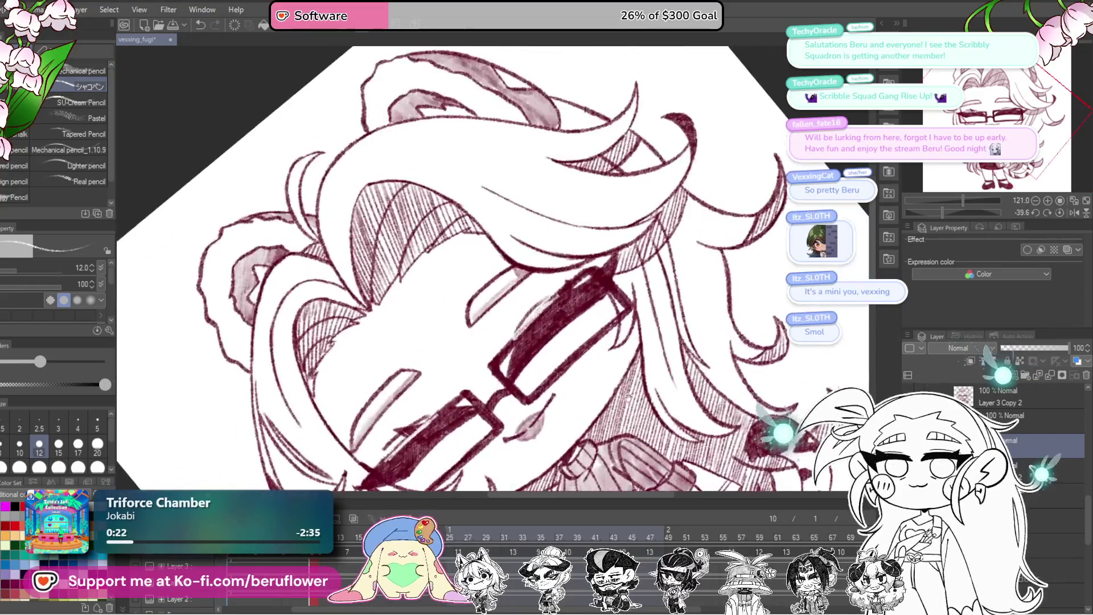
pyautogui.scroll(2, 508, 336)
pyautogui.scroll(1, 508, 337)
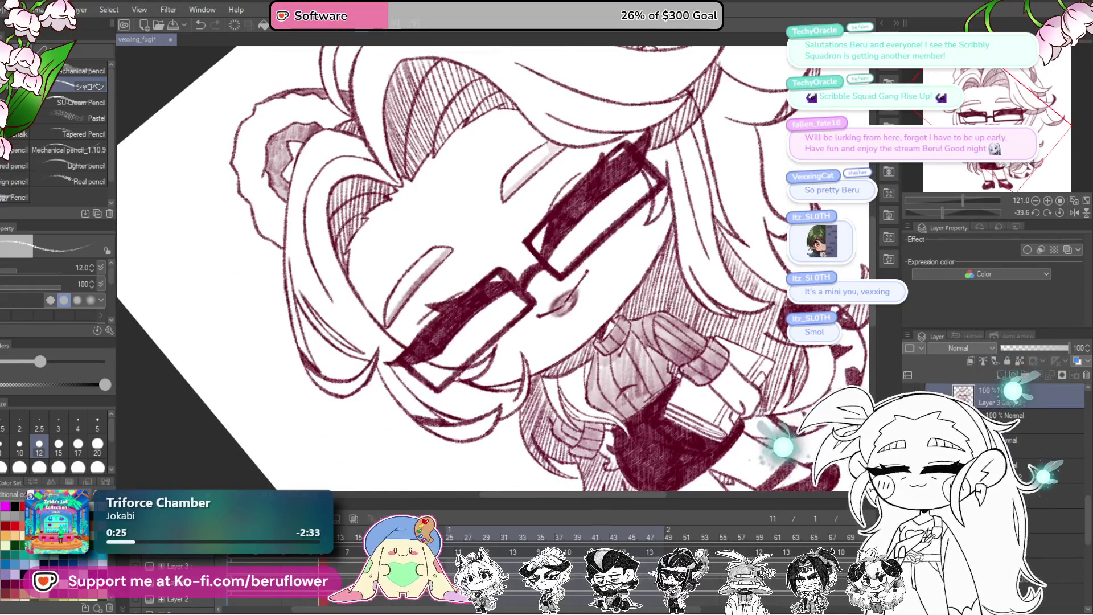
pyautogui.hotkey('ctrl', 'z')
pyautogui.hotkey('ctrl', 'y')
pyautogui.hotkey('ctrl', 'shift', 'n')
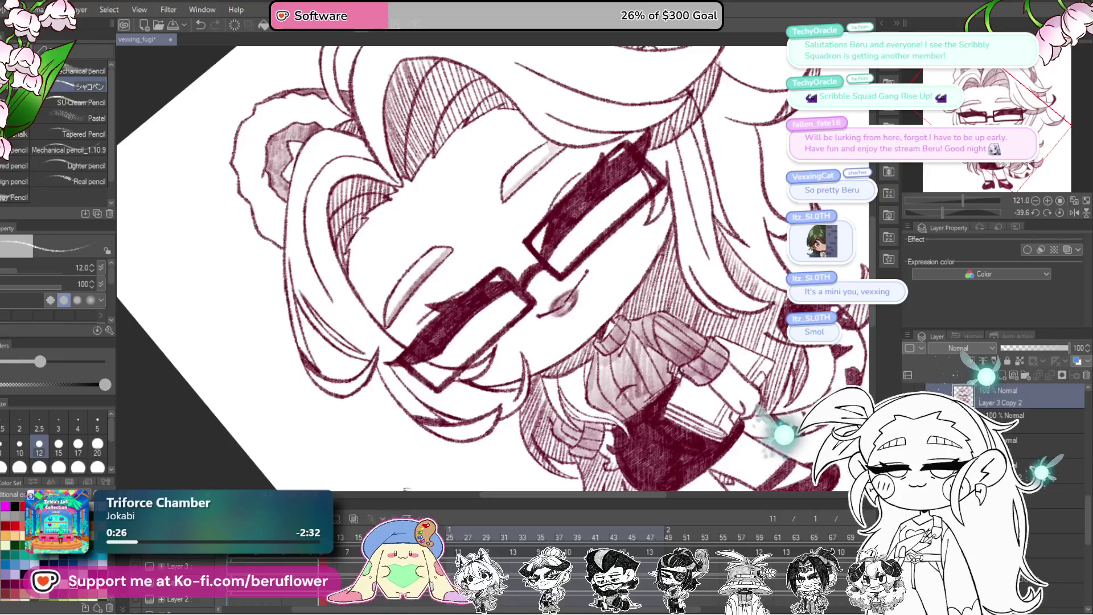
pyautogui.scroll(1, 606, 385)
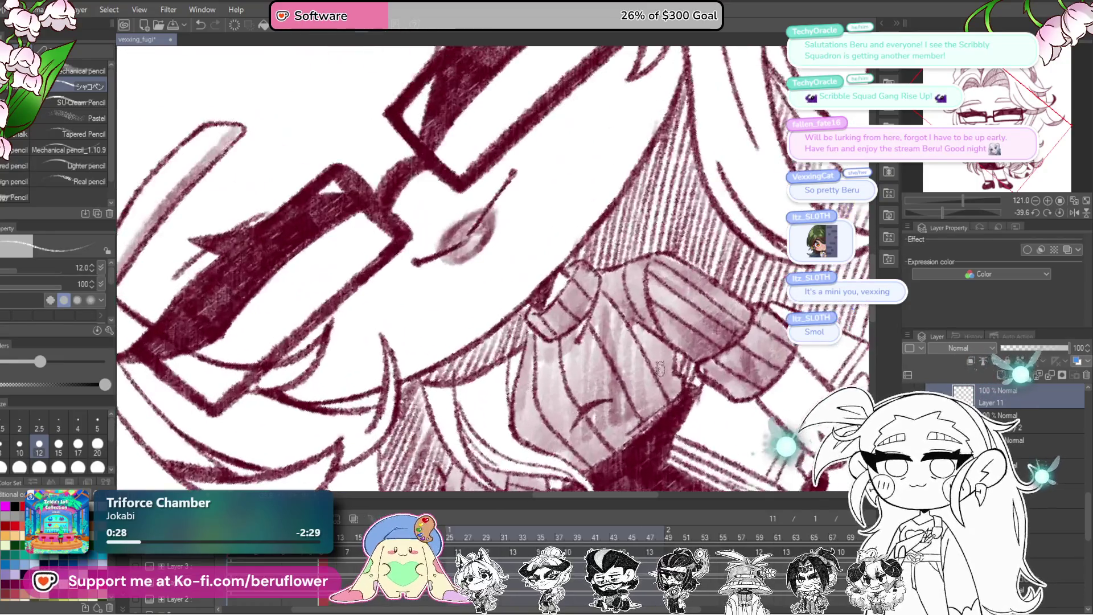
pyautogui.scroll(1, 607, 384)
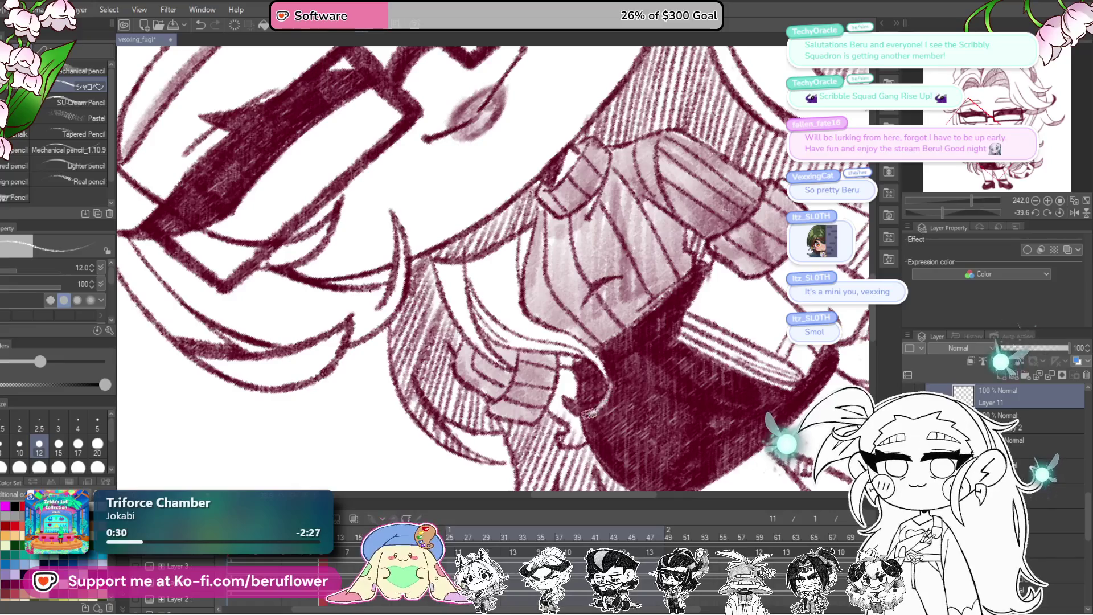
pyautogui.scroll(-2, 605, 394)
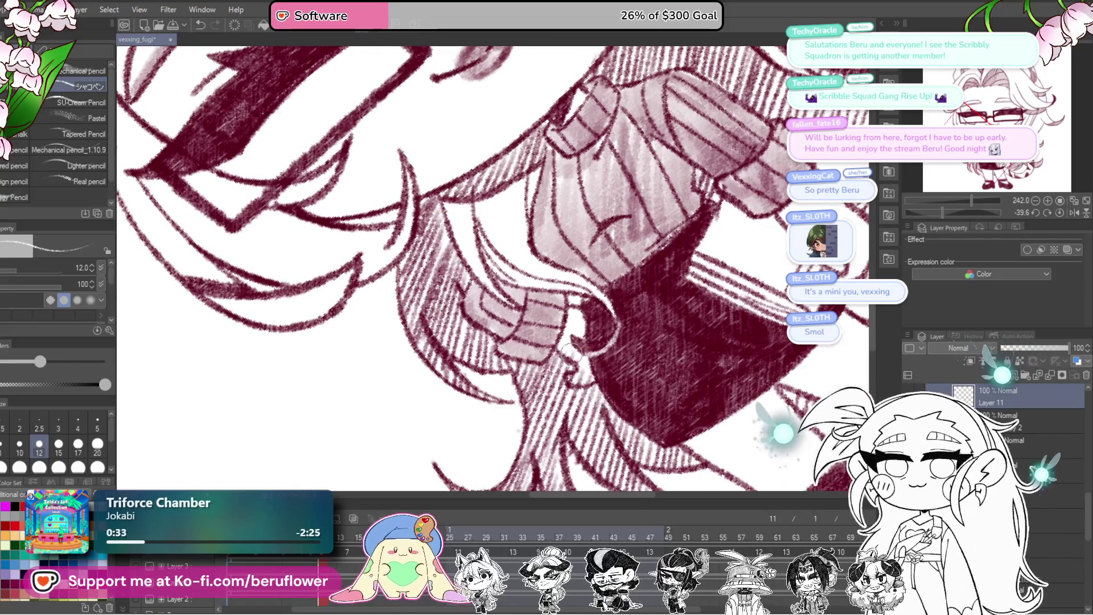
pyautogui.click(1012, 418)
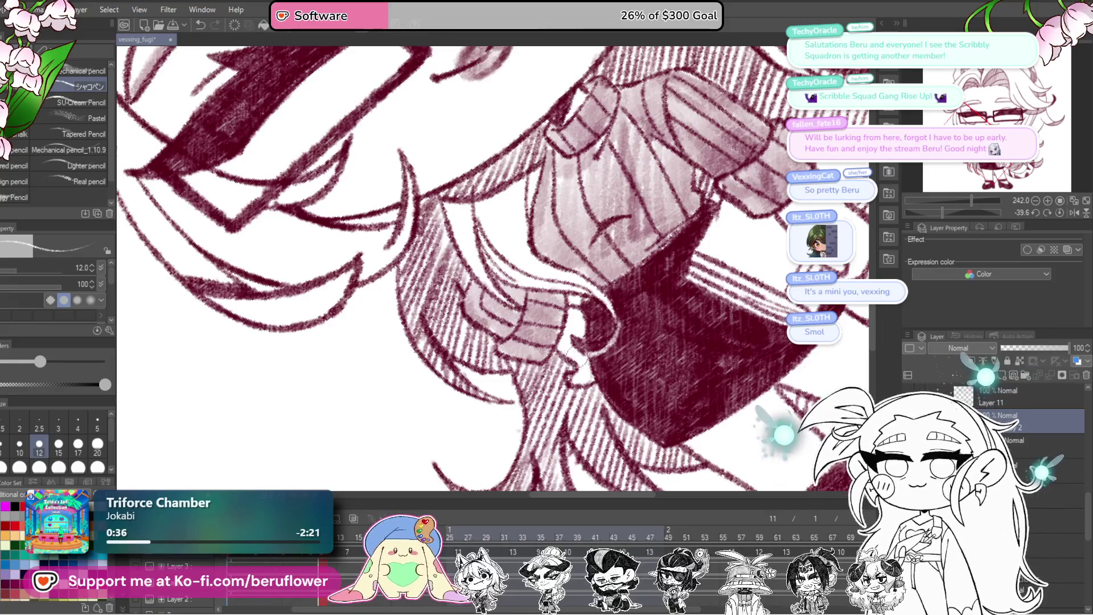
pyautogui.scroll(-2, 580, 359)
pyautogui.scroll(2, 589, 324)
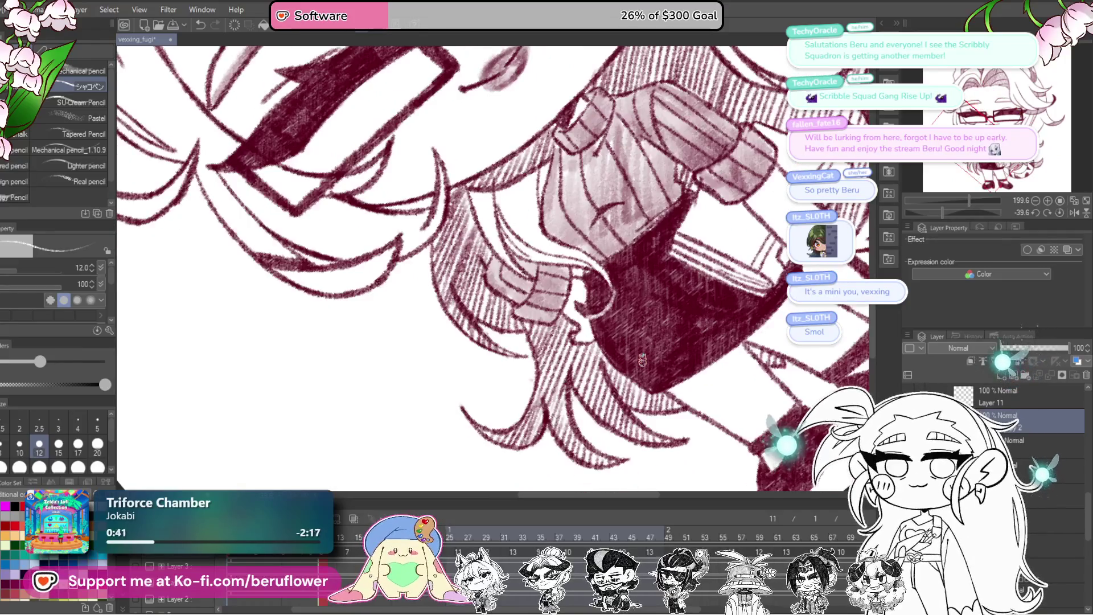
pyautogui.click(982, 398)
pyautogui.moveTo(710, 336); pyautogui.dragTo(497, 324)
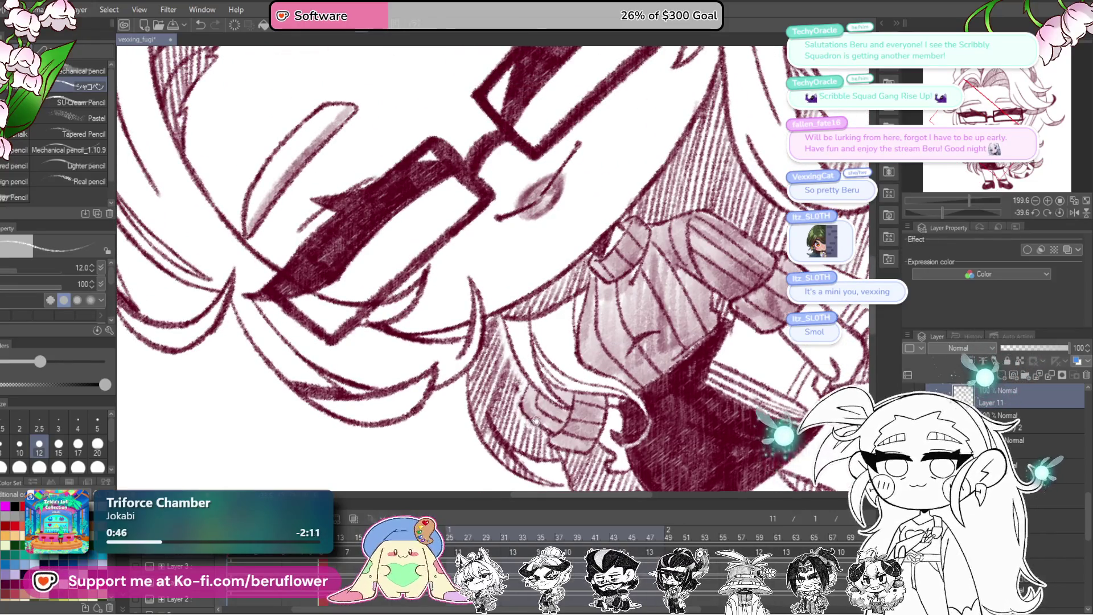
pyautogui.moveTo(515, 404); pyautogui.dragTo(489, 344)
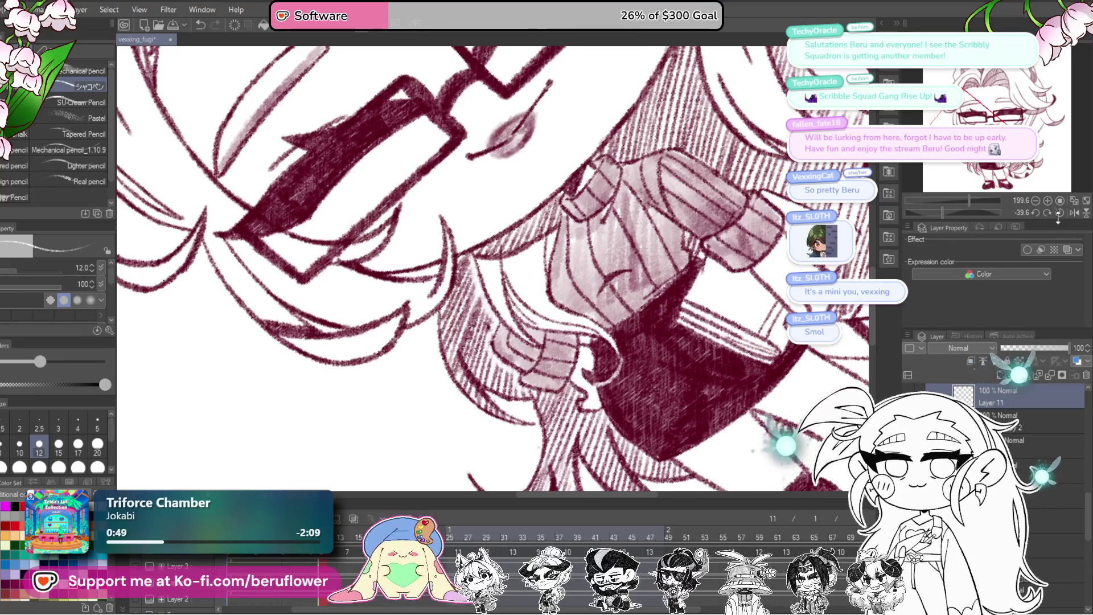
pyautogui.moveTo(562, 368); pyautogui.dragTo(491, 279)
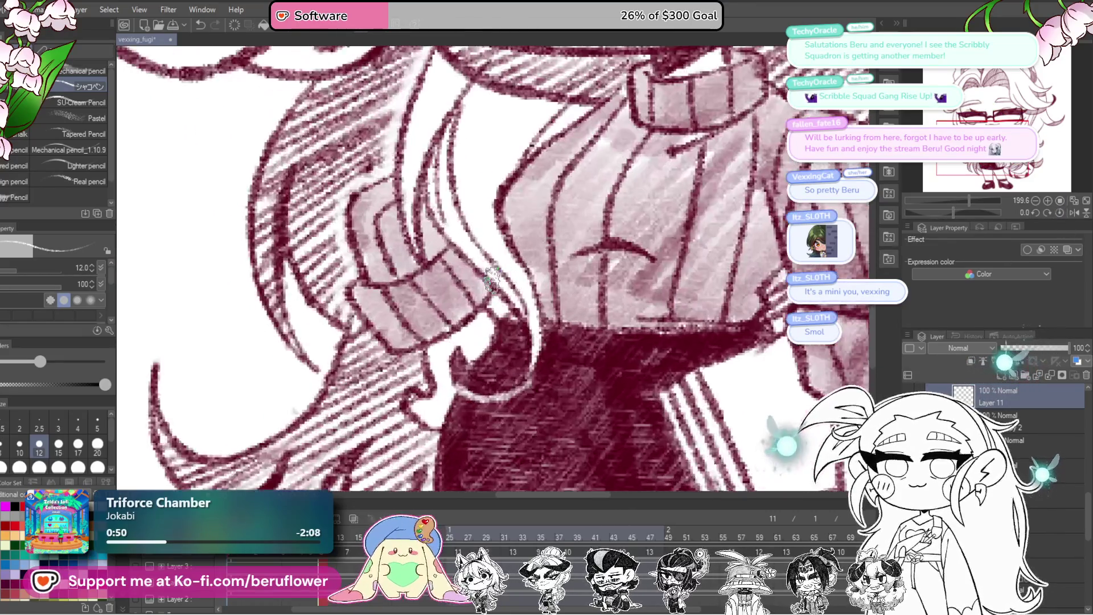
pyautogui.scroll(3, 491, 279)
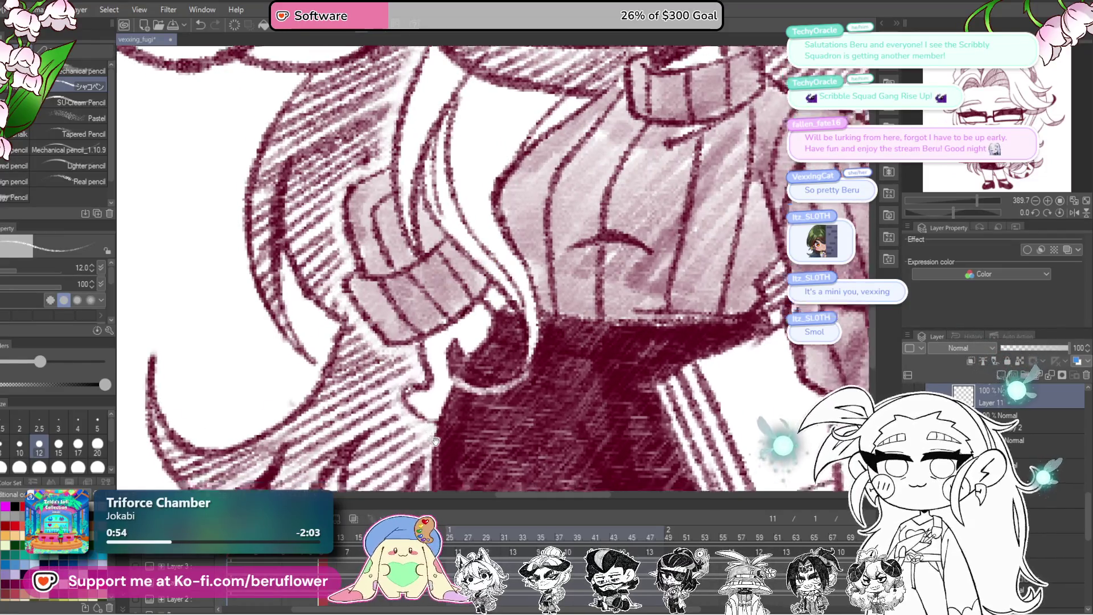
pyautogui.moveTo(412, 389); pyautogui.dragTo(427, 267)
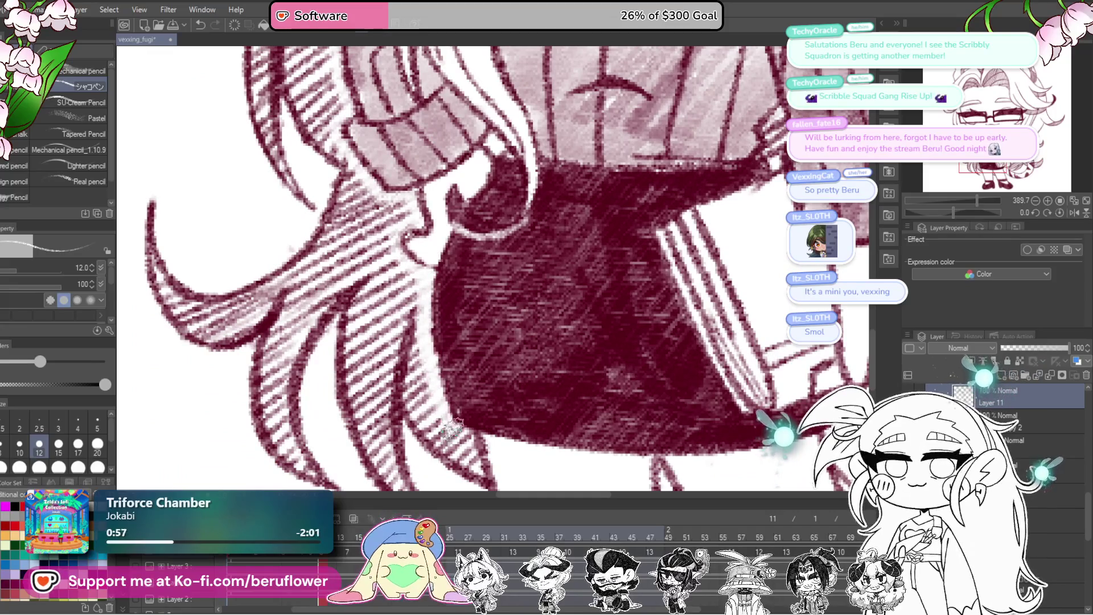
pyautogui.moveTo(475, 441); pyautogui.dragTo(441, 342)
pyautogui.scroll(-5, 437, 342)
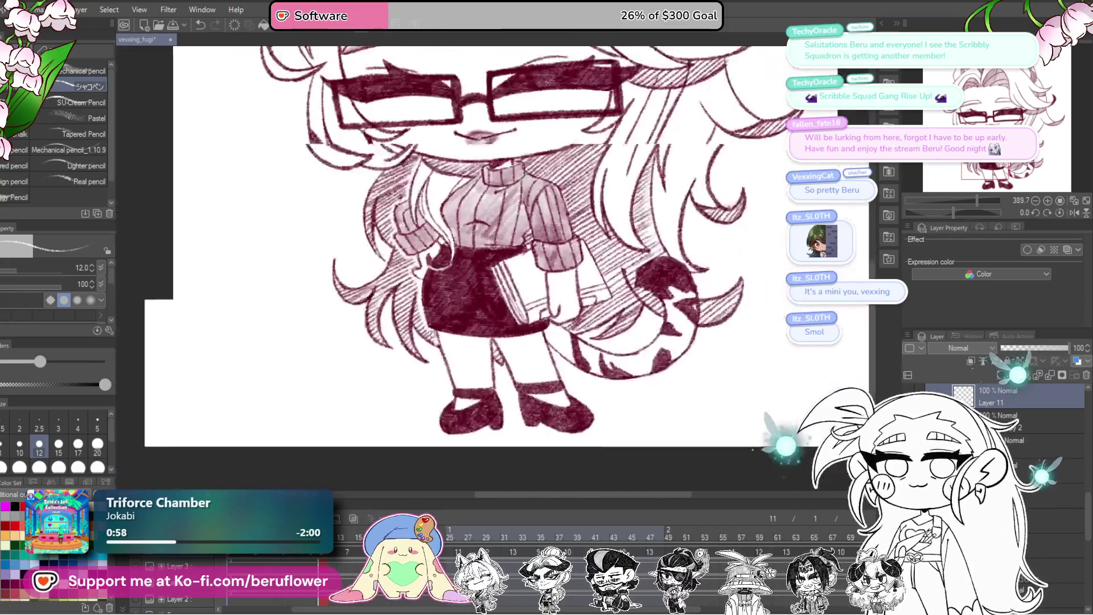
pyautogui.scroll(1, 478, 315)
pyautogui.scroll(1, 491, 303)
pyautogui.scroll(4, 494, 300)
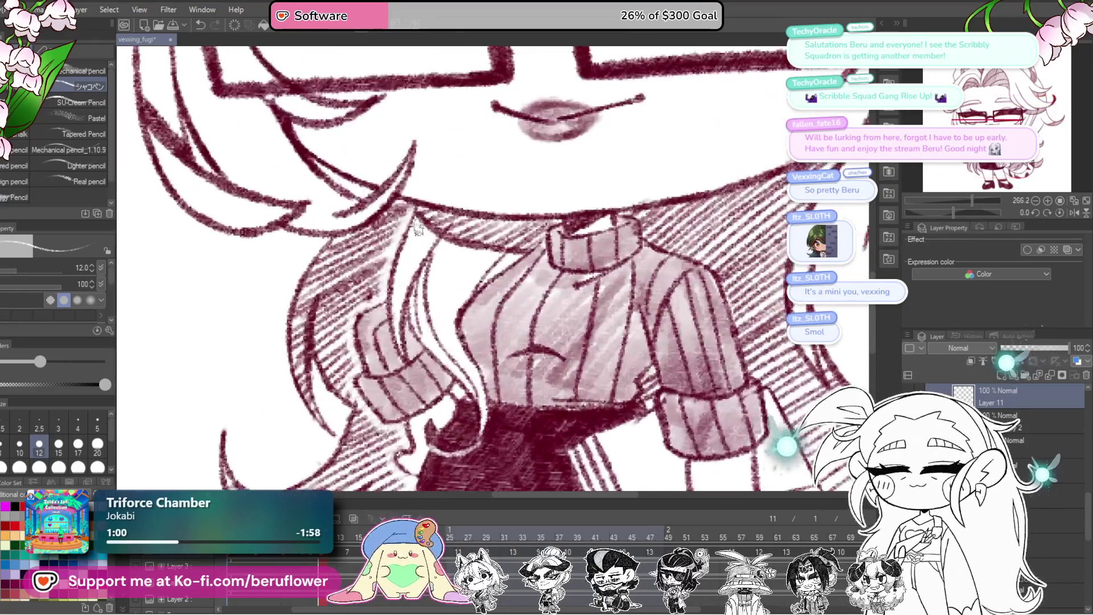
pyautogui.scroll(-4, 389, 284)
pyautogui.scroll(1, 512, 282)
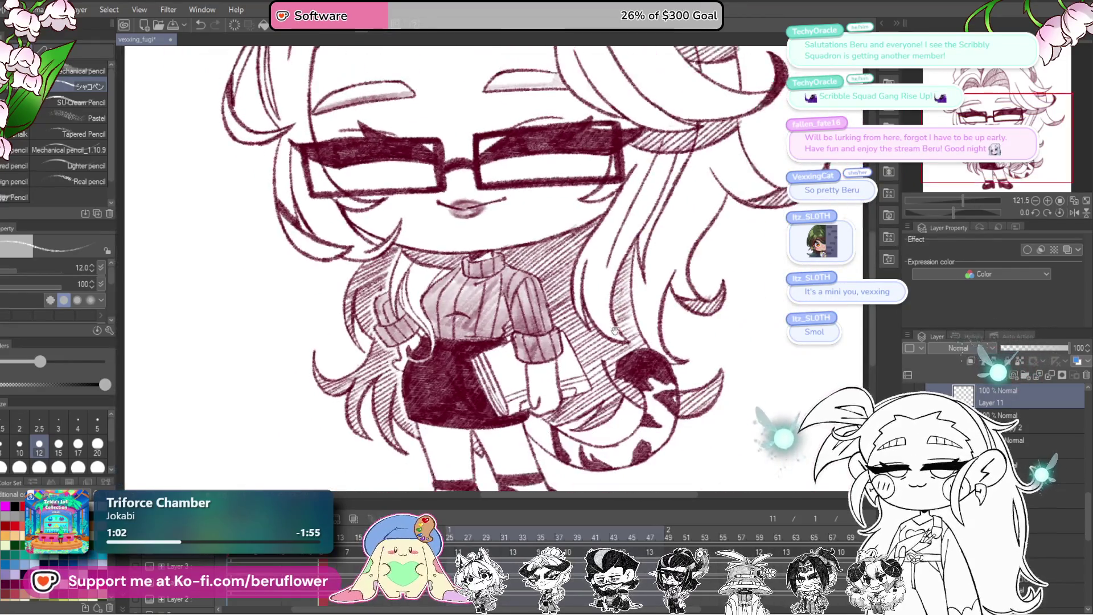
pyautogui.scroll(3, 642, 275)
pyautogui.moveTo(961, 215); pyautogui.dragTo(944, 213)
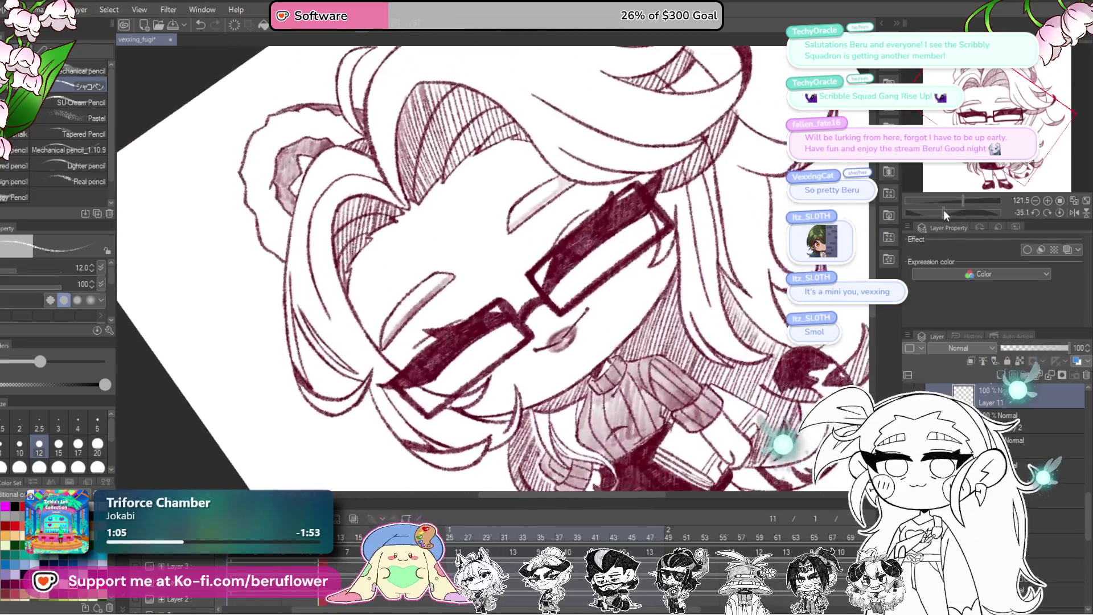
pyautogui.scroll(2, 561, 288)
pyautogui.scroll(2, 561, 289)
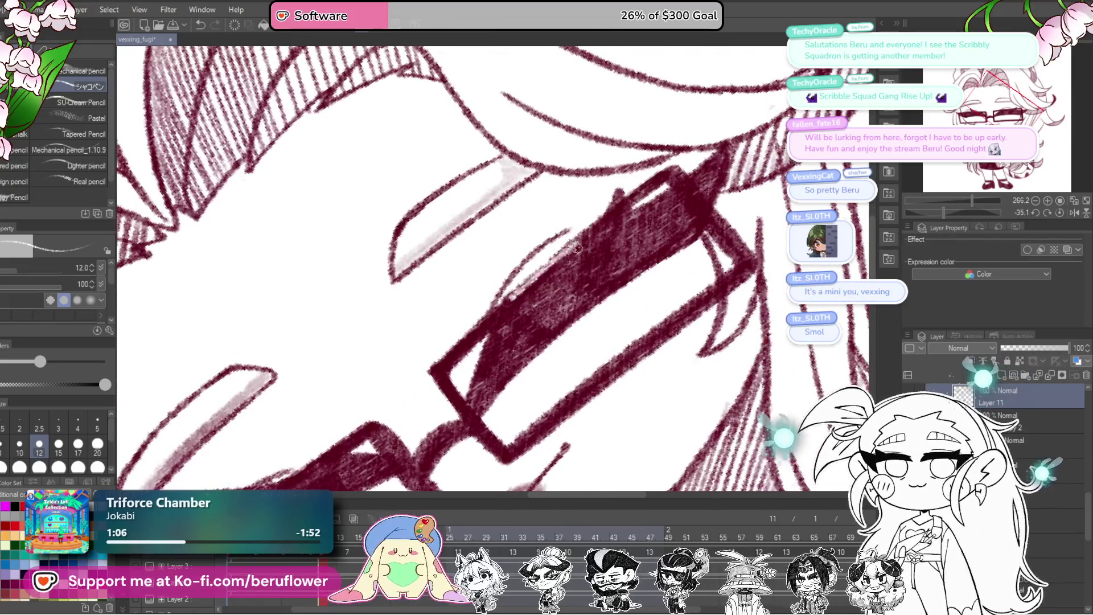
pyautogui.scroll(-2, 497, 305)
pyautogui.scroll(2, 512, 299)
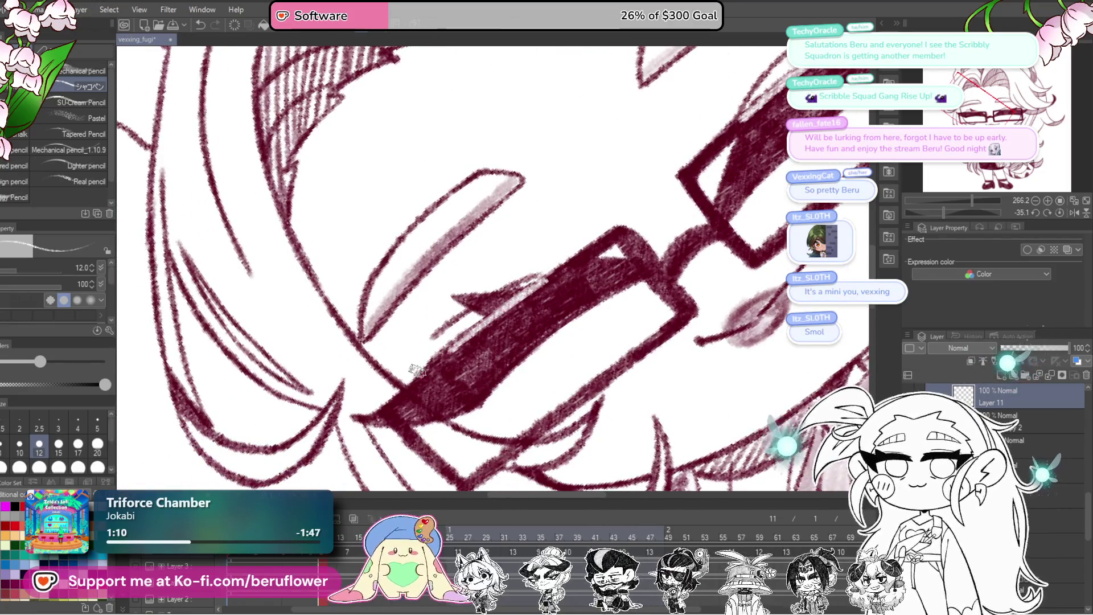
pyautogui.scroll(-4, 416, 369)
pyautogui.scroll(2, 513, 358)
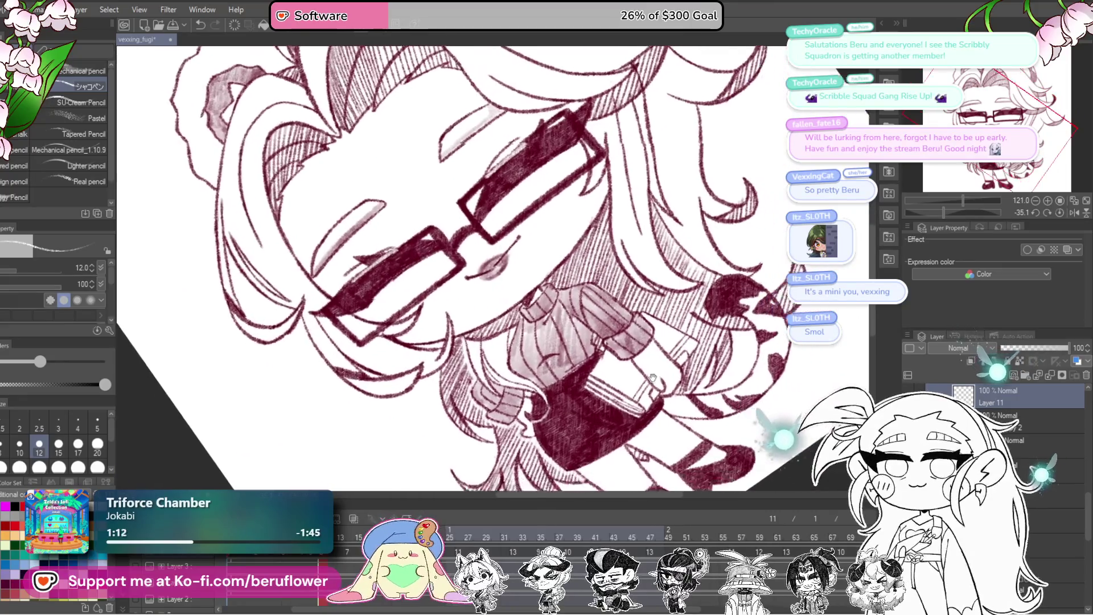
pyautogui.moveTo(651, 377); pyautogui.dragTo(630, 394)
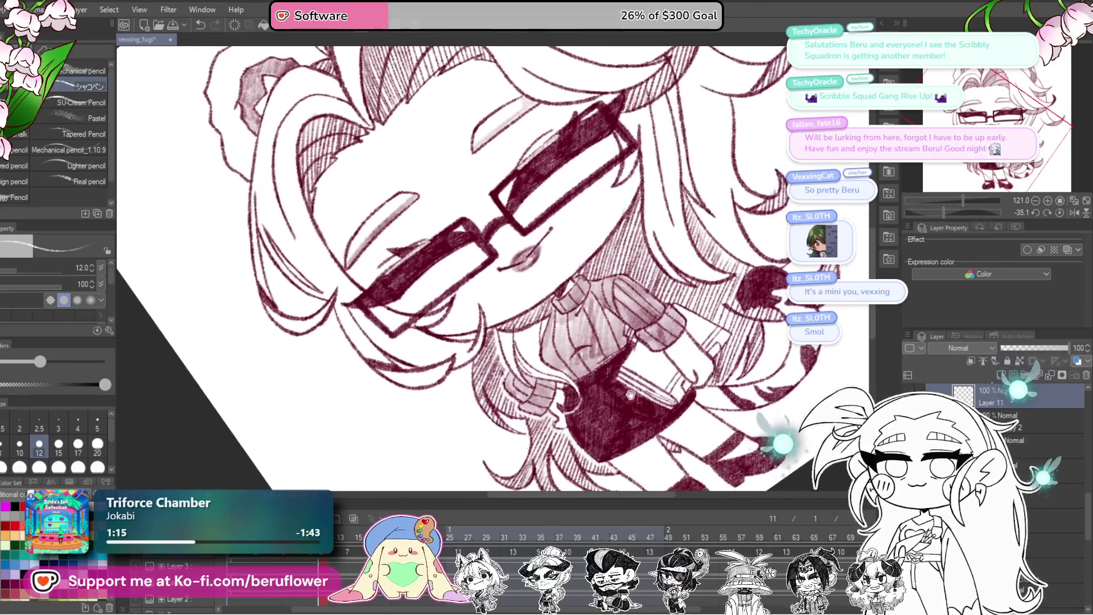
pyautogui.press('@')
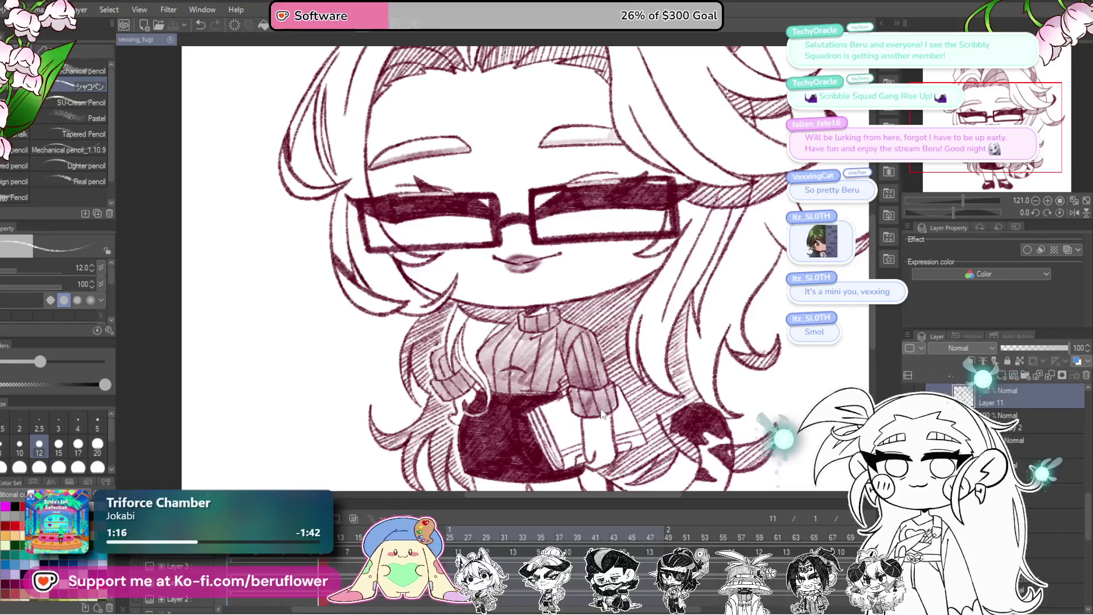
pyautogui.moveTo(512, 256); pyautogui.dragTo(504, 243)
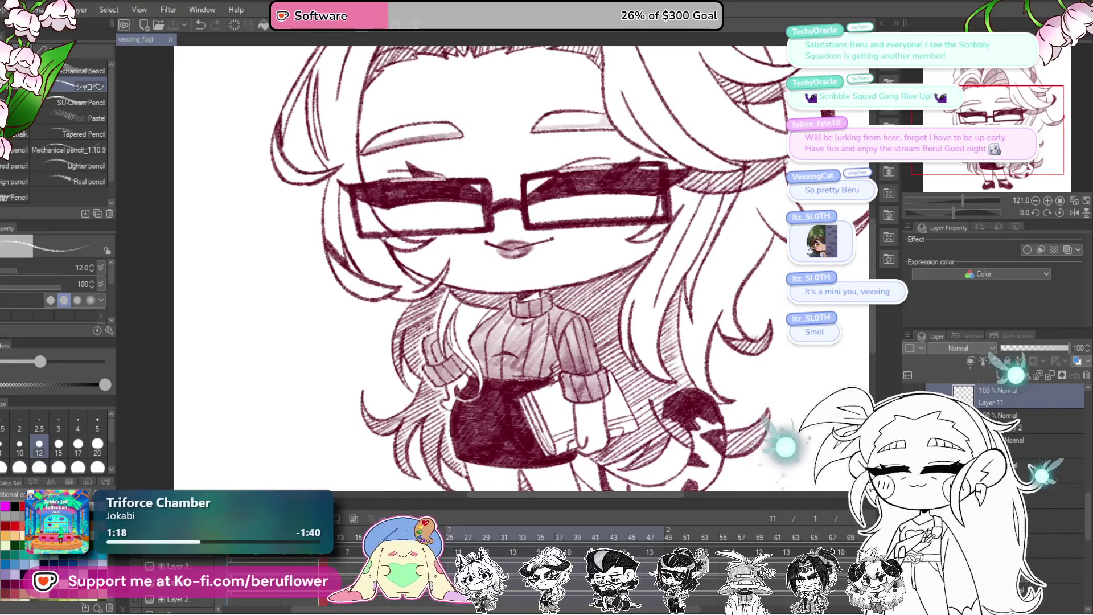
# - Flip between the eye frames on Layer 7 to compare them, then merge the selected layers into one
pyautogui.click(350, 534)
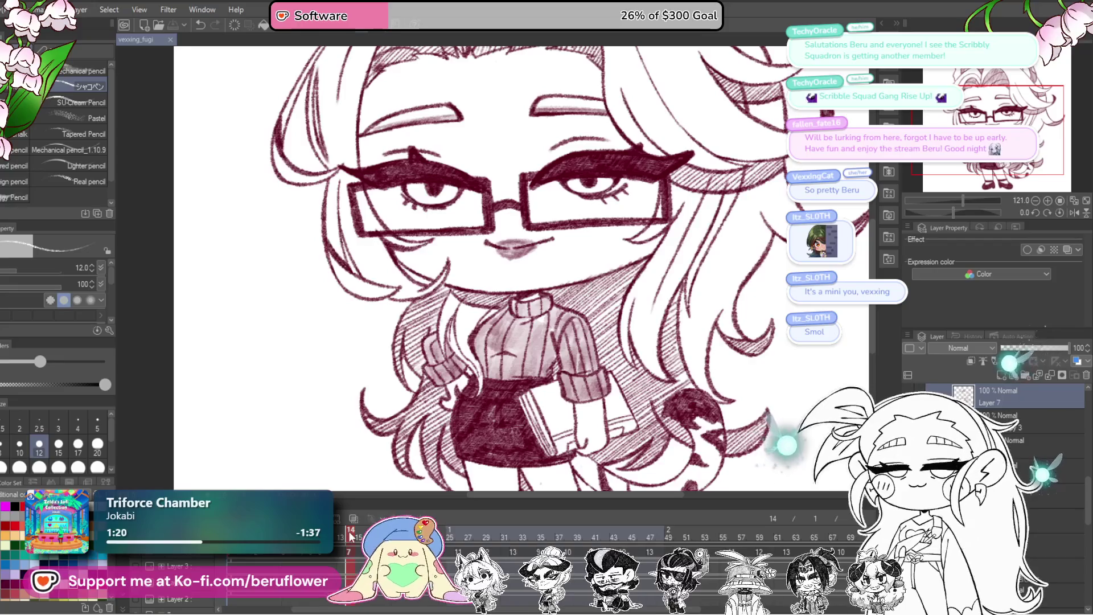
pyautogui.click(343, 534)
pyautogui.click(348, 535)
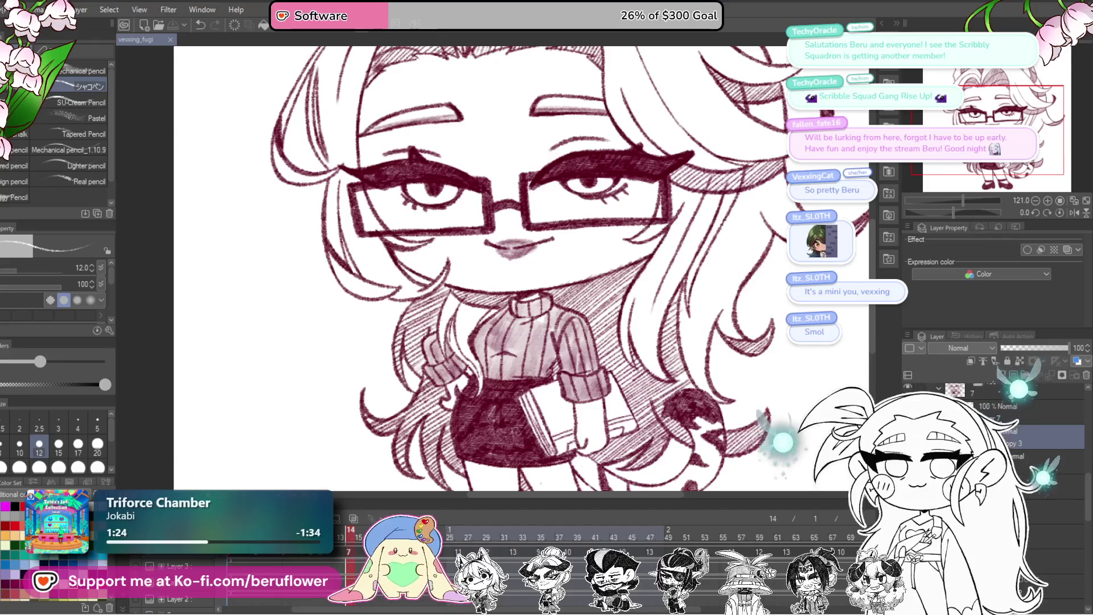
pyautogui.keyDown('shift'); pyautogui.click(1020, 442); pyautogui.keyUp('shift')
pyautogui.rightClick(1020, 443)
pyautogui.click(1020, 359)
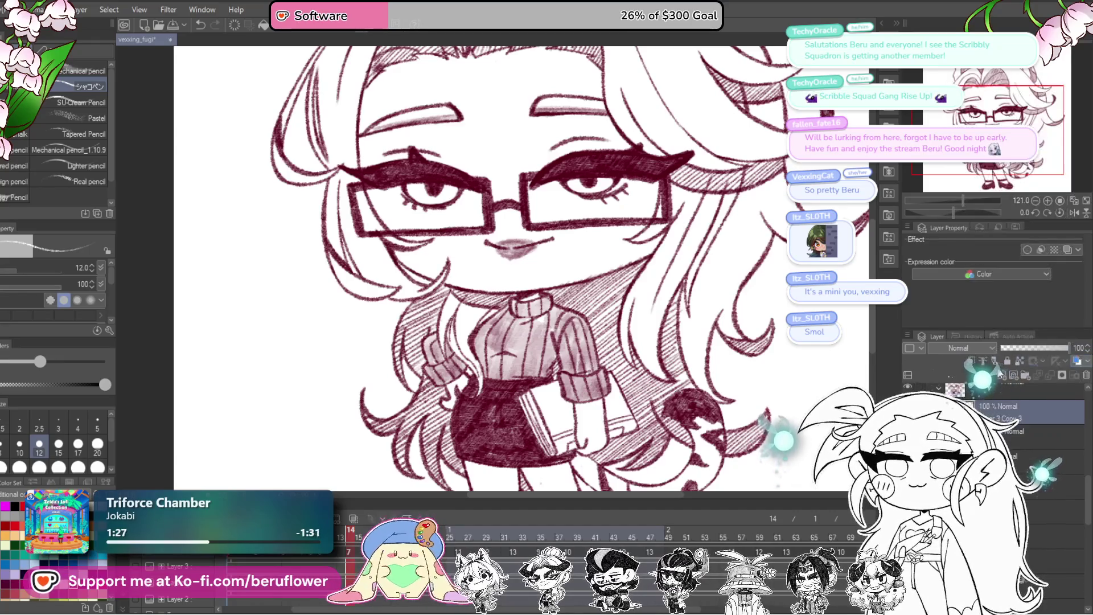
# - Draw a thin white highlight across the dark eyelid shading, redoing a stray first stroke
pyautogui.moveTo(762, 285)
pyautogui.mouseDown()
pyautogui.moveTo(770, 348)
pyautogui.moveTo(536, 227)
pyautogui.moveTo(553, 382)
pyautogui.mouseUp()
pyautogui.scroll(2, 770, 348)
pyautogui.scroll(5, 536, 227)
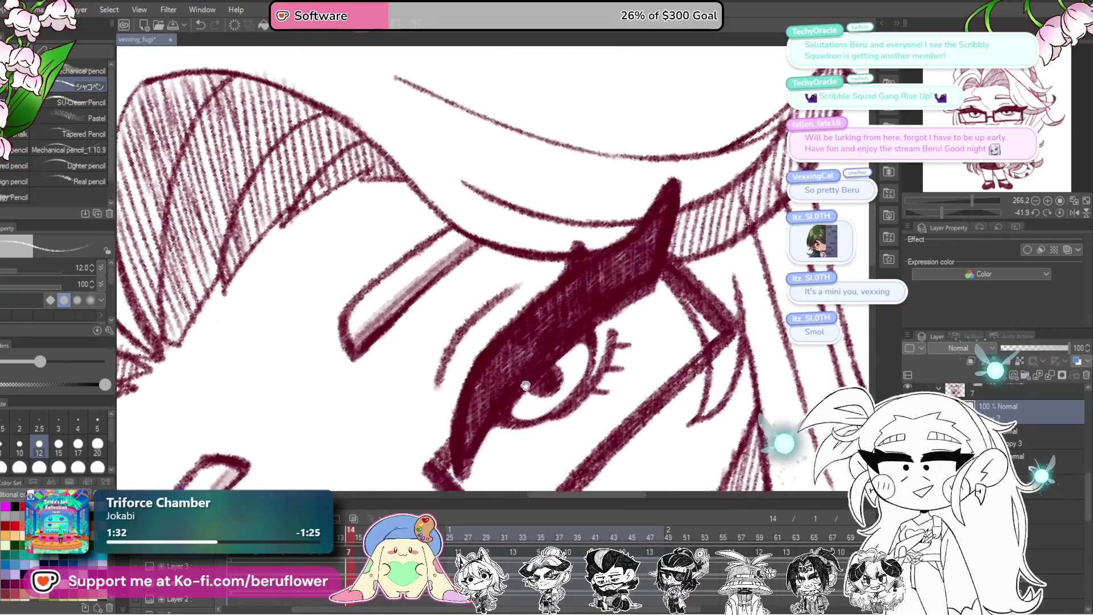
pyautogui.moveTo(492, 396)
pyautogui.mouseDown()
pyautogui.moveTo(597, 300)
pyautogui.moveTo(546, 359)
pyautogui.mouseUp()
pyautogui.hotkey('ctrl', 'z')
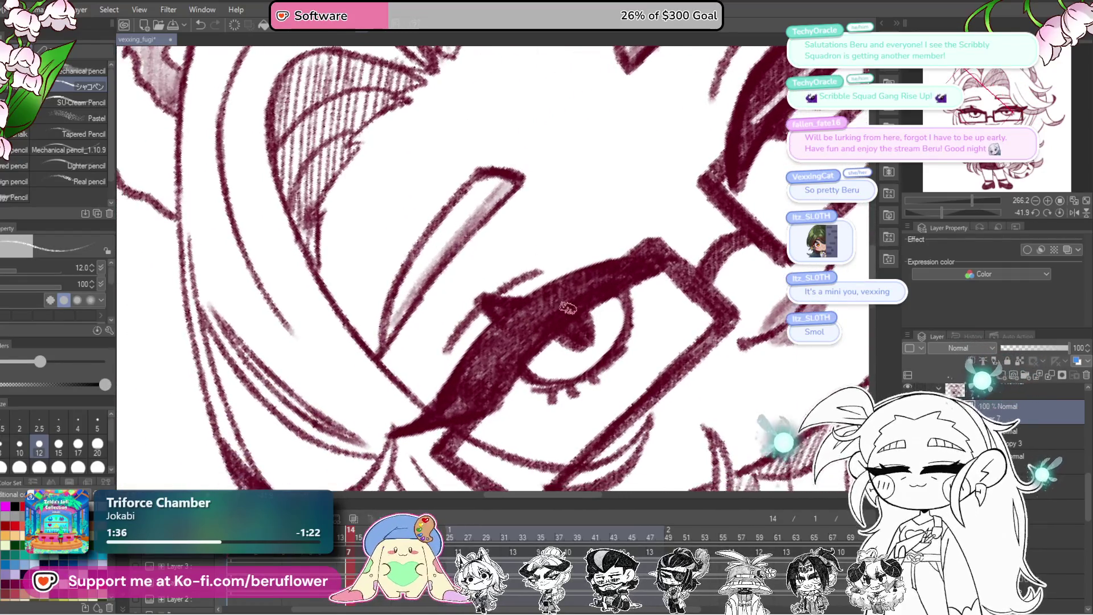
pyautogui.moveTo(485, 385); pyautogui.dragTo(593, 293)
pyautogui.moveTo(520, 349)
pyautogui.mouseDown()
pyautogui.moveTo(616, 334)
pyautogui.moveTo(658, 341)
pyautogui.moveTo(603, 407)
pyautogui.moveTo(614, 416)
pyautogui.mouseUp()
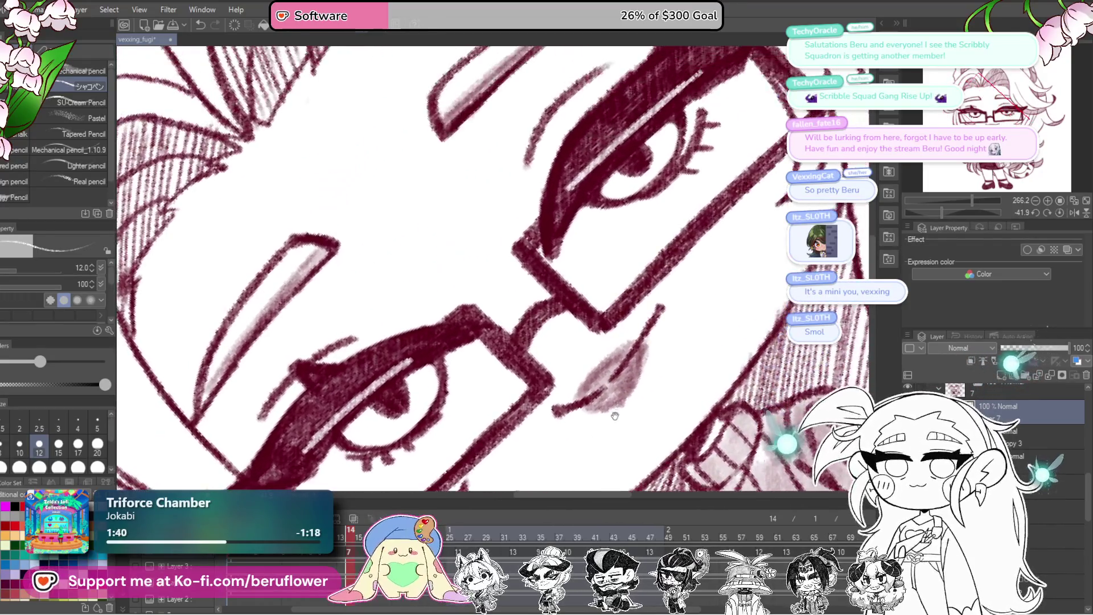
pyautogui.scroll(-3, 613, 445)
pyautogui.scroll(-2, 589, 367)
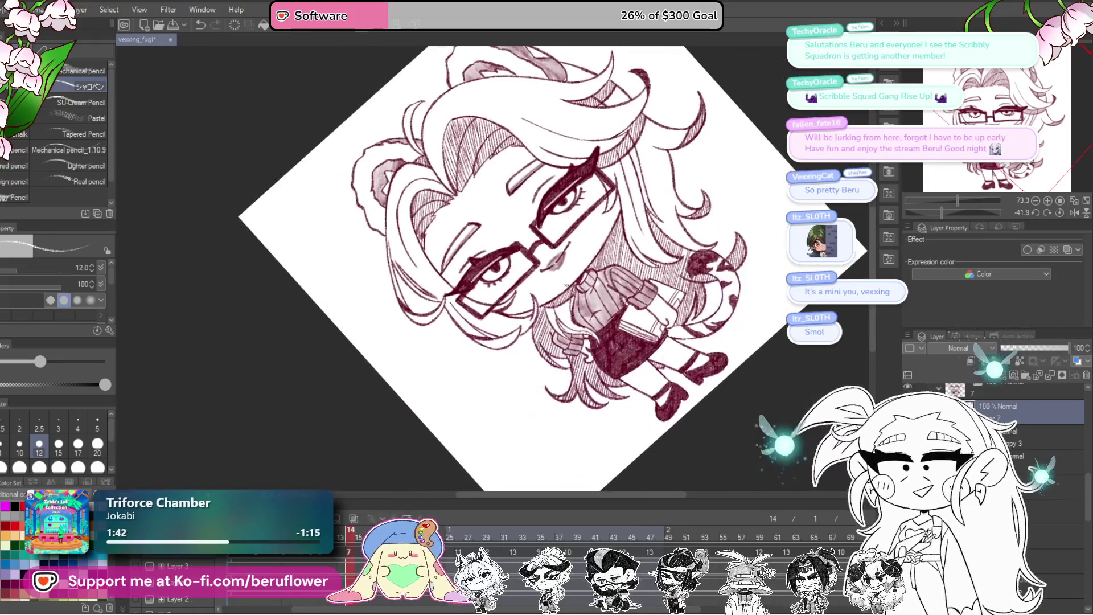
pyautogui.scroll(5, 567, 284)
pyautogui.scroll(-3, 566, 284)
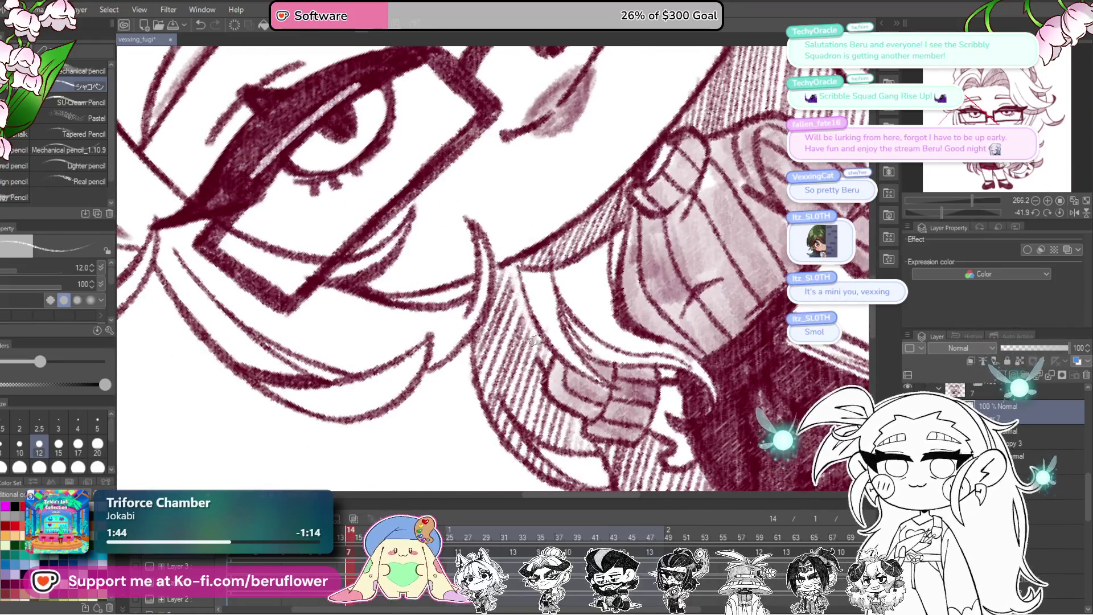
pyautogui.scroll(-2, 529, 325)
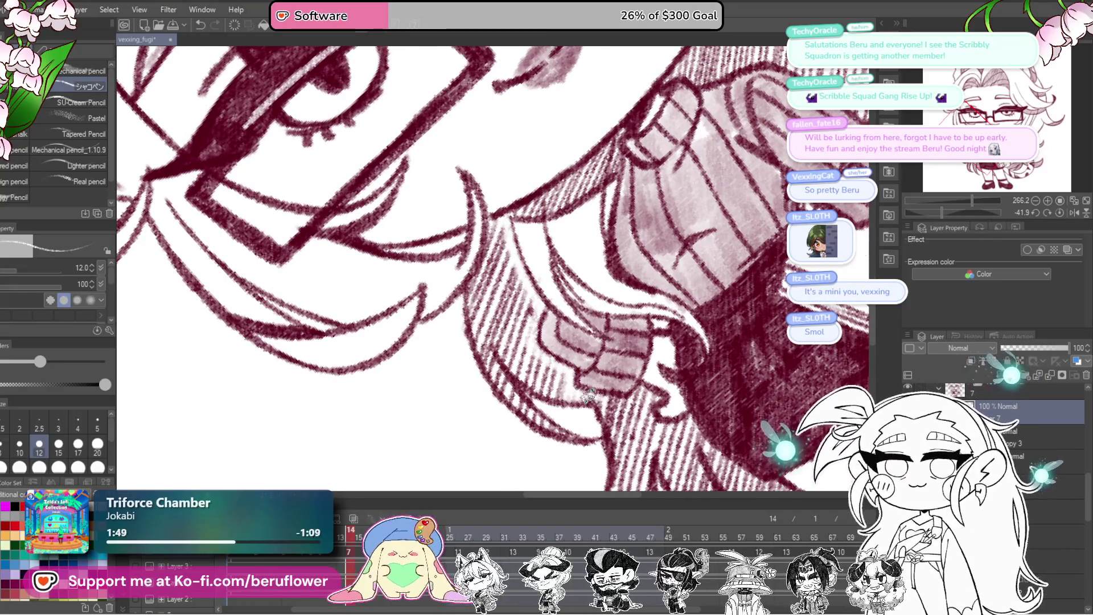
pyautogui.click(1056, 211)
pyautogui.scroll(-3, 668, 309)
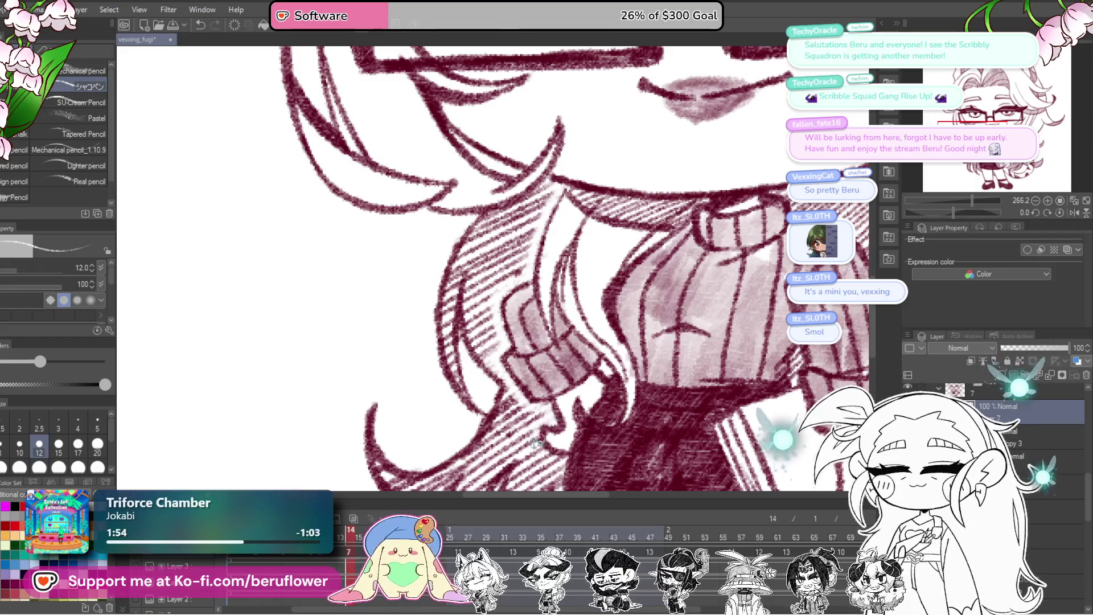
pyautogui.moveTo(535, 442)
pyautogui.mouseDown()
pyautogui.moveTo(519, 362)
pyautogui.moveTo(533, 362)
pyautogui.mouseUp()
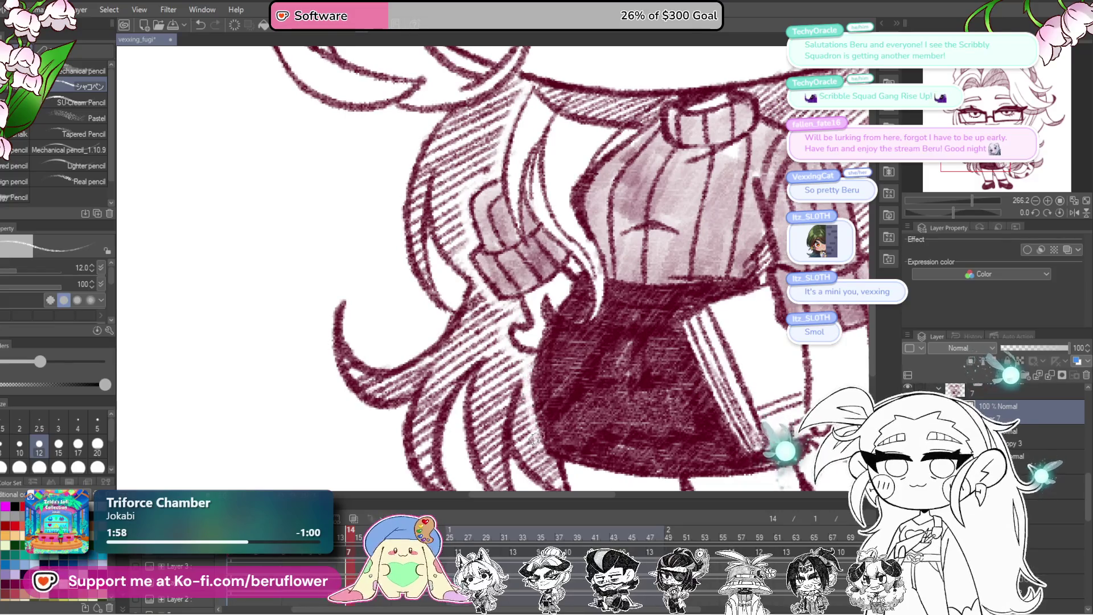
pyautogui.moveTo(533, 432); pyautogui.dragTo(503, 278)
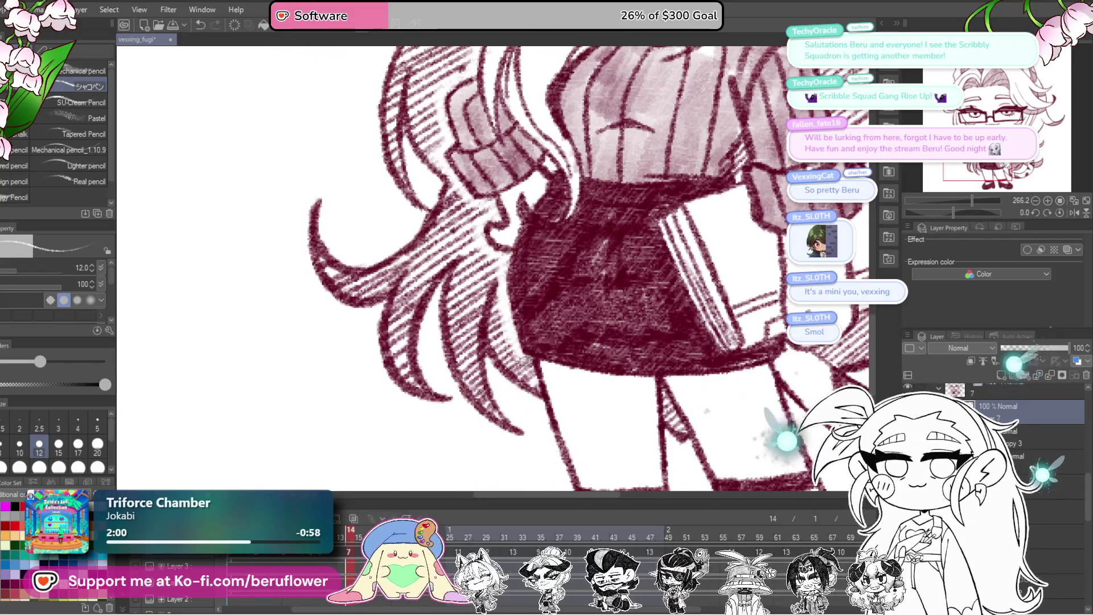
pyautogui.scroll(-4, 526, 370)
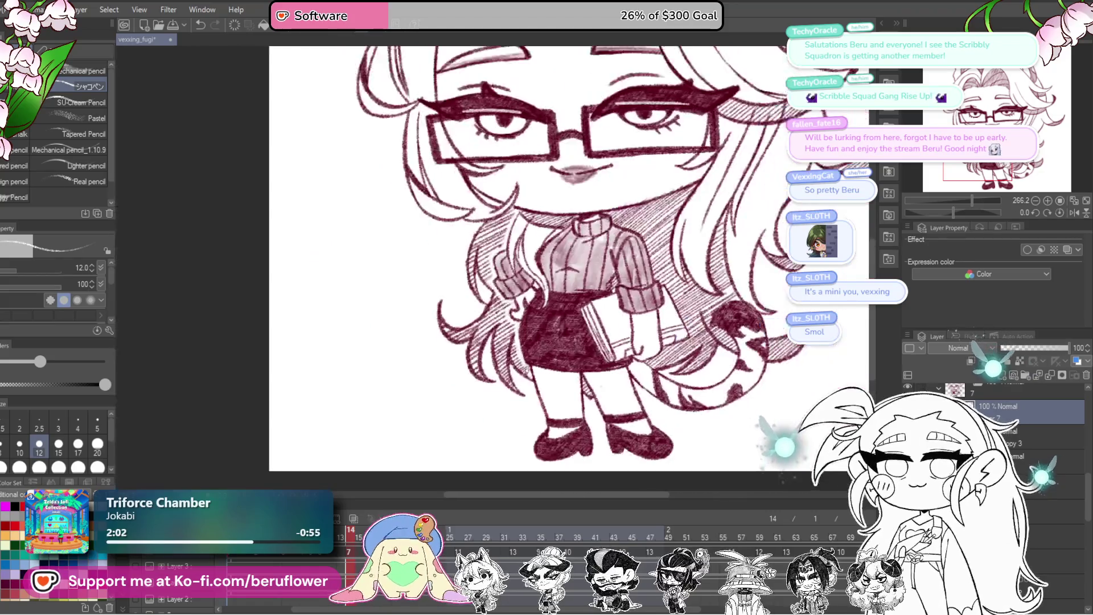
pyautogui.scroll(-1, 555, 380)
pyautogui.scroll(1, 598, 388)
pyautogui.scroll(1, 637, 397)
pyautogui.scroll(1, 634, 410)
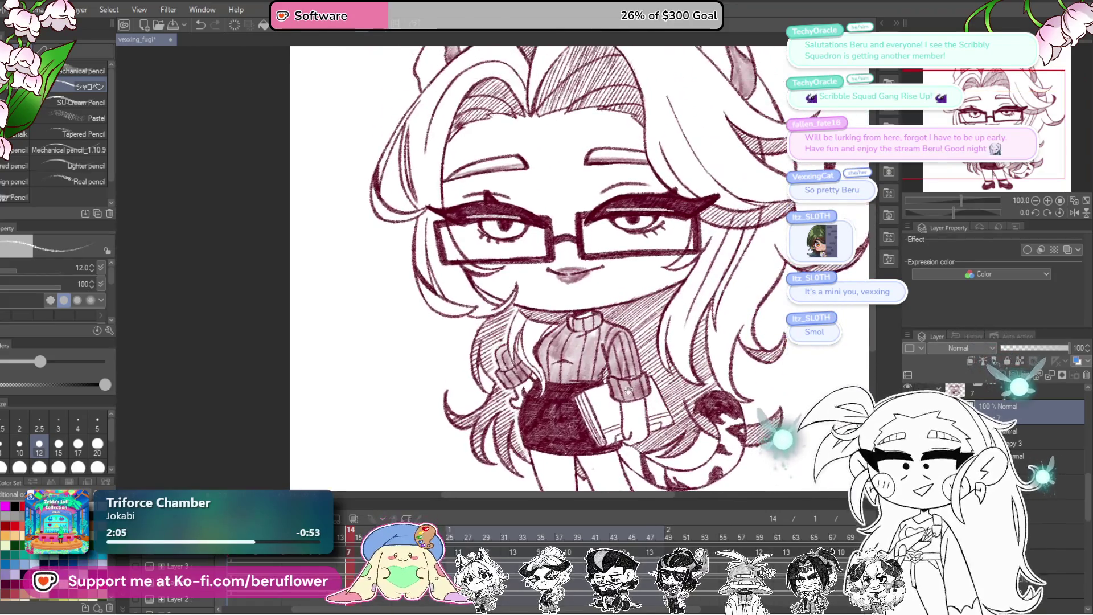
pyautogui.scroll(1, 629, 424)
pyautogui.scroll(1, 624, 440)
pyautogui.scroll(1, 620, 457)
# - Level the glasses in view, switch to the next cel and tilt in close on the eye
pyautogui.moveTo(620, 457); pyautogui.dragTo(581, 482)
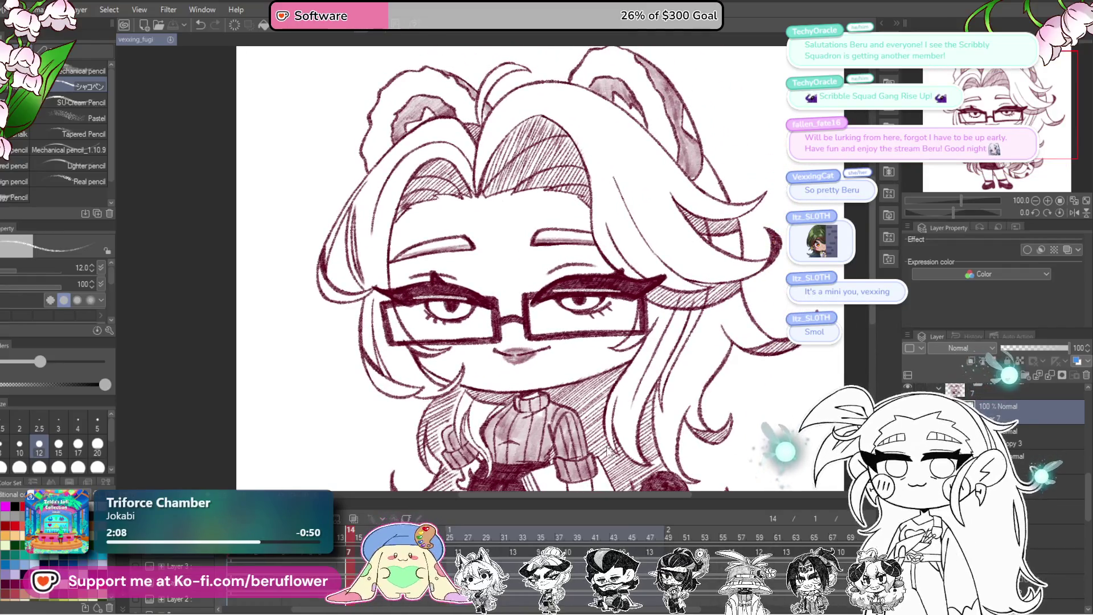
pyautogui.moveTo(595, 459); pyautogui.dragTo(589, 438)
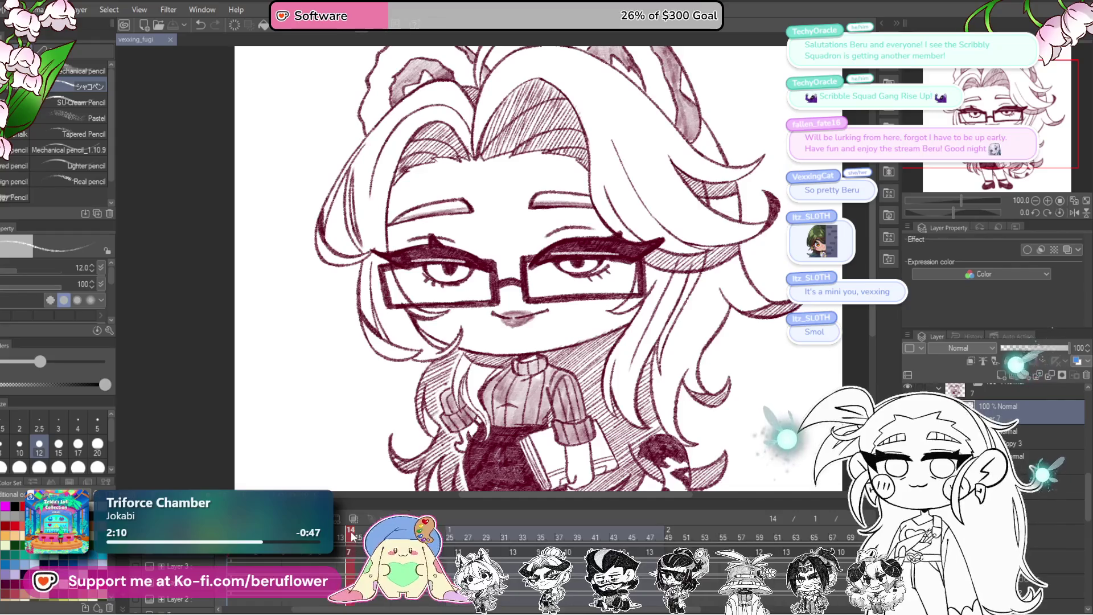
pyautogui.click(449, 509)
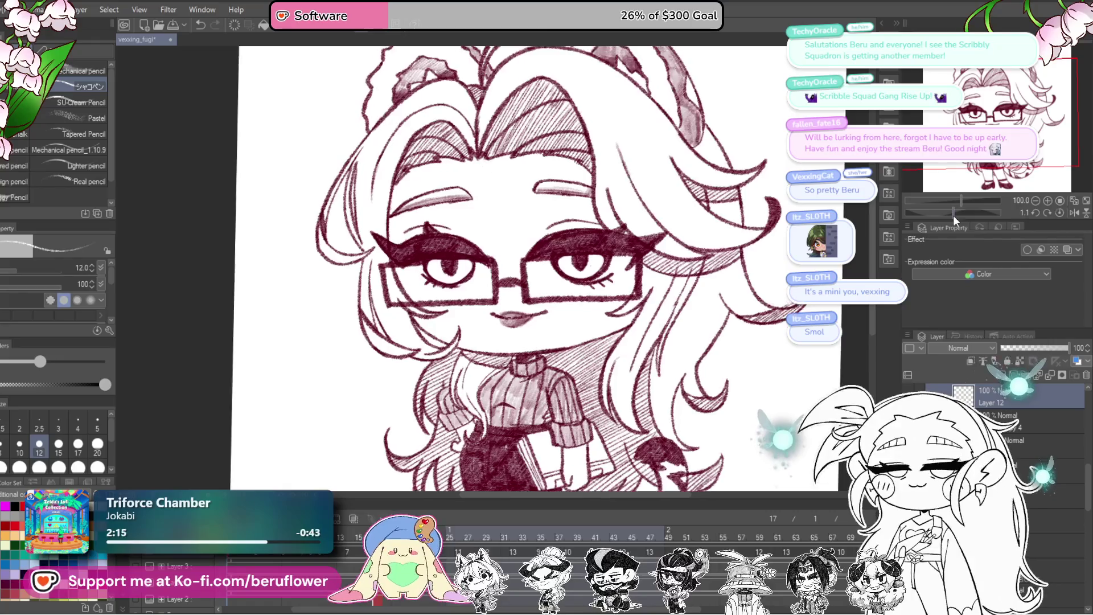
pyautogui.moveTo(953, 215); pyautogui.dragTo(613, 243)
pyautogui.scroll(5, 614, 243)
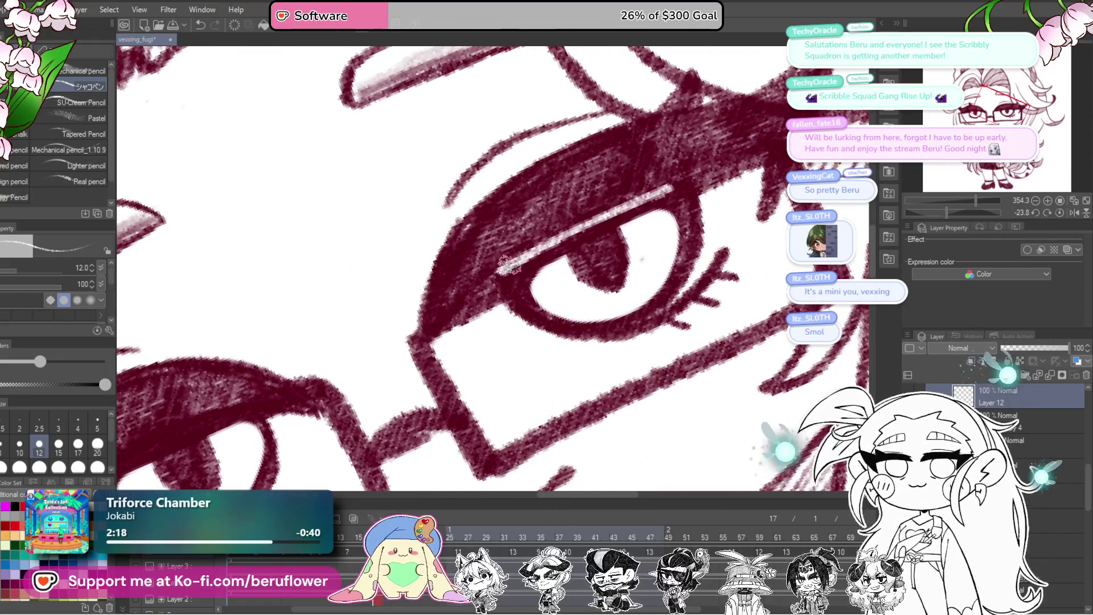
# - Centre on the eye and eyebrow for the lid highlight, then reset rotation and fit the whole page
pyautogui.moveTo(380, 395); pyautogui.dragTo(700, 198)
pyautogui.moveTo(369, 367); pyautogui.dragTo(591, 239)
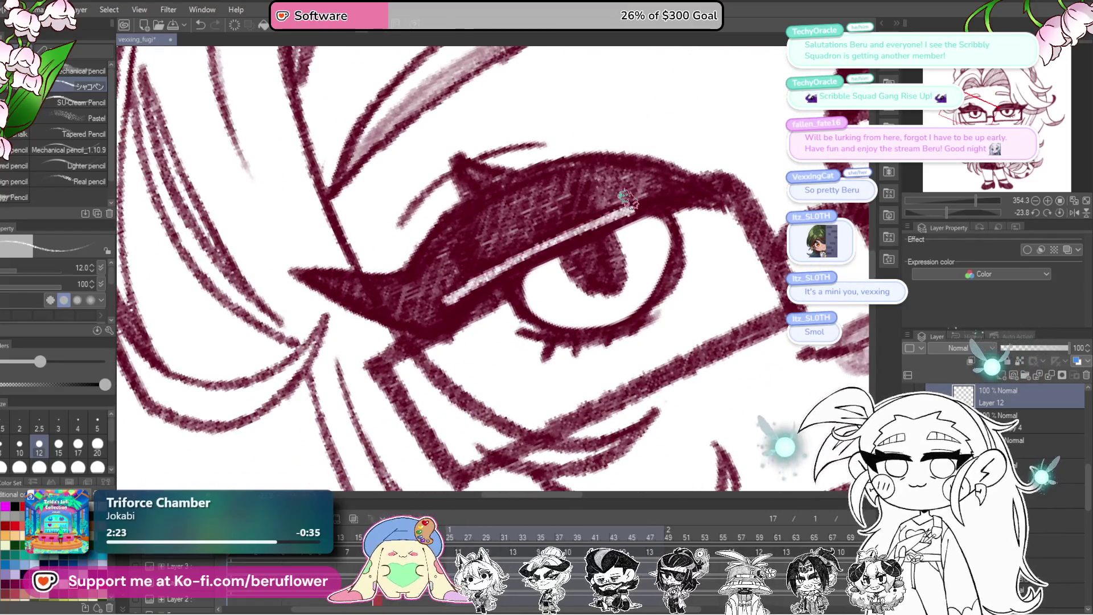
pyautogui.scroll(-8, 627, 198)
pyautogui.moveTo(709, 401); pyautogui.dragTo(535, 425)
pyautogui.click(1061, 214)
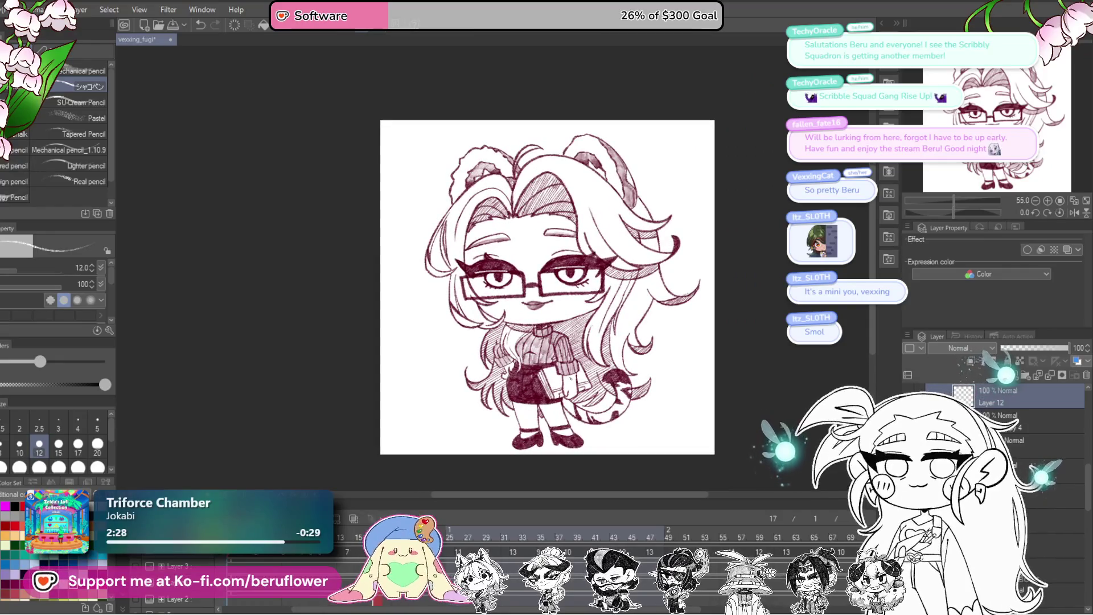
pyautogui.scroll(3, 504, 342)
pyautogui.scroll(3, 504, 341)
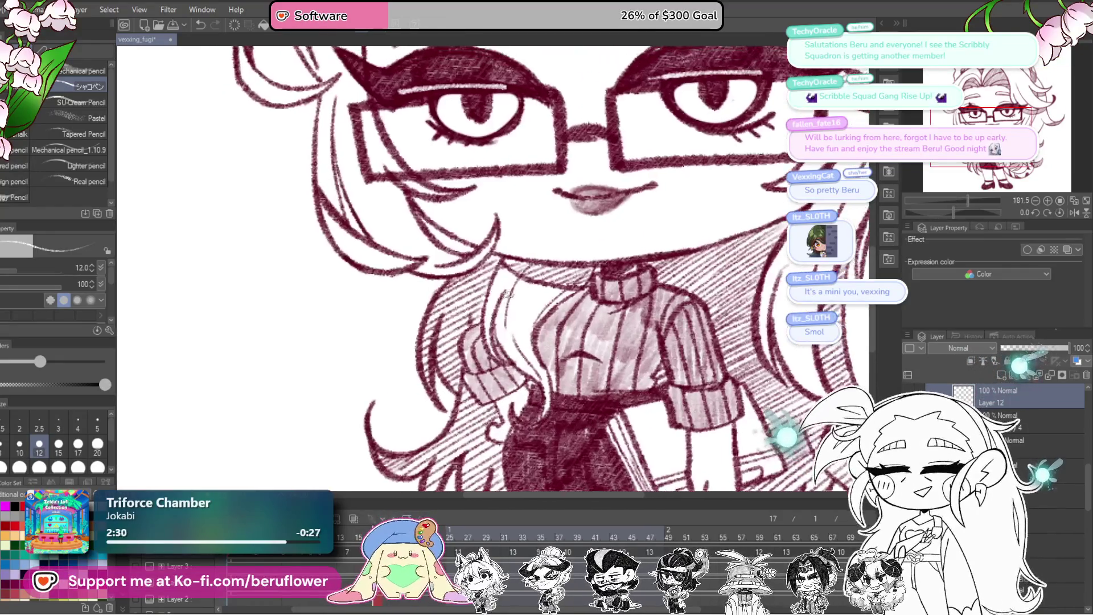
pyautogui.scroll(2, 506, 294)
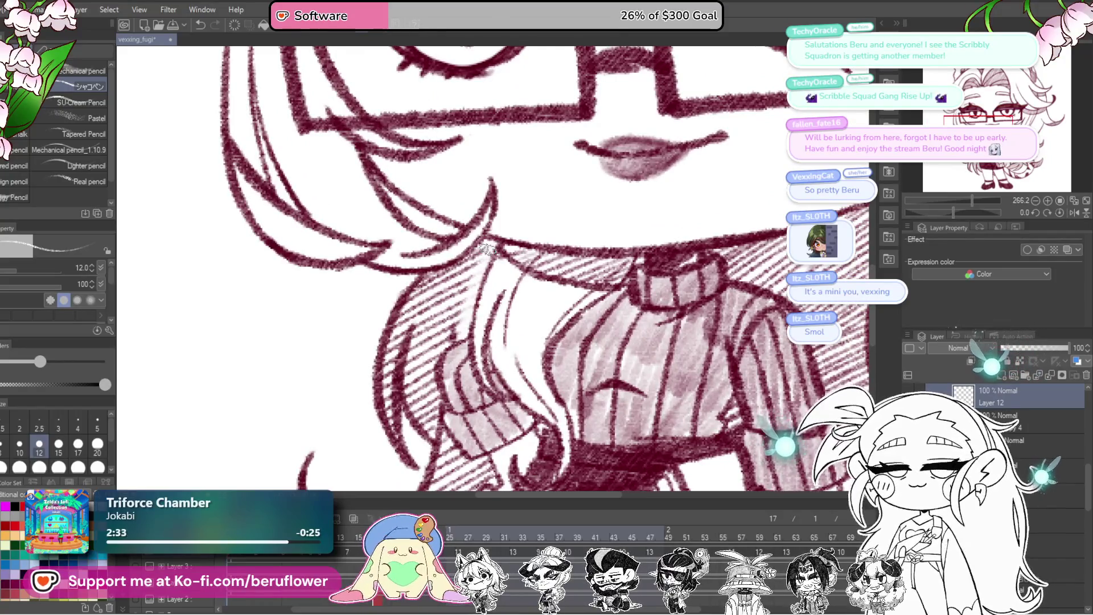
pyautogui.moveTo(463, 319); pyautogui.dragTo(513, 280)
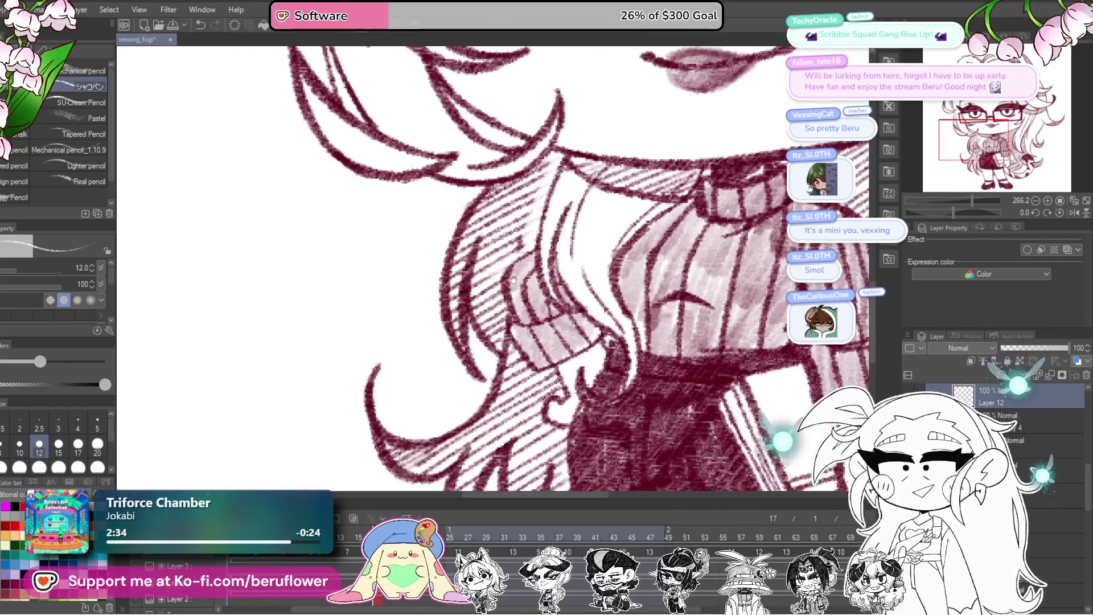
pyautogui.scroll(2, 488, 268)
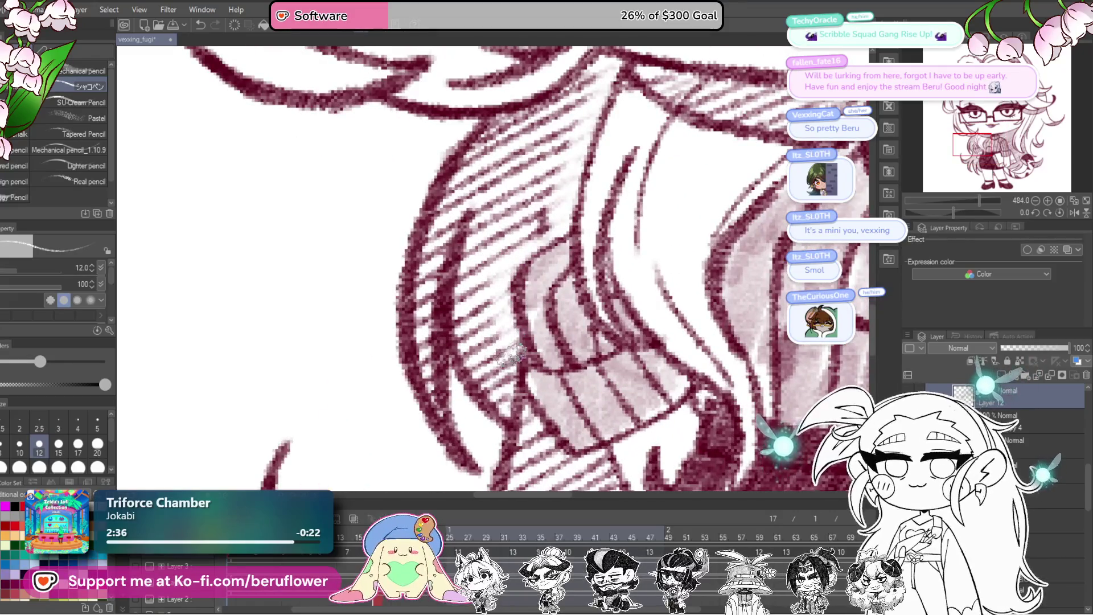
pyautogui.moveTo(511, 354); pyautogui.dragTo(497, 277)
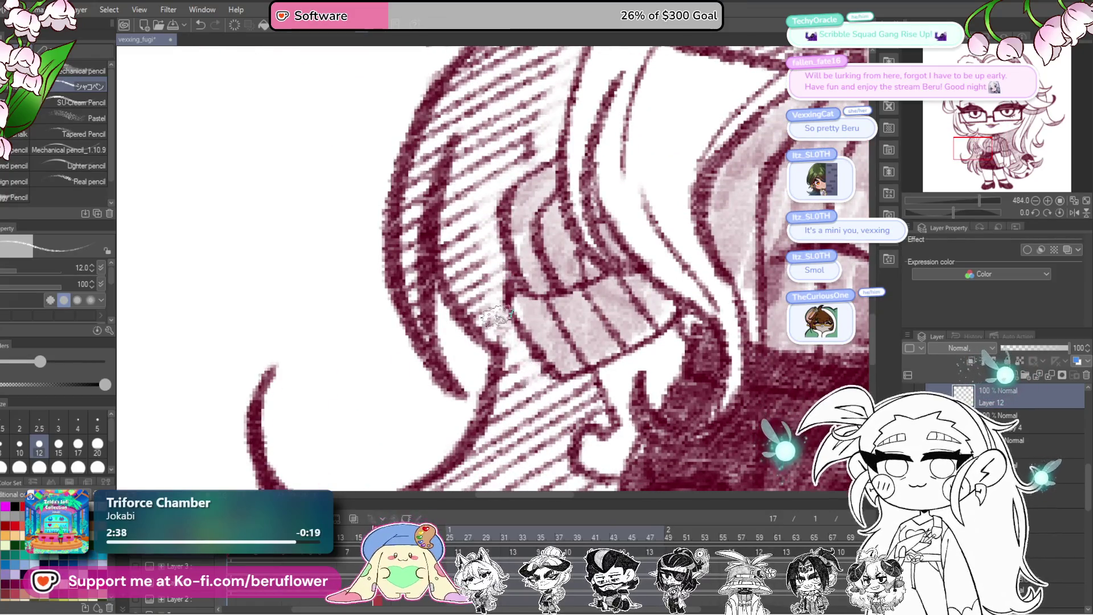
pyautogui.moveTo(558, 389); pyautogui.dragTo(578, 322)
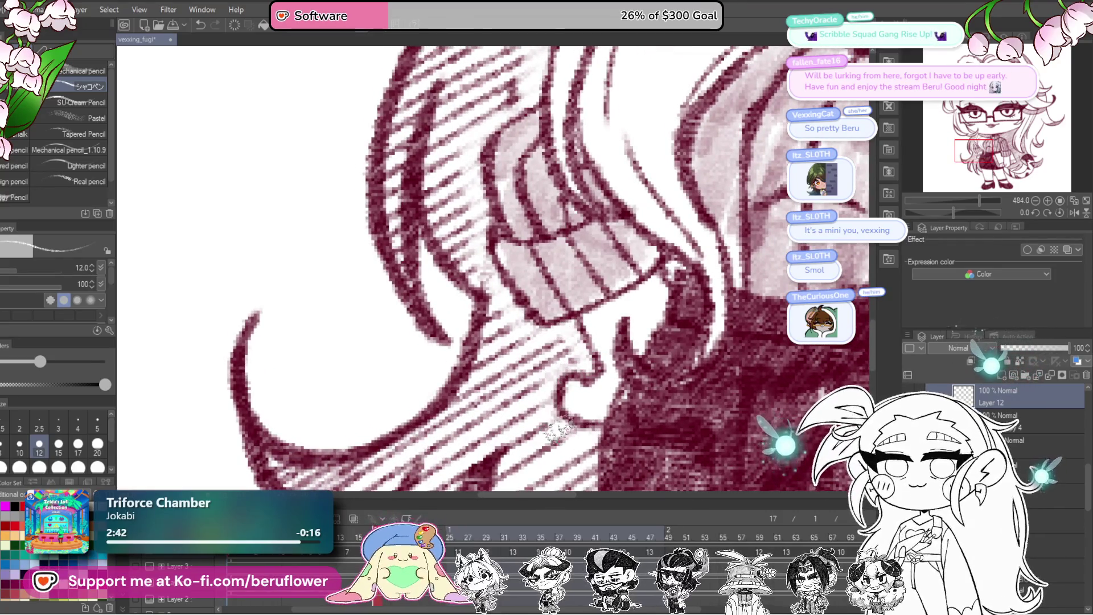
pyautogui.moveTo(574, 400); pyautogui.dragTo(561, 253)
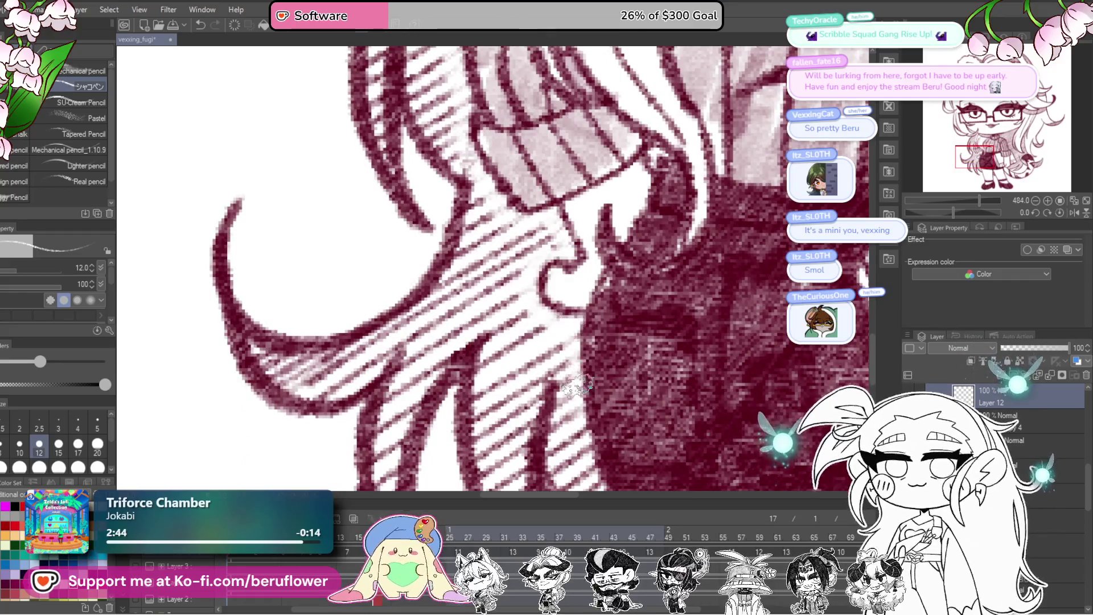
pyautogui.moveTo(577, 385); pyautogui.dragTo(566, 306)
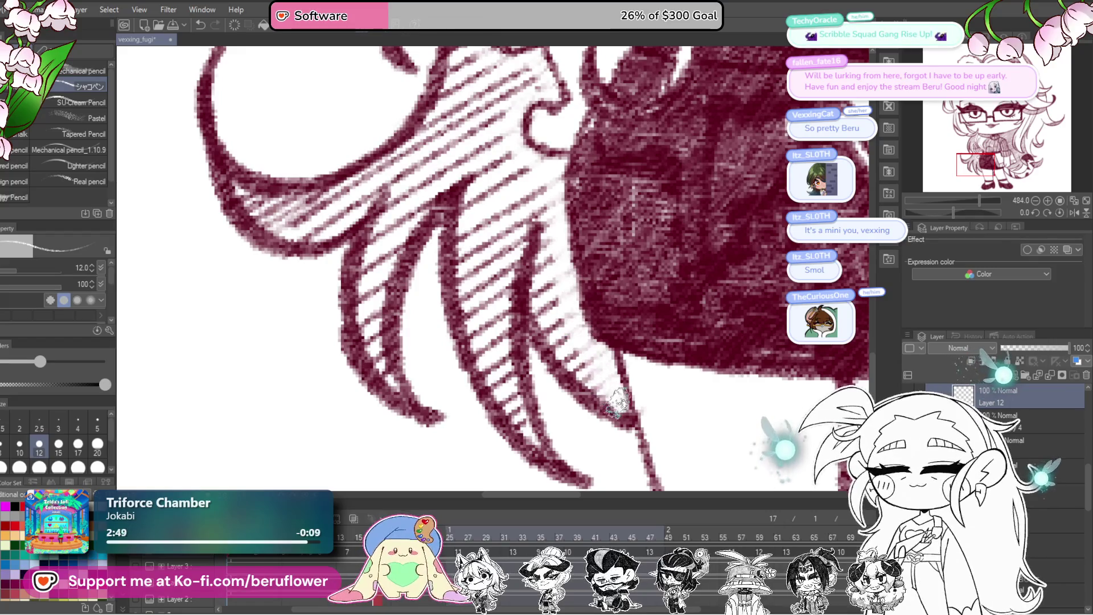
pyautogui.scroll(-5, 619, 405)
pyautogui.scroll(-1, 618, 405)
pyautogui.scroll(3, 619, 405)
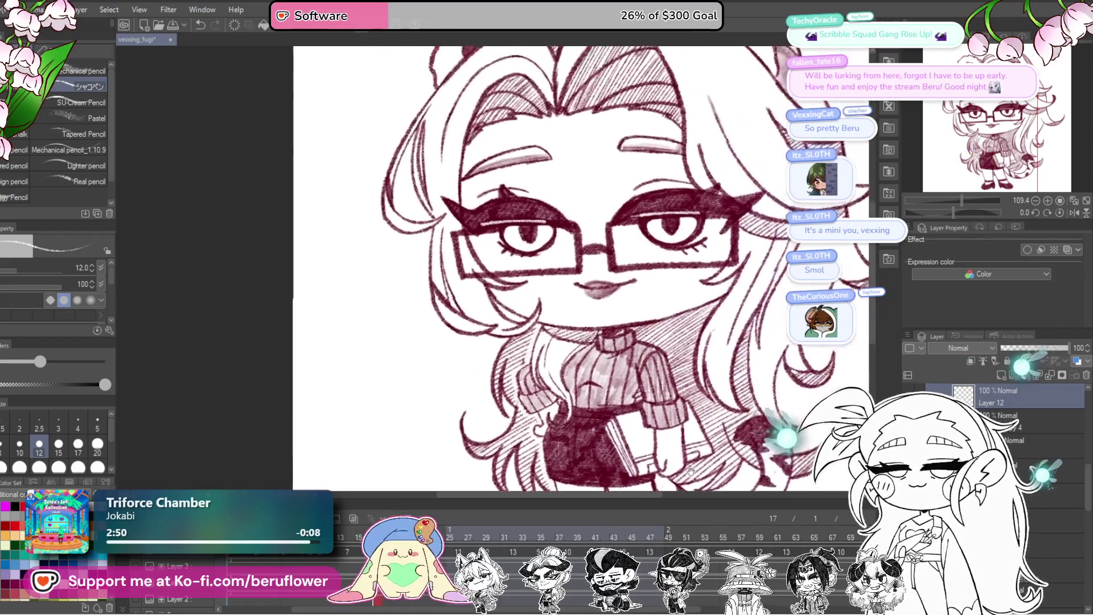
pyautogui.scroll(3, 690, 472)
pyautogui.hscroll(3, 684, 408)
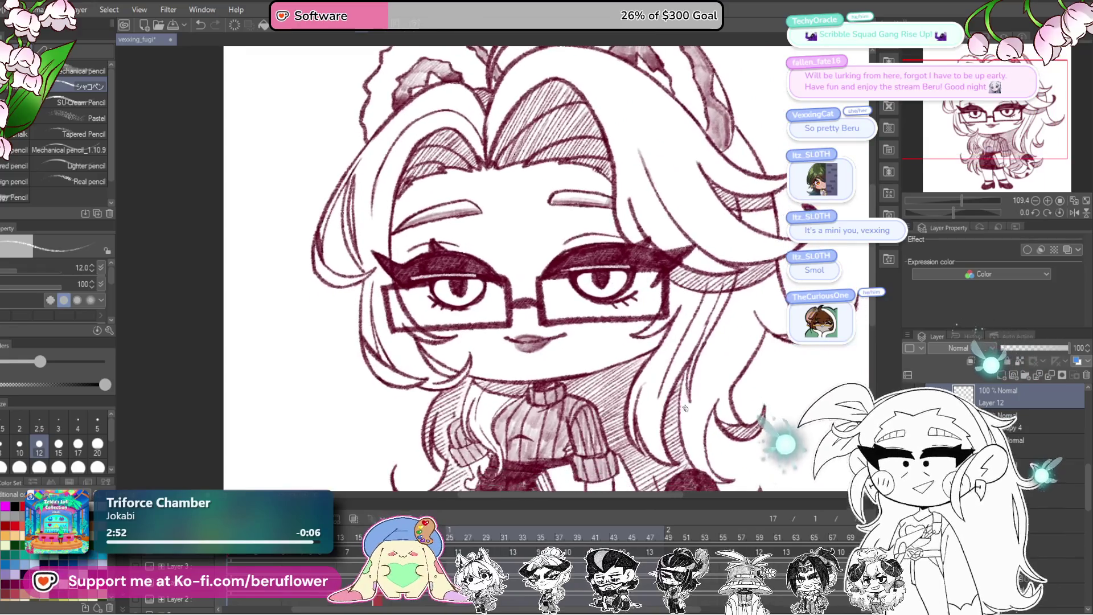
pyautogui.scroll(-2, 684, 408)
pyautogui.scroll(-2, 634, 434)
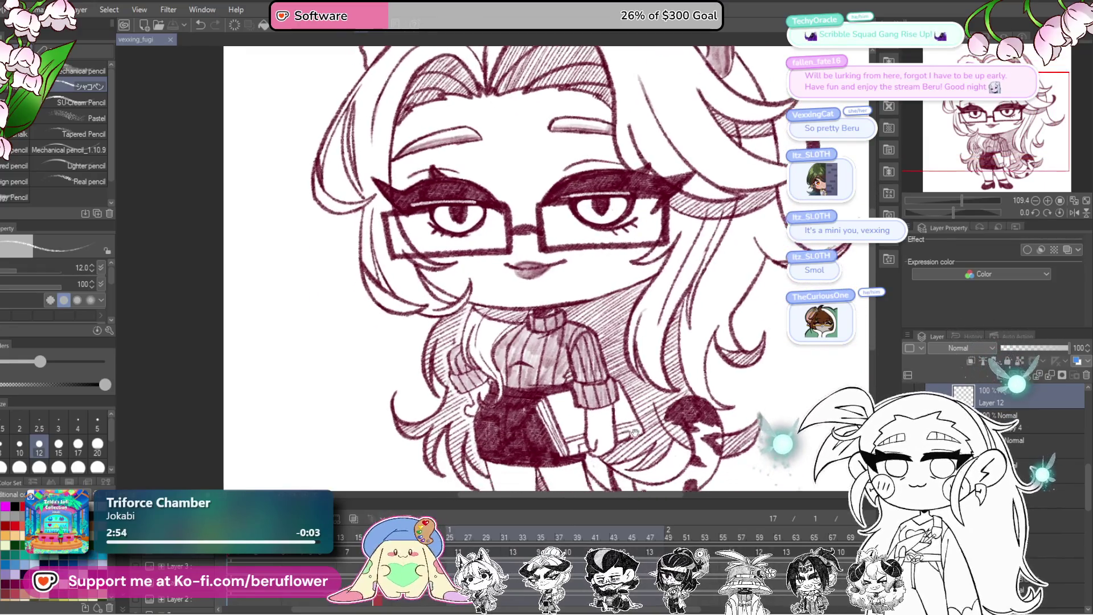
pyautogui.scroll(-4, 633, 433)
pyautogui.scroll(1, 683, 452)
pyautogui.scroll(2, 706, 467)
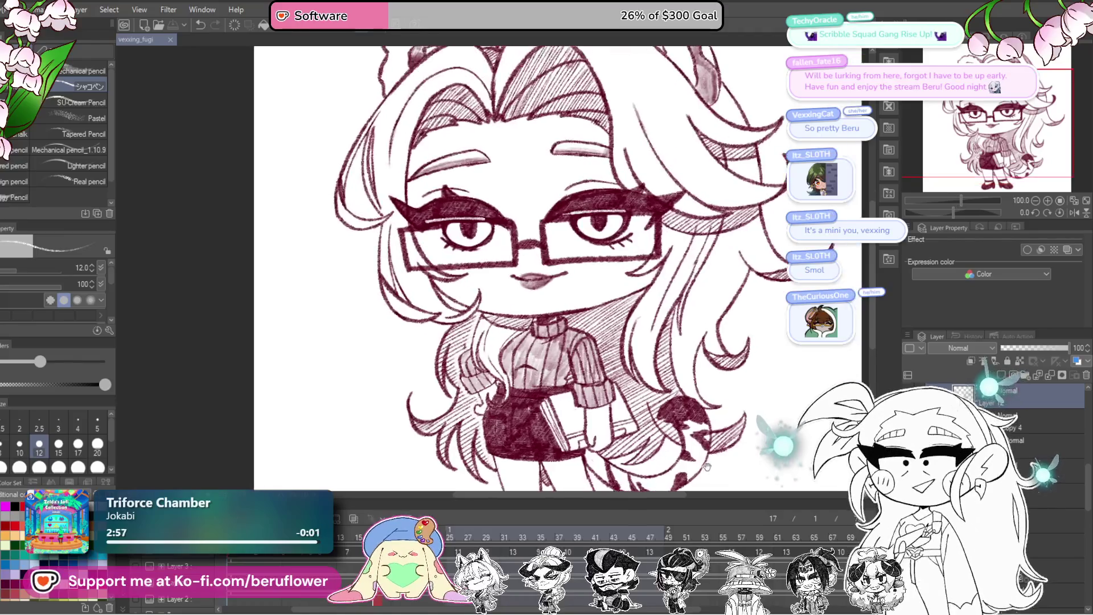
pyautogui.scroll(-2, 705, 466)
pyautogui.scroll(-1, 700, 423)
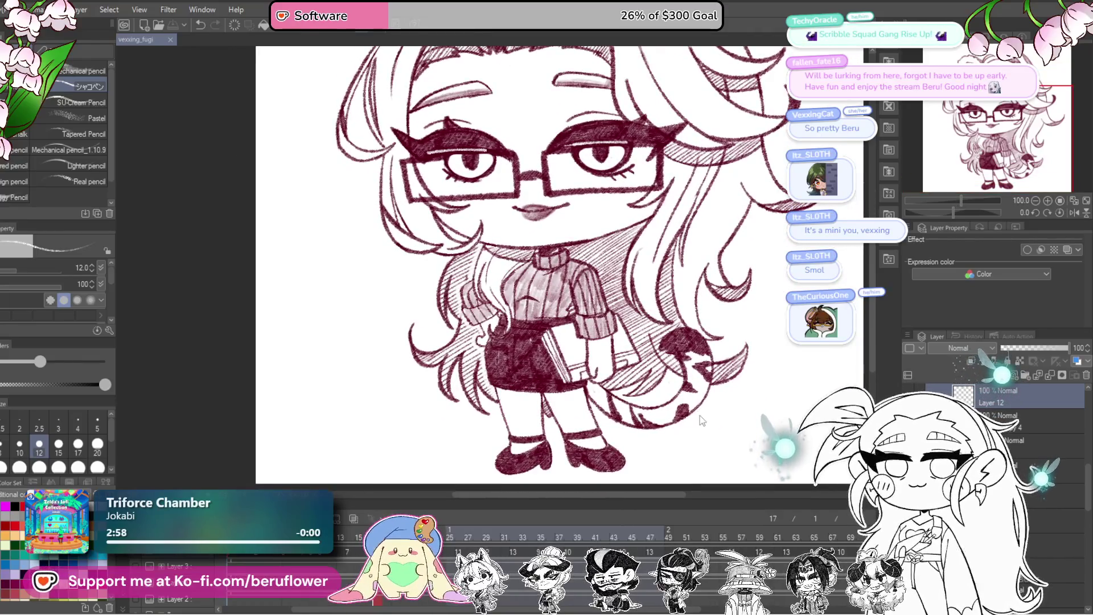
pyautogui.scroll(1, 669, 441)
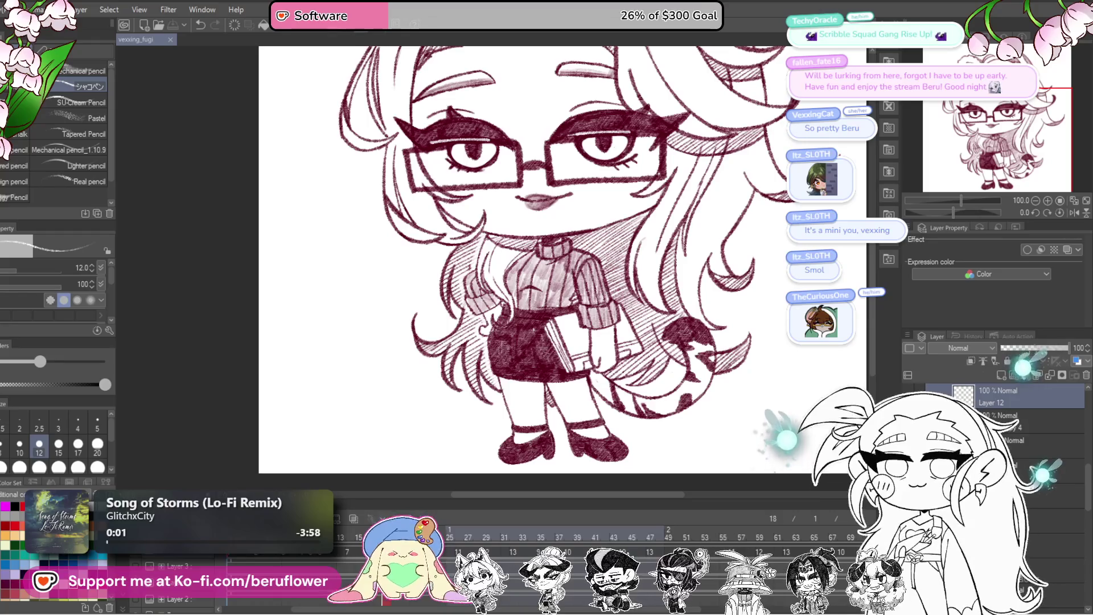
# - Jump to a later frame with wide-open eyes and make a lower layer in the stack active
pyautogui.press('Right')
pyautogui.press('Right')
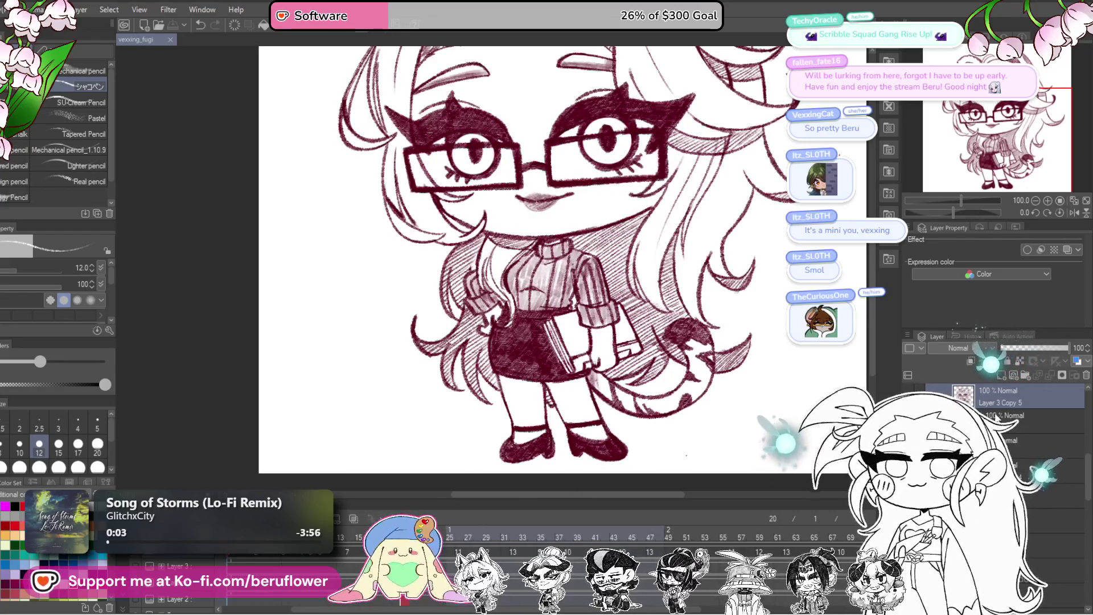
pyautogui.click(996, 418)
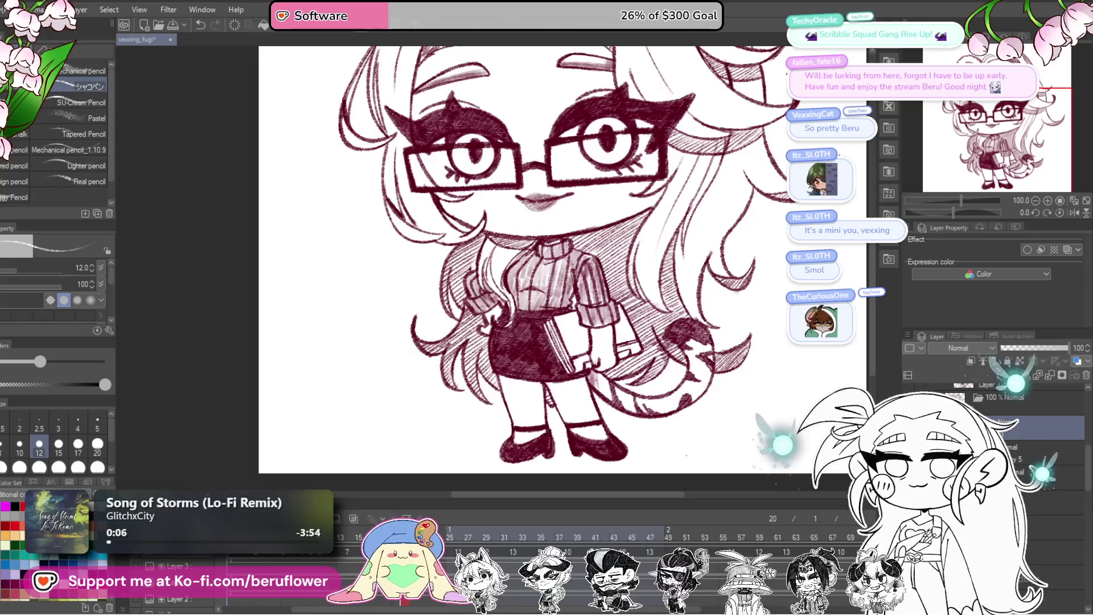
pyautogui.scroll(3, 547, 208)
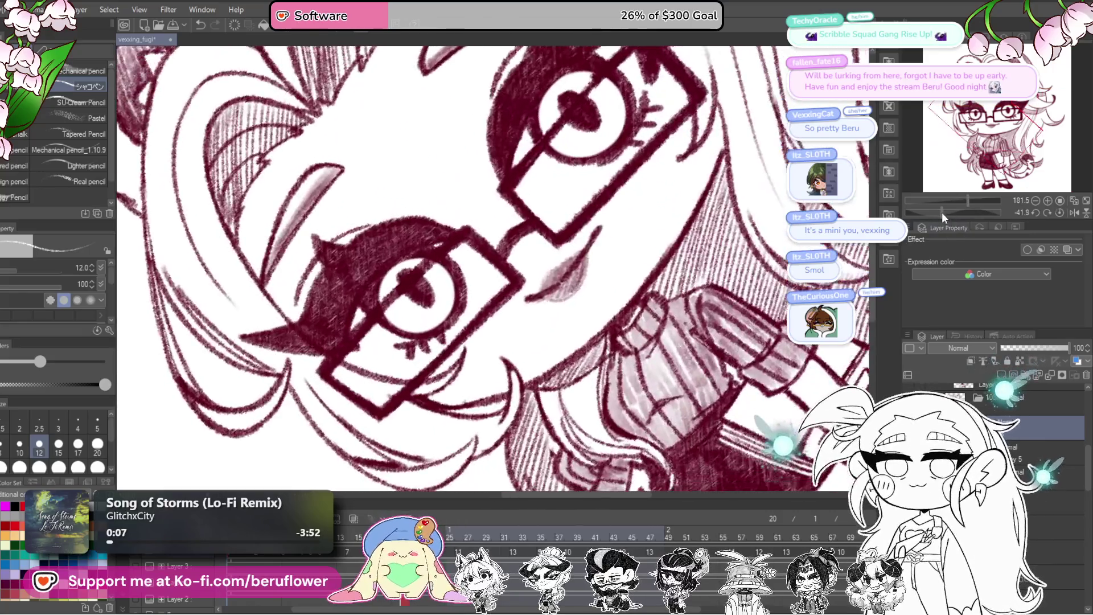
pyautogui.moveTo(666, 282)
pyautogui.mouseDown()
pyautogui.moveTo(620, 345)
pyautogui.moveTo(481, 326)
pyautogui.mouseUp()
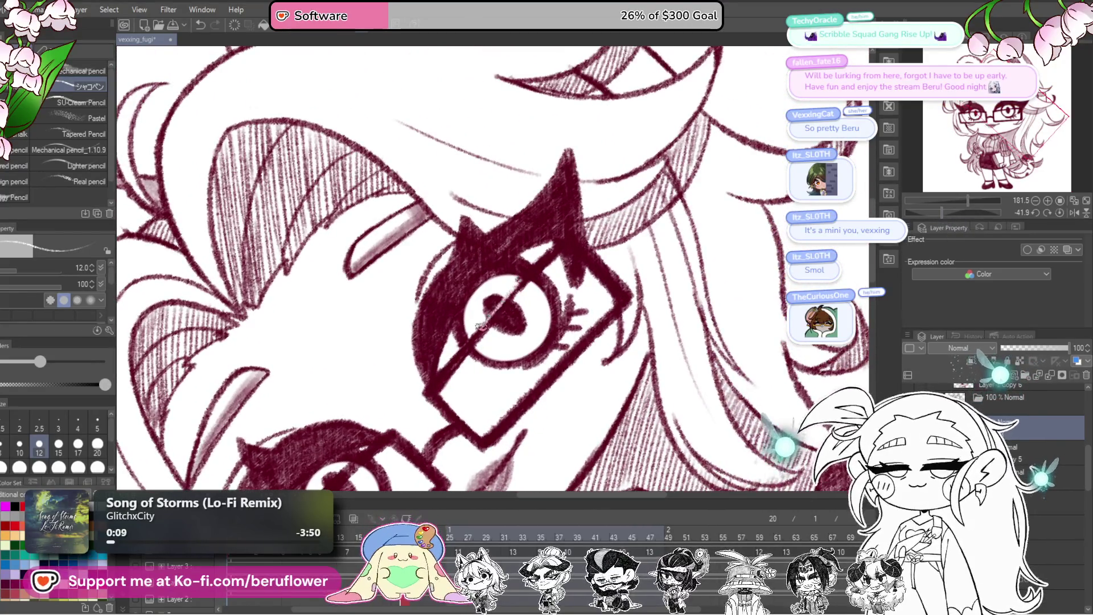
# - Pan the tilted, enlarged view across both eyes, the face and the sweater hatching, then set the canvas upright
pyautogui.moveTo(452, 406); pyautogui.dragTo(508, 315)
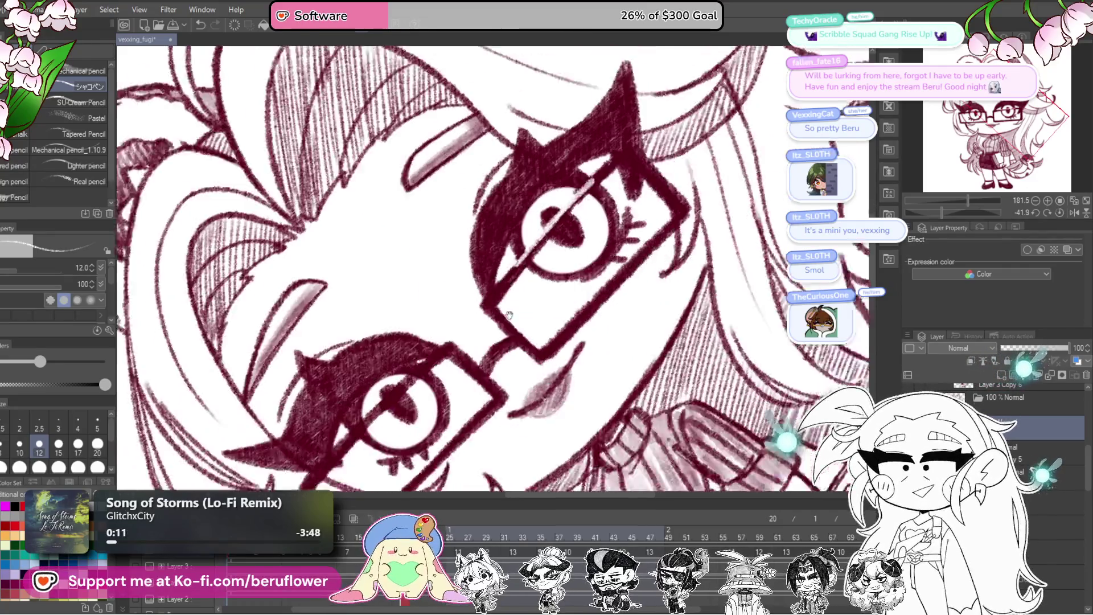
pyautogui.moveTo(395, 388); pyautogui.dragTo(501, 311)
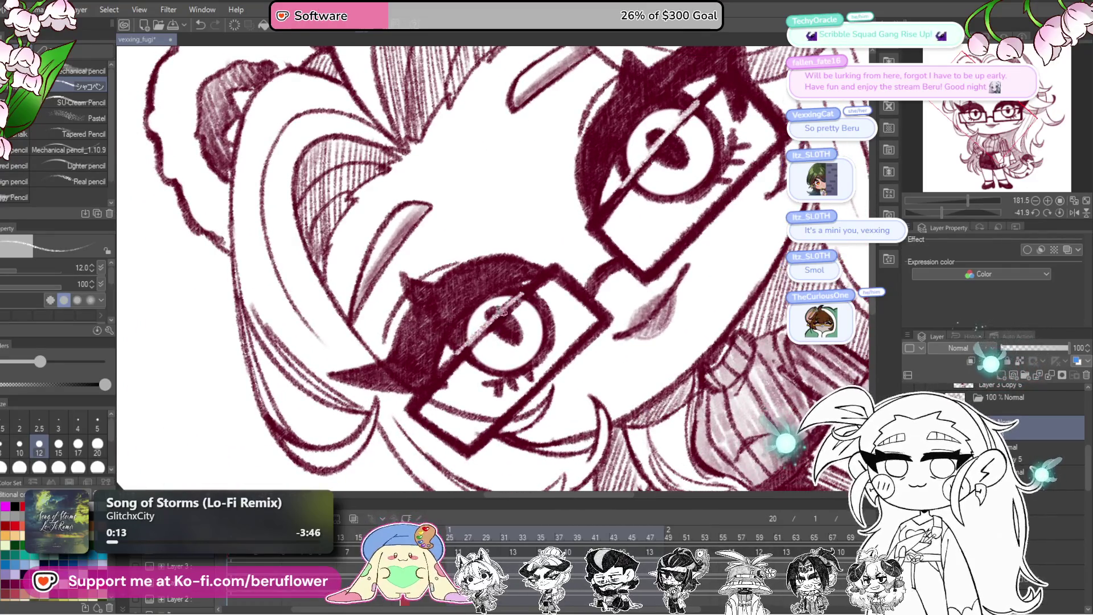
pyautogui.scroll(-5, 430, 368)
pyautogui.scroll(1, 431, 368)
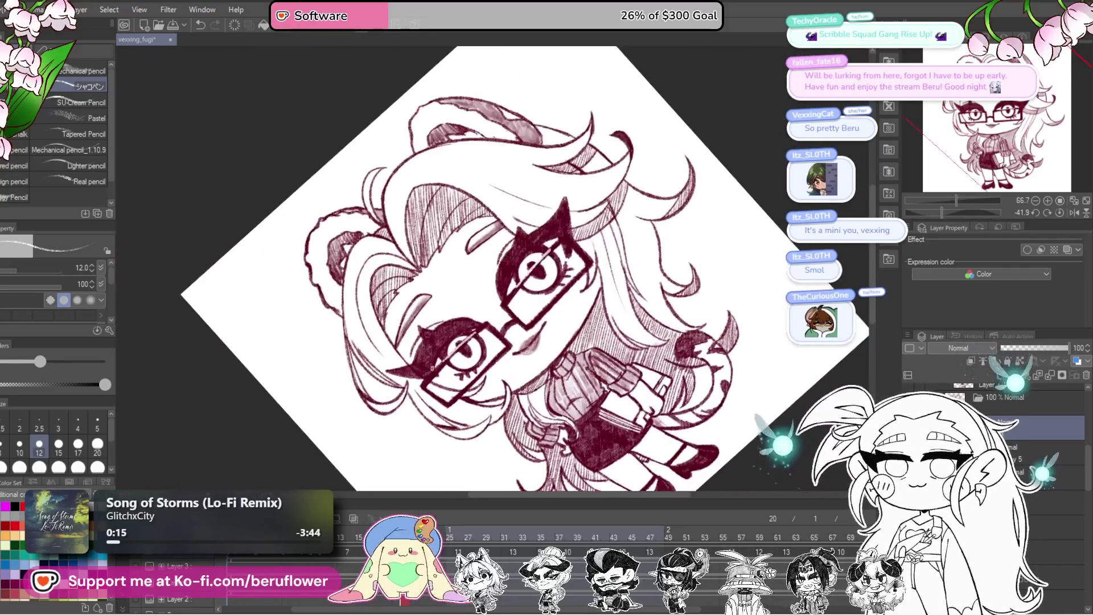
pyautogui.scroll(1, 525, 392)
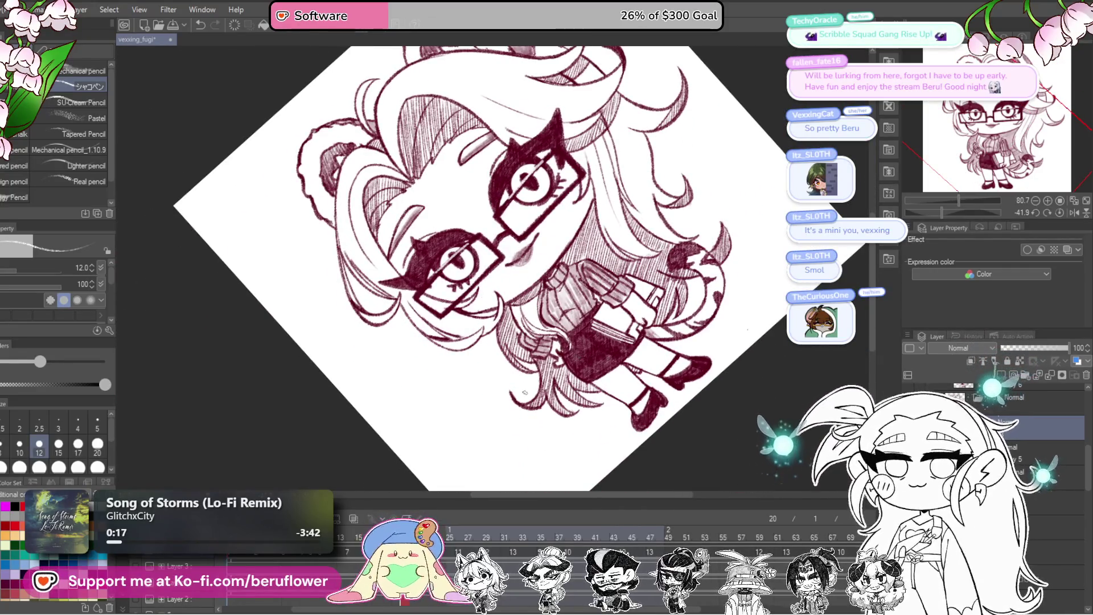
pyautogui.scroll(2, 525, 272)
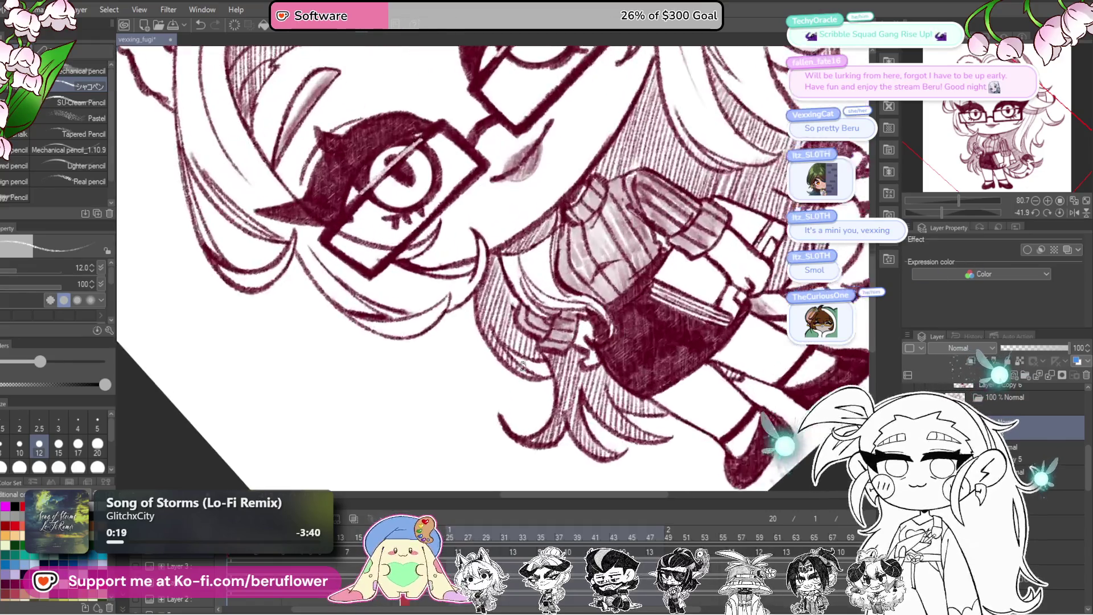
pyautogui.scroll(1, 526, 272)
pyautogui.scroll(2, 498, 281)
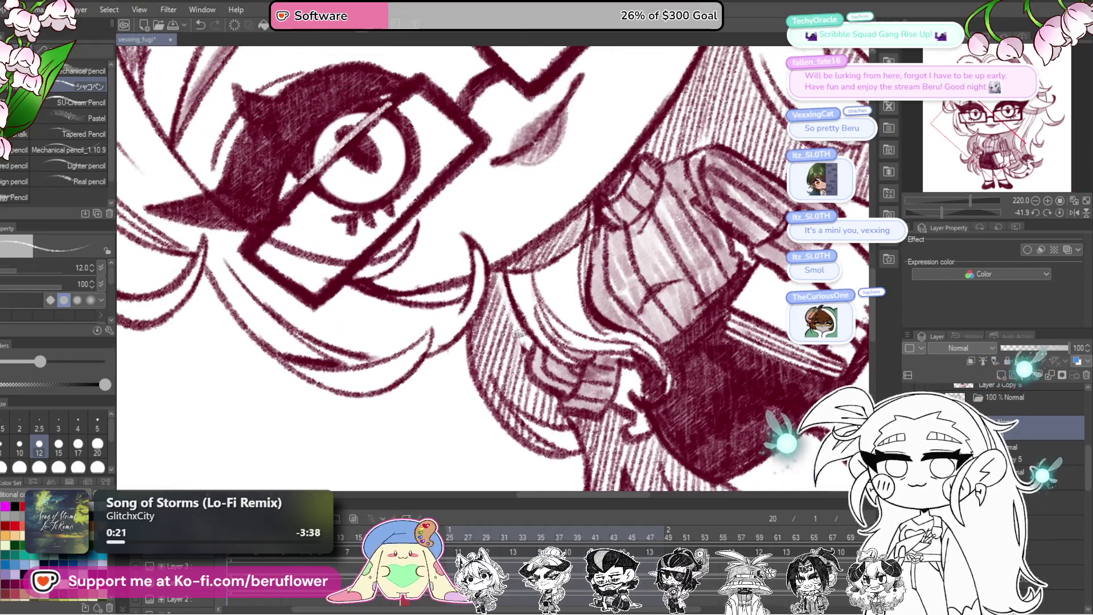
pyautogui.moveTo(517, 327); pyautogui.dragTo(519, 321)
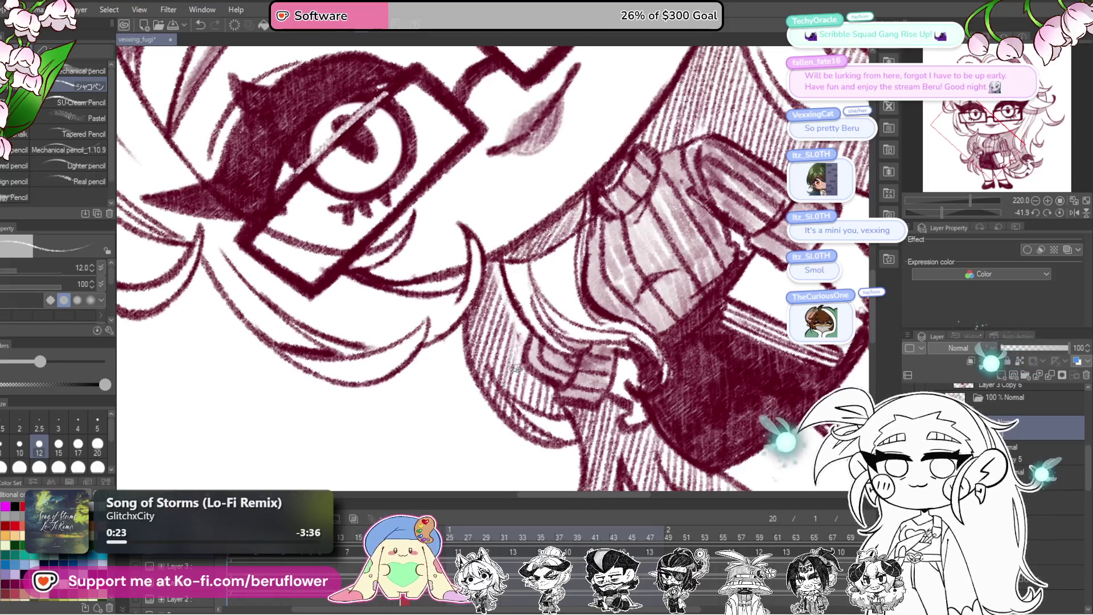
pyautogui.click(1058, 212)
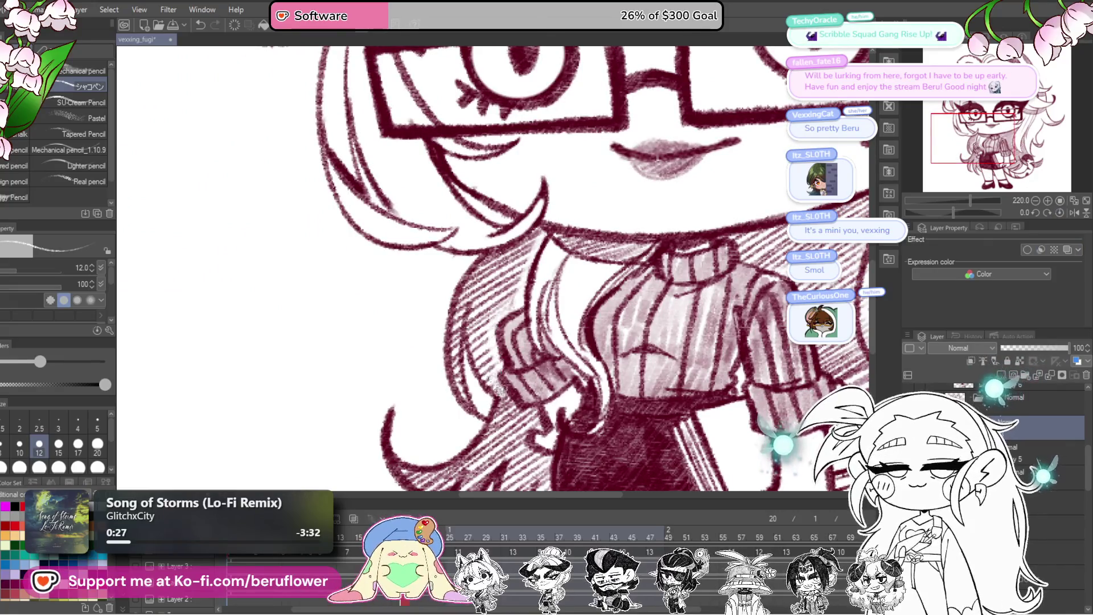
pyautogui.scroll(2, 503, 400)
# - Pan down over the lower hair, sweater shading, skirt and lower body to look over the hatching
pyautogui.moveTo(493, 386); pyautogui.dragTo(510, 346)
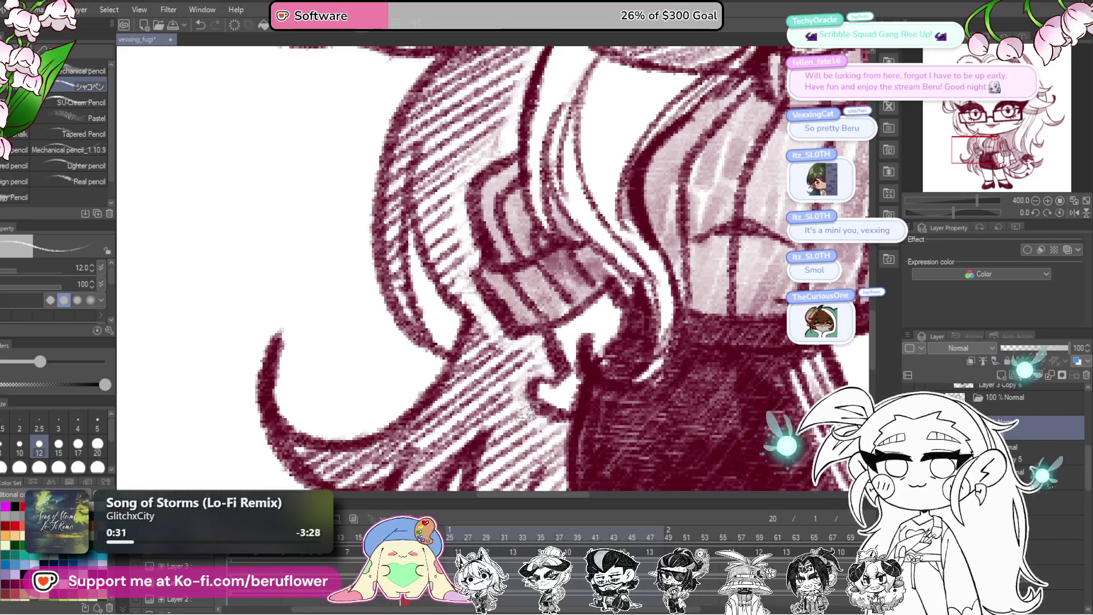
pyautogui.moveTo(555, 429); pyautogui.dragTo(524, 325)
pyautogui.moveTo(546, 443); pyautogui.dragTo(523, 322)
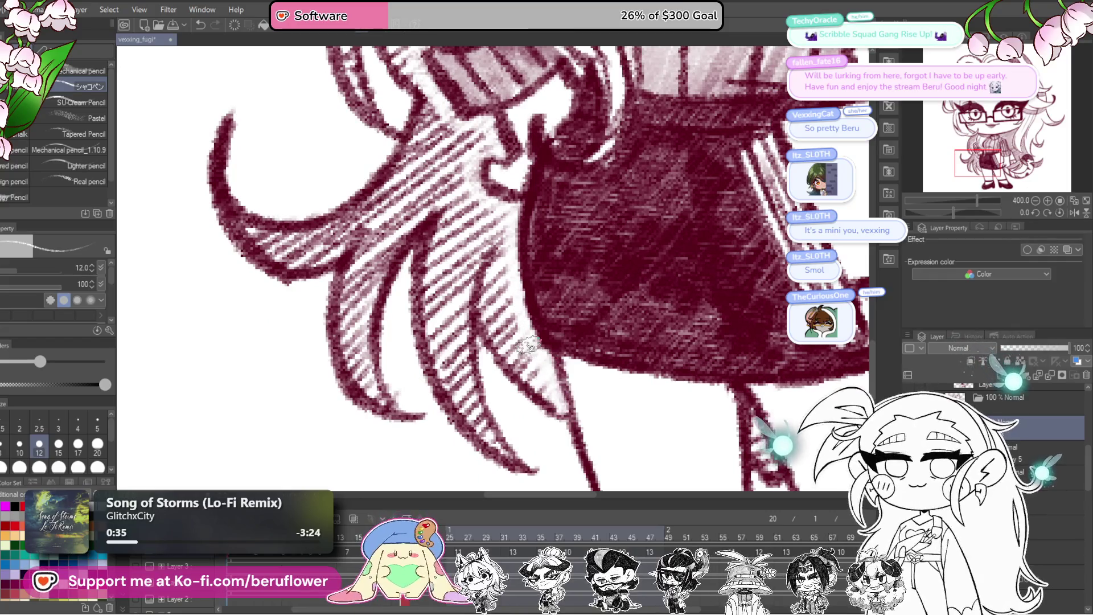
pyautogui.scroll(-5, 527, 344)
pyautogui.scroll(1, 598, 367)
pyautogui.scroll(1, 614, 379)
pyautogui.scroll(1, 636, 391)
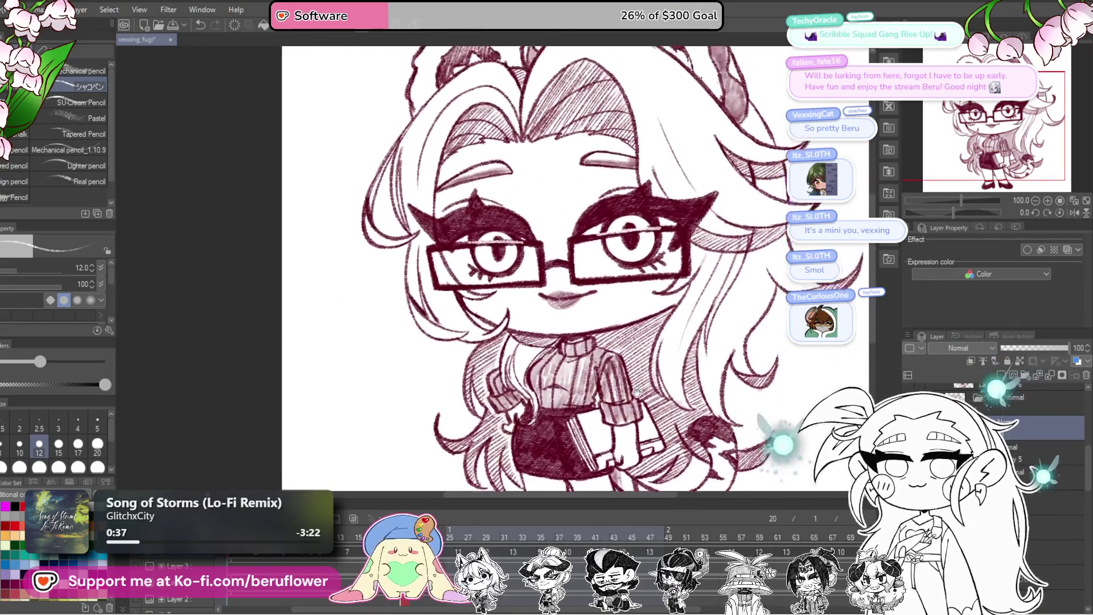
pyautogui.moveTo(637, 393); pyautogui.dragTo(664, 336)
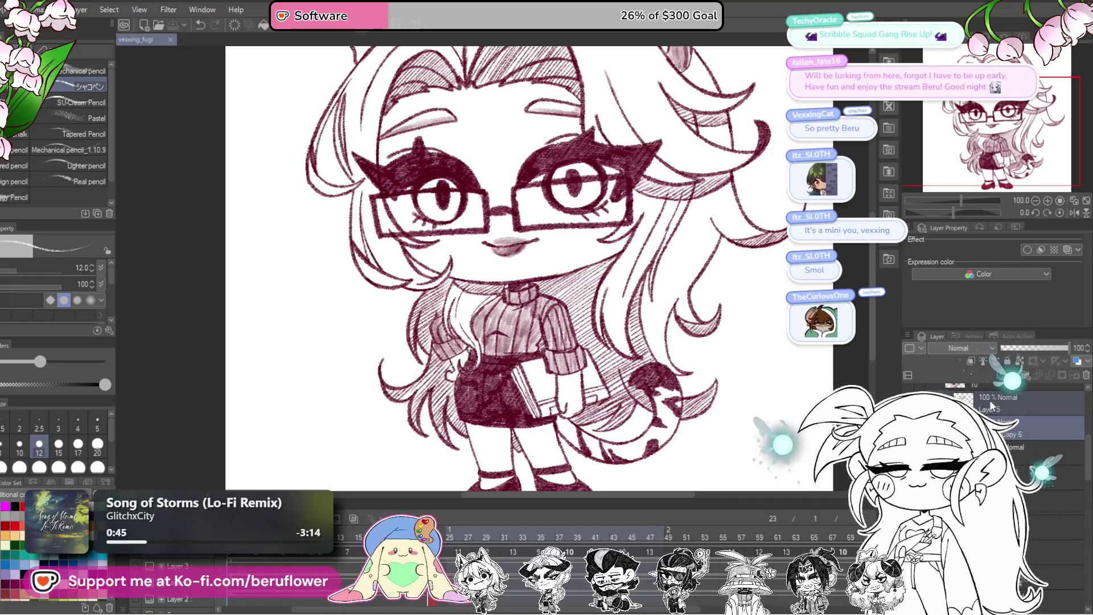
# - Switch to Layer 5 and pan over the turtleneck, sleeve and skirt hatching
pyautogui.rightClick(992, 404)
pyautogui.click(1012, 357)
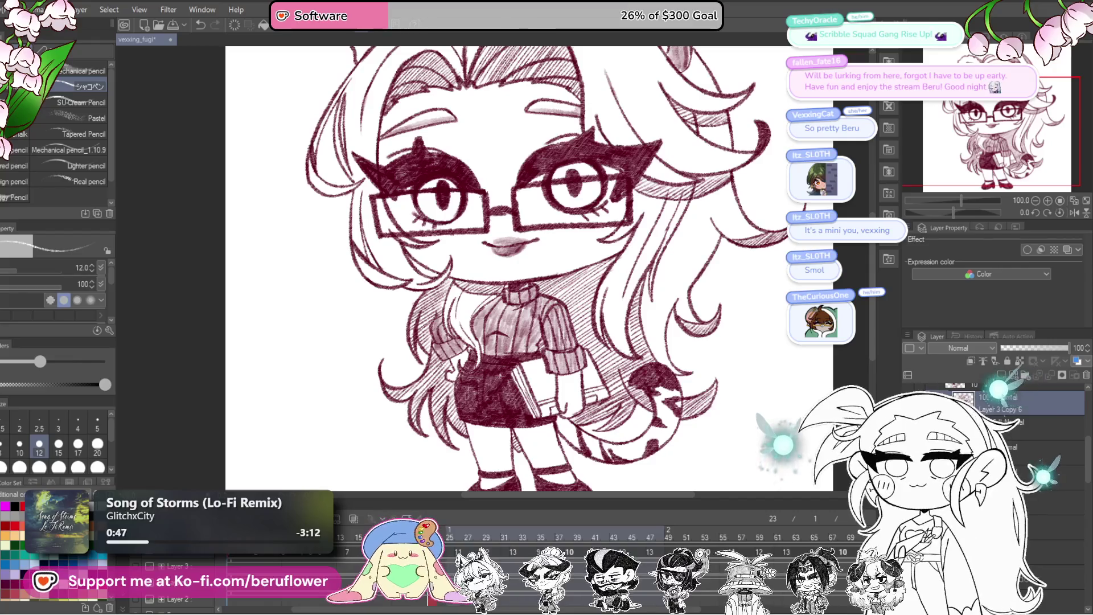
pyautogui.scroll(3, 482, 240)
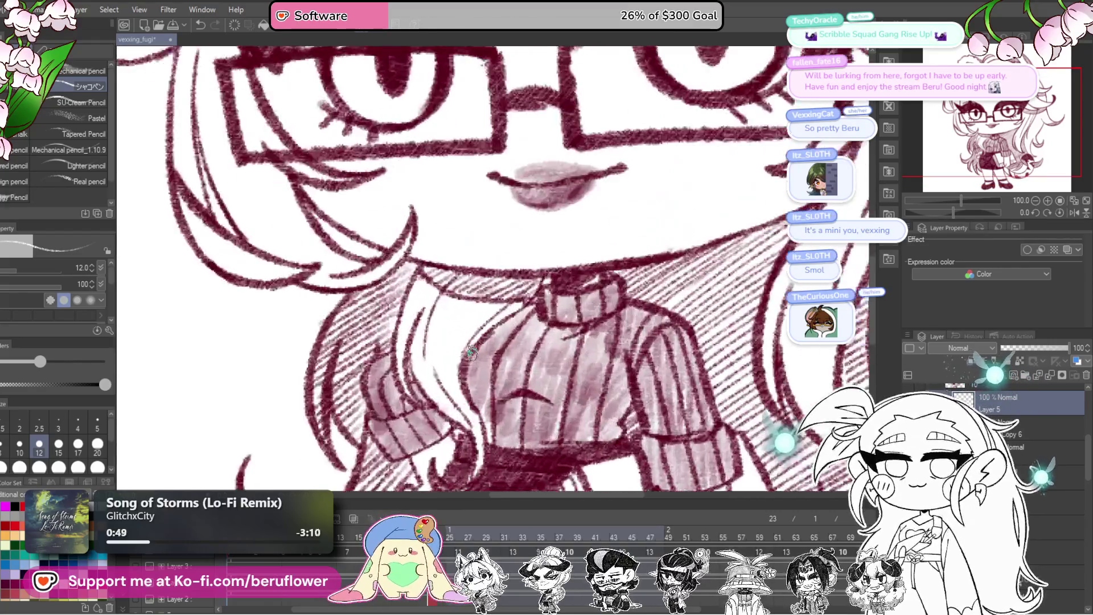
pyautogui.scroll(2, 482, 239)
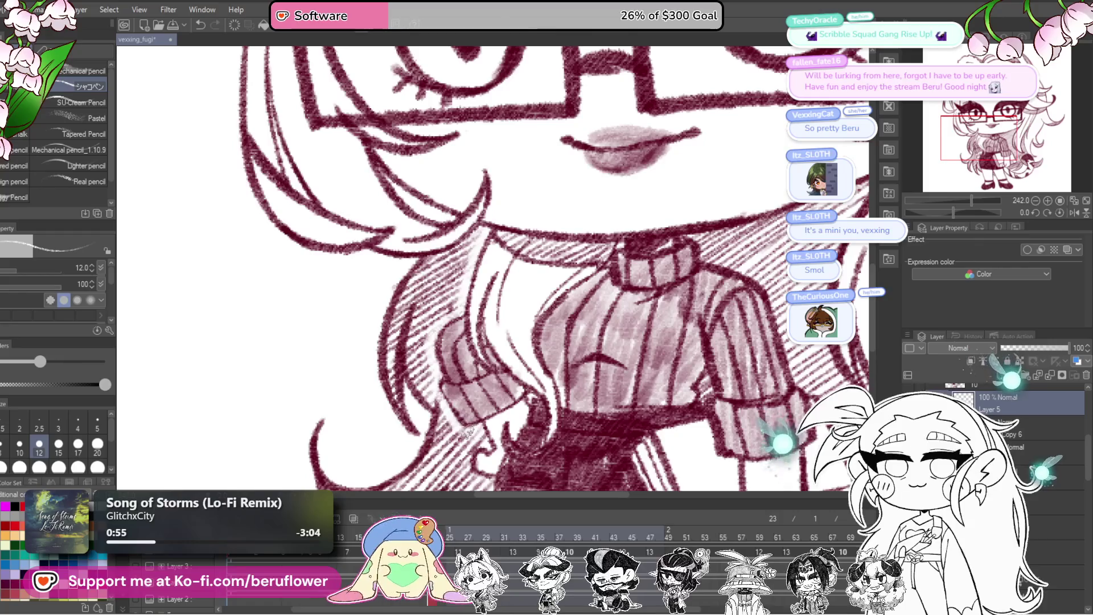
pyautogui.scroll(1, 463, 434)
pyautogui.scroll(1, 478, 410)
pyautogui.scroll(1, 502, 368)
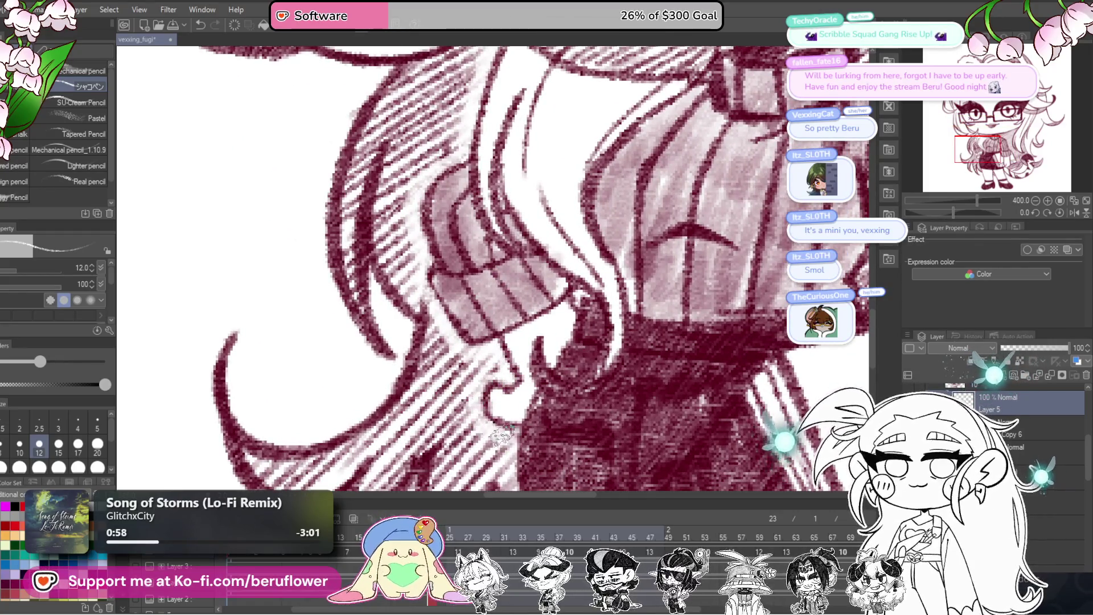
pyautogui.moveTo(494, 434)
pyautogui.mouseDown()
pyautogui.moveTo(418, 317)
pyautogui.moveTo(477, 355)
pyautogui.moveTo(475, 344)
pyautogui.mouseUp()
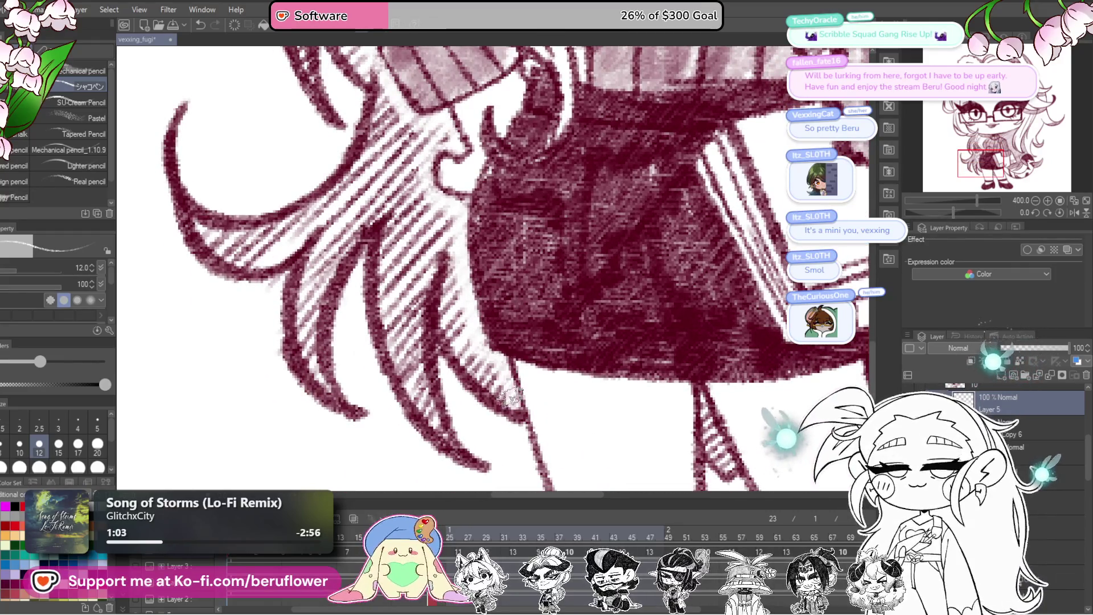
pyautogui.scroll(-2, 510, 394)
pyautogui.scroll(-2, 555, 381)
pyautogui.scroll(-1, 601, 366)
pyautogui.scroll(1, 601, 367)
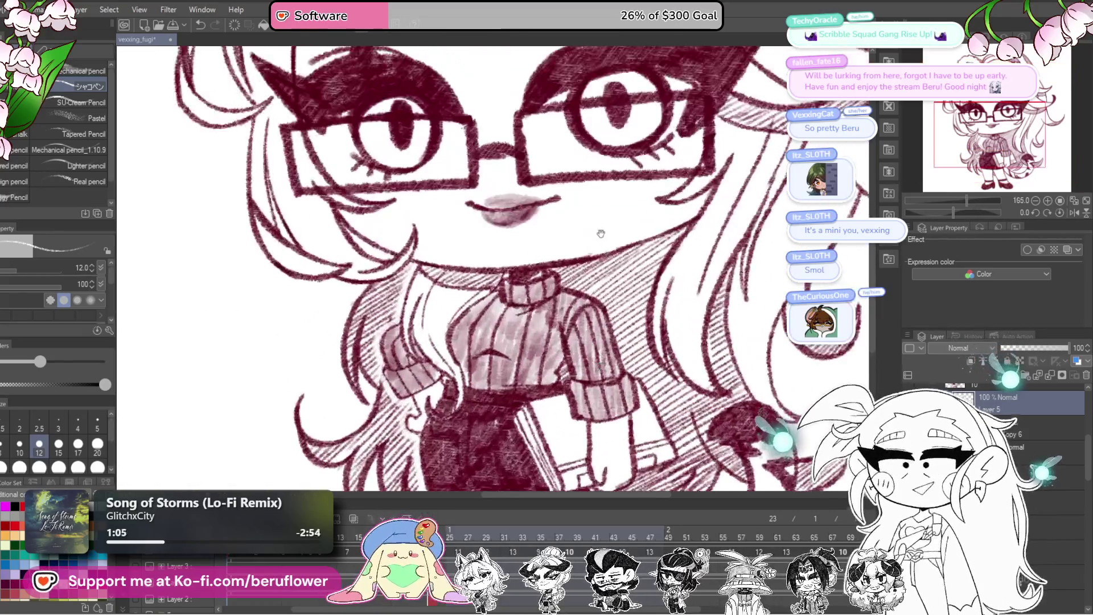
pyautogui.scroll(2, 601, 368)
pyautogui.scroll(1, 601, 367)
# - Rotate the canvas to -46.4° and pan so both glasses lenses show
pyautogui.moveTo(955, 211); pyautogui.dragTo(941, 212)
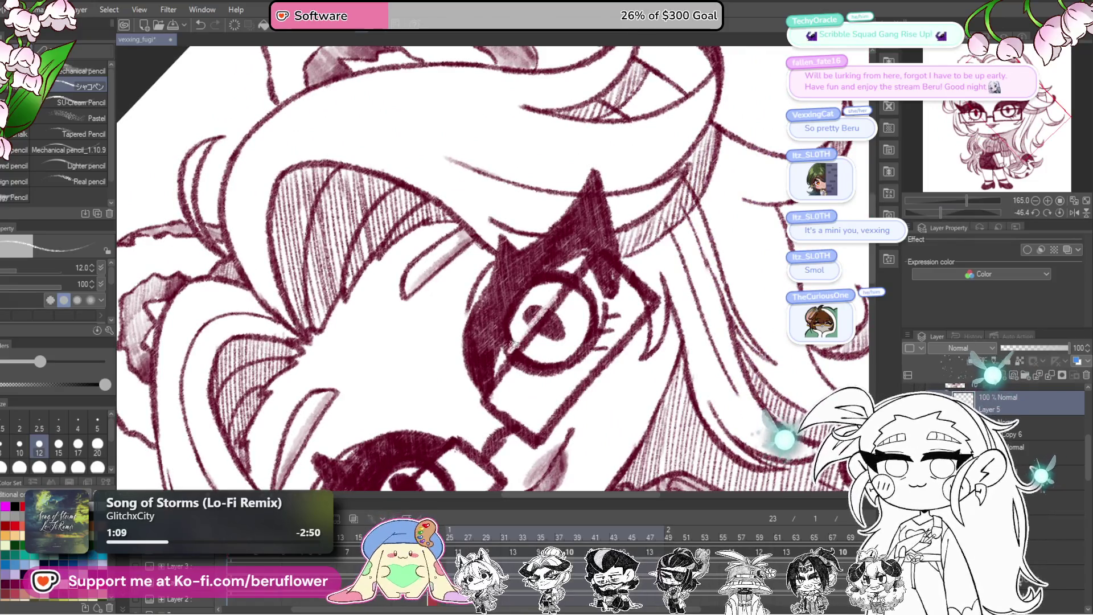
pyautogui.moveTo(557, 296); pyautogui.dragTo(485, 398)
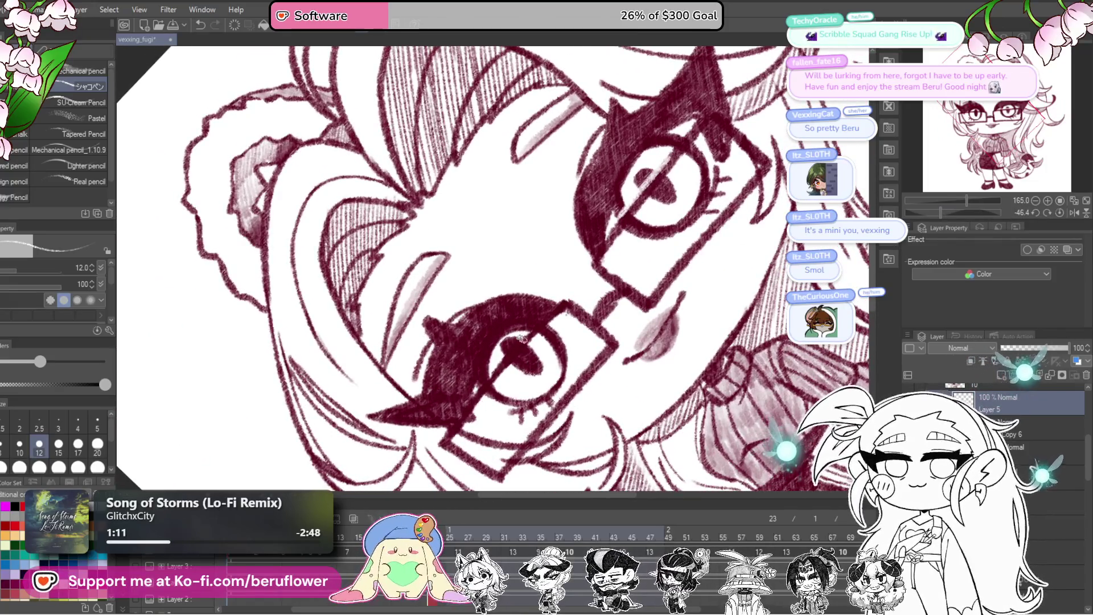
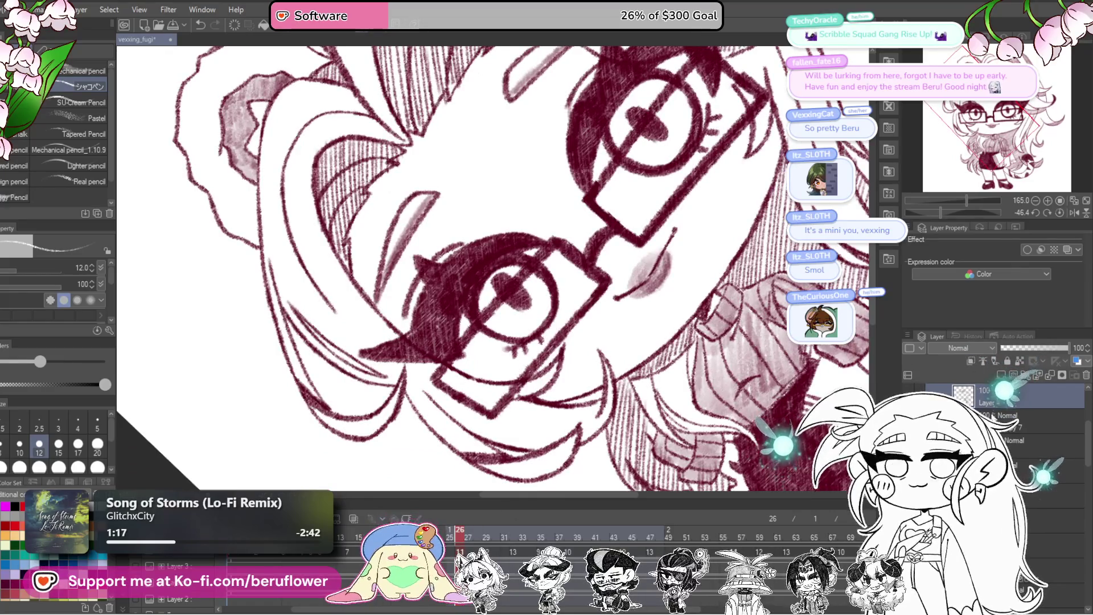
# - Check the layer below, dismiss its options and keep Layer 4 as the active layer
pyautogui.click(995, 416)
pyautogui.rightClick(993, 397)
pyautogui.click(1016, 354)
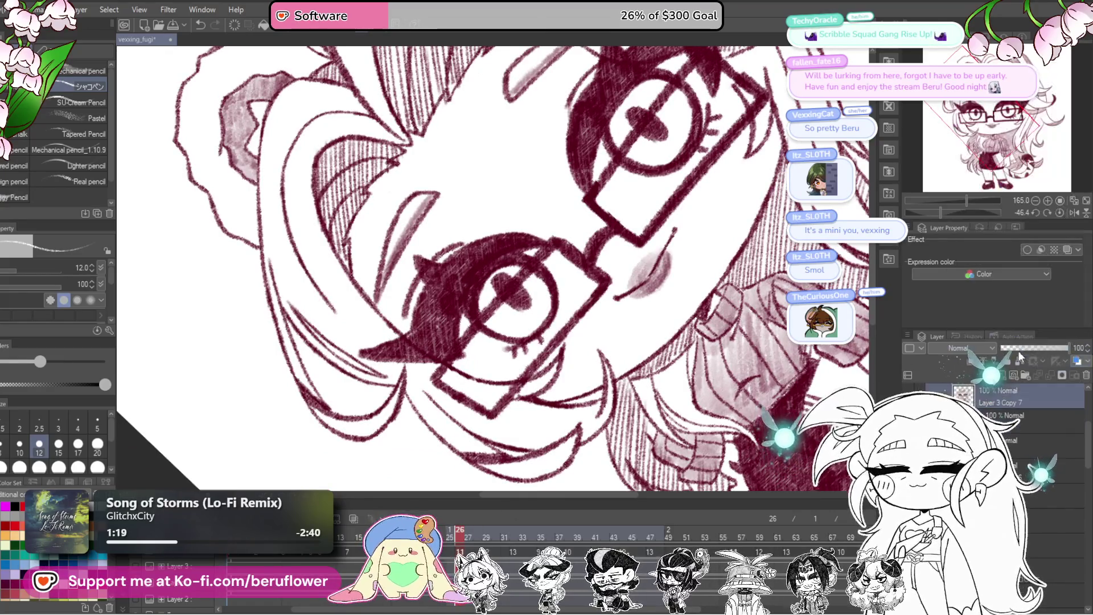
pyautogui.scroll(1, 482, 422)
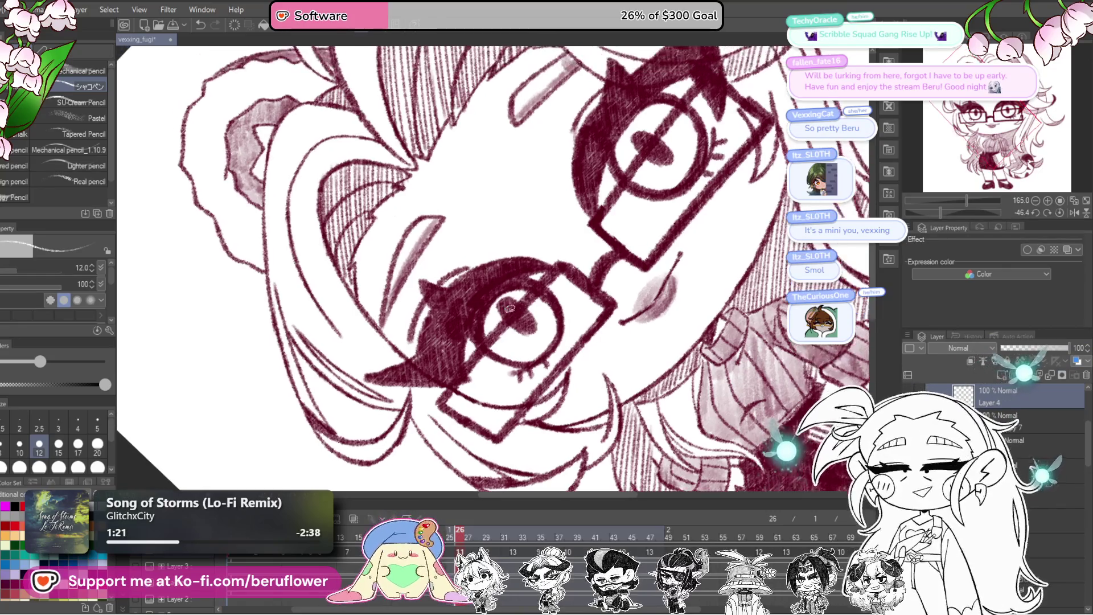
pyautogui.scroll(1, 512, 375)
pyautogui.scroll(1, 526, 358)
# - Inspect the eye, sweater and whole face with glasses, then move the playhead from frame 26 to 29
pyautogui.moveTo(526, 358); pyautogui.dragTo(511, 332)
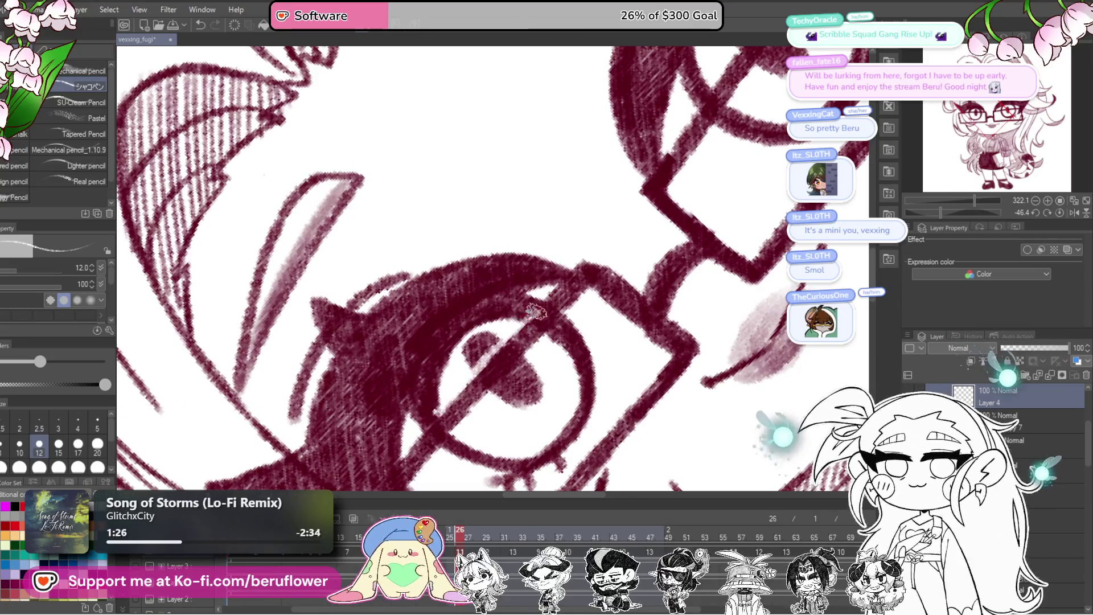
pyautogui.moveTo(533, 311)
pyautogui.mouseDown()
pyautogui.moveTo(662, 209)
pyautogui.moveTo(595, 309)
pyautogui.mouseUp()
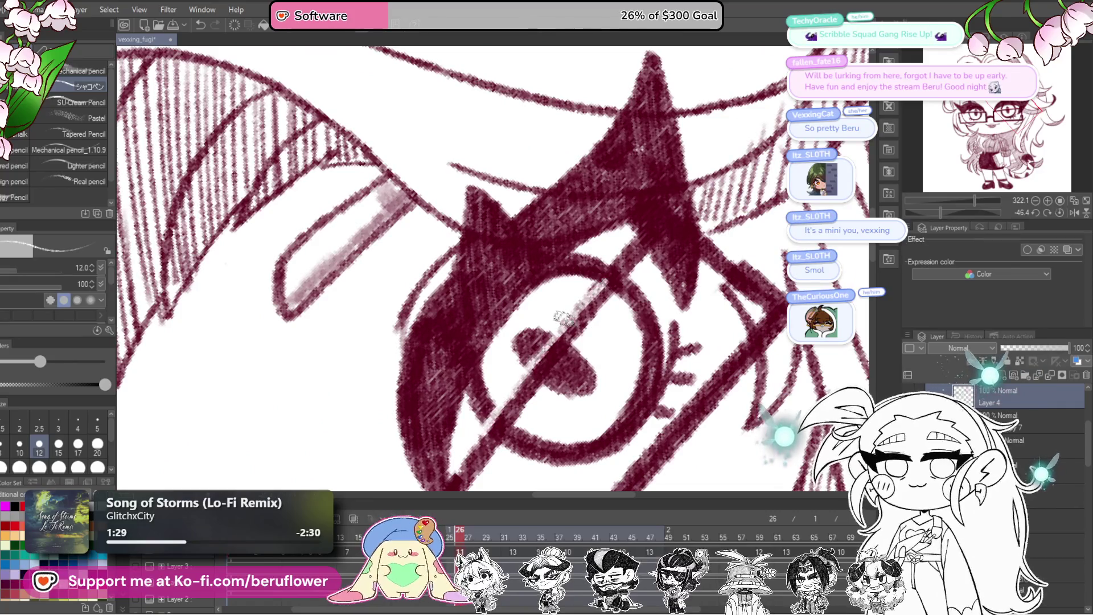
pyautogui.scroll(-5, 600, 273)
pyautogui.scroll(3, 602, 378)
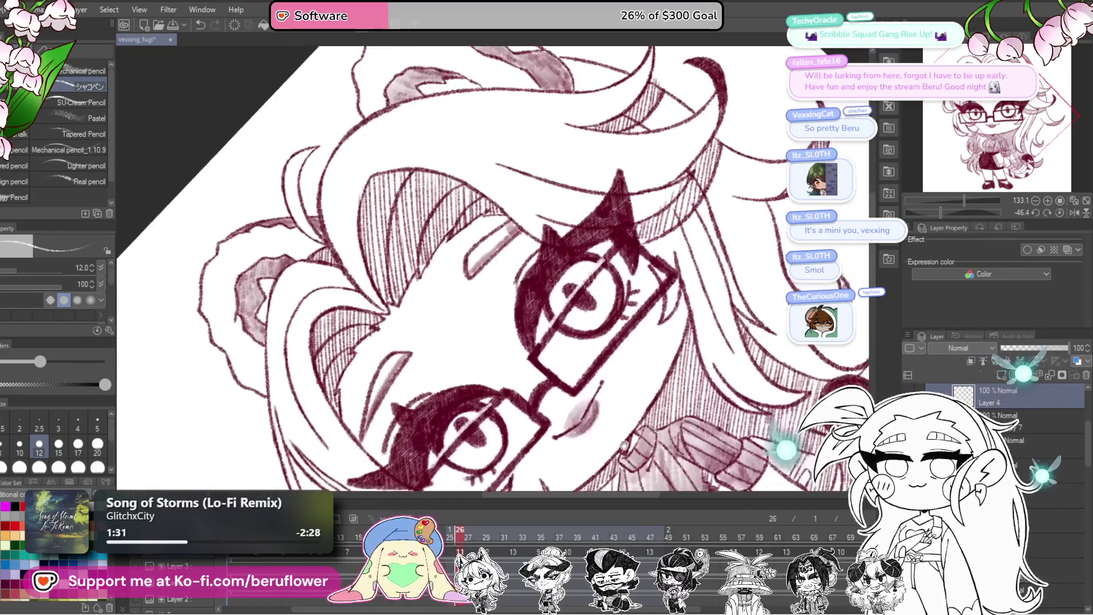
pyautogui.moveTo(962, 214); pyautogui.dragTo(949, 209)
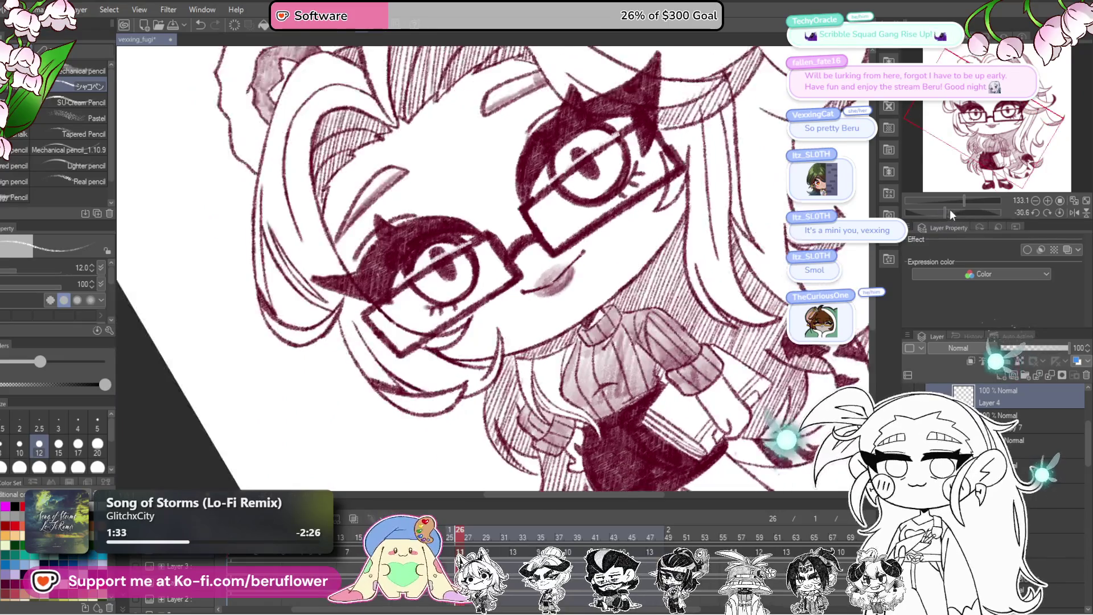
pyautogui.scroll(1, 448, 487)
pyautogui.scroll(1, 449, 486)
pyautogui.scroll(1, 449, 487)
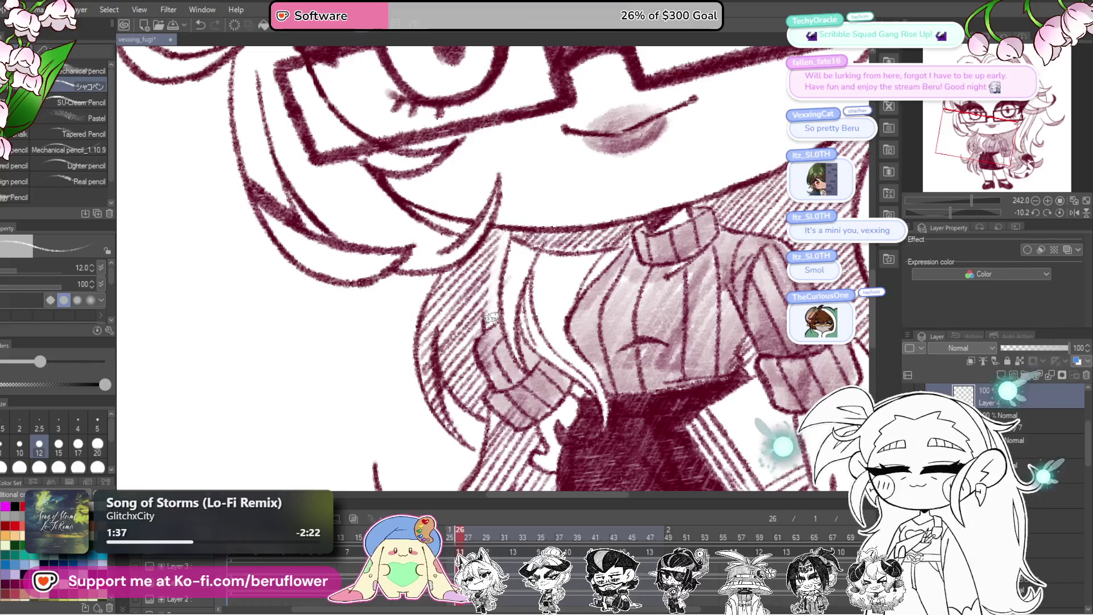
pyautogui.moveTo(478, 384); pyautogui.dragTo(473, 322)
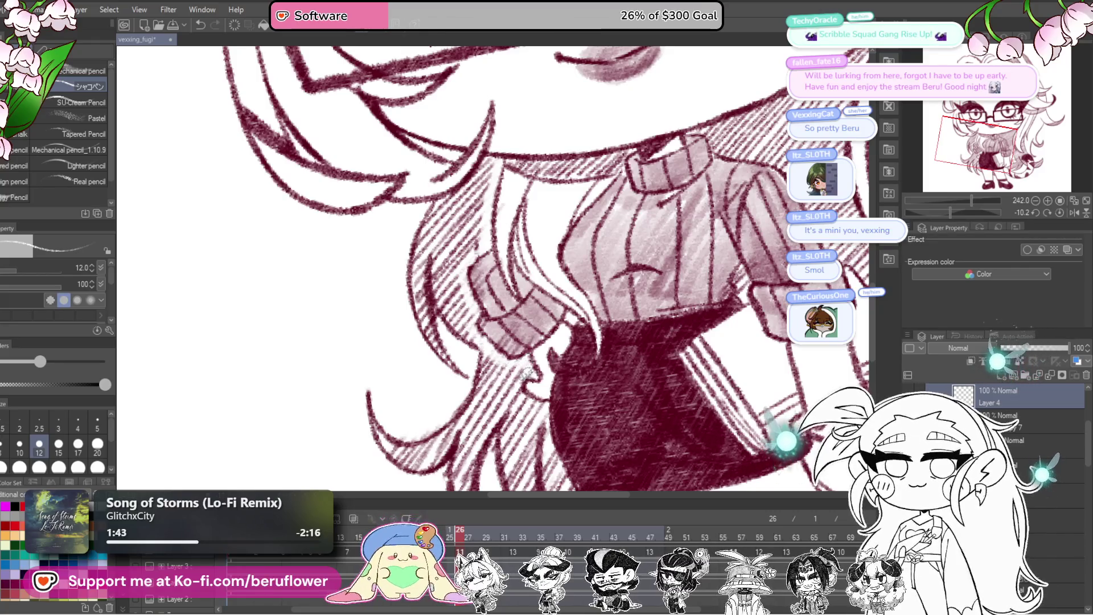
pyautogui.scroll(-5, 526, 369)
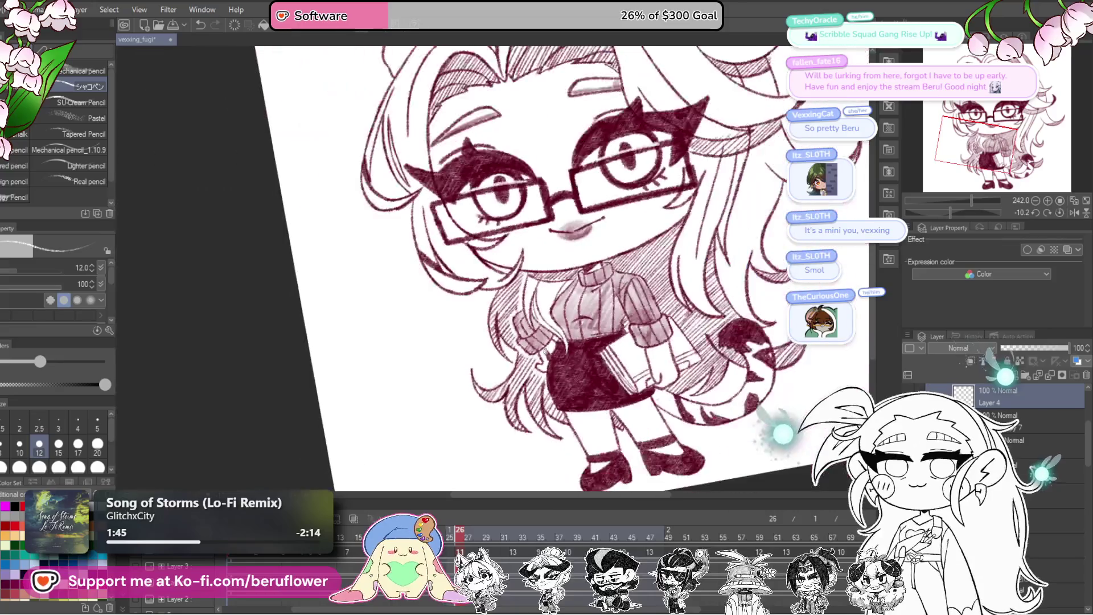
pyautogui.scroll(2, 530, 350)
pyautogui.scroll(1, 530, 351)
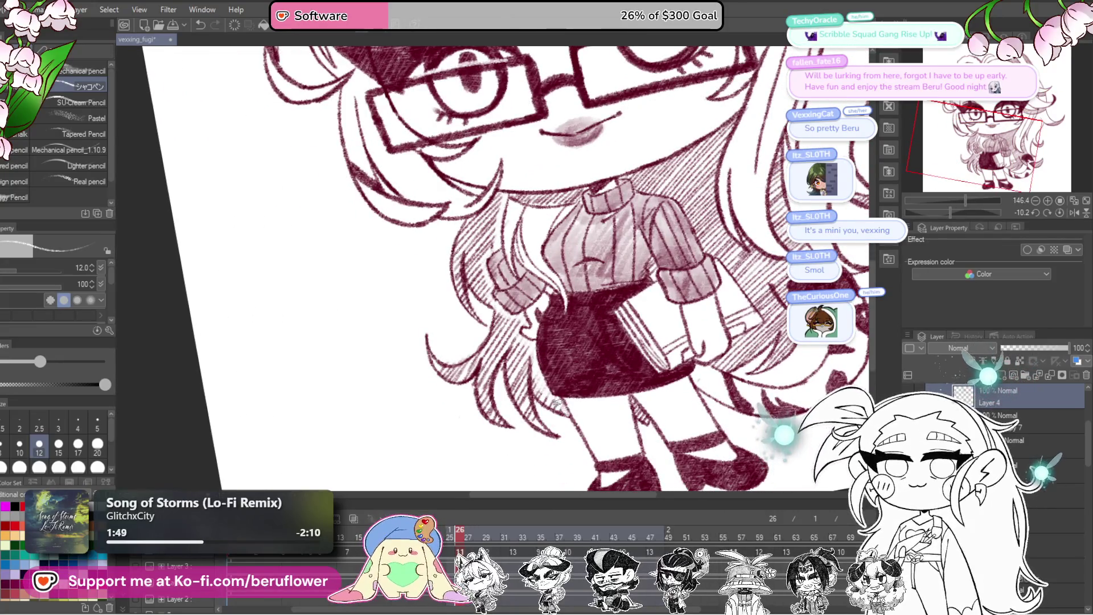
pyautogui.moveTo(667, 255); pyautogui.dragTo(639, 339)
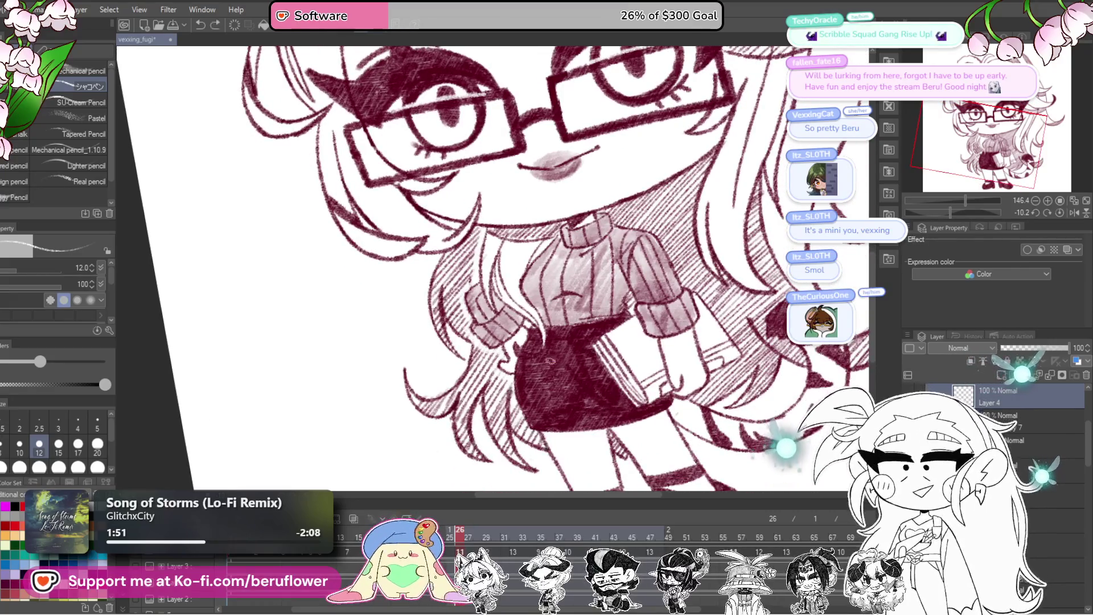
pyautogui.scroll(2, 550, 361)
pyautogui.scroll(1, 512, 333)
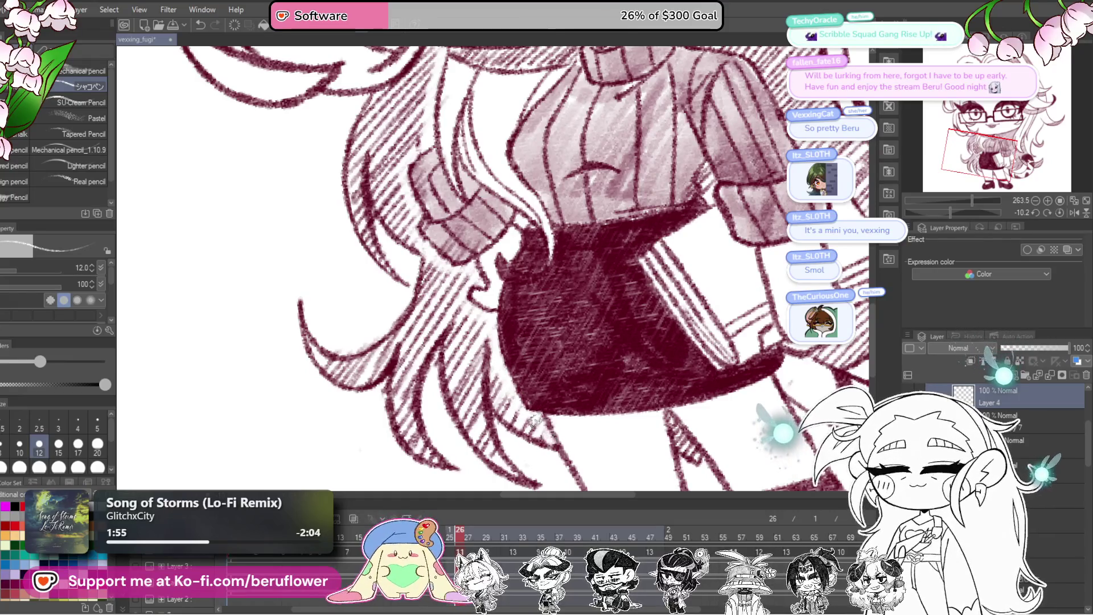
pyautogui.scroll(-3, 481, 324)
pyautogui.moveTo(513, 273); pyautogui.dragTo(692, 446)
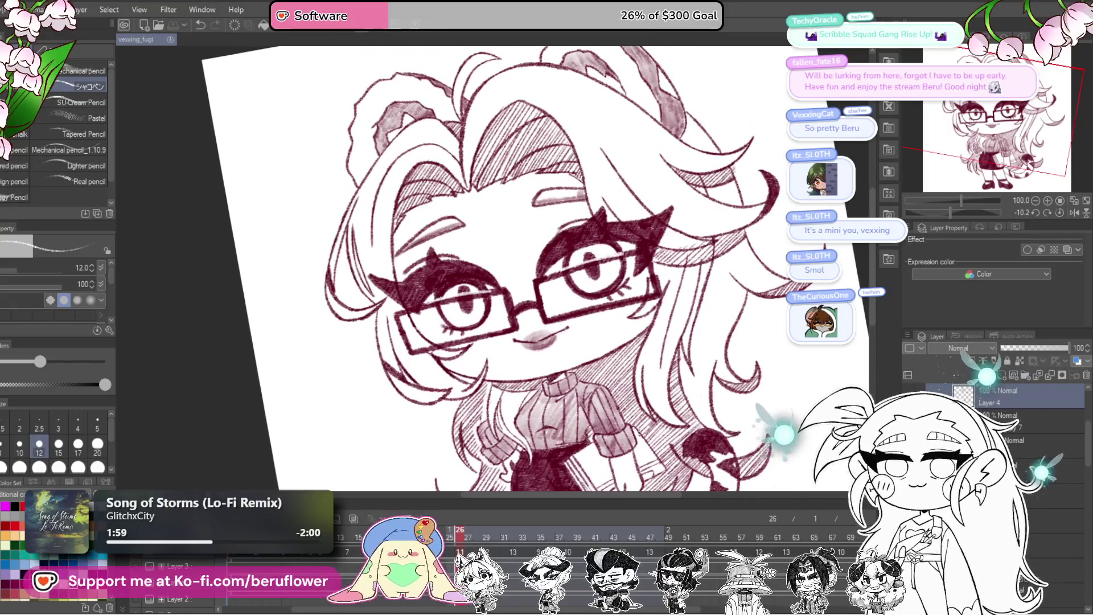
pyautogui.moveTo(460, 548); pyautogui.dragTo(485, 535)
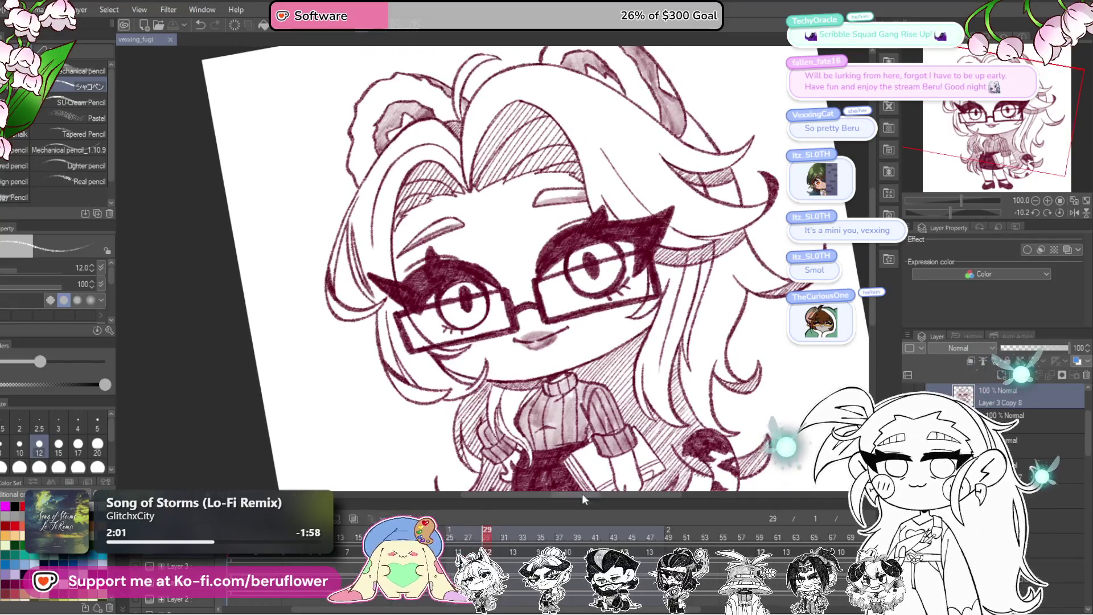
pyautogui.moveTo(633, 291); pyautogui.dragTo(650, 304)
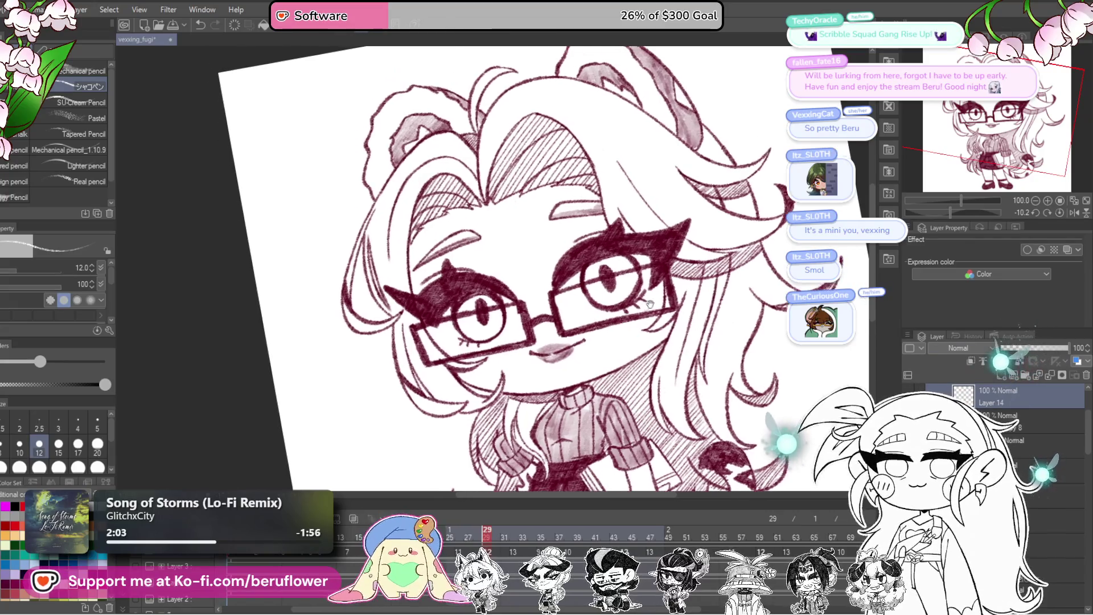
pyautogui.moveTo(940, 213); pyautogui.dragTo(941, 215)
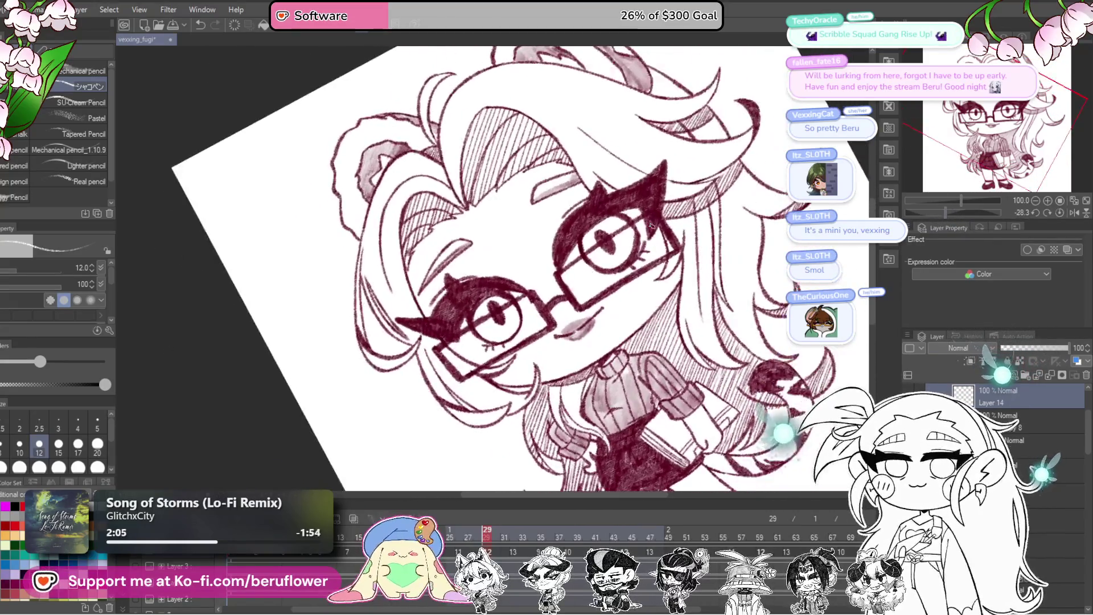
pyautogui.scroll(5, 577, 288)
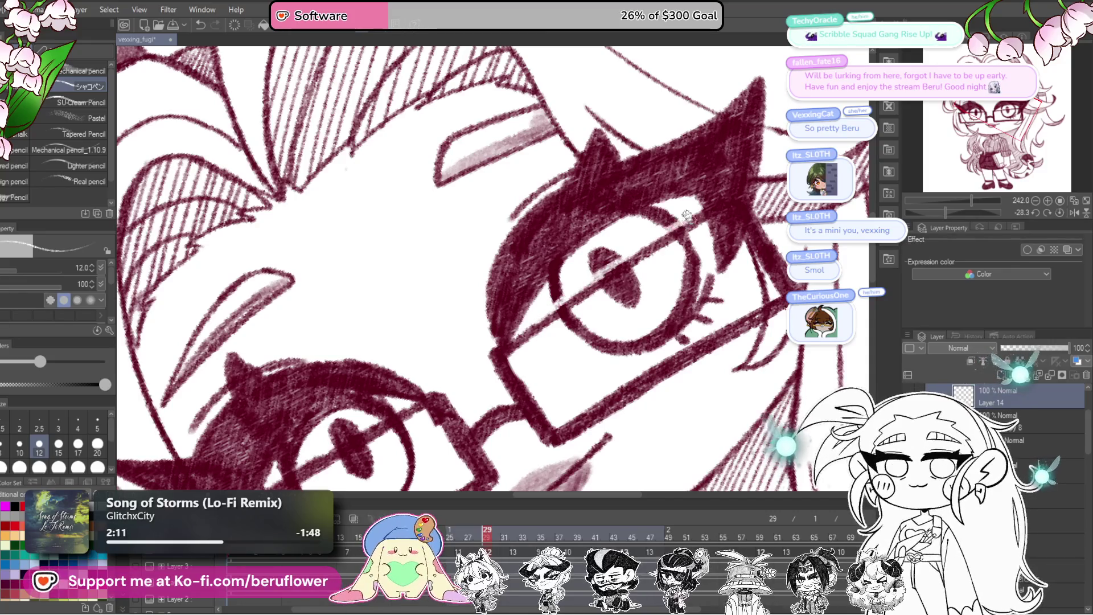
pyautogui.scroll(-3, 685, 216)
pyautogui.scroll(3, 568, 303)
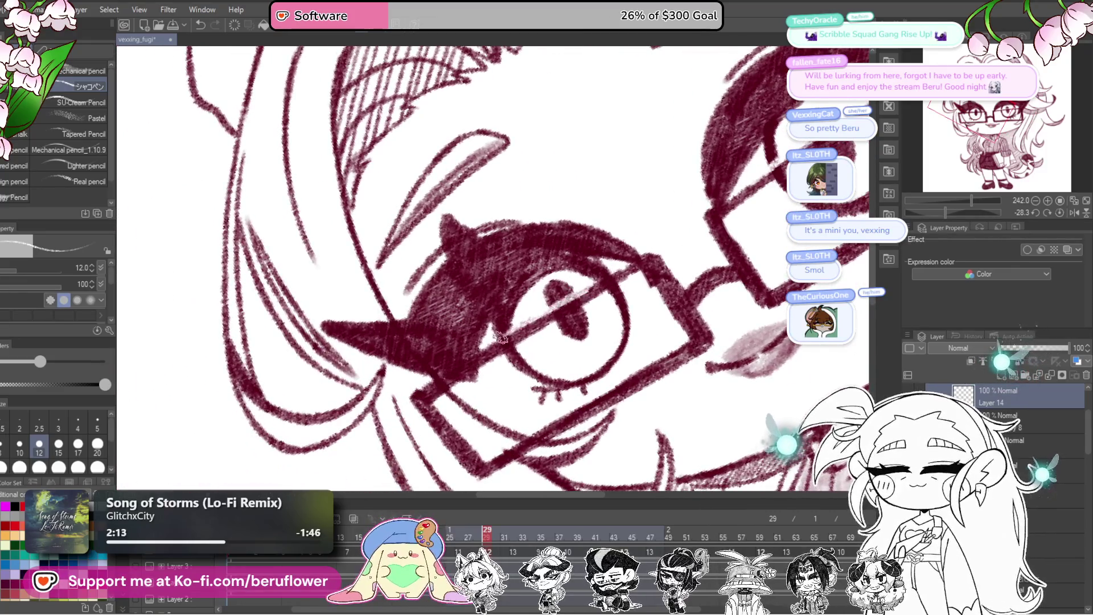
pyautogui.moveTo(665, 242); pyautogui.dragTo(617, 345)
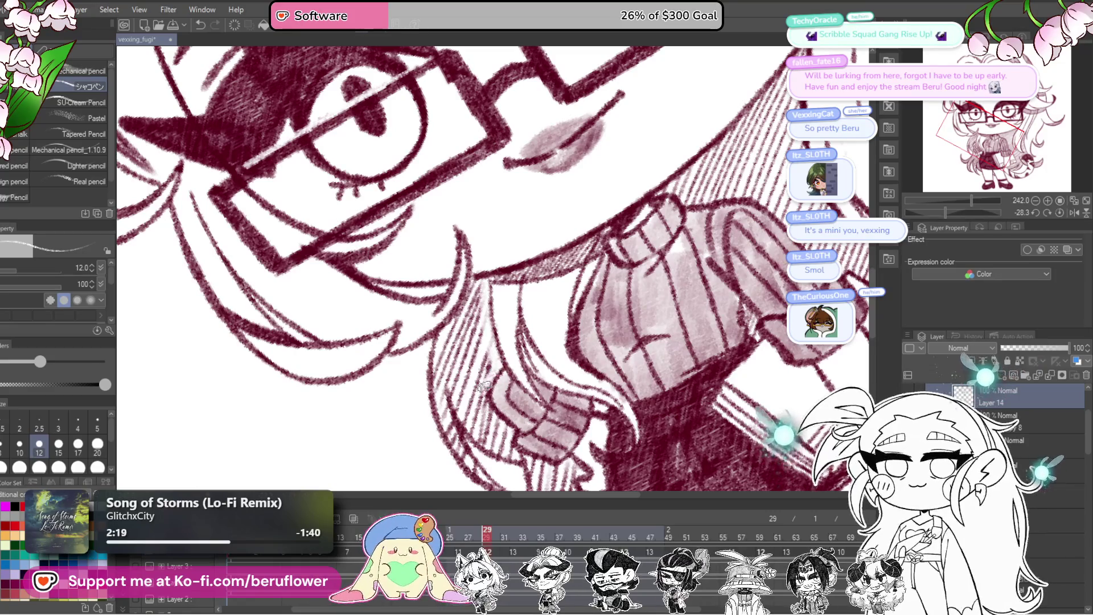
pyautogui.moveTo(502, 420); pyautogui.dragTo(491, 262)
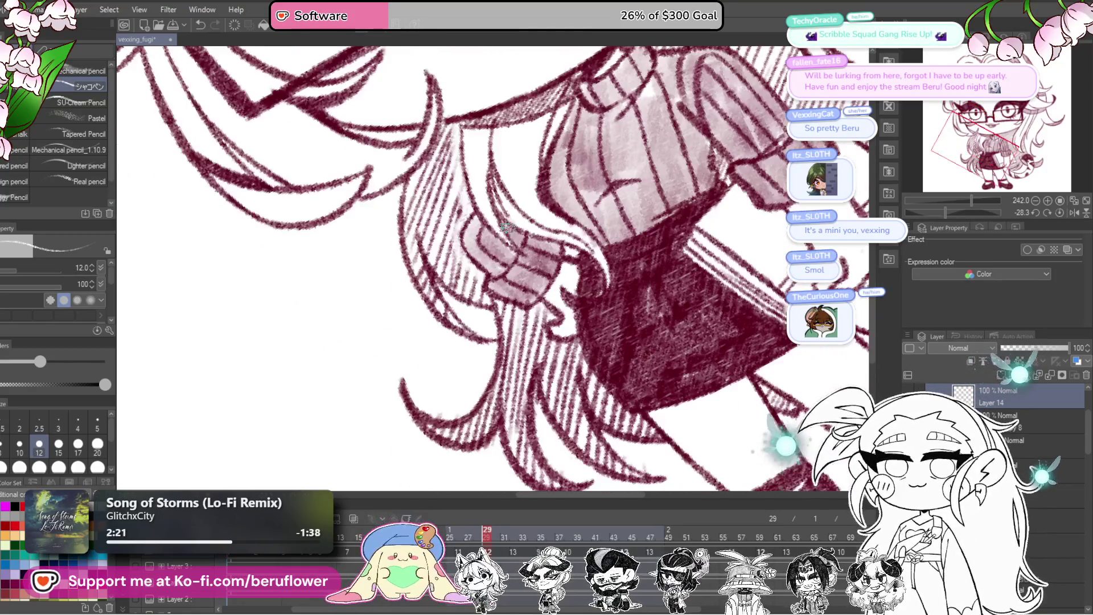
pyautogui.scroll(2, 472, 271)
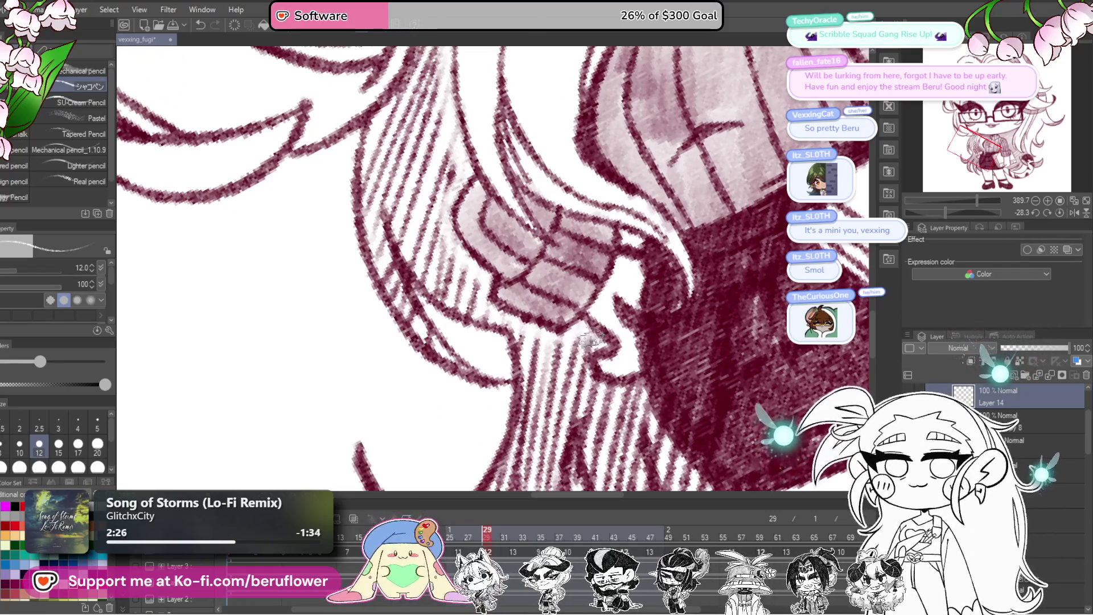
pyautogui.moveTo(604, 385); pyautogui.dragTo(584, 360)
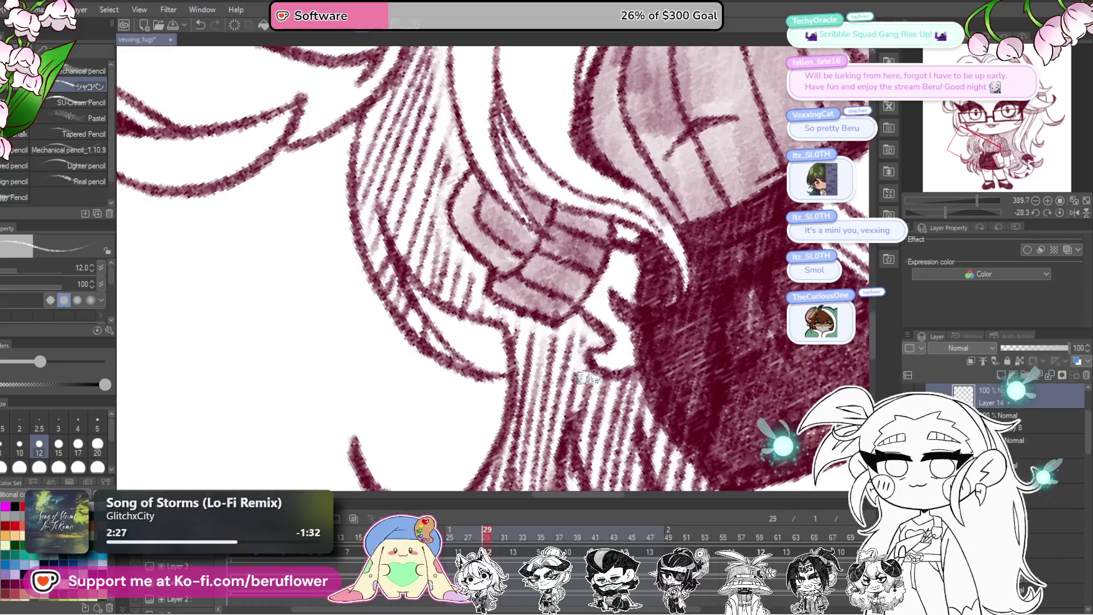
pyautogui.moveTo(664, 370); pyautogui.dragTo(540, 310)
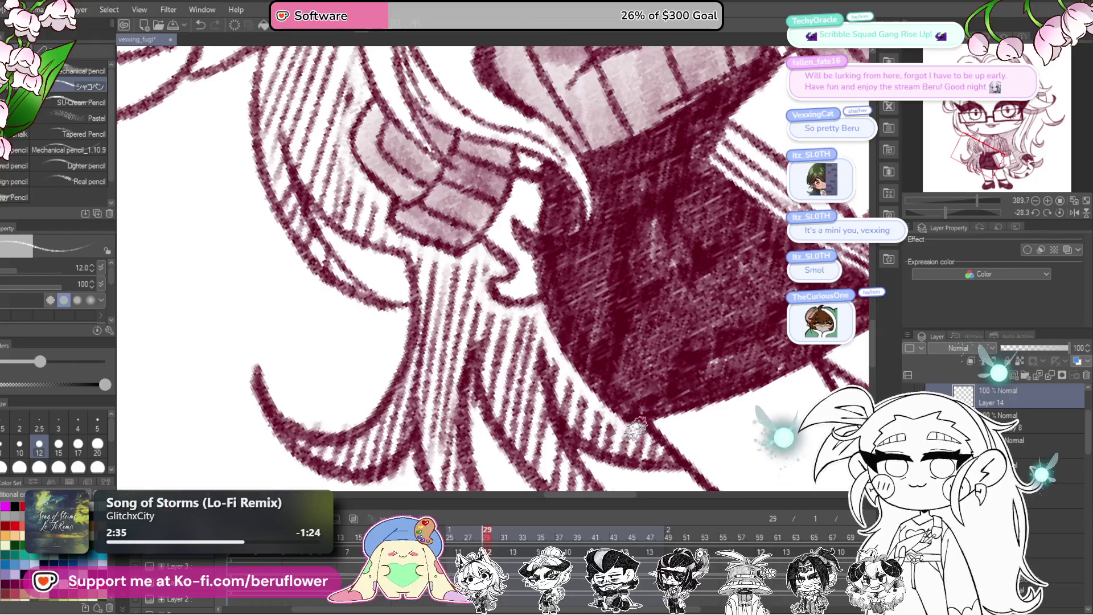
pyautogui.hotkey('ctrl', '0')
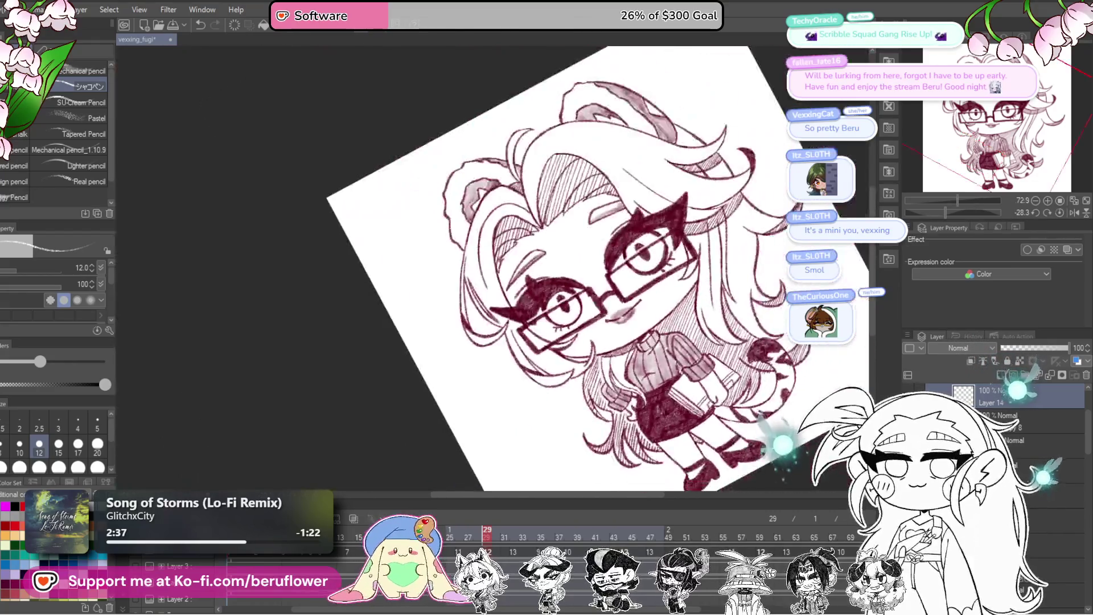
pyautogui.scroll(2, 589, 376)
pyautogui.scroll(1, 589, 376)
pyautogui.scroll(1, 590, 377)
pyautogui.scroll(1, 589, 377)
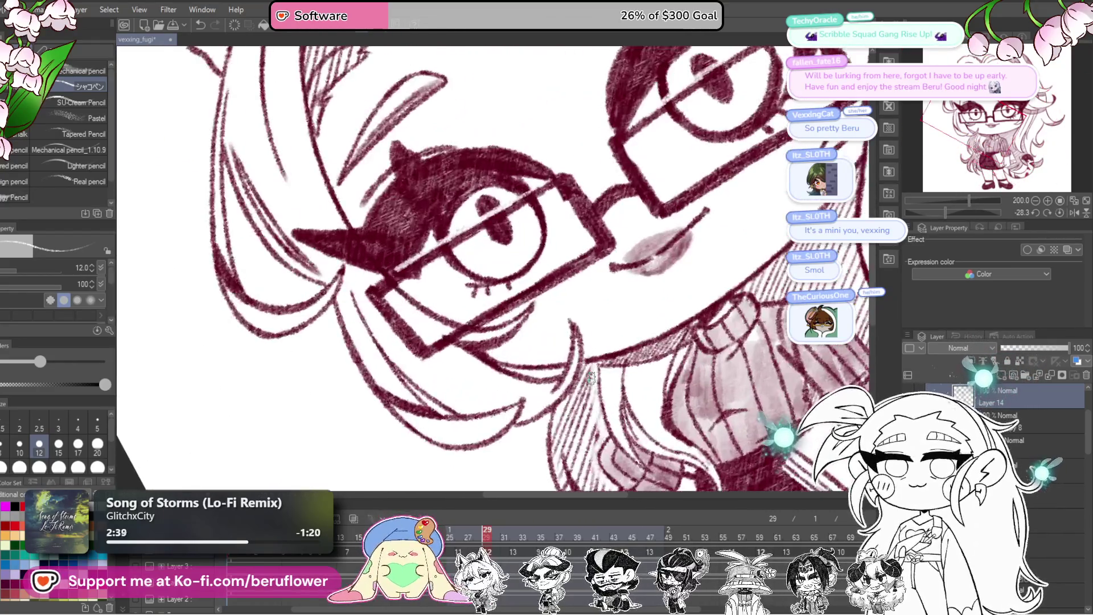
pyautogui.scroll(1, 591, 378)
pyautogui.scroll(2, 590, 377)
pyautogui.scroll(2, 593, 378)
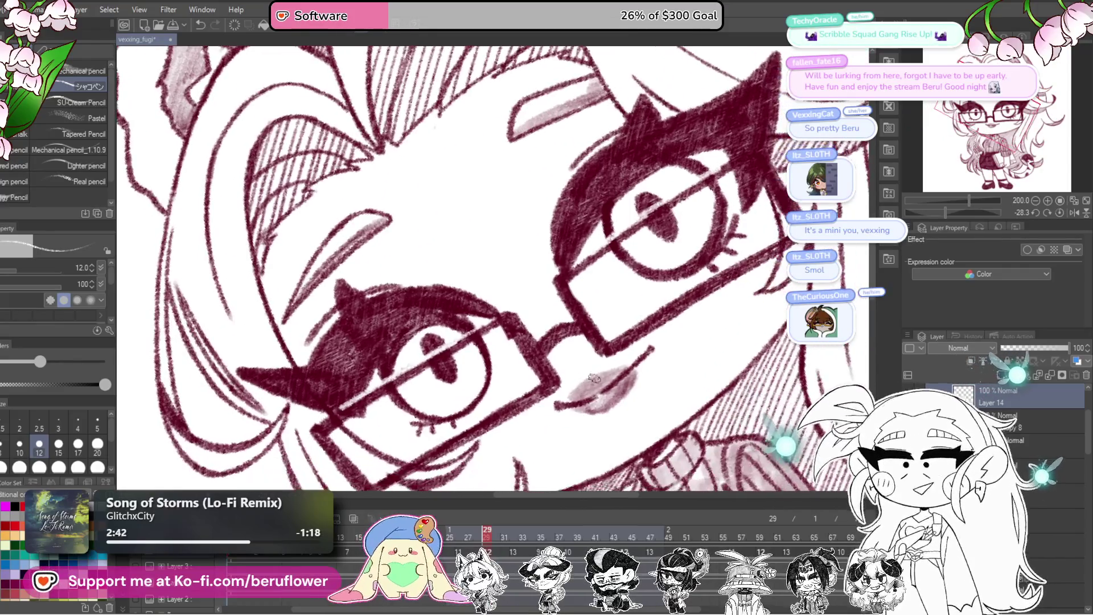
pyautogui.scroll(-1, 598, 420)
pyautogui.scroll(-1, 555, 470)
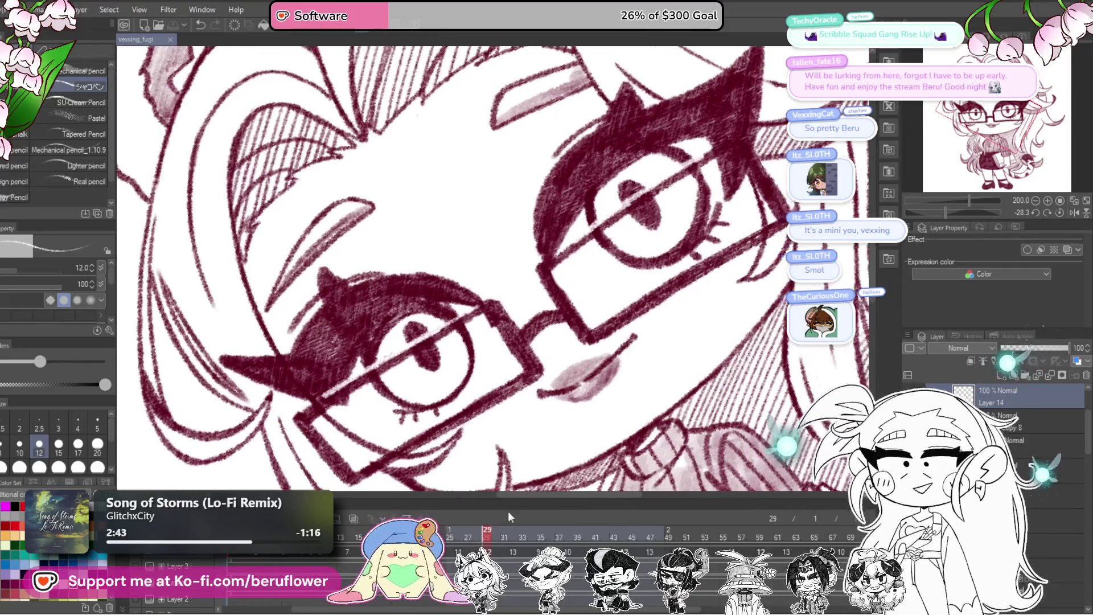
pyautogui.click(514, 536)
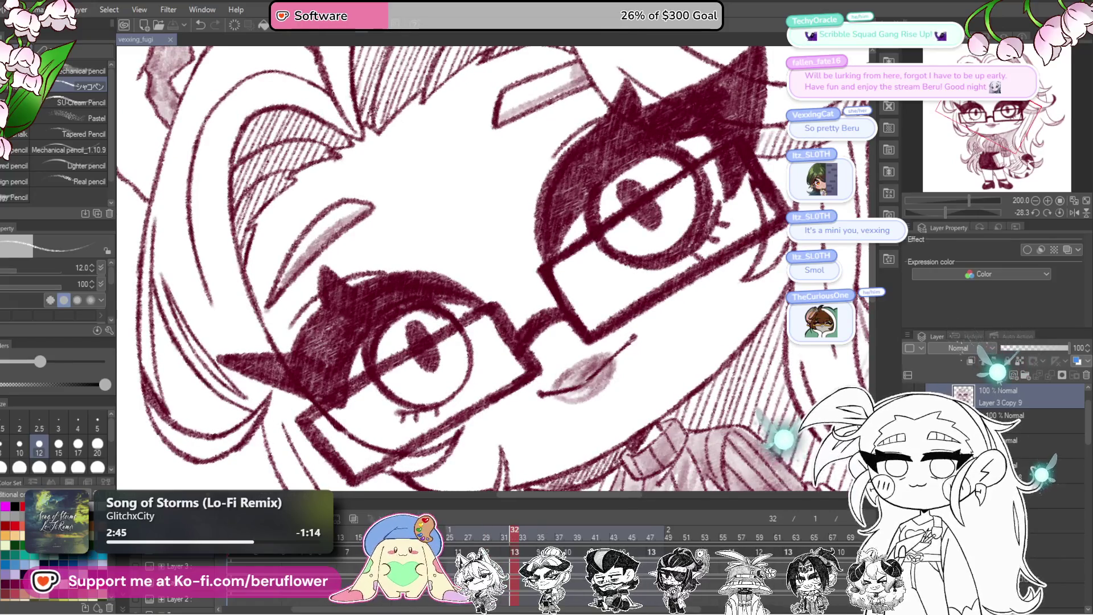
pyautogui.scroll(2, 310, 332)
pyautogui.scroll(1, 311, 332)
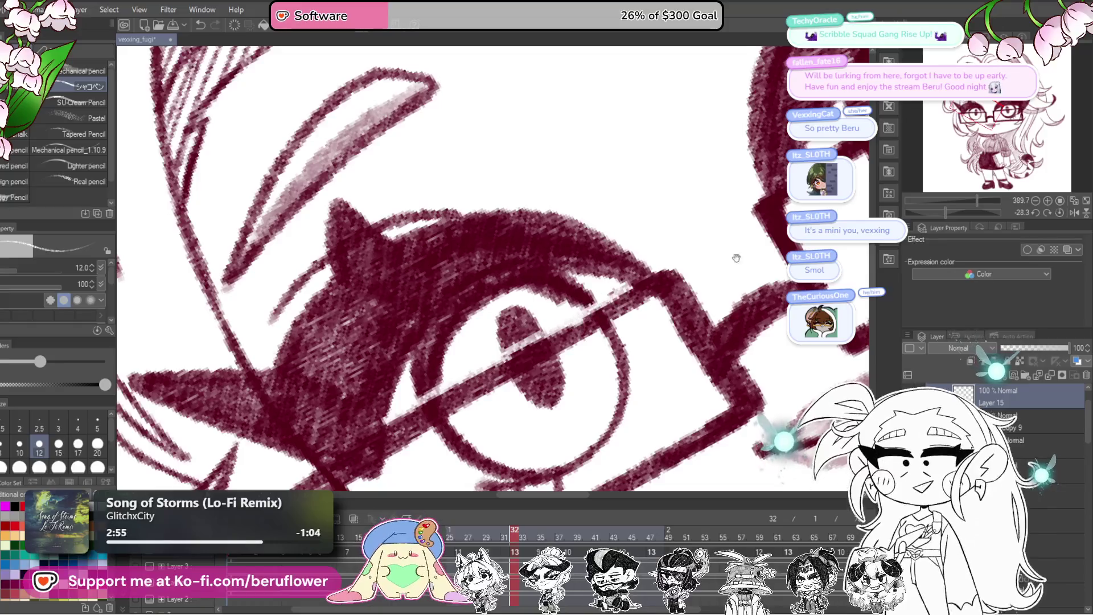
# - Scrub through the eye close-up frames, jumping to frame 47 and back toward frame 30
pyautogui.moveTo(737, 257); pyautogui.dragTo(709, 254)
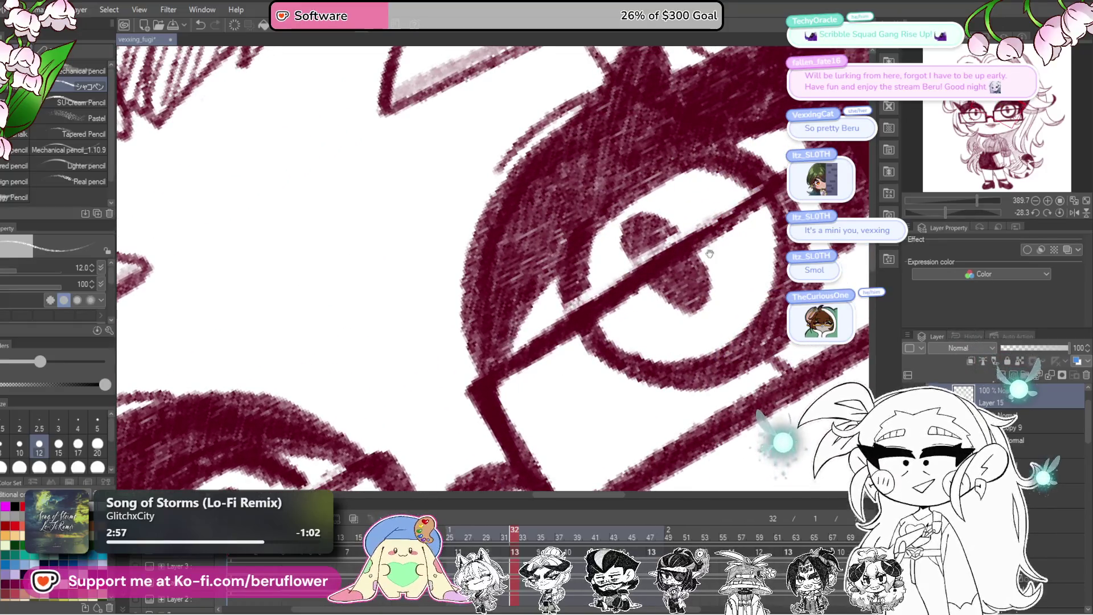
pyautogui.scroll(-2, 709, 253)
pyautogui.scroll(-1, 563, 346)
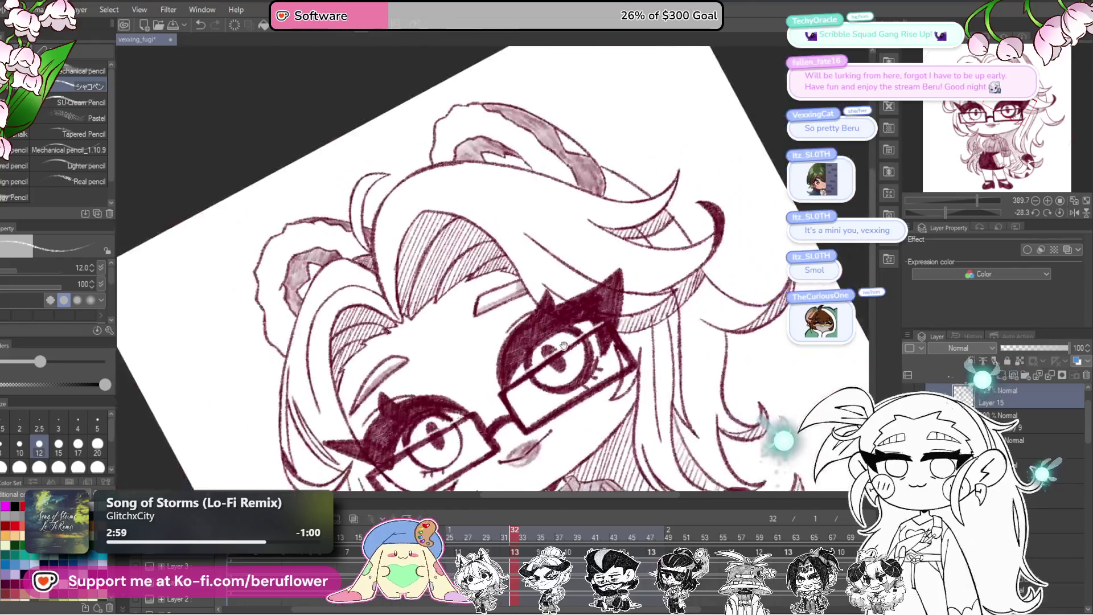
pyautogui.scroll(1, 387, 493)
pyautogui.scroll(1, 387, 492)
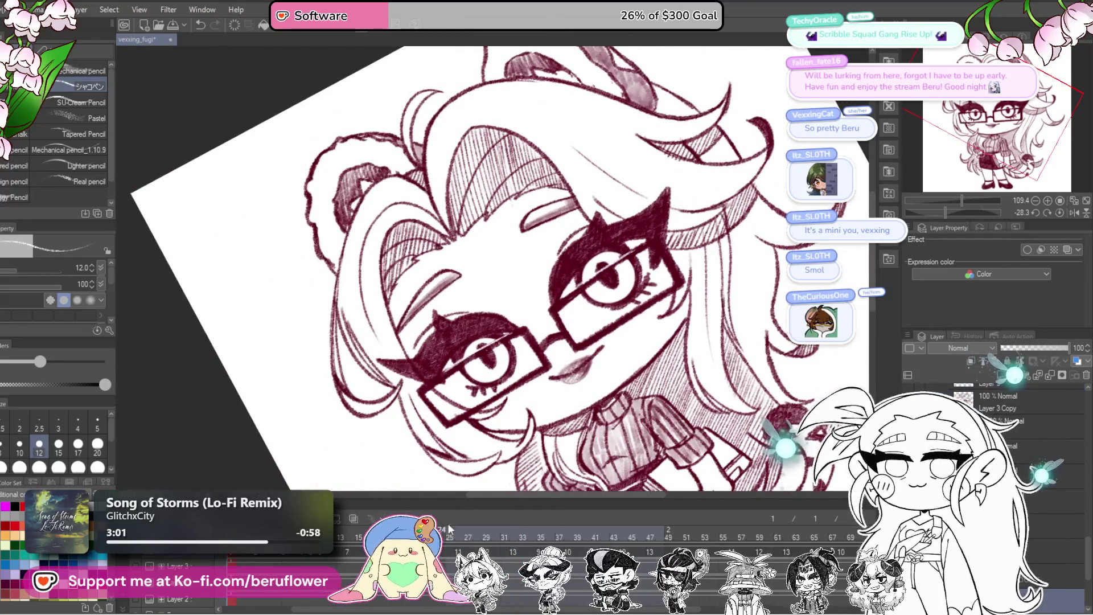
pyautogui.moveTo(460, 516); pyautogui.dragTo(632, 506)
pyautogui.scroll(2, 540, 269)
pyautogui.scroll(2, 539, 269)
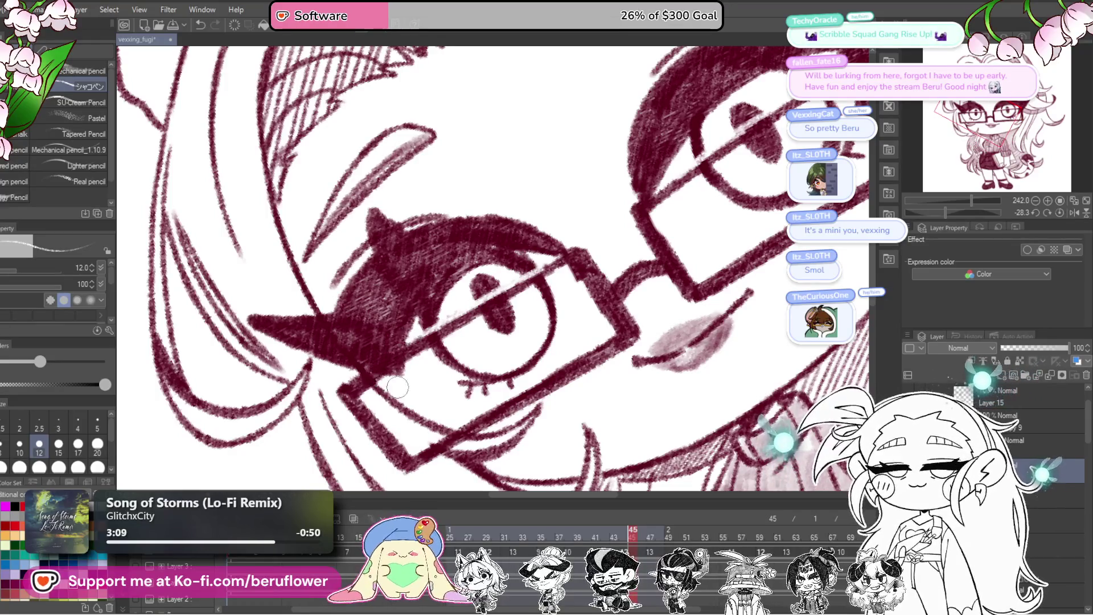
pyautogui.moveTo(396, 387); pyautogui.dragTo(576, 380)
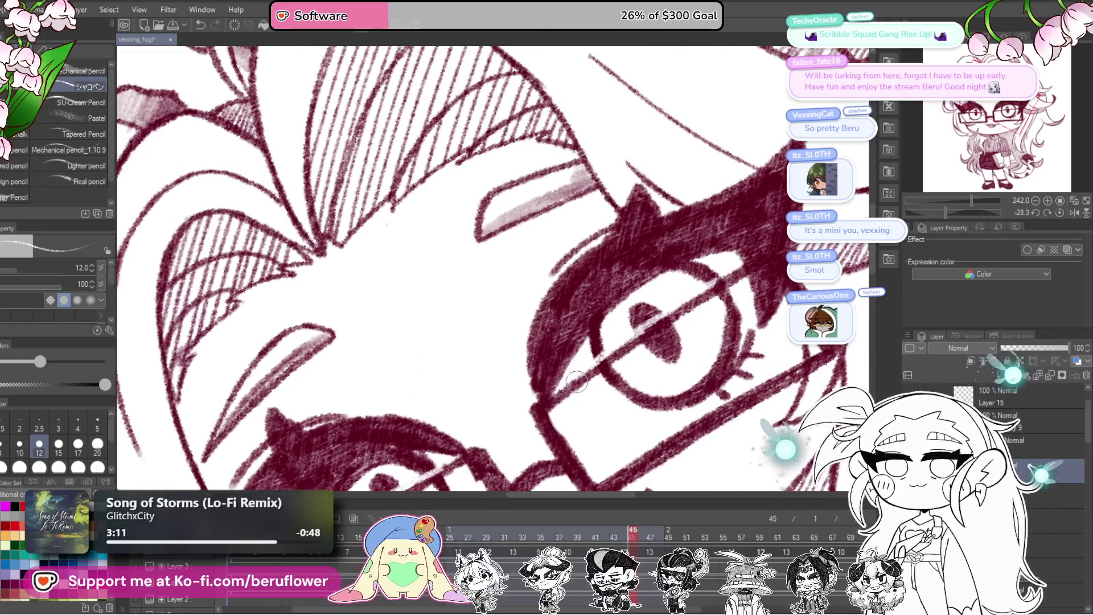
pyautogui.scroll(-5, 576, 381)
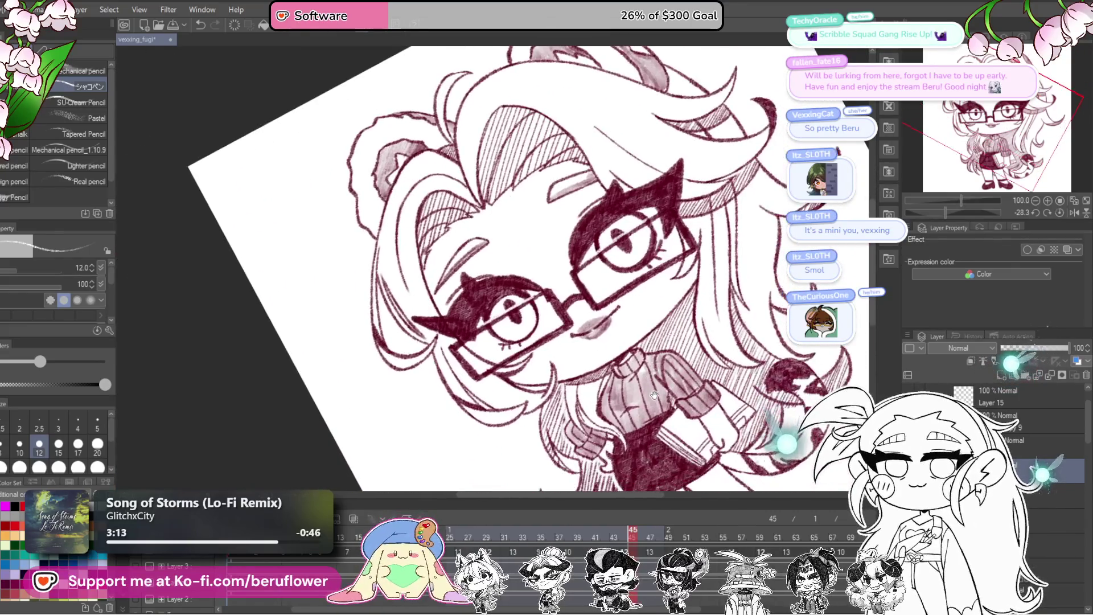
pyautogui.click(651, 535)
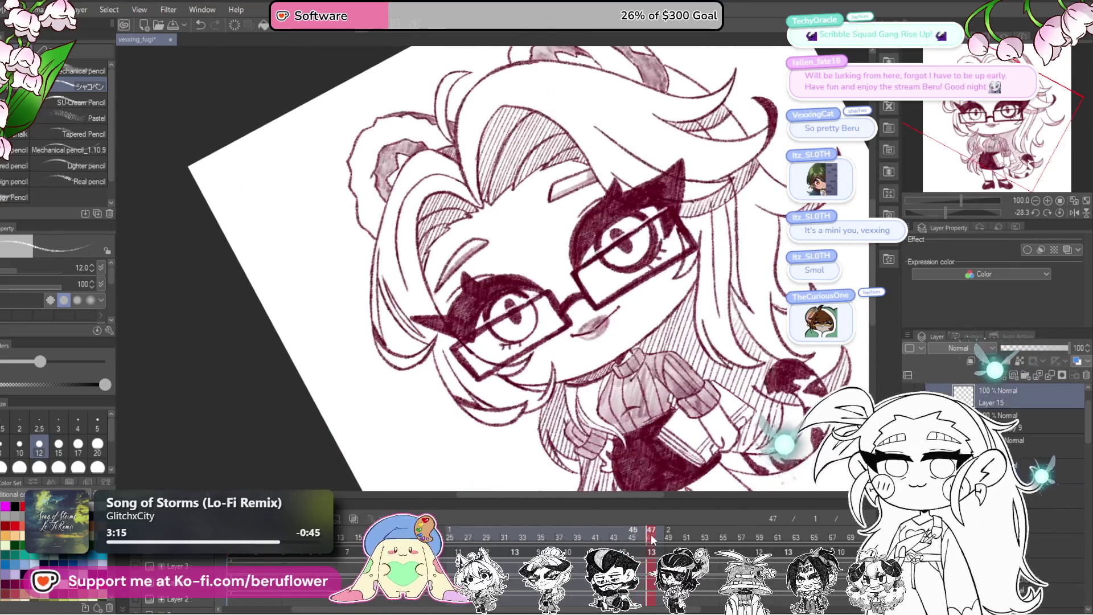
pyautogui.moveTo(651, 536)
pyautogui.mouseDown()
pyautogui.moveTo(505, 568)
pyautogui.moveTo(541, 568)
pyautogui.mouseUp()
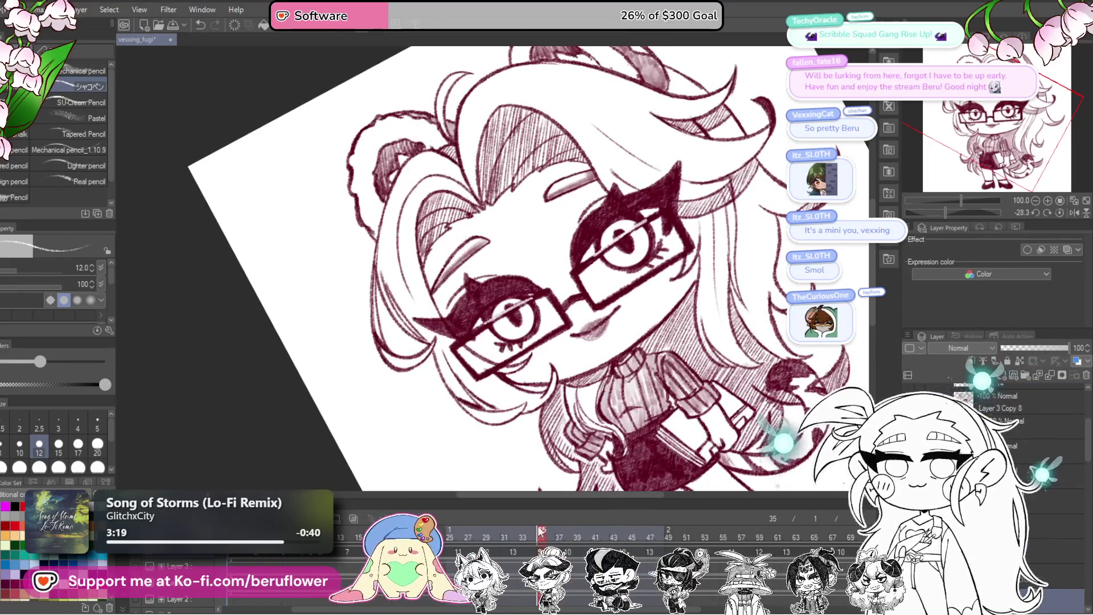
pyautogui.scroll(1, 653, 217)
pyautogui.scroll(1, 655, 218)
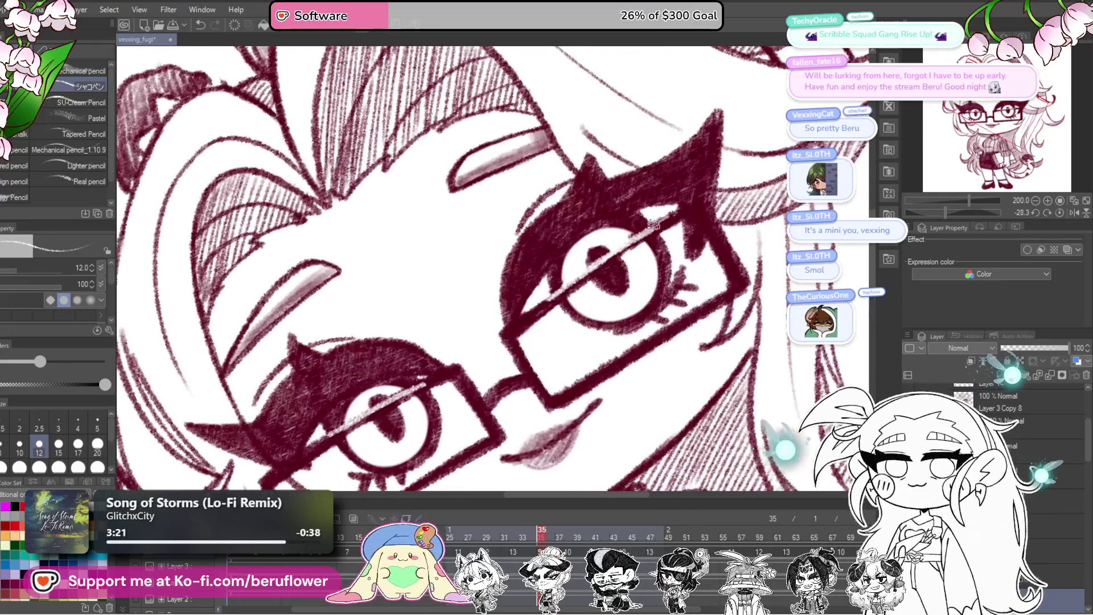
pyautogui.scroll(-1, 512, 334)
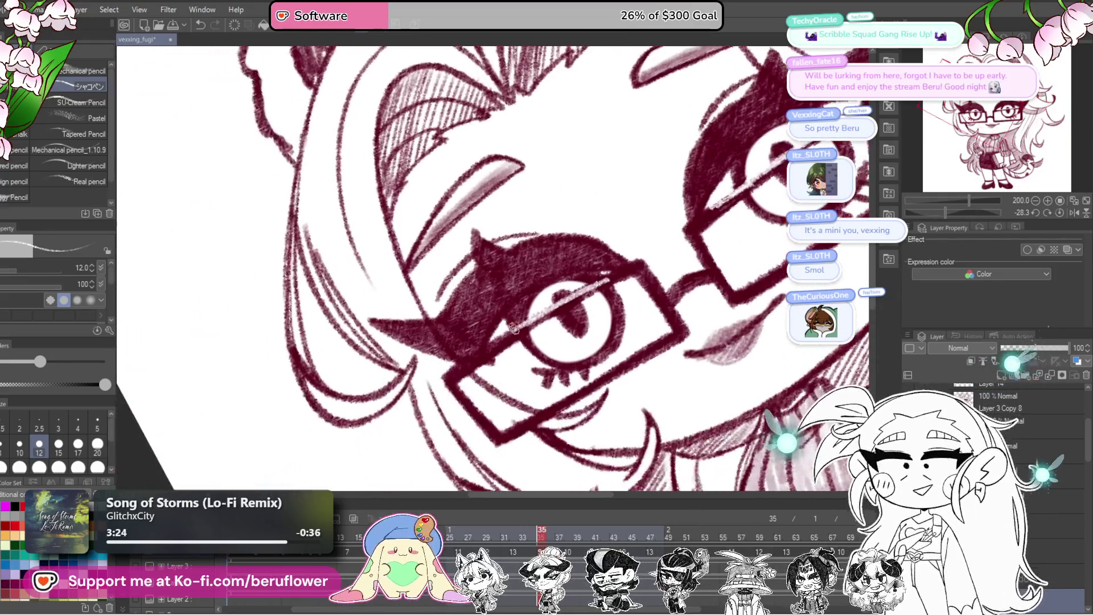
pyautogui.scroll(-5, 512, 334)
pyautogui.scroll(2, 512, 334)
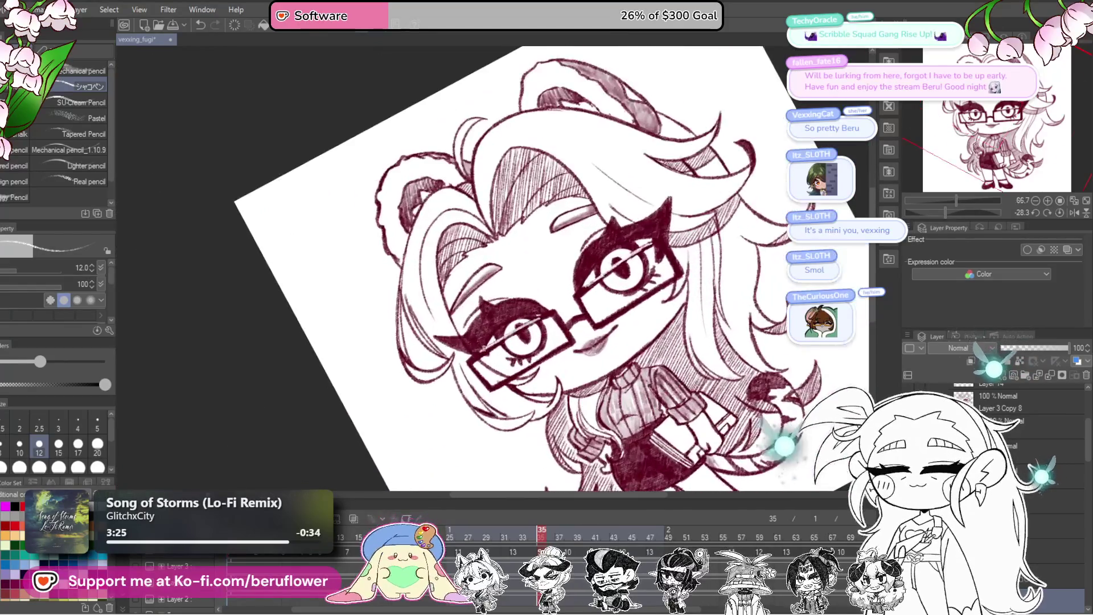
# - Review frames 42, 25, 33 and 36, then play through the later frames to land on frame 54
pyautogui.moveTo(539, 531); pyautogui.dragTo(608, 517)
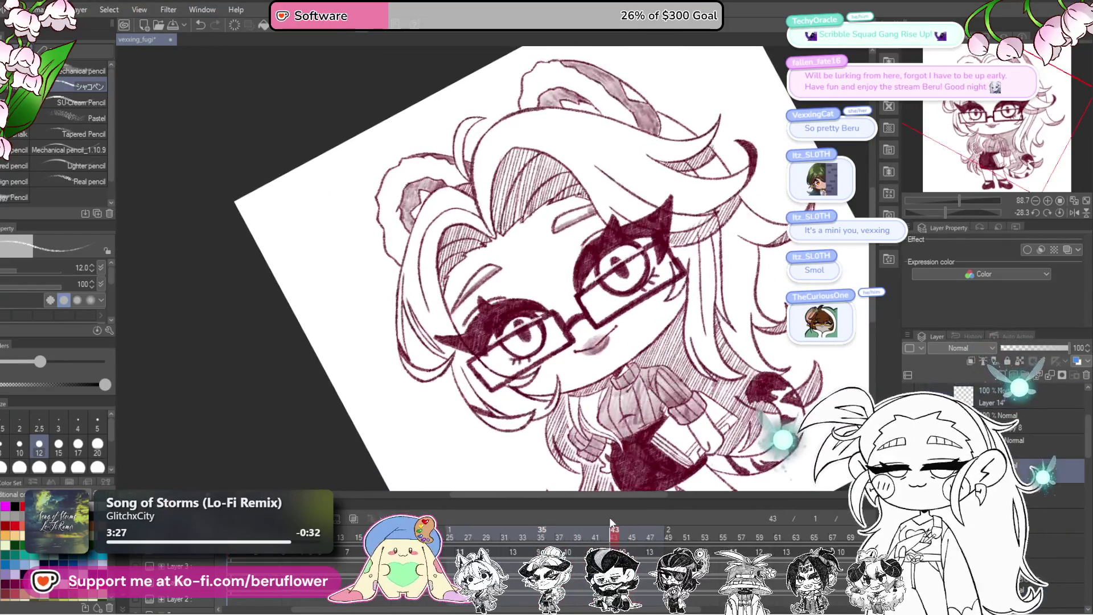
pyautogui.scroll(1, 503, 371)
pyautogui.scroll(1, 468, 342)
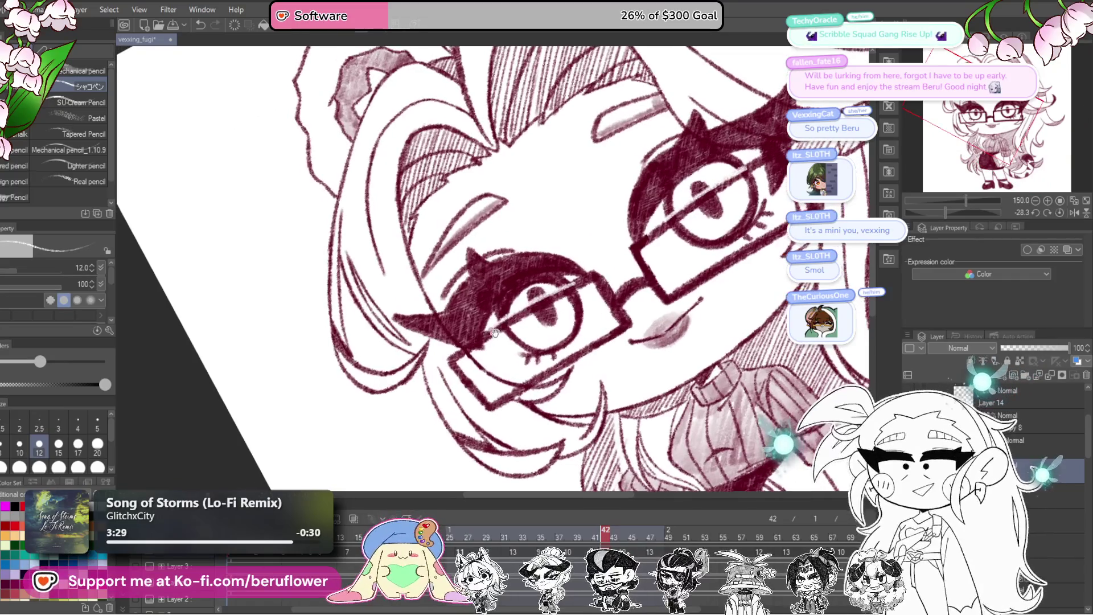
pyautogui.moveTo(638, 240); pyautogui.dragTo(598, 283)
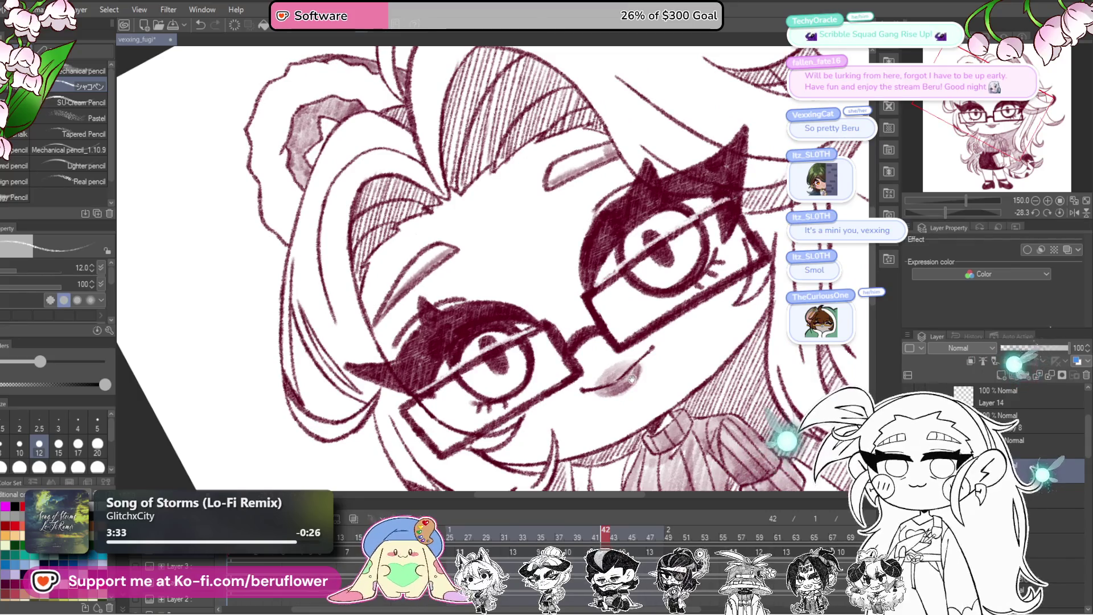
pyautogui.moveTo(693, 215); pyautogui.dragTo(709, 138)
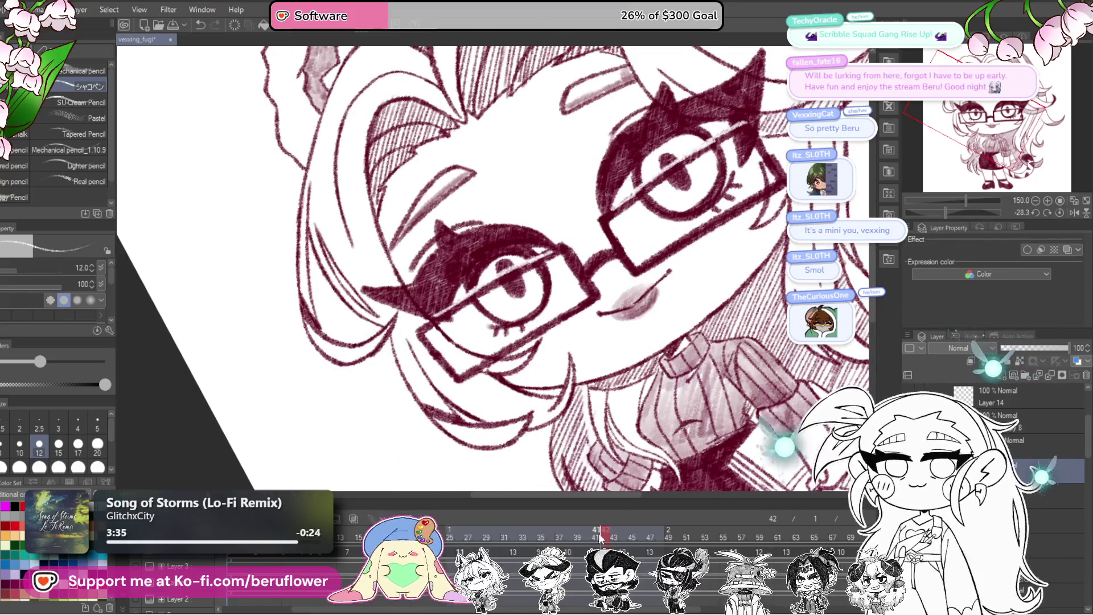
pyautogui.moveTo(589, 533)
pyautogui.mouseDown()
pyautogui.moveTo(450, 531)
pyautogui.moveTo(486, 531)
pyautogui.mouseUp()
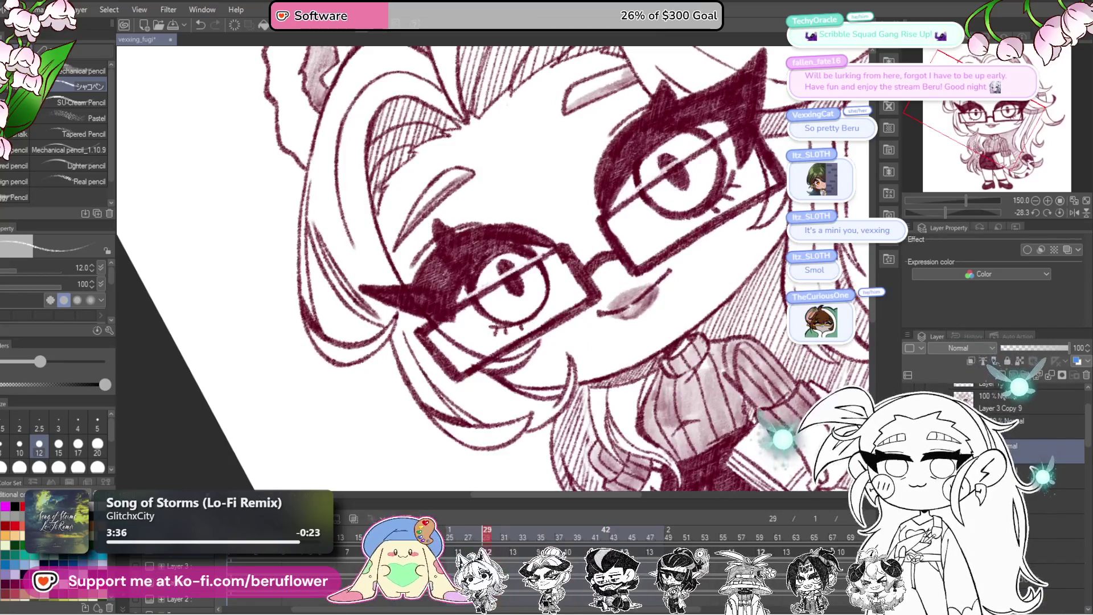
pyautogui.moveTo(675, 175)
pyautogui.mouseDown()
pyautogui.moveTo(619, 264)
pyautogui.moveTo(476, 342)
pyautogui.moveTo(477, 479)
pyautogui.mouseUp()
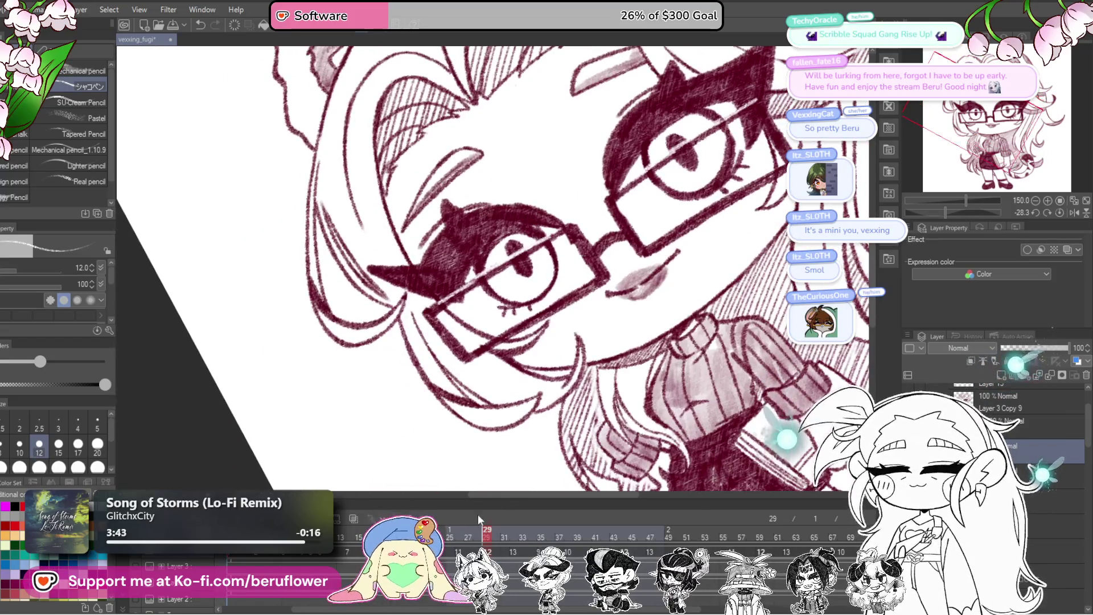
pyautogui.click(524, 536)
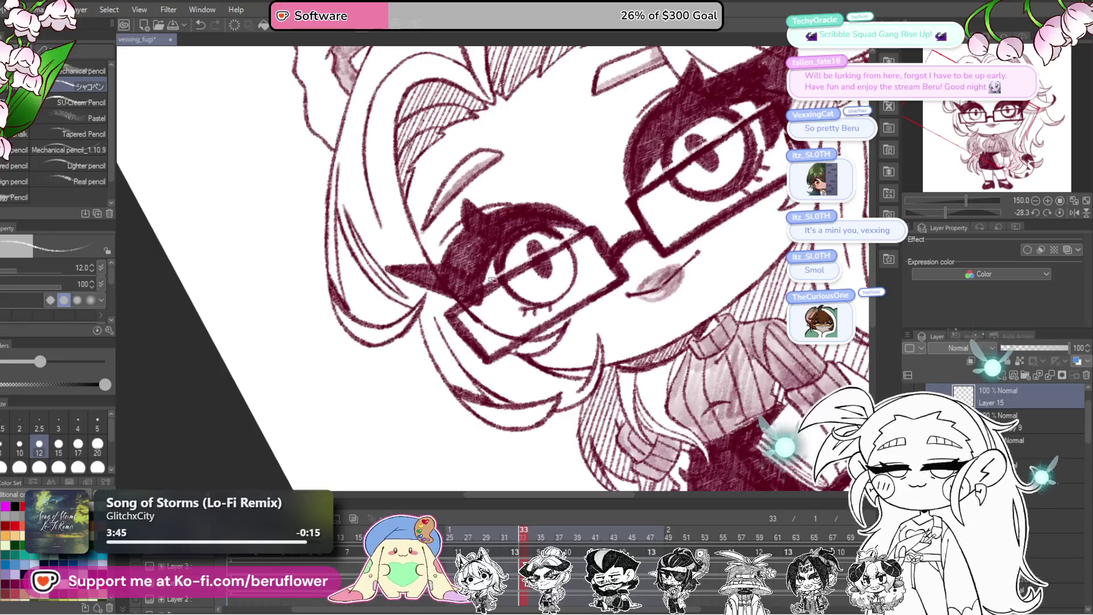
pyautogui.moveTo(523, 537)
pyautogui.mouseDown()
pyautogui.moveTo(557, 353)
pyautogui.moveTo(543, 368)
pyautogui.mouseUp()
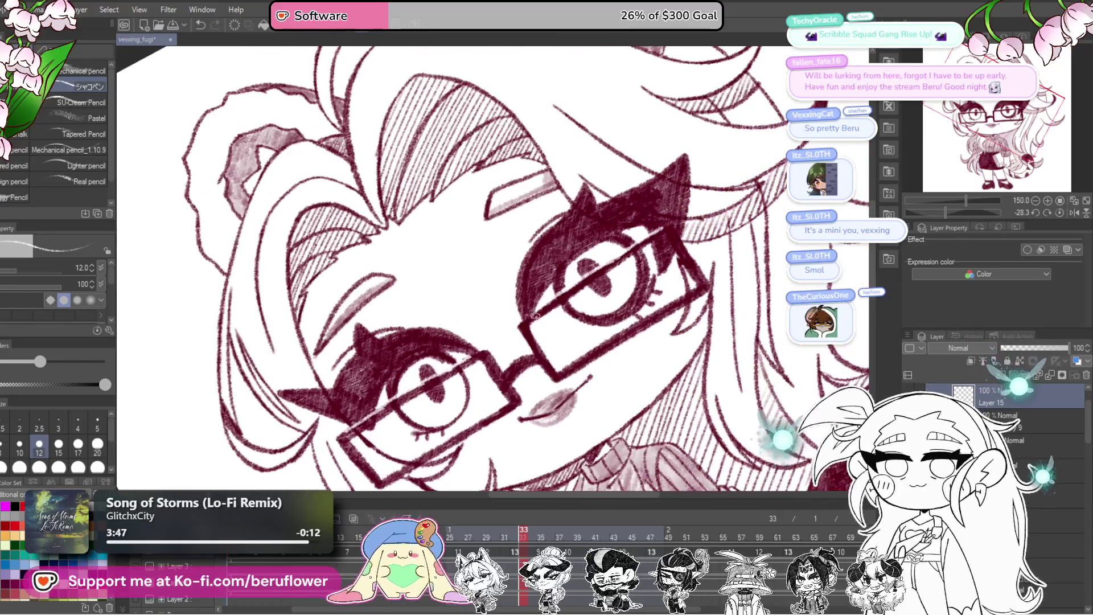
pyautogui.click(551, 534)
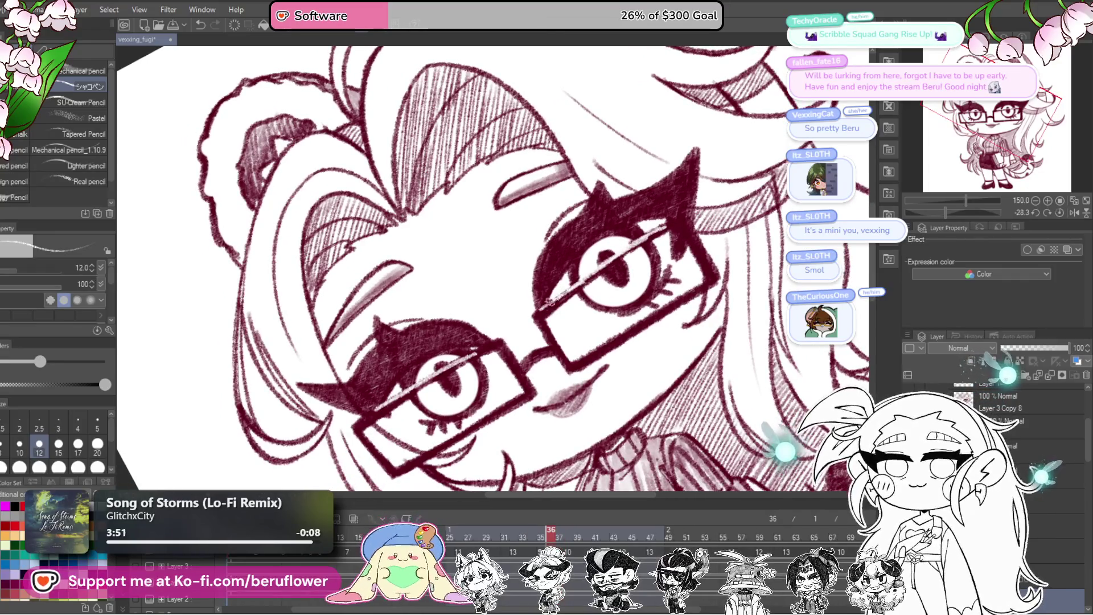
pyautogui.moveTo(551, 532)
pyautogui.mouseDown()
pyautogui.moveTo(746, 510)
pyautogui.moveTo(715, 511)
pyautogui.mouseUp()
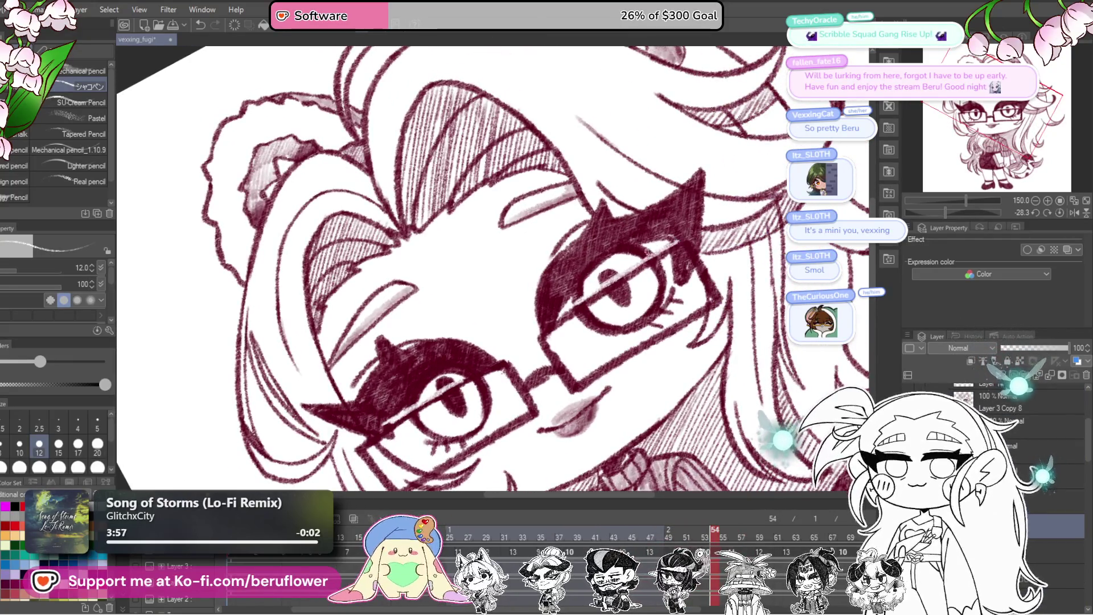
pyautogui.moveTo(639, 264)
pyautogui.mouseDown()
pyautogui.moveTo(528, 324)
pyautogui.moveTo(470, 309)
pyautogui.mouseUp()
# - Step back through frames 43, 37 and 27 and scrub on to frame 15 with the face recentred
pyautogui.press('Left')
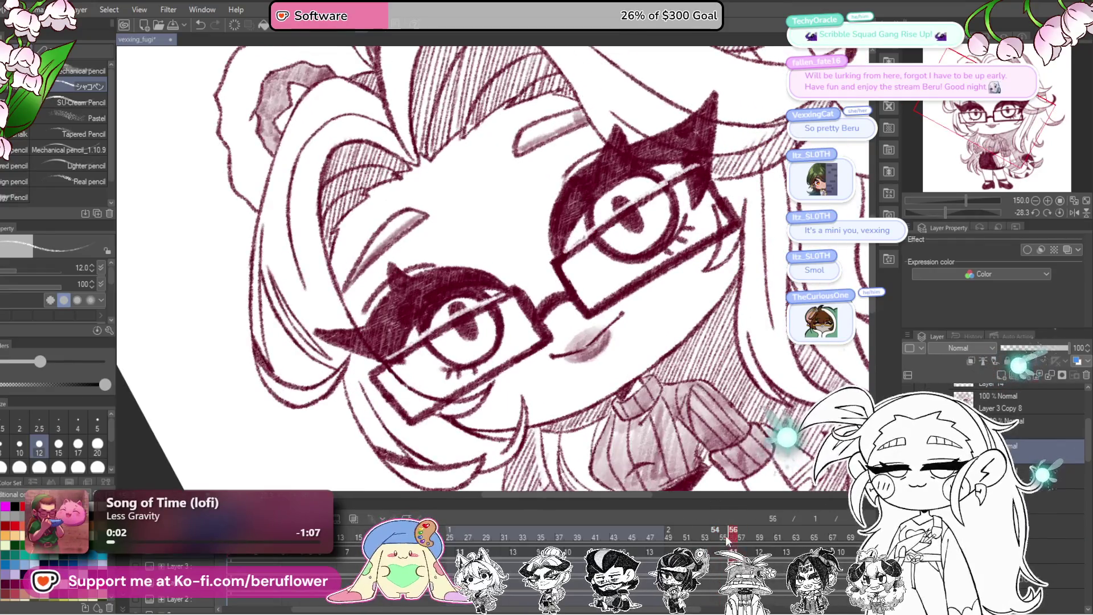
pyautogui.press('Left')
pyautogui.press('Left')
pyautogui.press('Left')
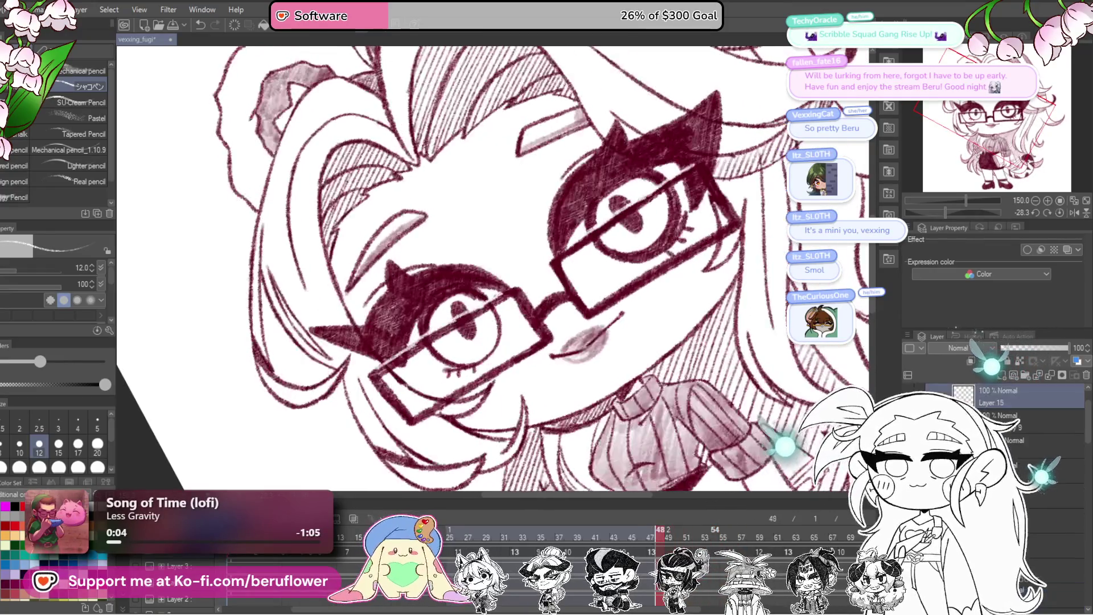
pyautogui.press('Left')
pyautogui.press('Left')
pyautogui.press('Left')
pyautogui.press('Left')
pyautogui.press('Left')
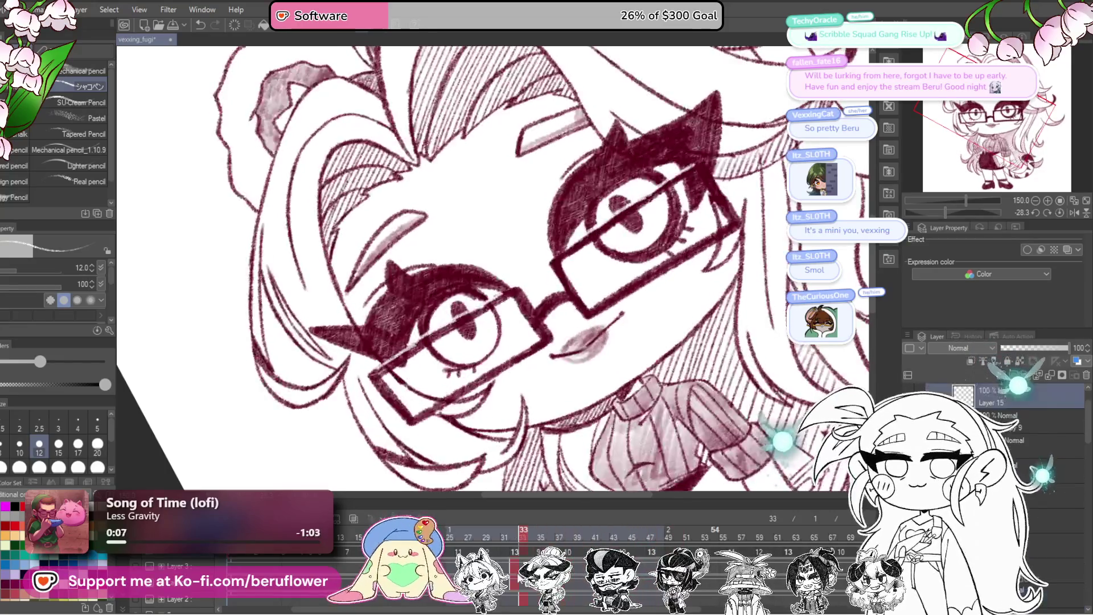
pyautogui.press('Left')
pyautogui.press('Left')
pyautogui.press('Left')
pyautogui.press('Left')
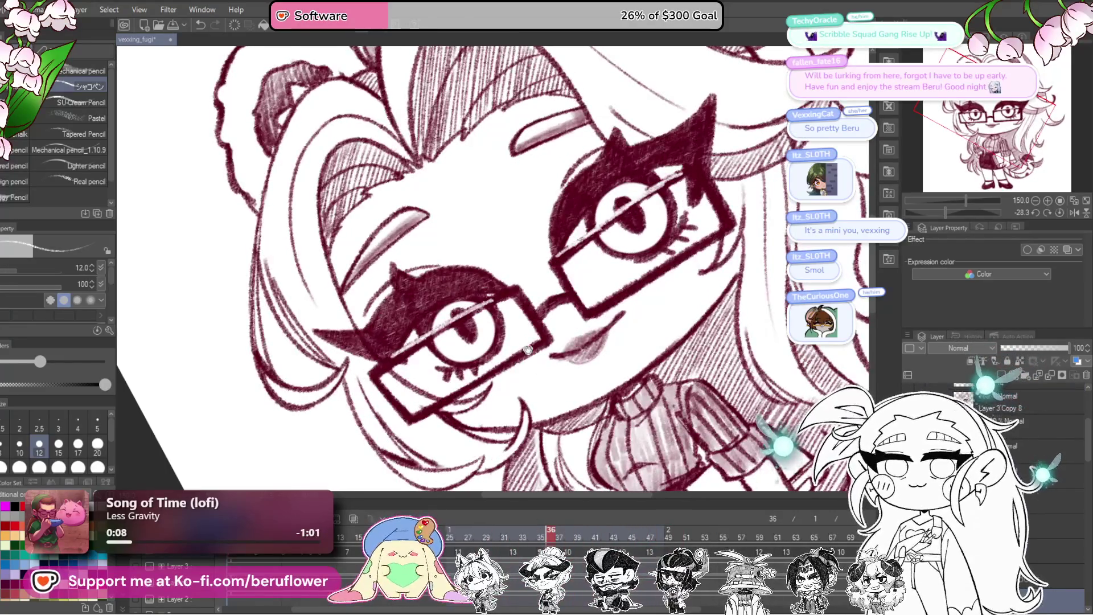
pyautogui.press('Left')
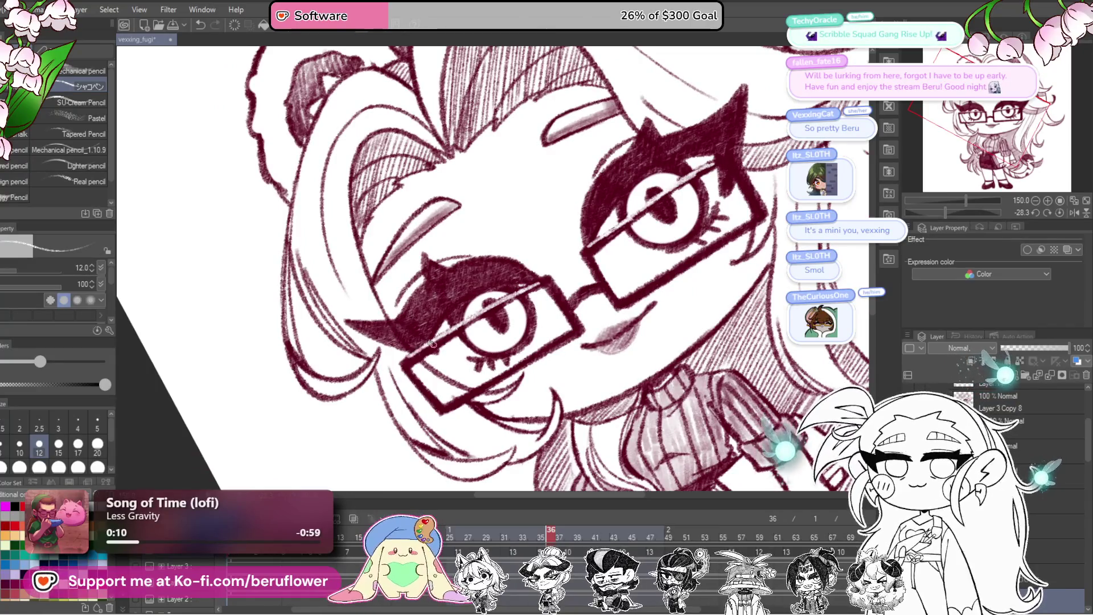
pyautogui.moveTo(536, 525); pyautogui.dragTo(468, 531)
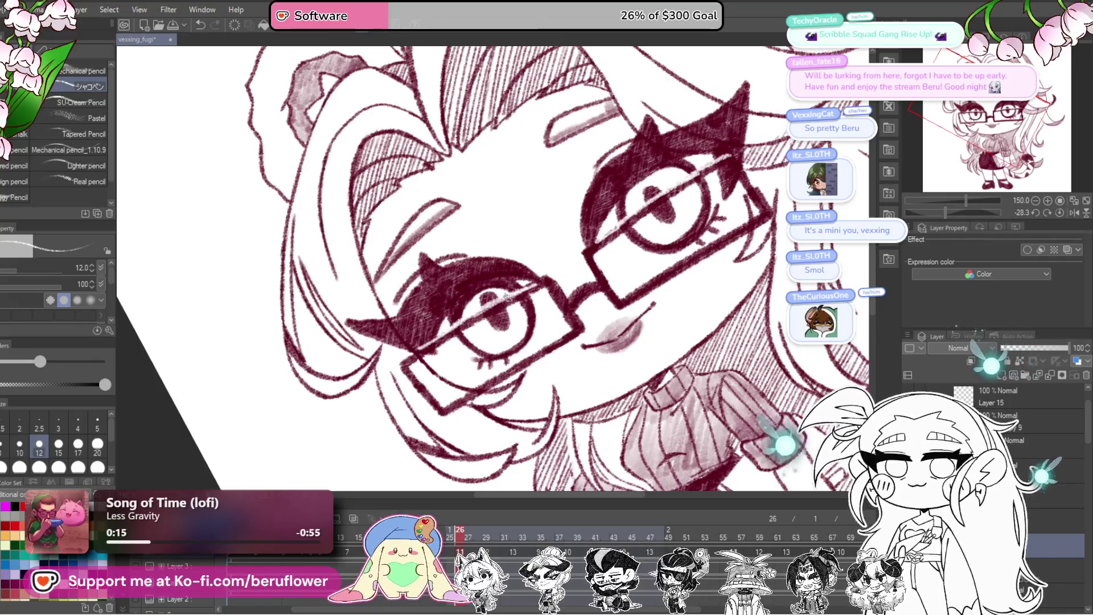
pyautogui.moveTo(459, 534); pyautogui.dragTo(444, 531)
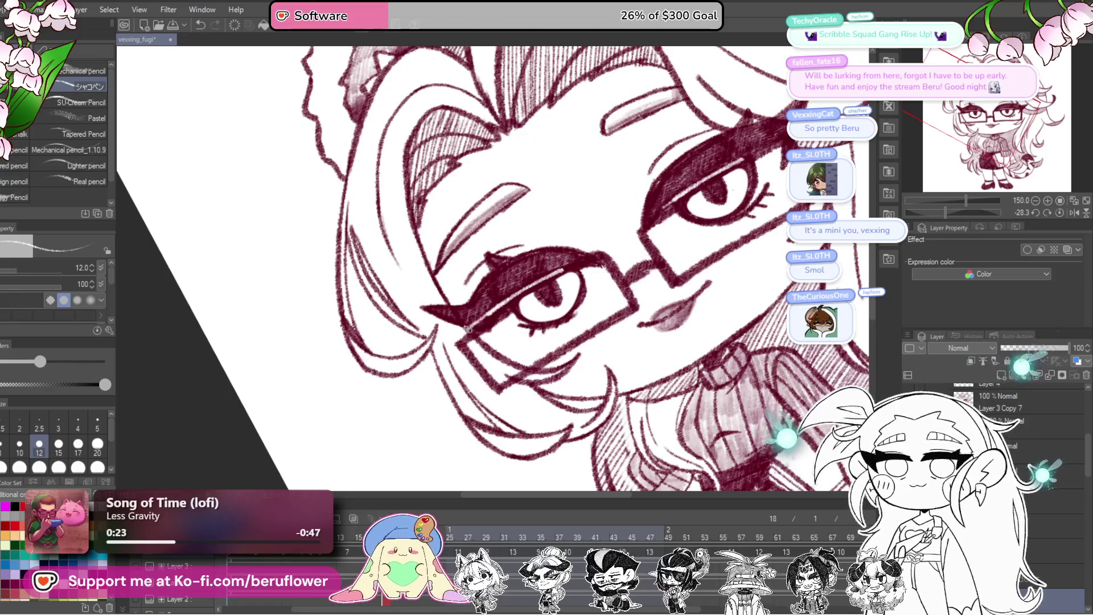
pyautogui.moveTo(672, 238); pyautogui.dragTo(646, 236)
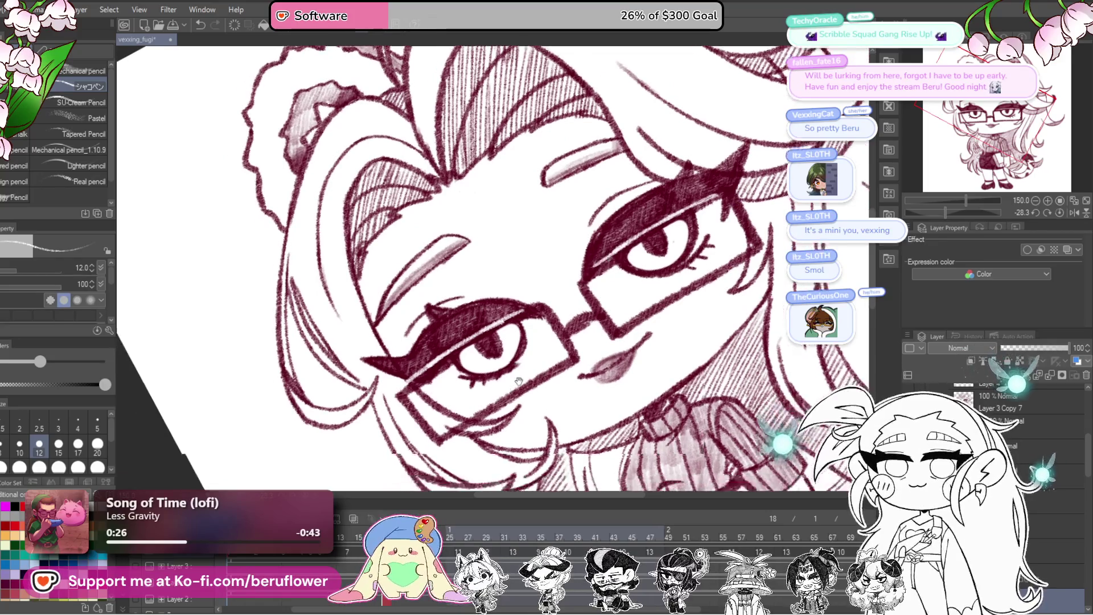
pyautogui.moveTo(494, 335)
pyautogui.mouseDown()
pyautogui.moveTo(537, 297)
pyautogui.moveTo(653, 270)
pyautogui.mouseUp()
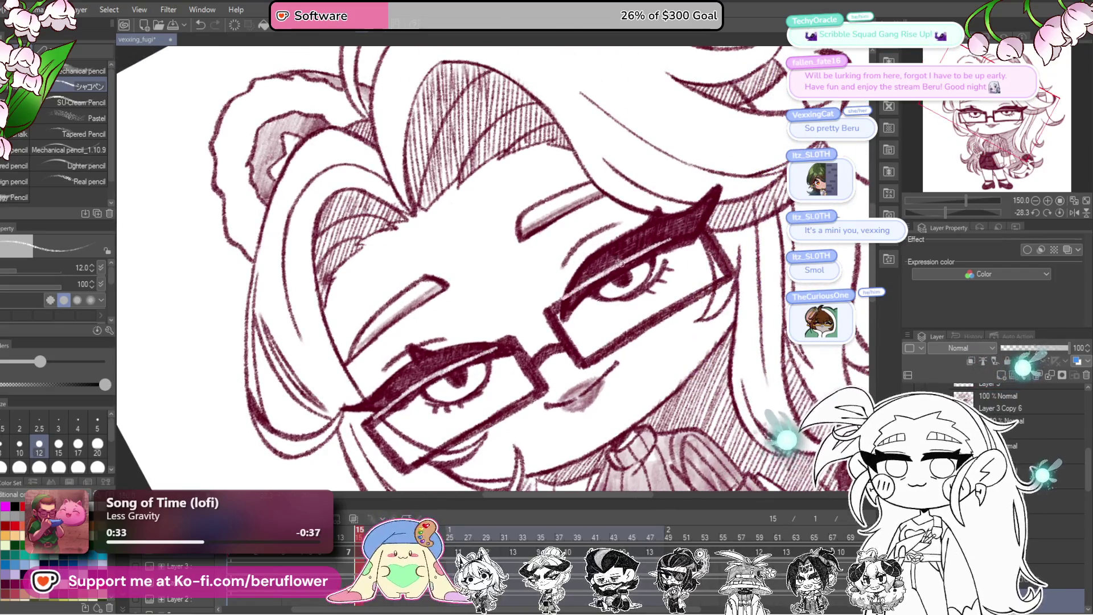
pyautogui.scroll(-5, 598, 265)
pyautogui.scroll(1, 597, 265)
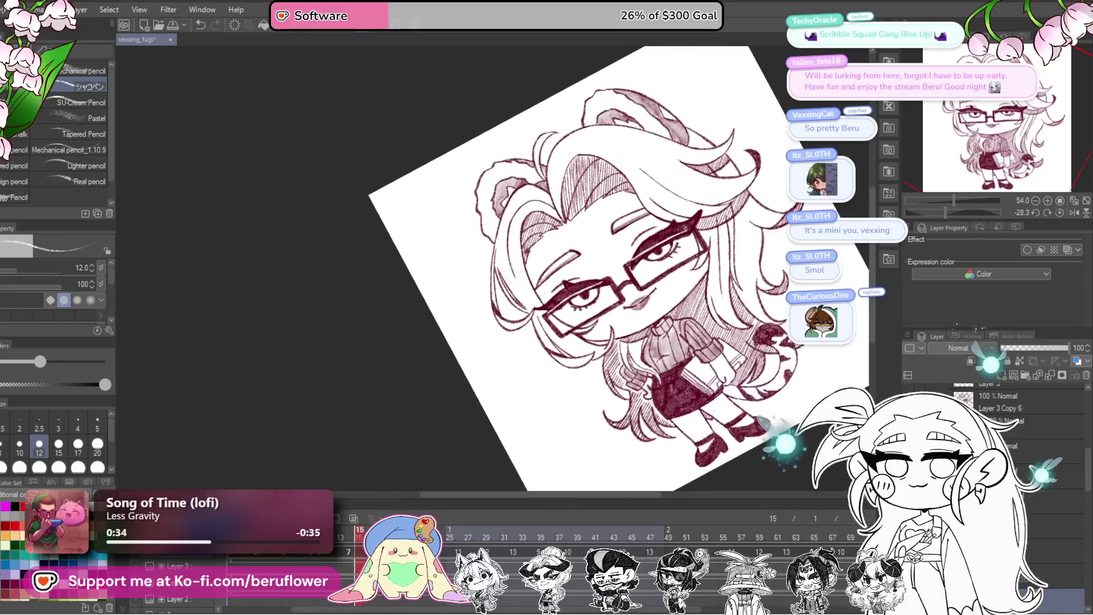
pyautogui.scroll(1, 598, 264)
pyautogui.scroll(3, 598, 340)
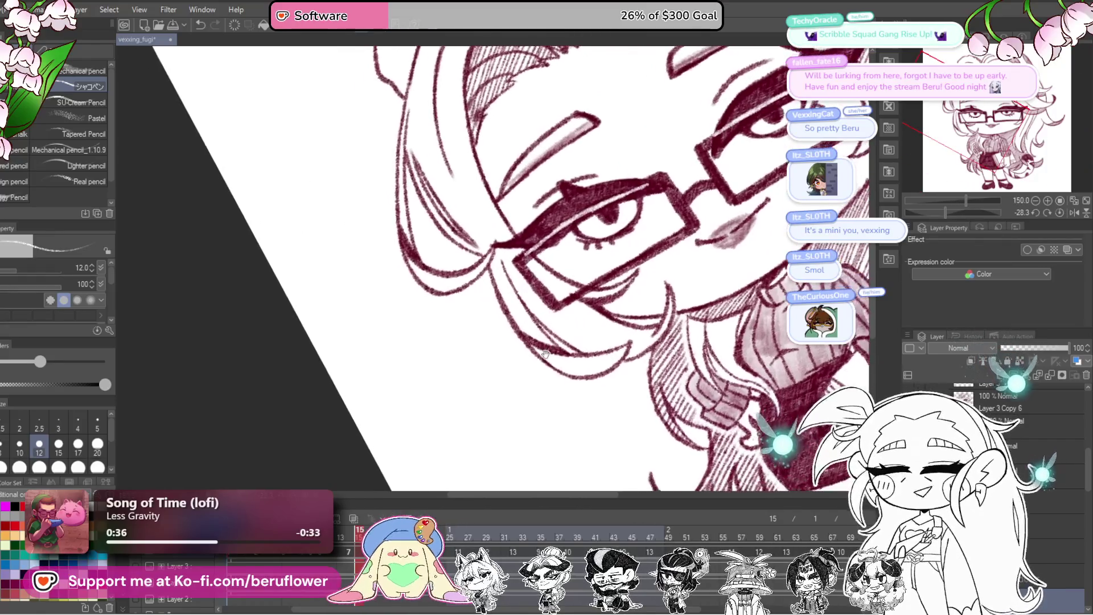
# - Bring the glasses and face into view and step back to the previous animation frame
pyautogui.moveTo(478, 452)
pyautogui.mouseDown()
pyautogui.moveTo(451, 427)
pyautogui.moveTo(473, 478)
pyautogui.mouseUp()
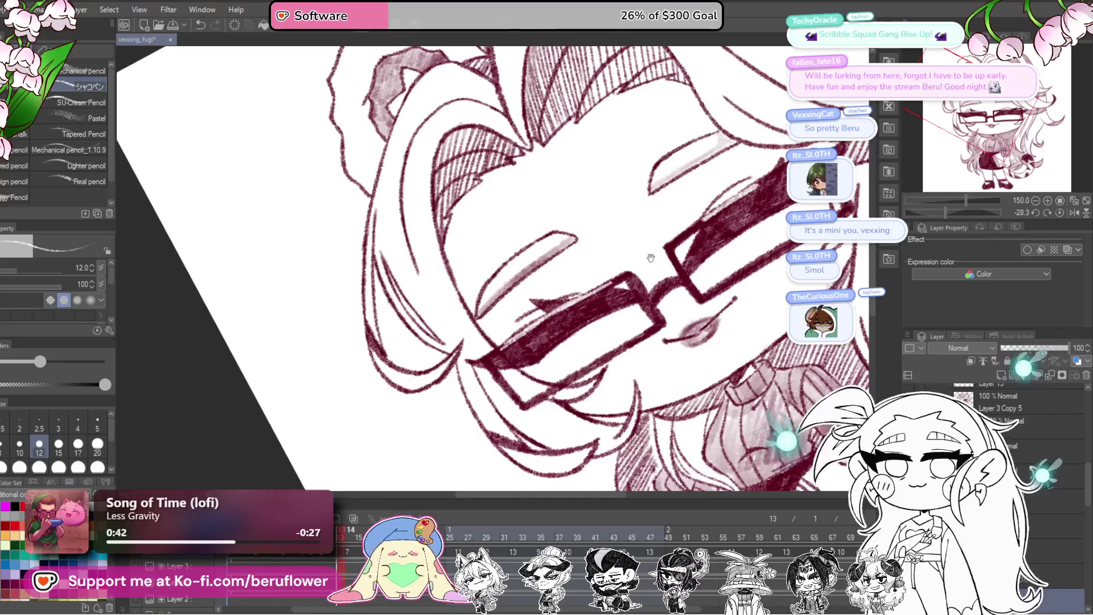
pyautogui.moveTo(650, 257); pyautogui.dragTo(640, 290)
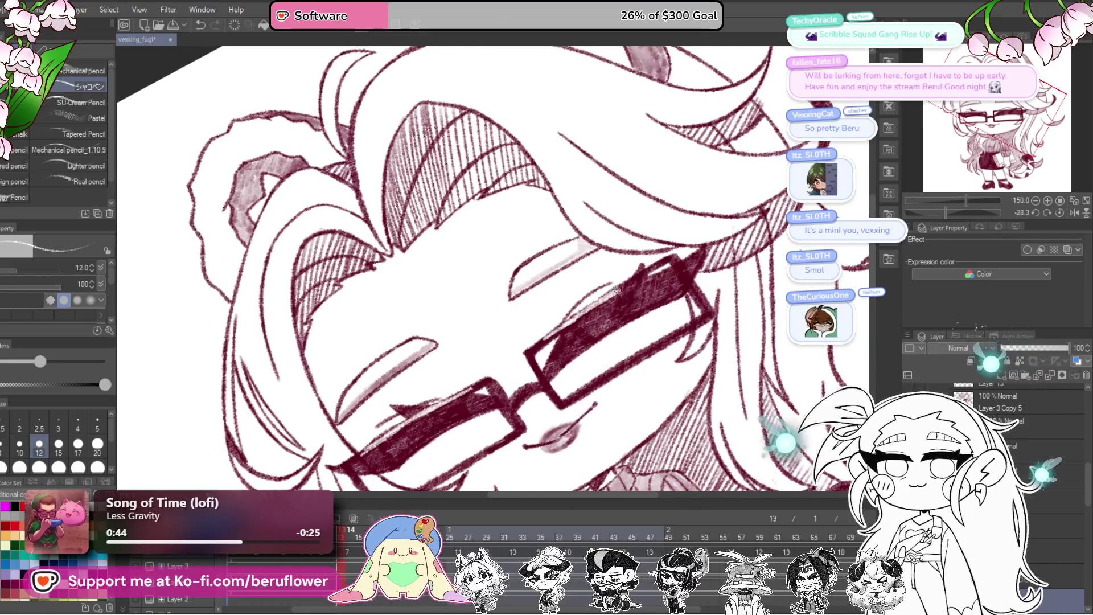
pyautogui.moveTo(624, 282); pyautogui.dragTo(667, 206)
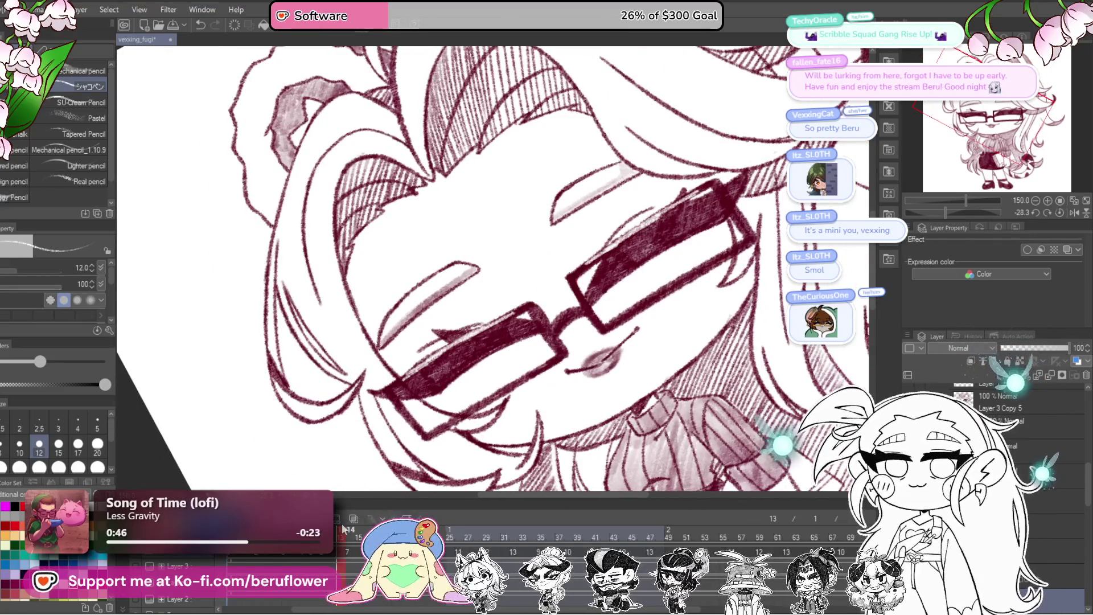
pyautogui.moveTo(342, 524); pyautogui.dragTo(311, 523)
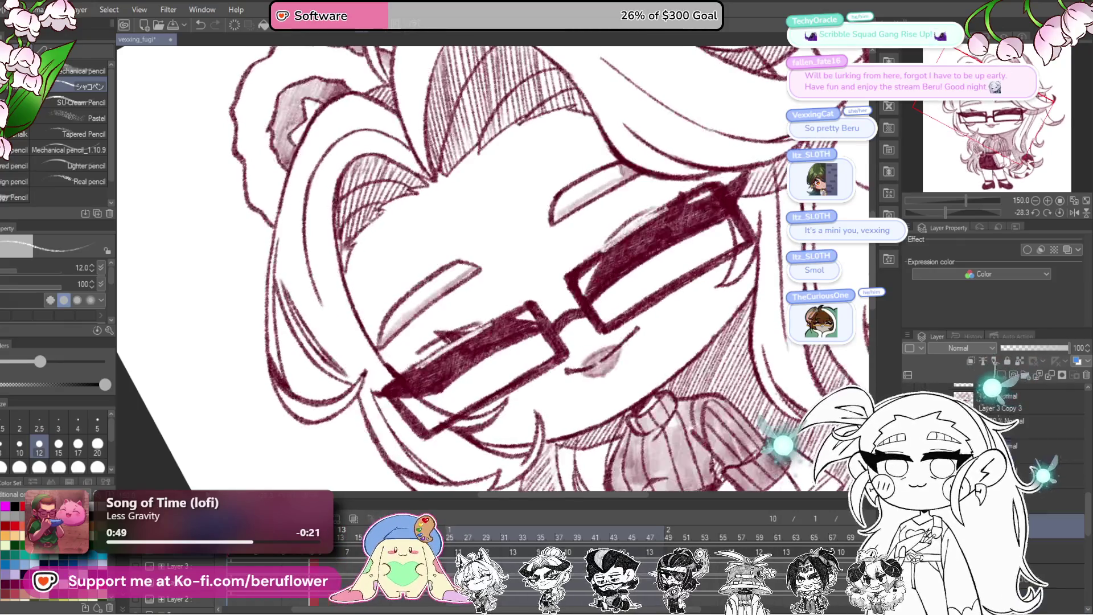
pyautogui.moveTo(436, 358); pyautogui.dragTo(530, 350)
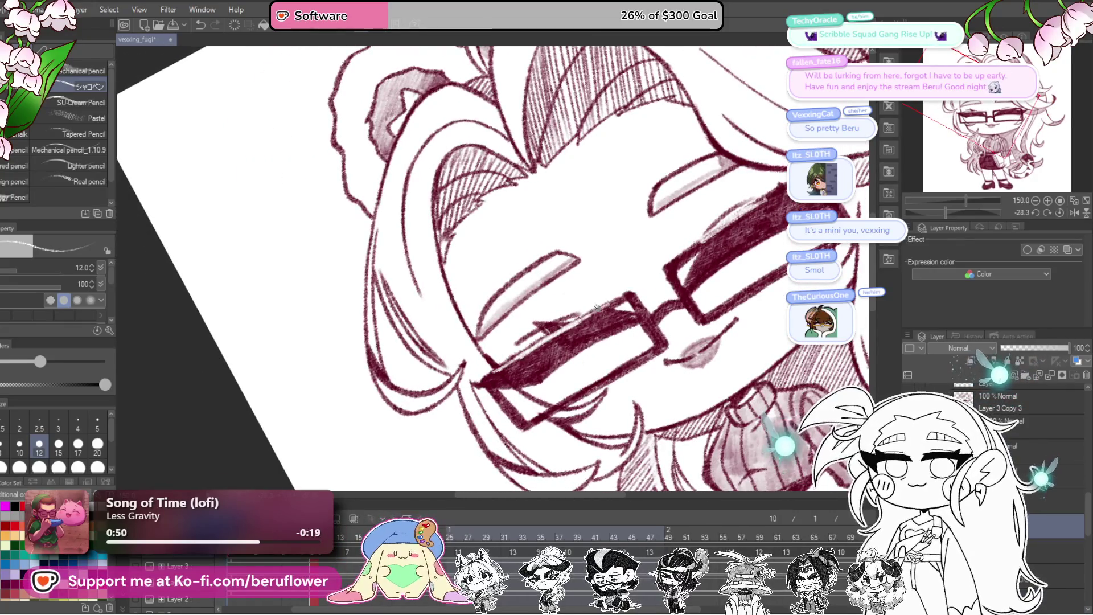
pyautogui.moveTo(758, 201); pyautogui.dragTo(654, 274)
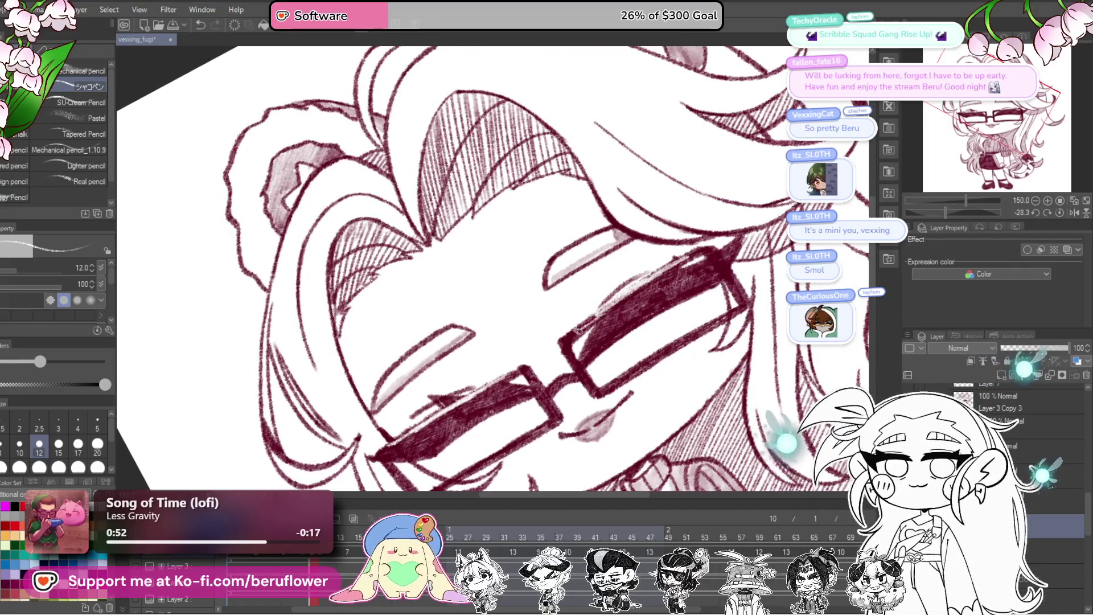
pyautogui.moveTo(567, 357); pyautogui.dragTo(604, 315)
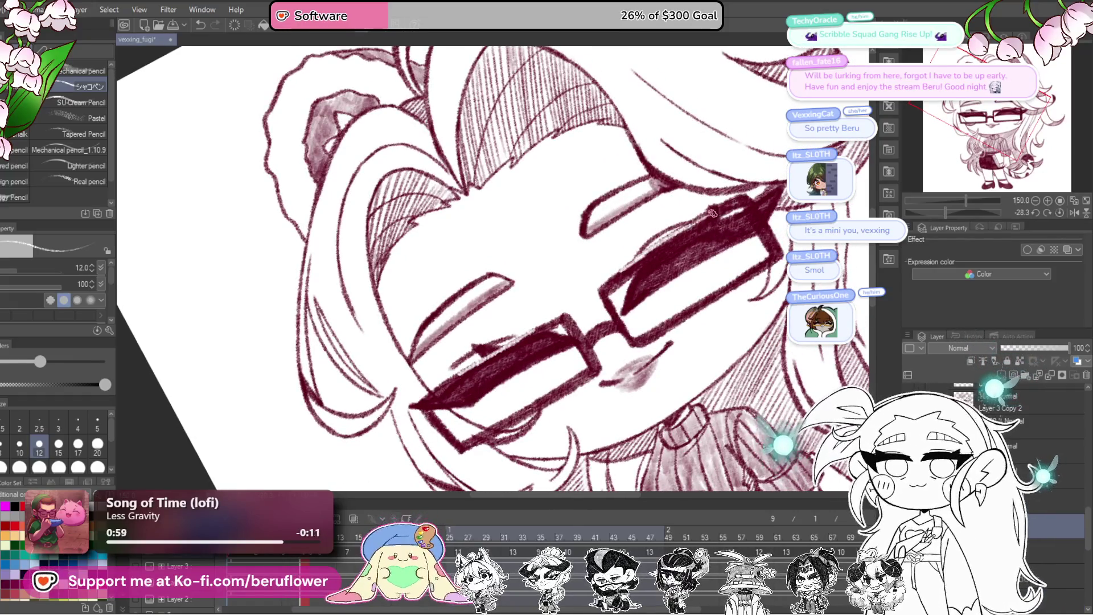
# - Tilt and reframe the canvas around the glasses while moving on to the wide-eyed frame 20
pyautogui.moveTo(686, 230); pyautogui.dragTo(548, 317)
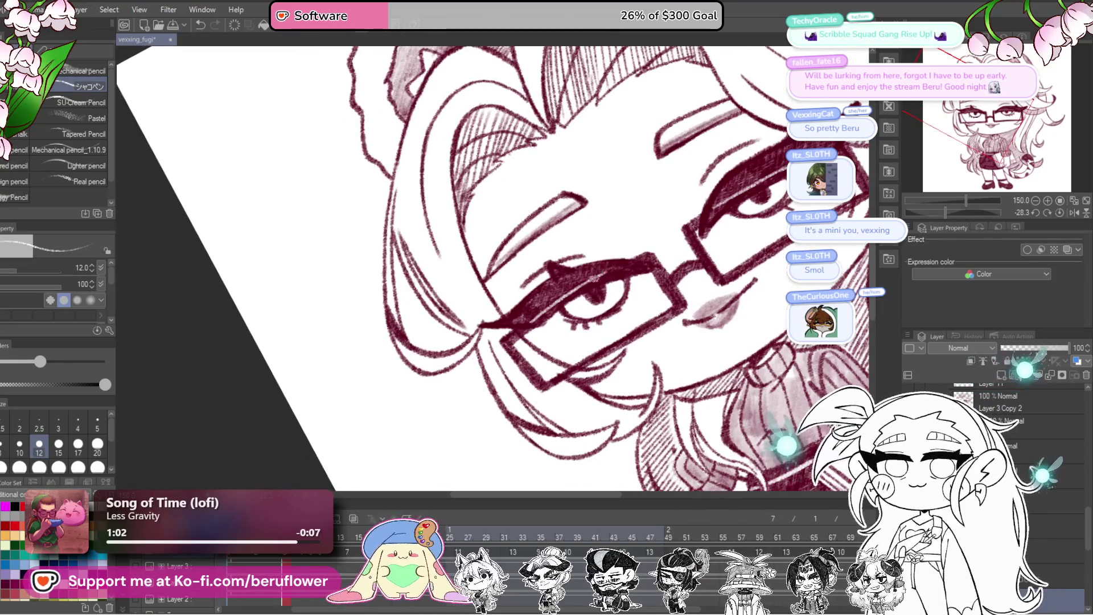
pyautogui.moveTo(629, 261); pyautogui.dragTo(592, 318)
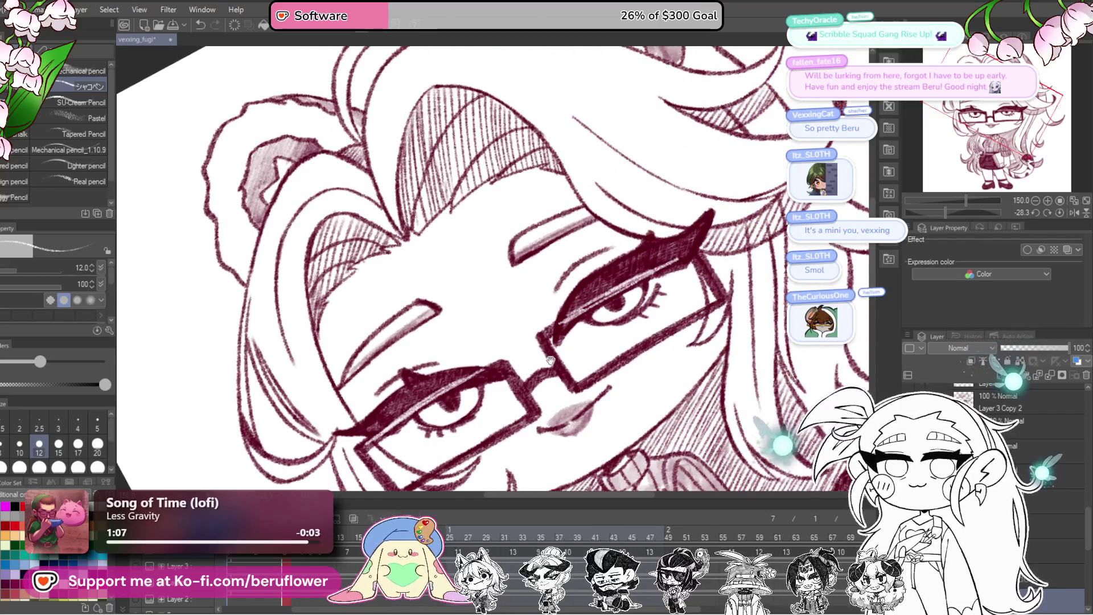
pyautogui.moveTo(550, 360); pyautogui.dragTo(614, 285)
pyautogui.moveTo(757, 193)
pyautogui.mouseDown()
pyautogui.moveTo(467, 418)
pyautogui.moveTo(516, 334)
pyautogui.moveTo(592, 294)
pyautogui.mouseUp()
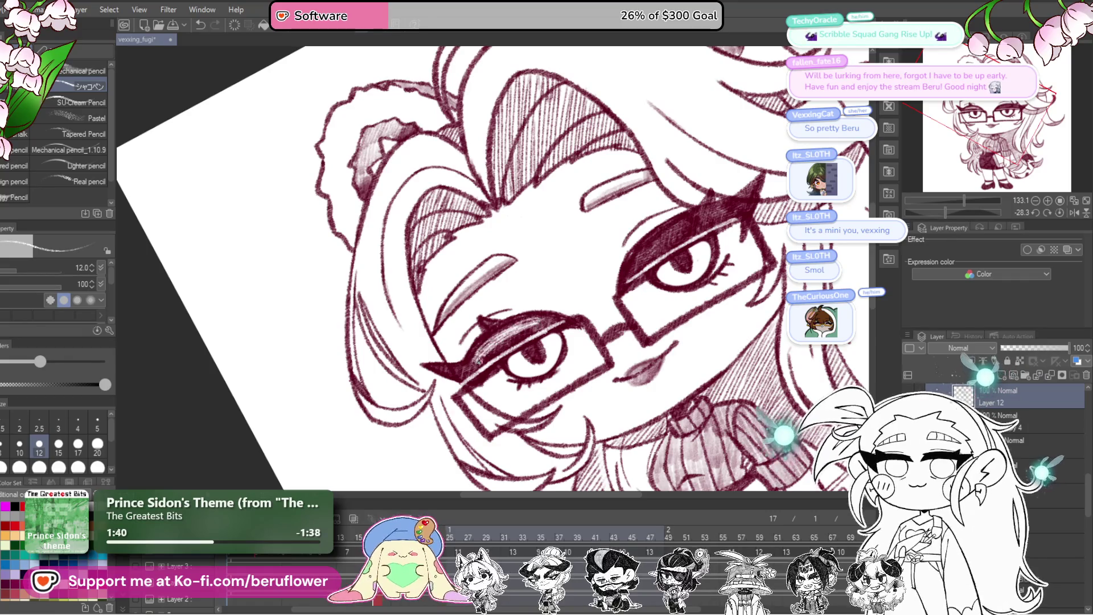
pyautogui.moveTo(677, 224); pyautogui.dragTo(653, 253)
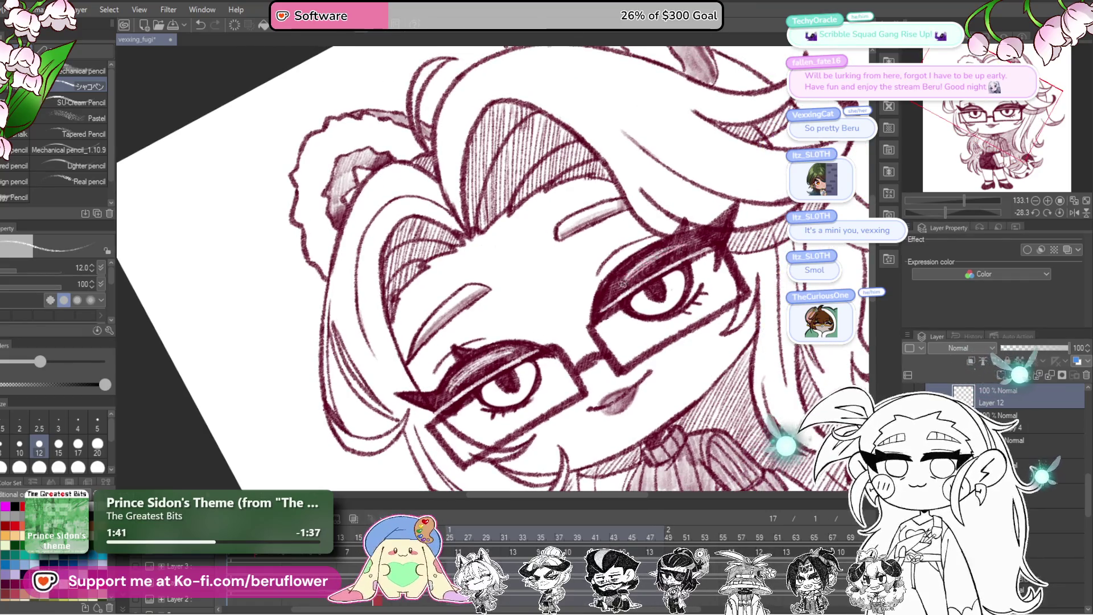
pyautogui.moveTo(593, 303); pyautogui.dragTo(710, 235)
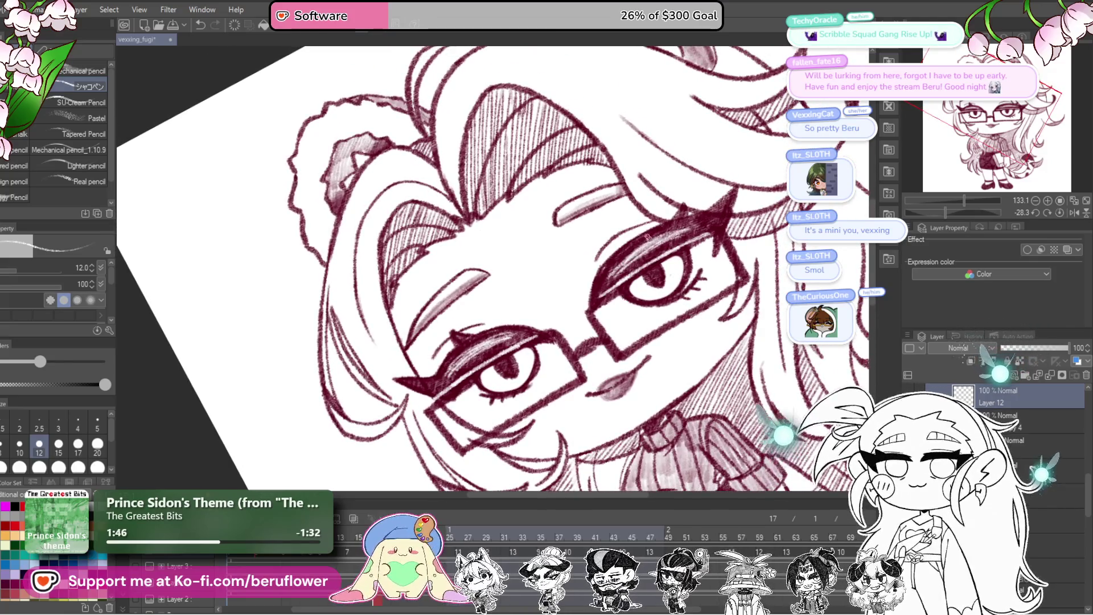
pyautogui.moveTo(576, 348)
pyautogui.mouseDown()
pyautogui.moveTo(565, 332)
pyautogui.moveTo(539, 385)
pyautogui.mouseUp()
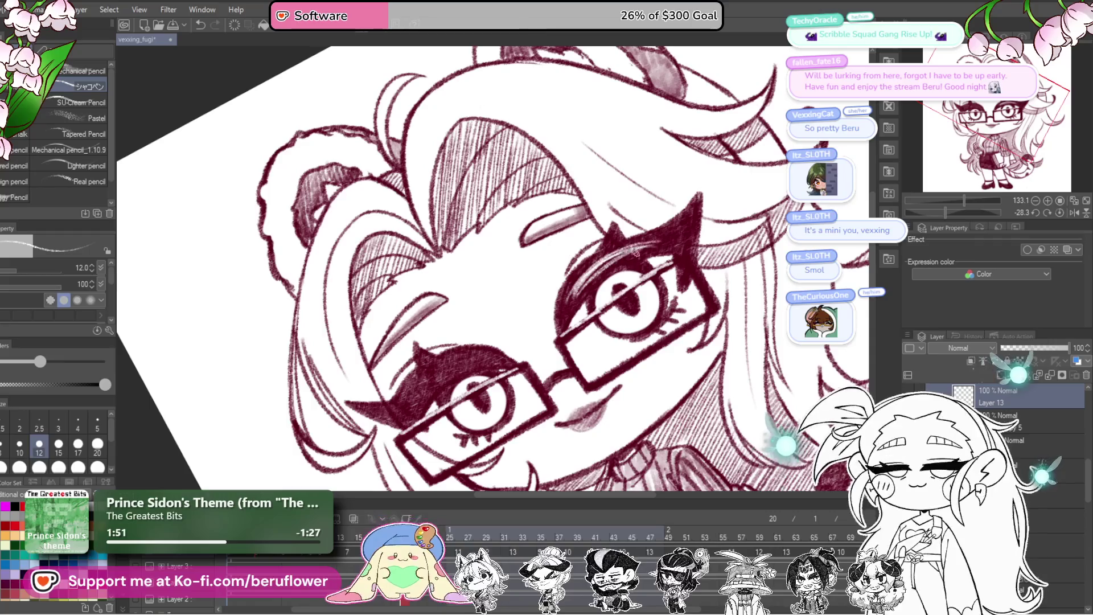
pyautogui.moveTo(576, 306); pyautogui.dragTo(533, 329)
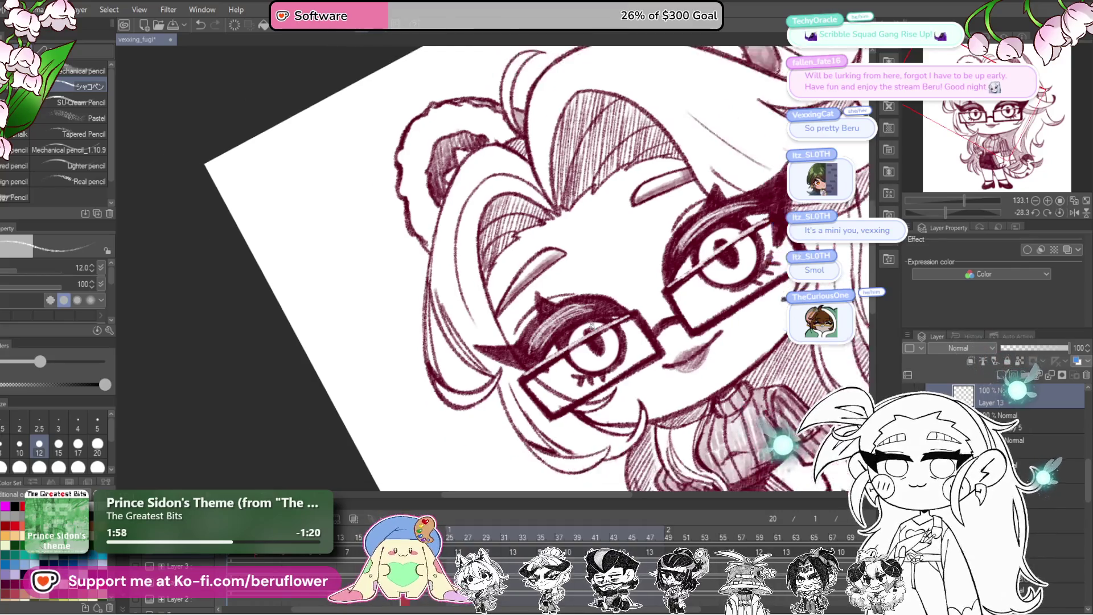
pyautogui.scroll(-5, 590, 330)
pyautogui.scroll(4, 590, 329)
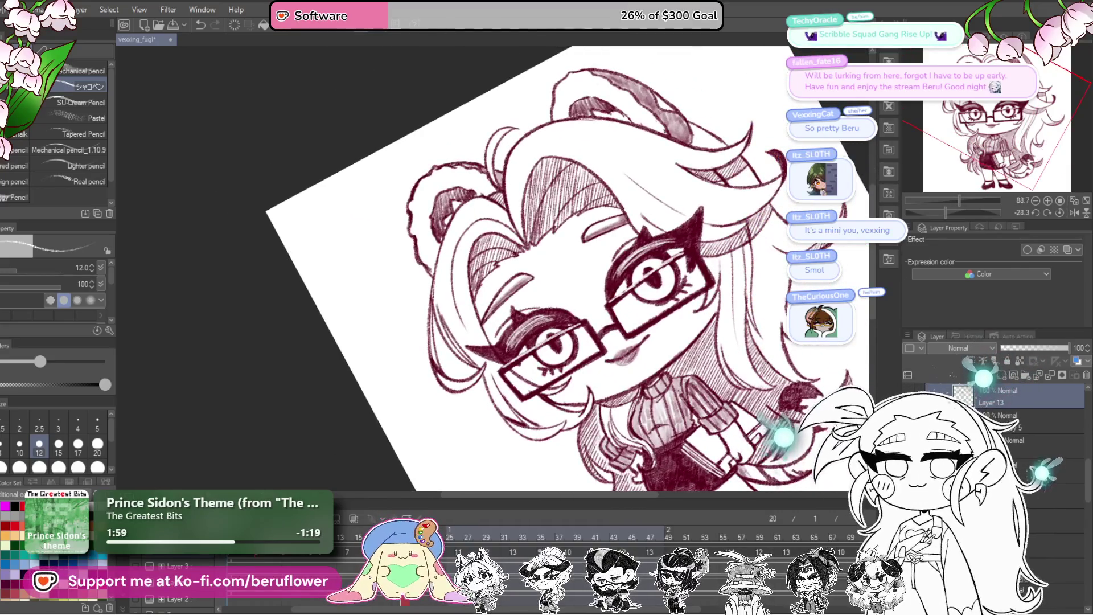
pyautogui.scroll(2, 574, 281)
pyautogui.scroll(2, 574, 280)
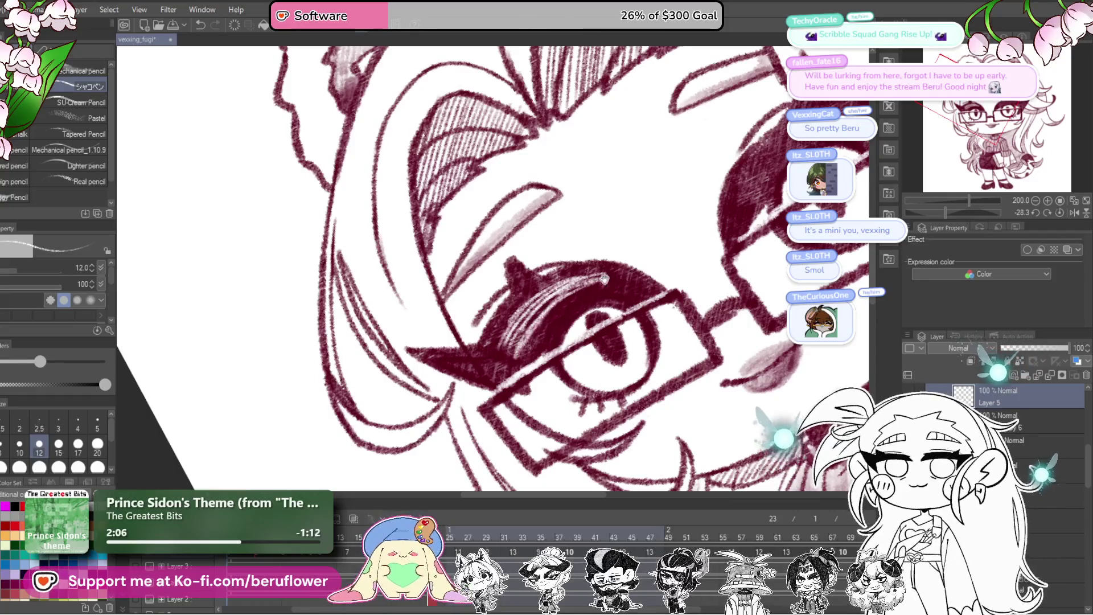
# - Inspect the eye under the glasses across frames 23 to 32, finishing zoomed on the left eye
pyautogui.moveTo(604, 278); pyautogui.dragTo(560, 314)
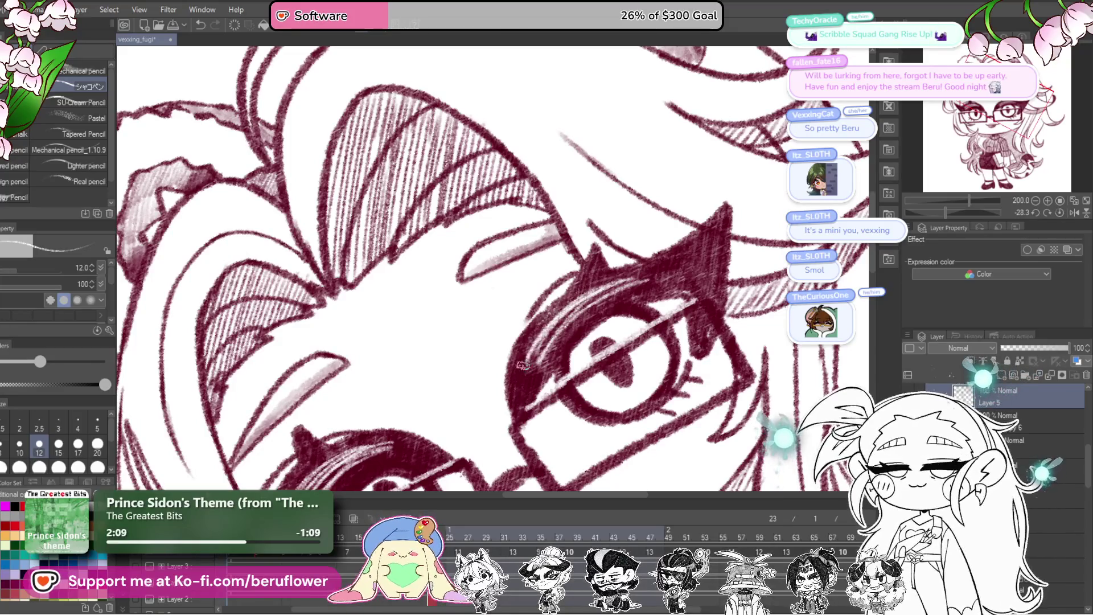
pyautogui.moveTo(636, 293); pyautogui.dragTo(746, 133)
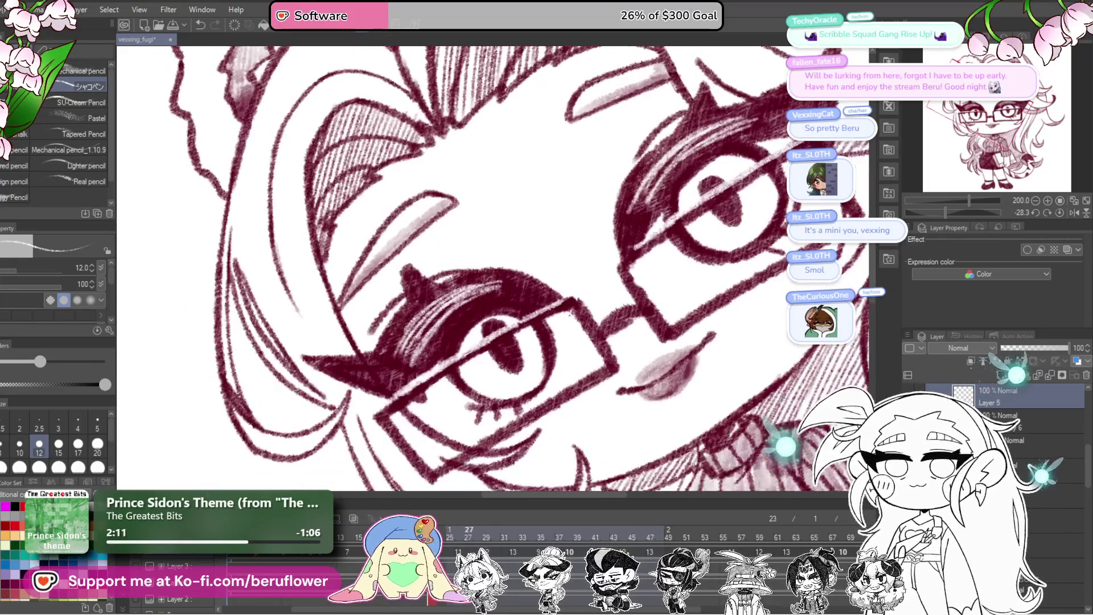
pyautogui.moveTo(495, 285); pyautogui.dragTo(572, 242)
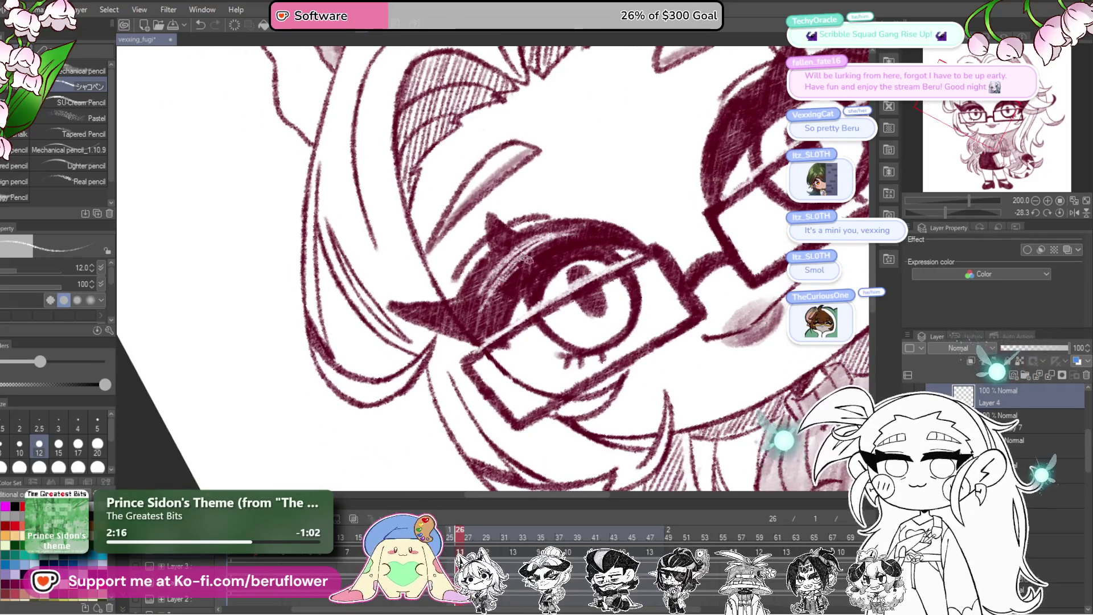
pyautogui.scroll(2, 634, 232)
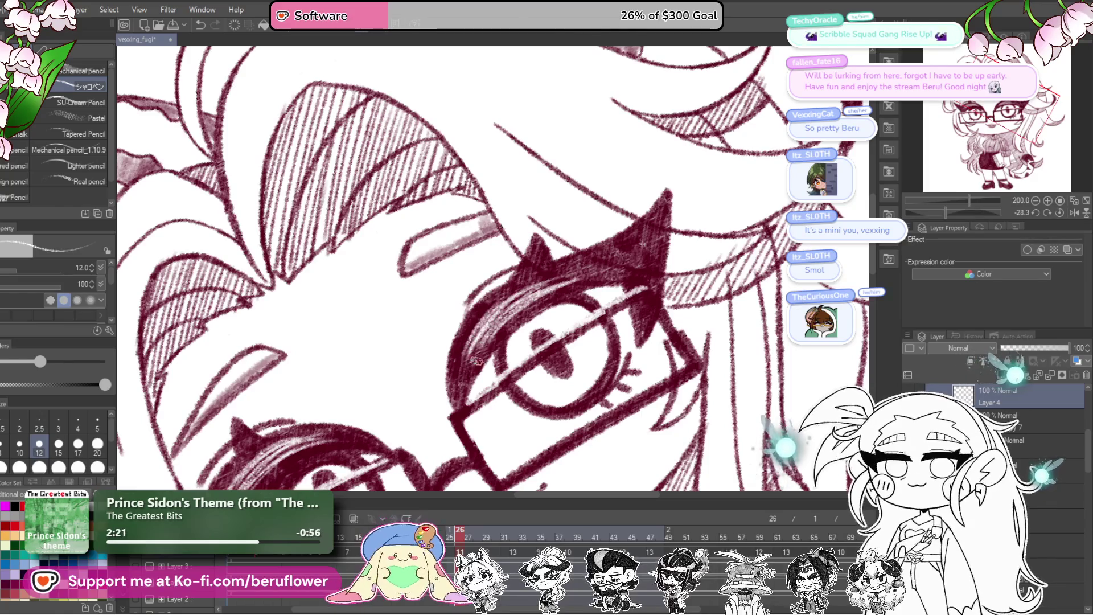
pyautogui.scroll(-3, 507, 333)
pyautogui.scroll(2, 469, 342)
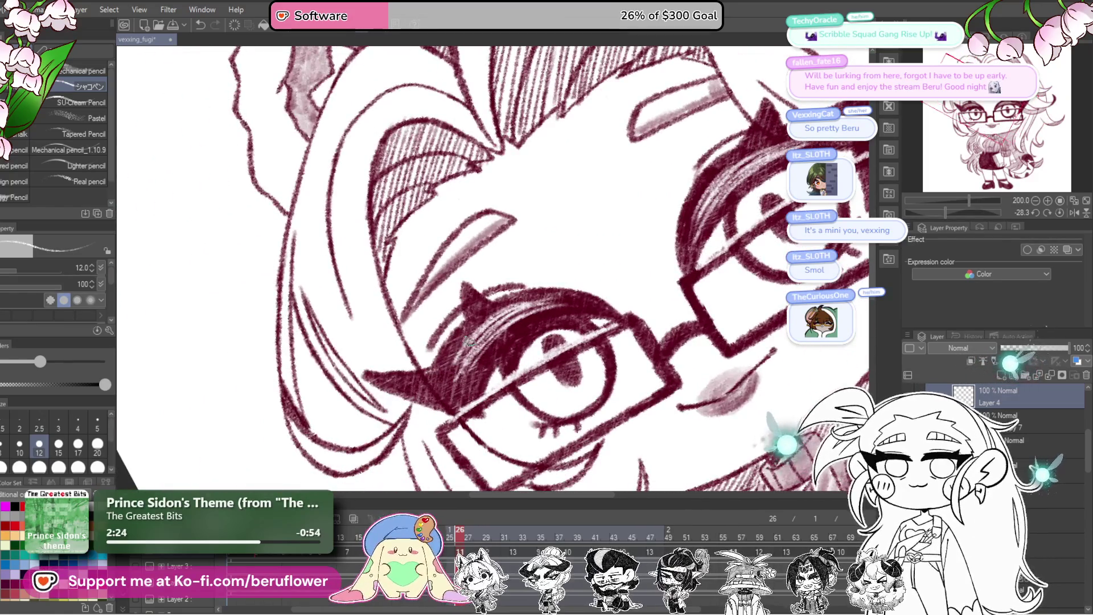
pyautogui.moveTo(526, 297); pyautogui.dragTo(479, 246)
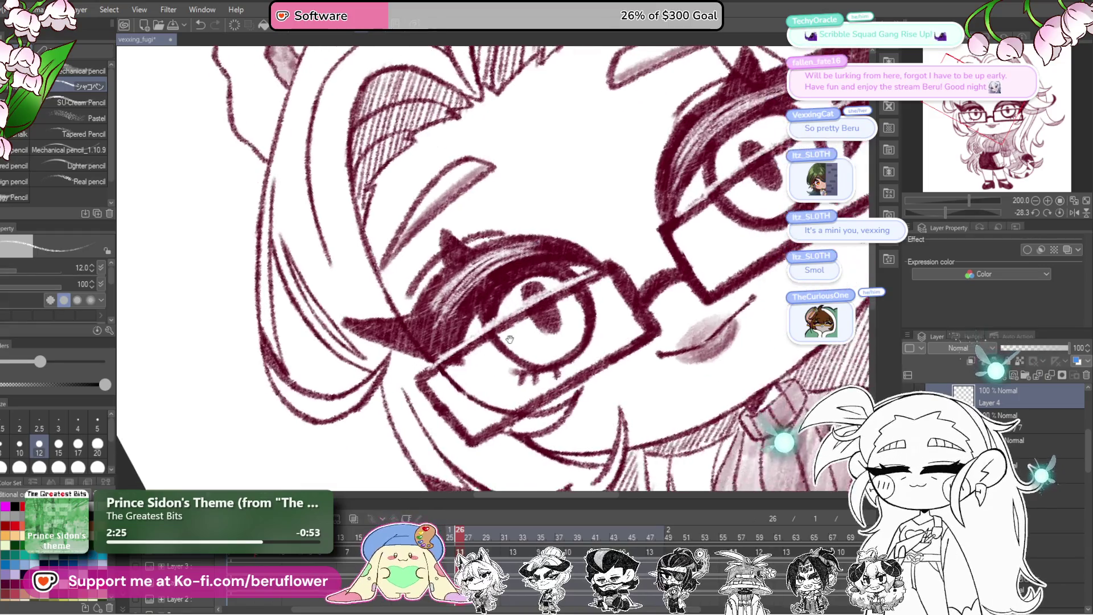
pyautogui.scroll(1, 480, 263)
pyautogui.scroll(1, 480, 262)
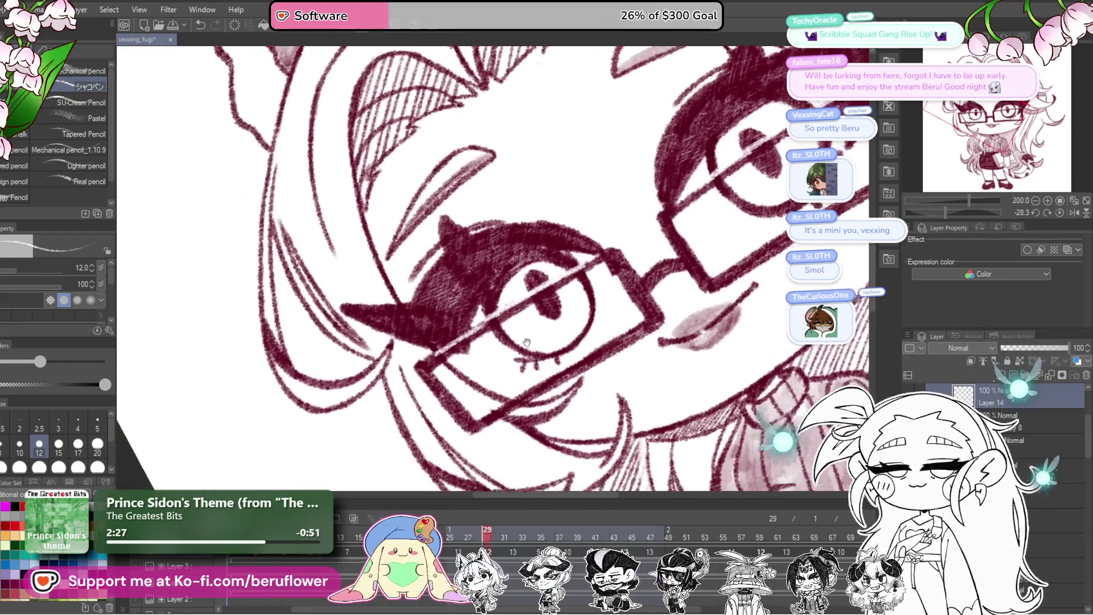
pyautogui.scroll(1, 480, 262)
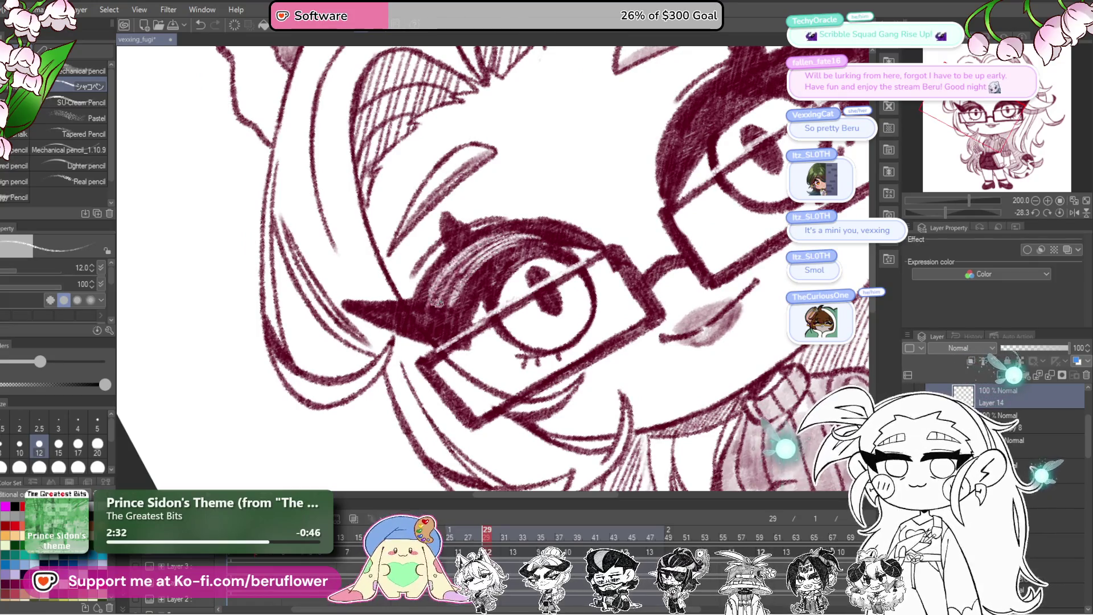
pyautogui.moveTo(483, 268); pyautogui.dragTo(464, 329)
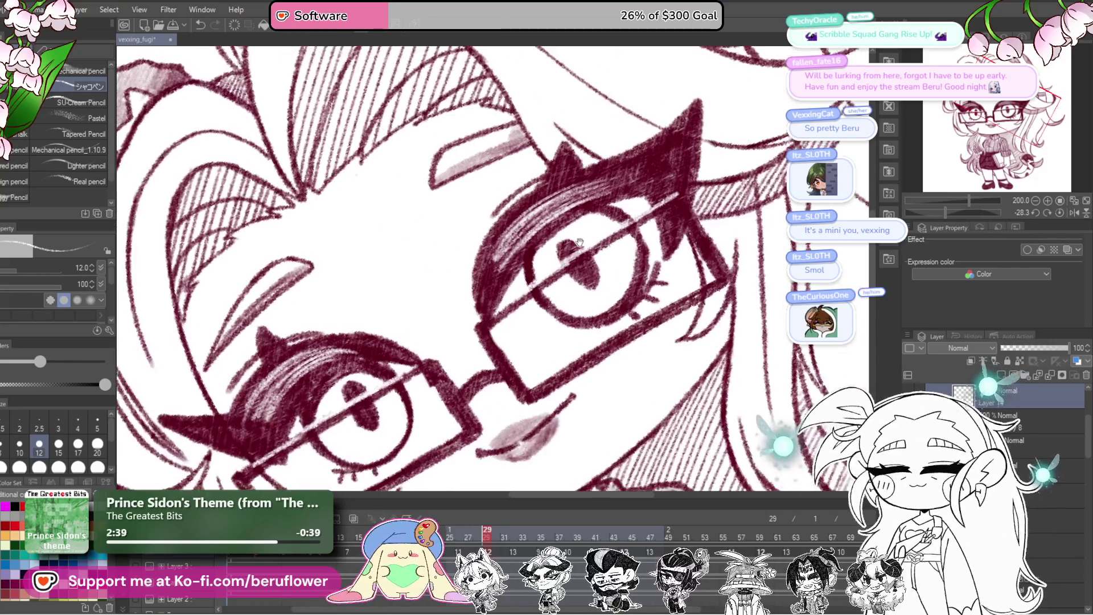
pyautogui.moveTo(517, 275); pyautogui.dragTo(444, 307)
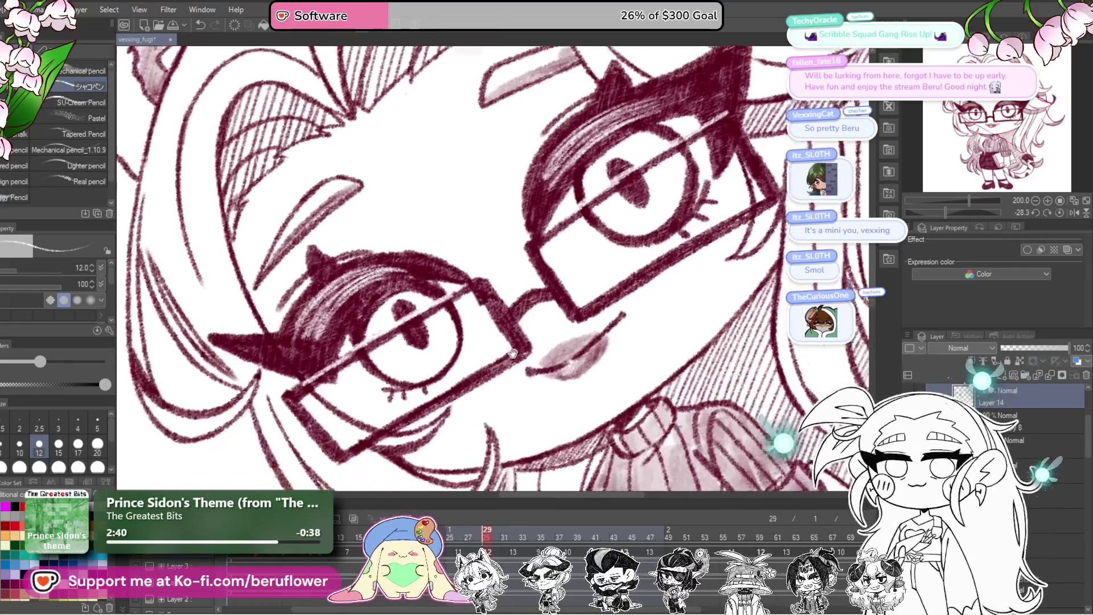
pyautogui.moveTo(512, 282); pyautogui.dragTo(520, 283)
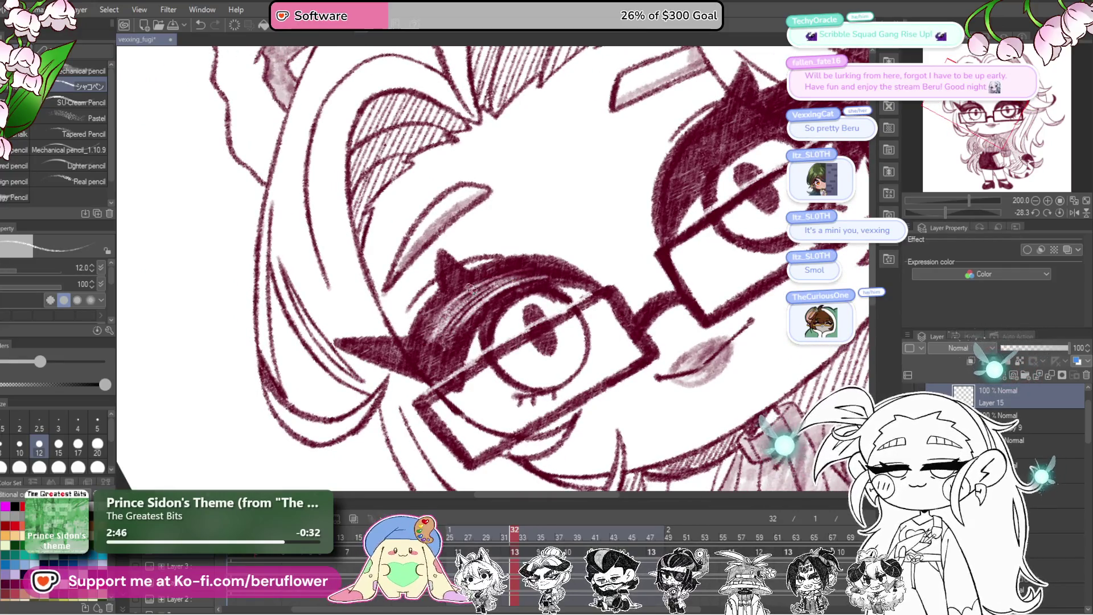
pyautogui.scroll(-3, 456, 318)
pyautogui.scroll(3, 562, 270)
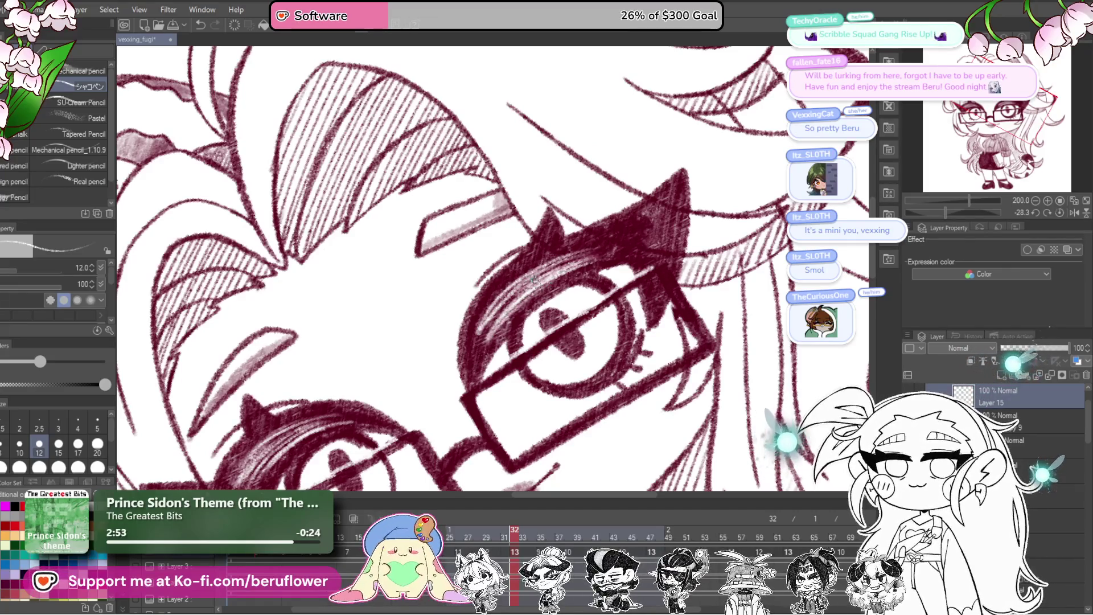
pyautogui.scroll(-5, 602, 256)
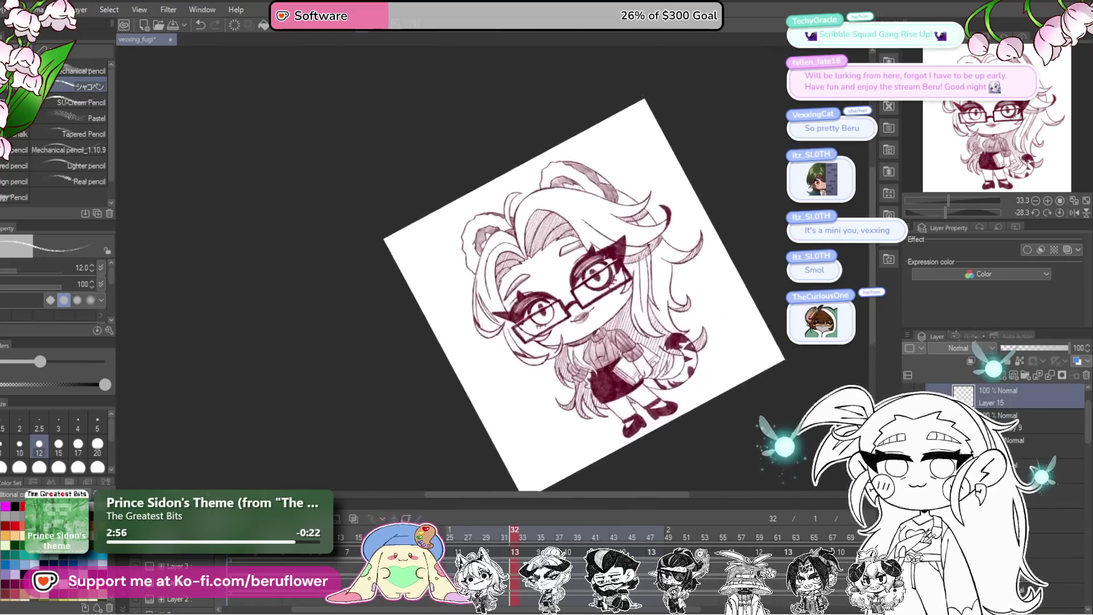
pyautogui.scroll(4, 555, 299)
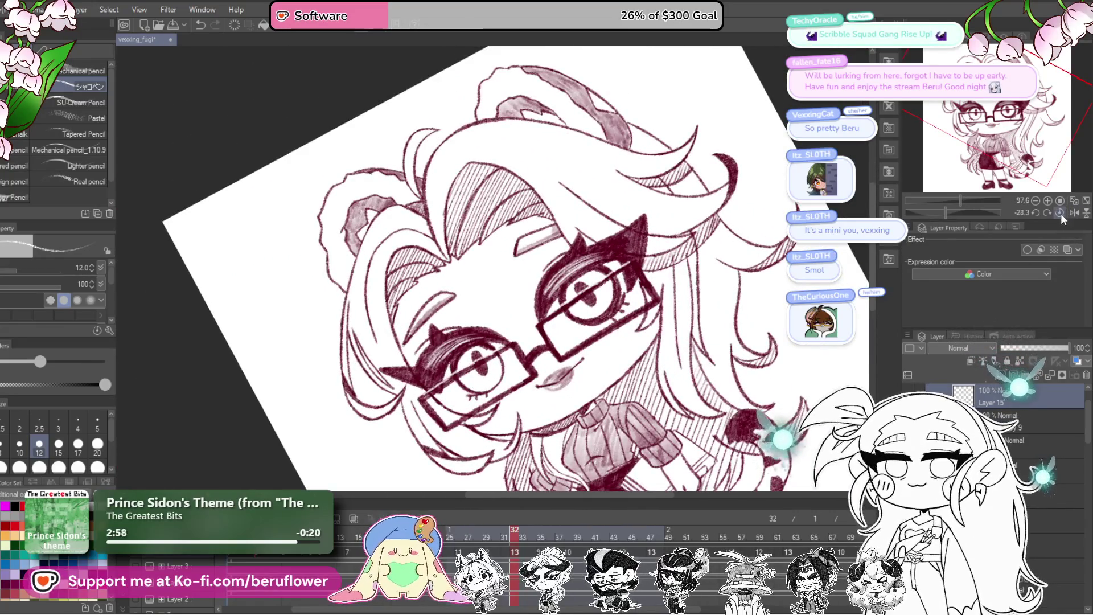
# - Reset the canvas upright, play the animation with the chibi centred in view, then stop playback
pyautogui.click(1068, 214)
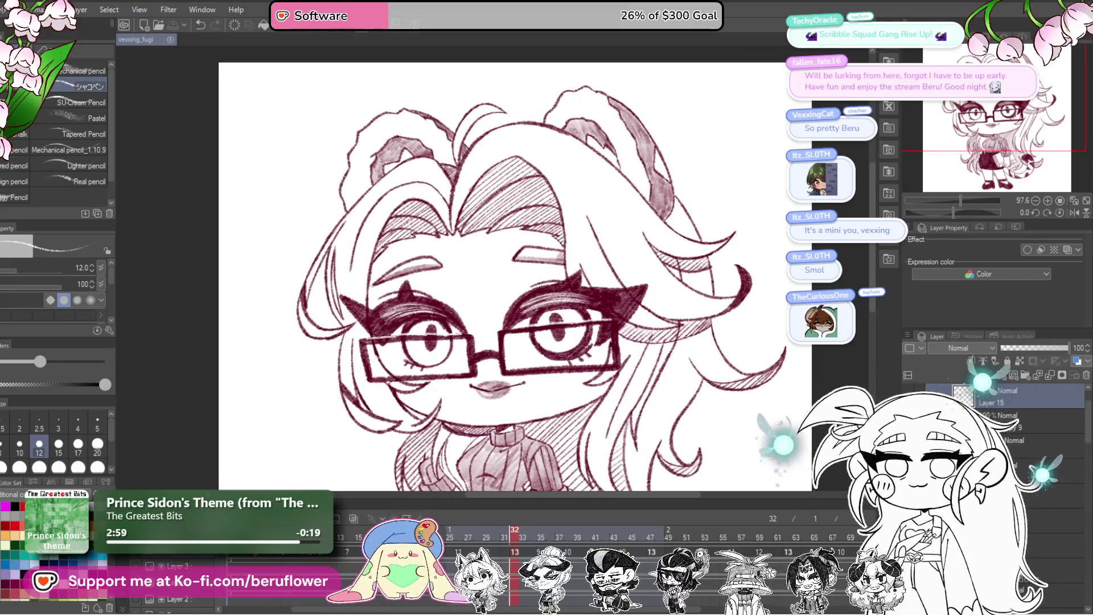
pyautogui.press('space')
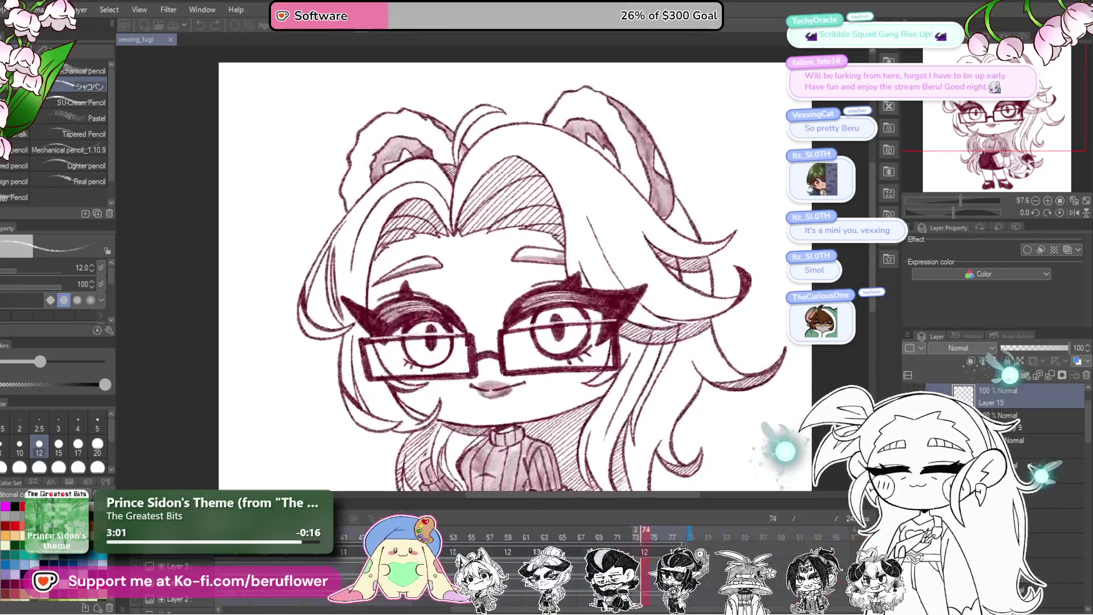
pyautogui.scroll(-3, 546, 339)
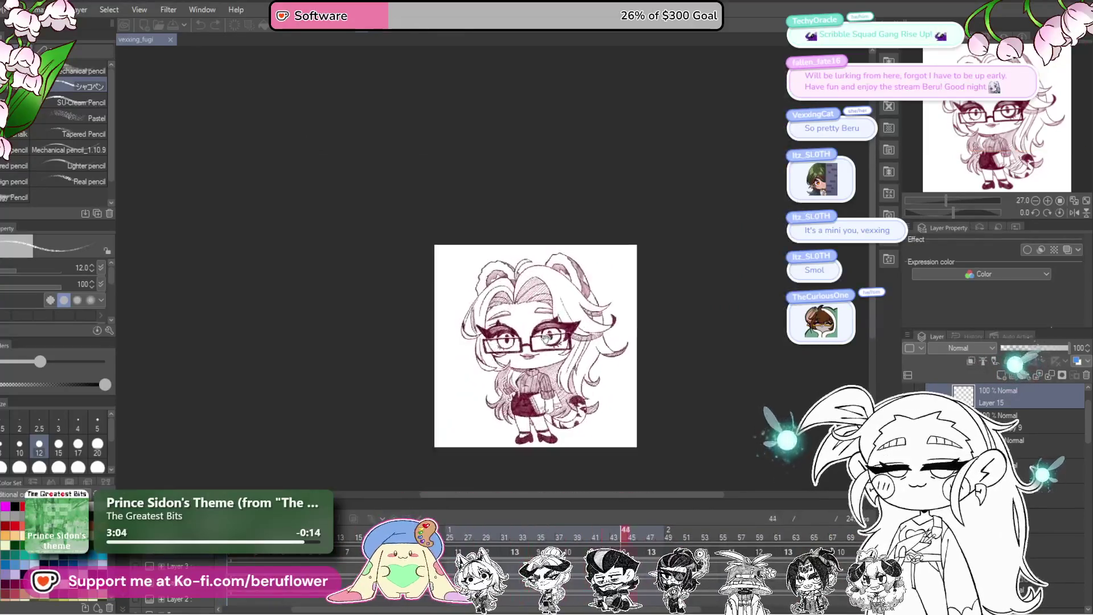
pyautogui.scroll(2, 546, 339)
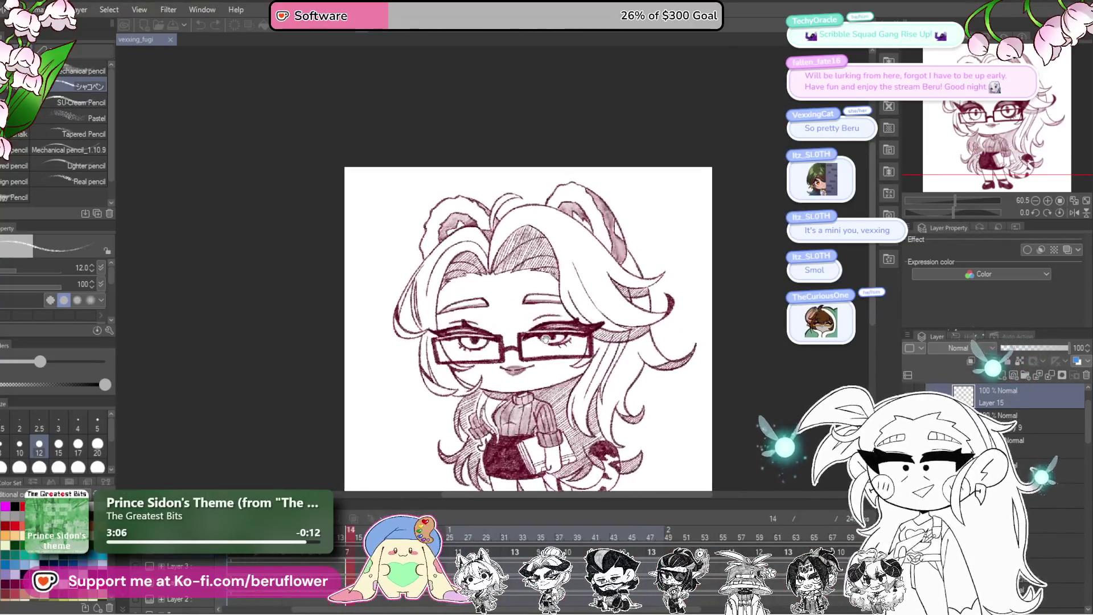
pyautogui.moveTo(720, 421); pyautogui.dragTo(688, 364)
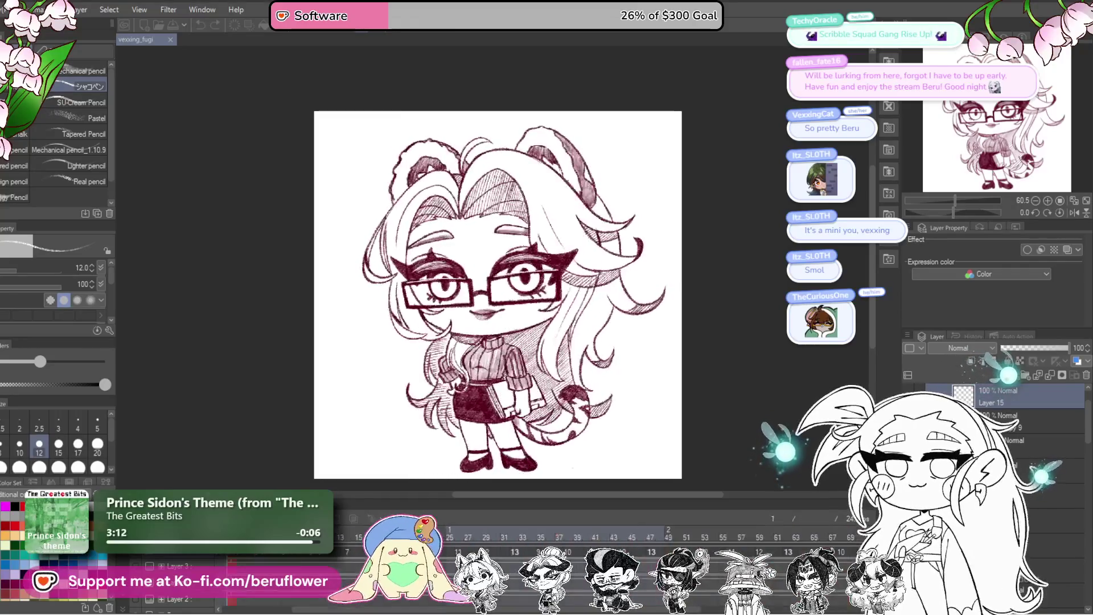
pyautogui.click(642, 371)
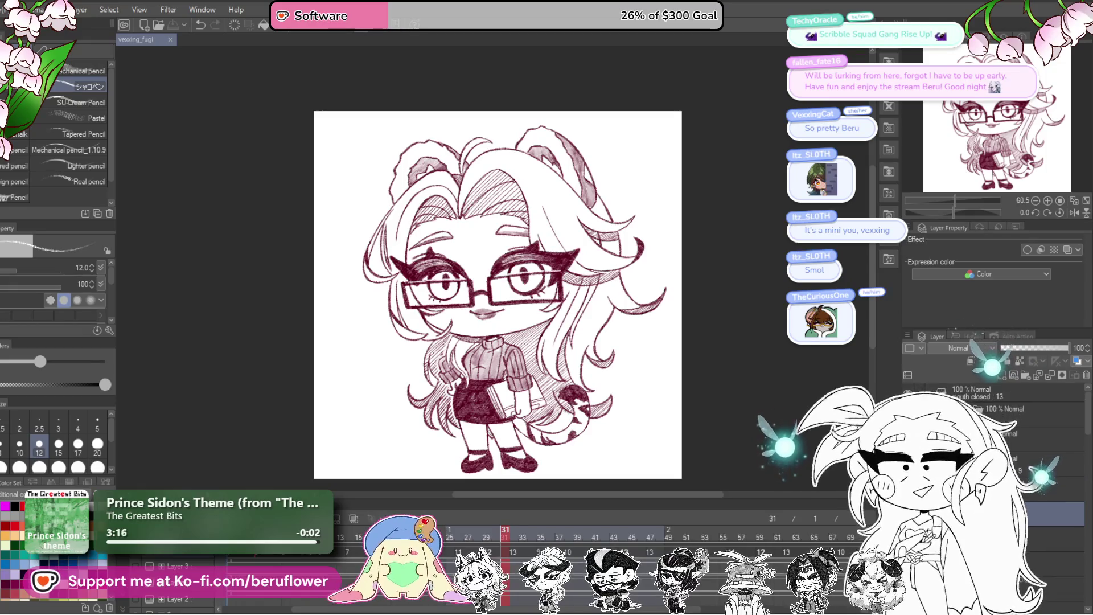
# - Apply the Hue/Saturation/Luminosity darkening to the next frame and two earlier frames
pyautogui.press('Right')
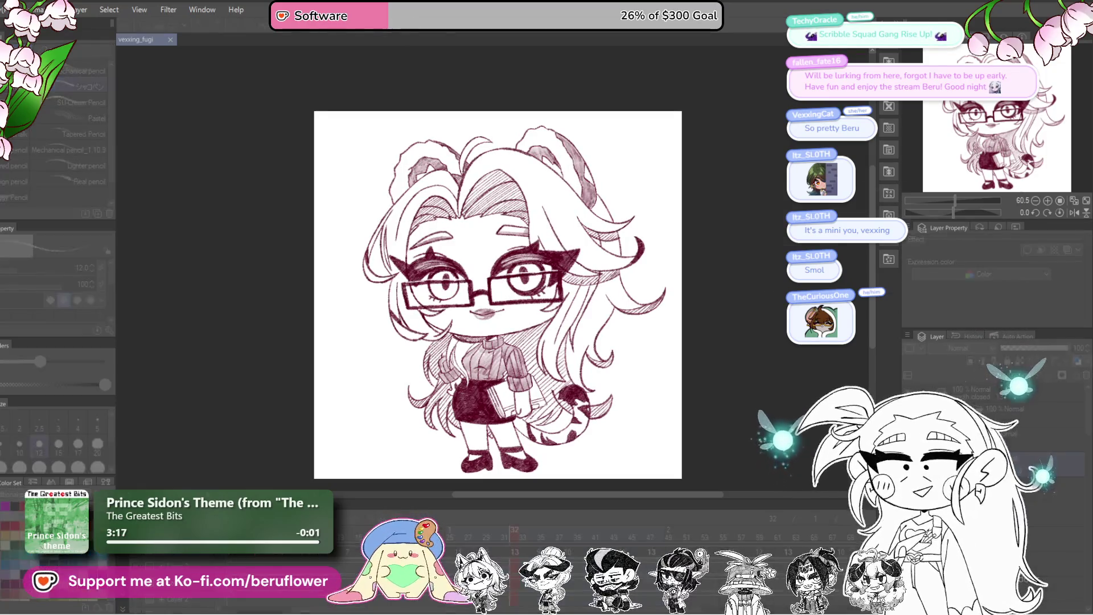
pyautogui.hotkey('ctrl', 'u')
pyautogui.click(1007, 201)
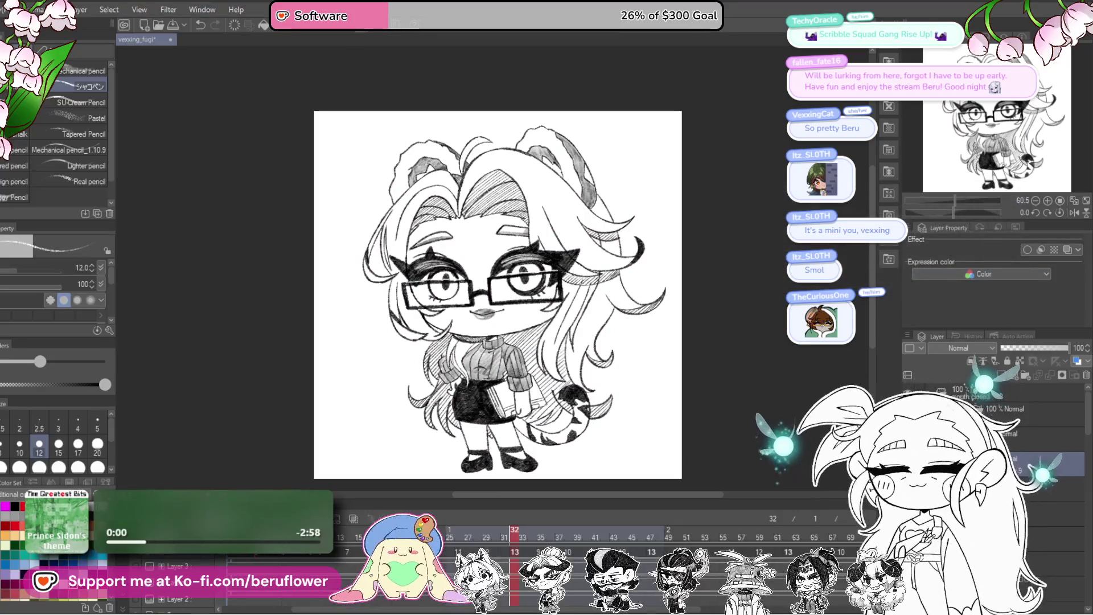
pyautogui.press('Left')
pyautogui.press('Left')
pyautogui.press('Left')
pyautogui.hotkey('ctrl', 'u')
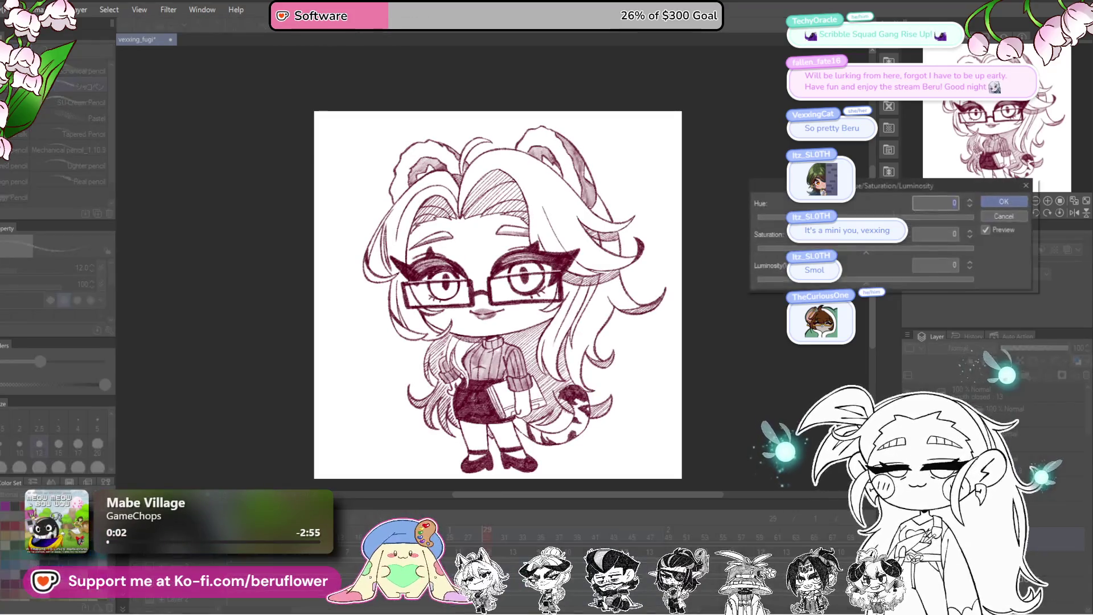
pyautogui.press('Return')
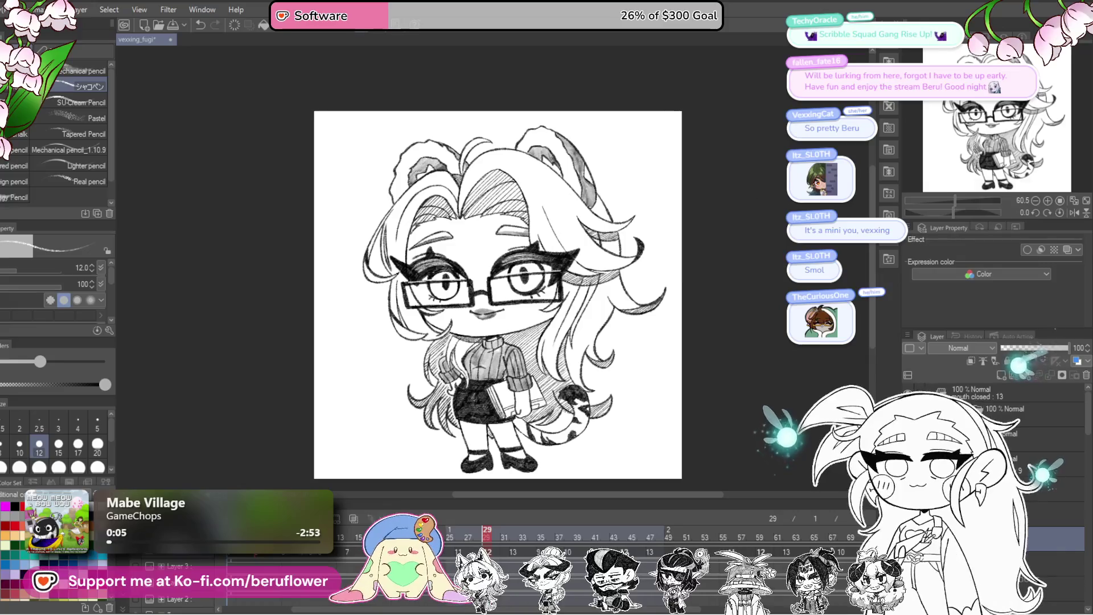
pyautogui.press('Left')
pyautogui.press('Left')
pyautogui.press('Left')
pyautogui.hotkey('ctrl', 'u')
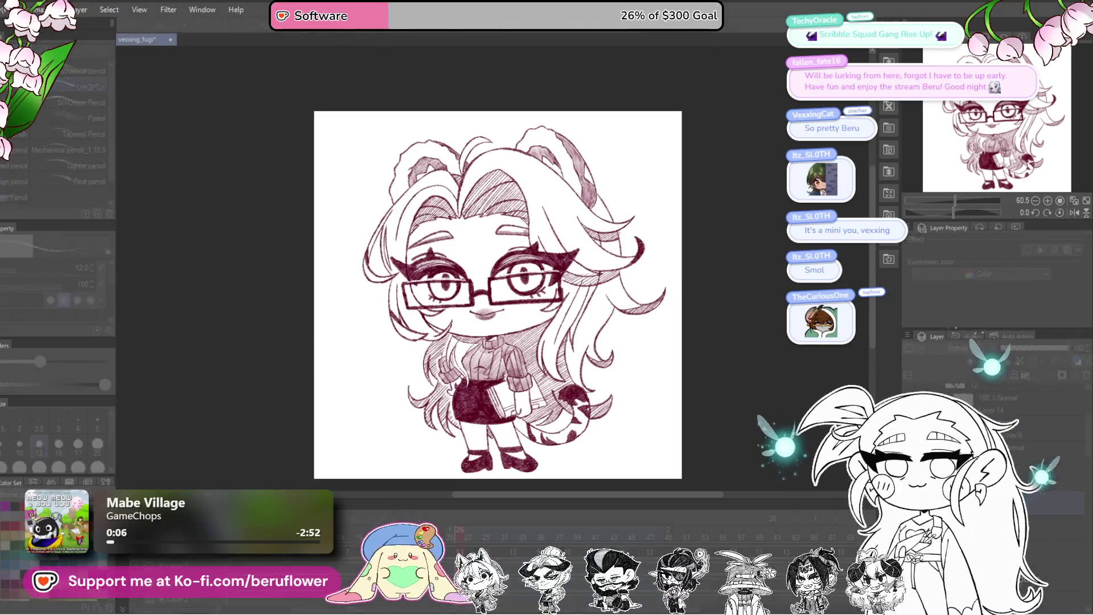
pyautogui.click(1011, 206)
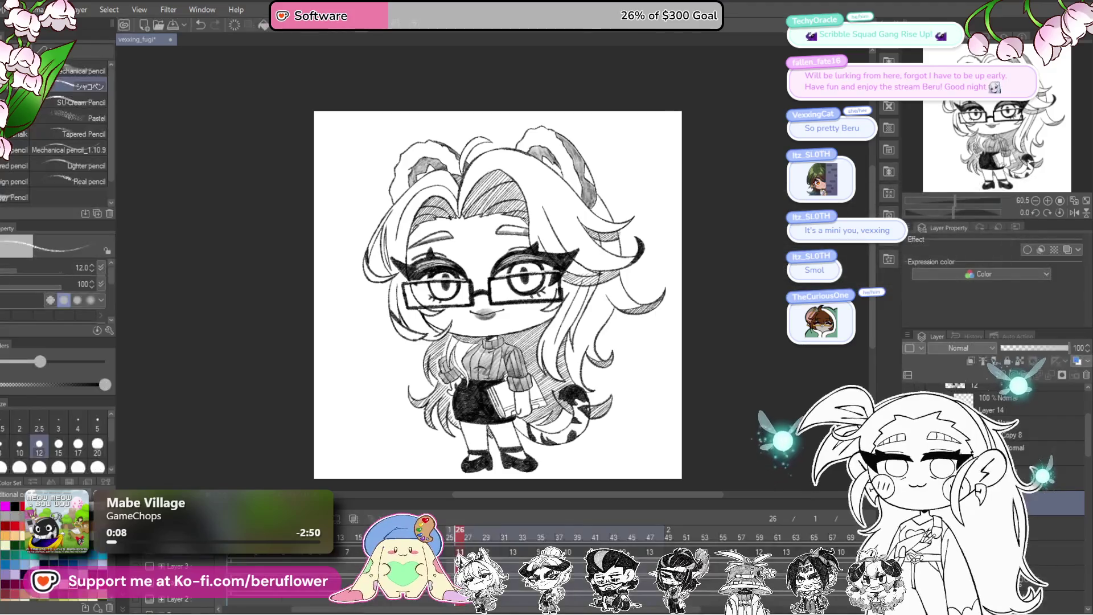
# - Darken the line art to black on the following three frames with the same adjustment
pyautogui.press('Right')
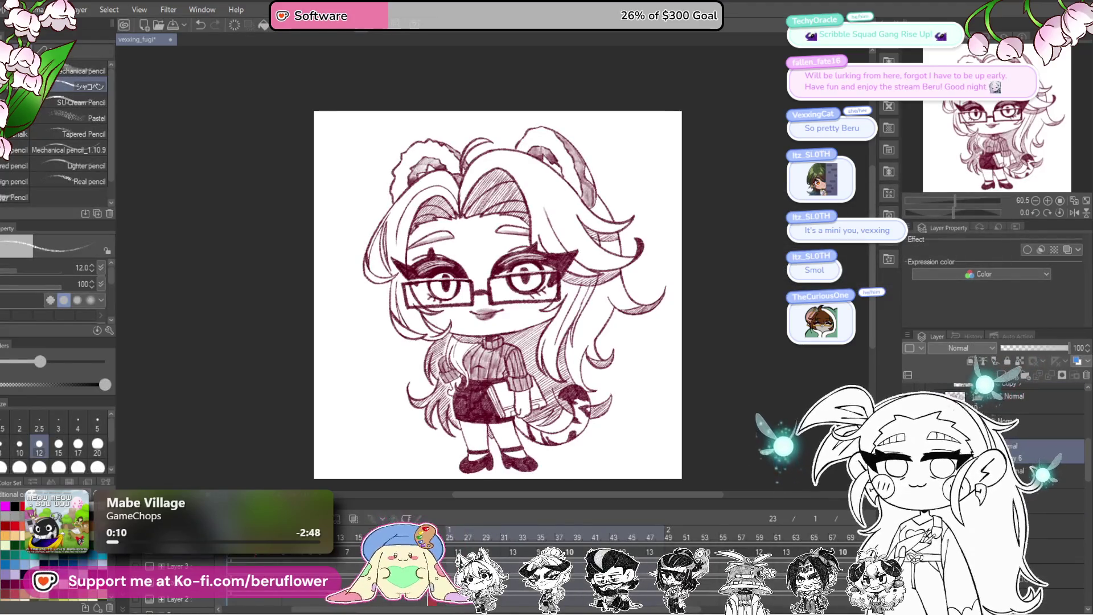
pyautogui.hotkey('ctrl', 'u')
pyautogui.click(1010, 200)
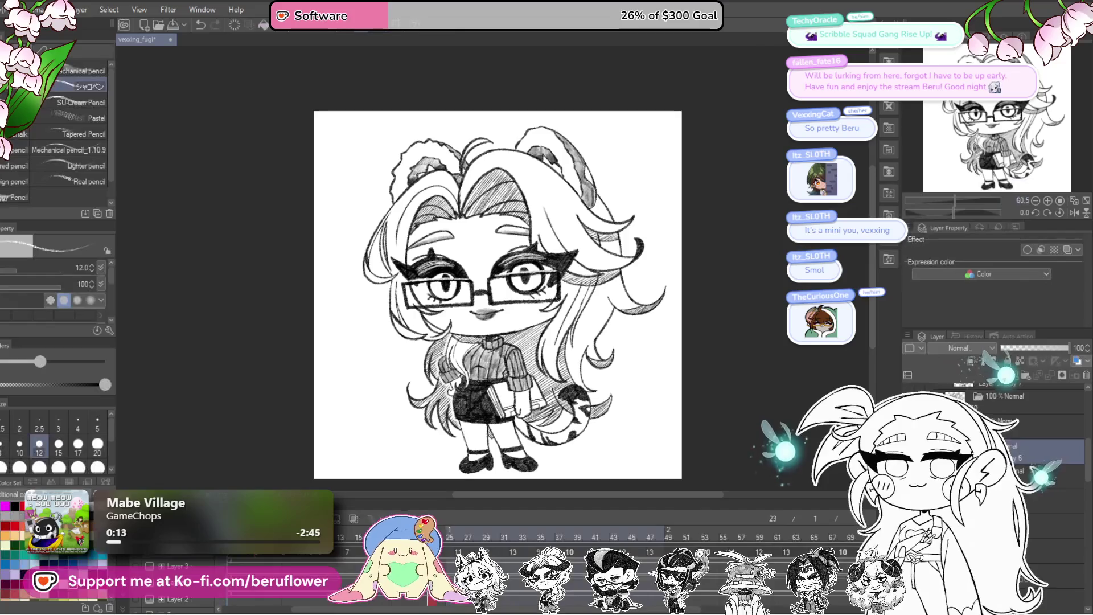
pyautogui.press('Right')
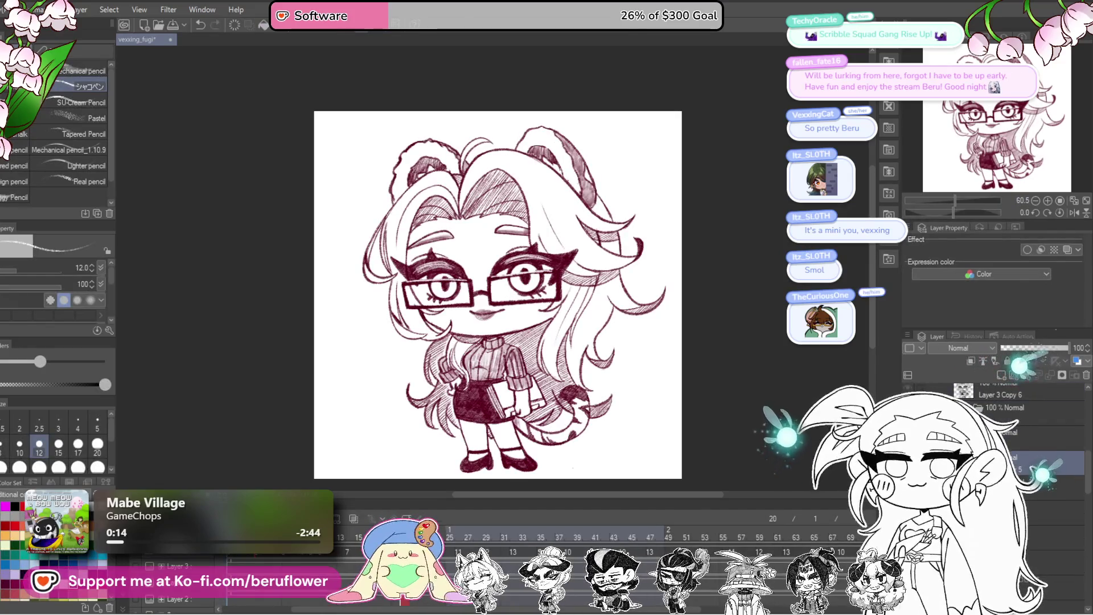
pyautogui.hotkey('ctrl', 'u')
pyautogui.click(1001, 203)
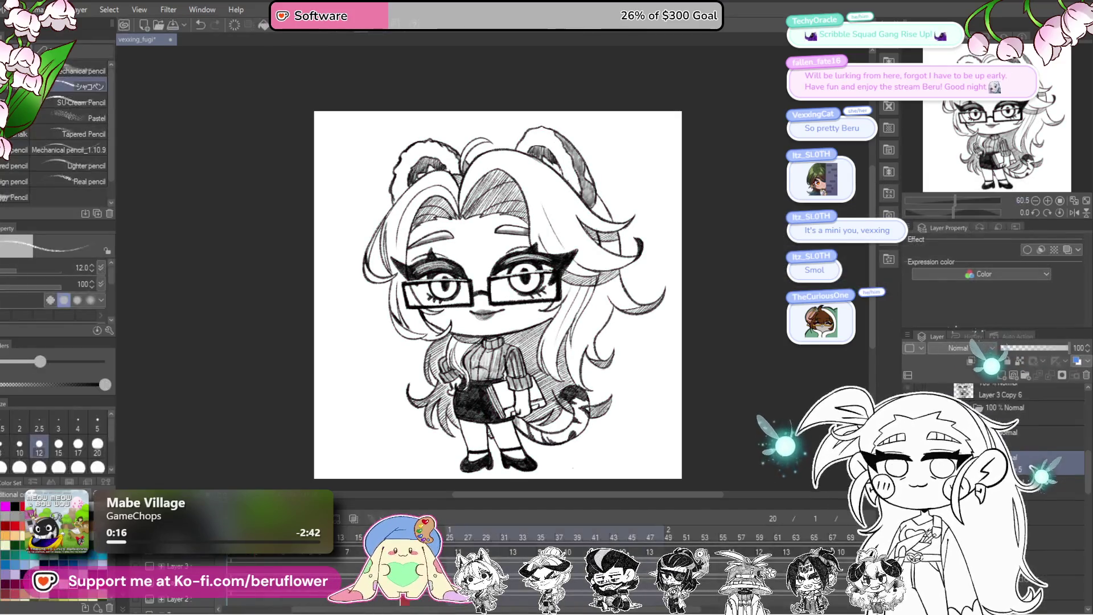
pyautogui.press('Right')
pyautogui.hotkey('ctrl', 'u')
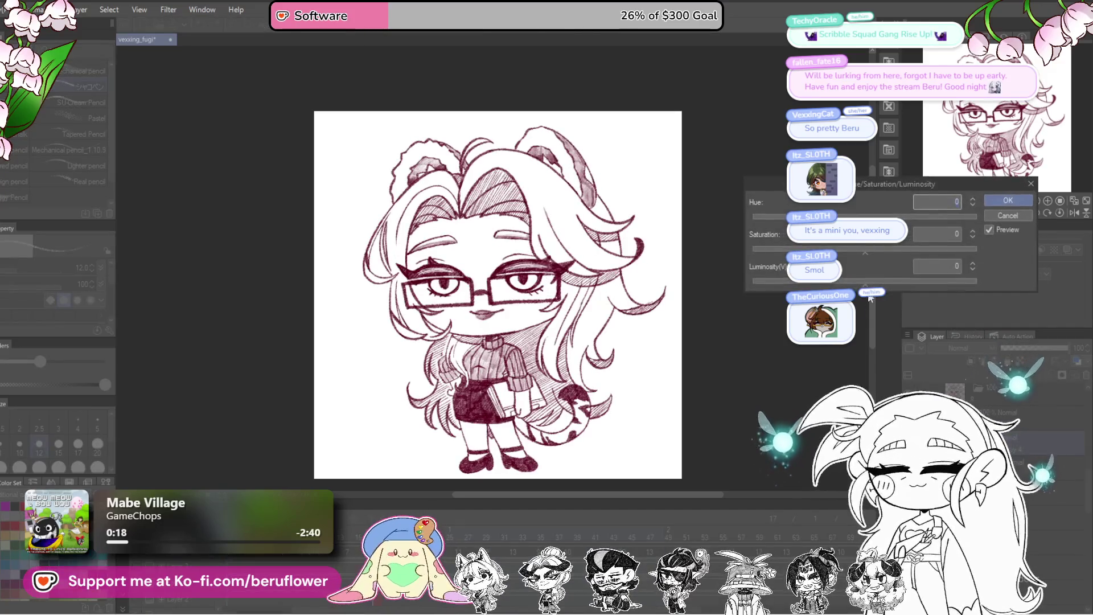
pyautogui.press('Return')
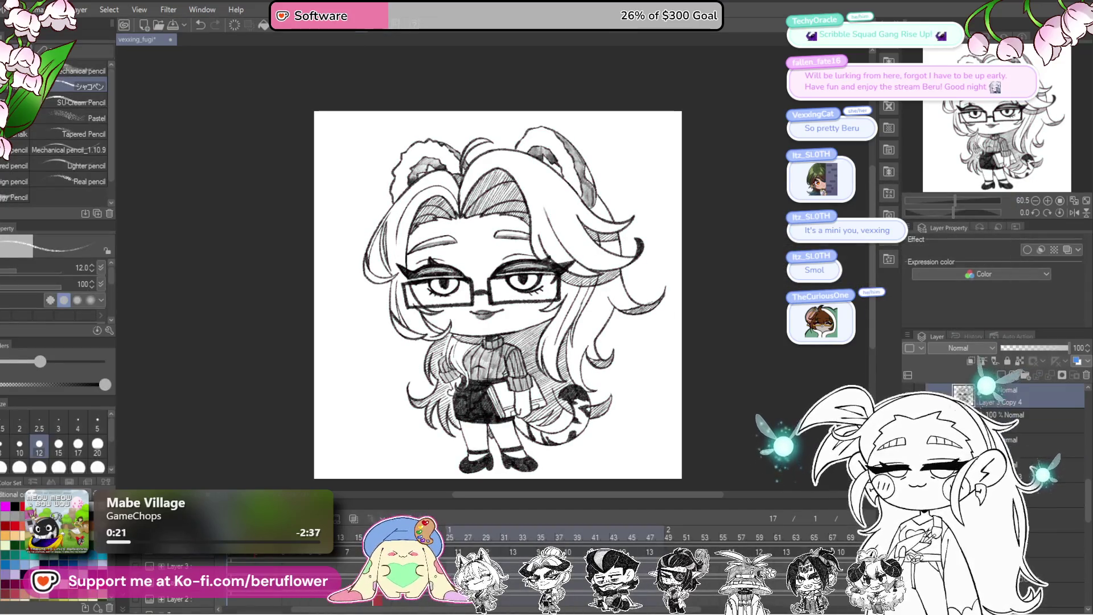
# - Darken the line art on two earlier frames with the luminosity adjustment
pyautogui.press('Left')
pyautogui.hotkey('ctrl', 'u')
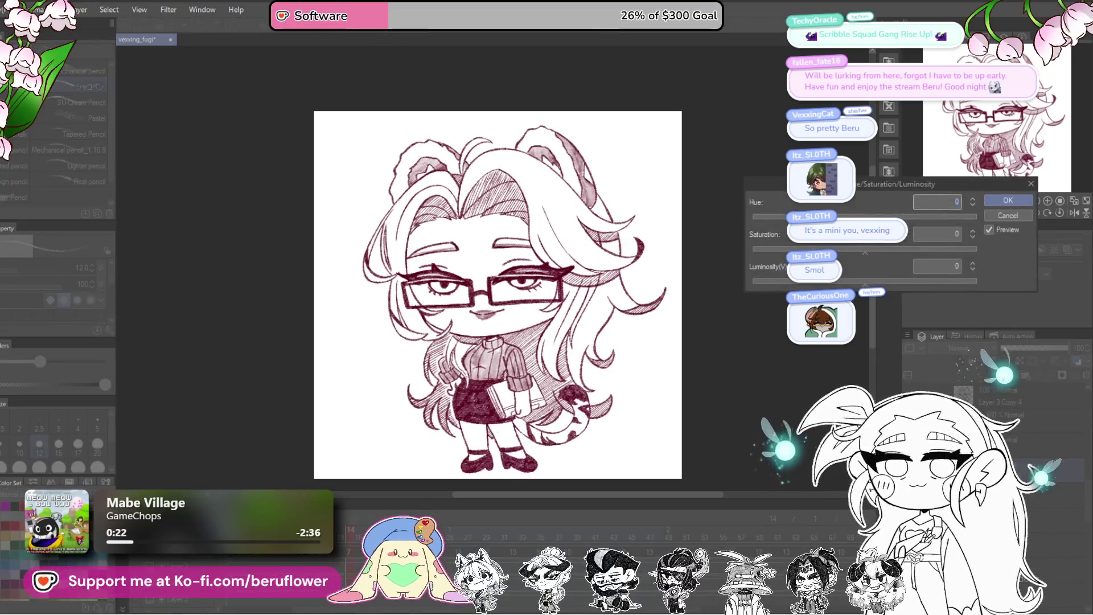
pyautogui.click(1005, 203)
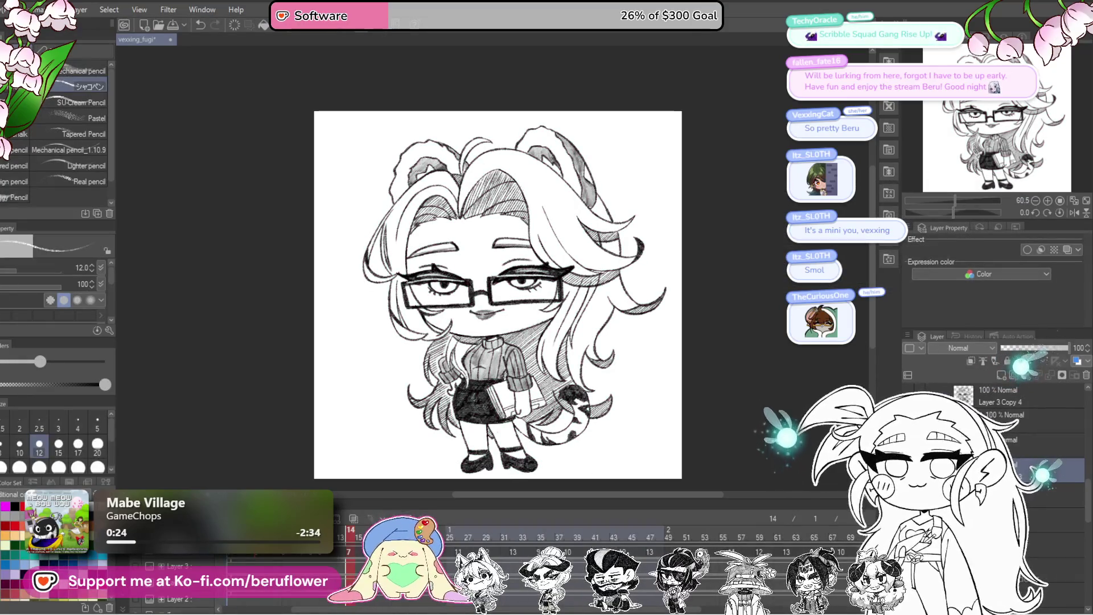
pyautogui.press('Left')
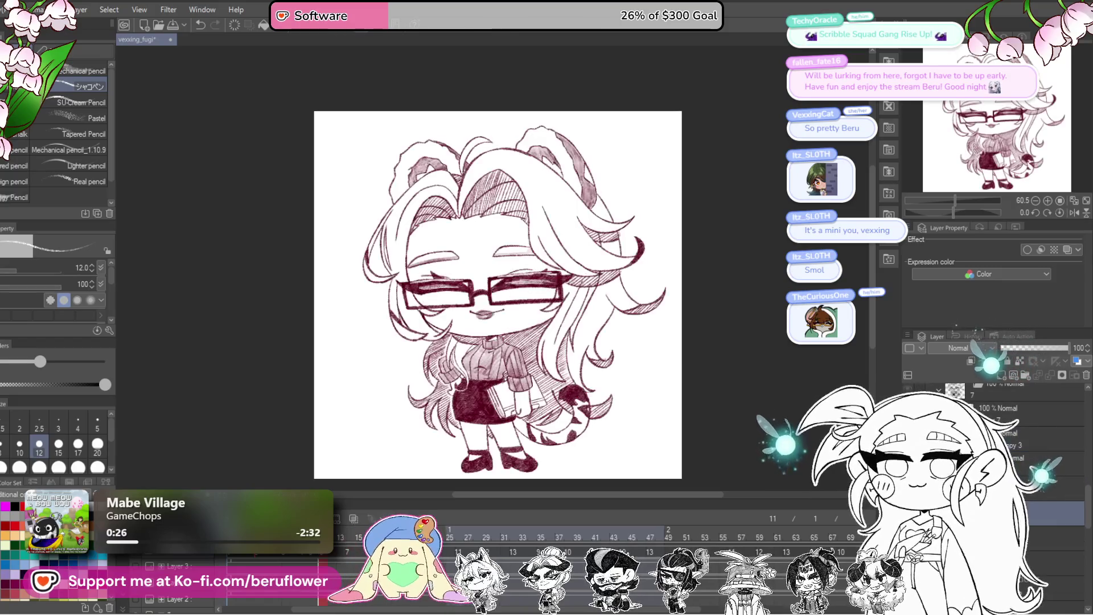
pyautogui.hotkey('ctrl', 'u')
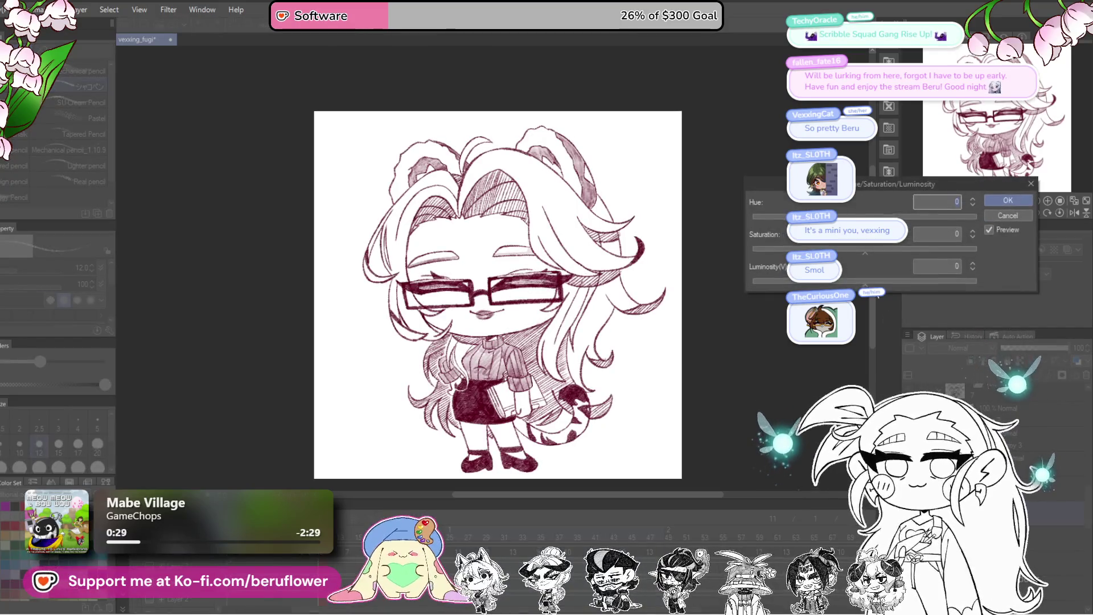
pyautogui.click(997, 208)
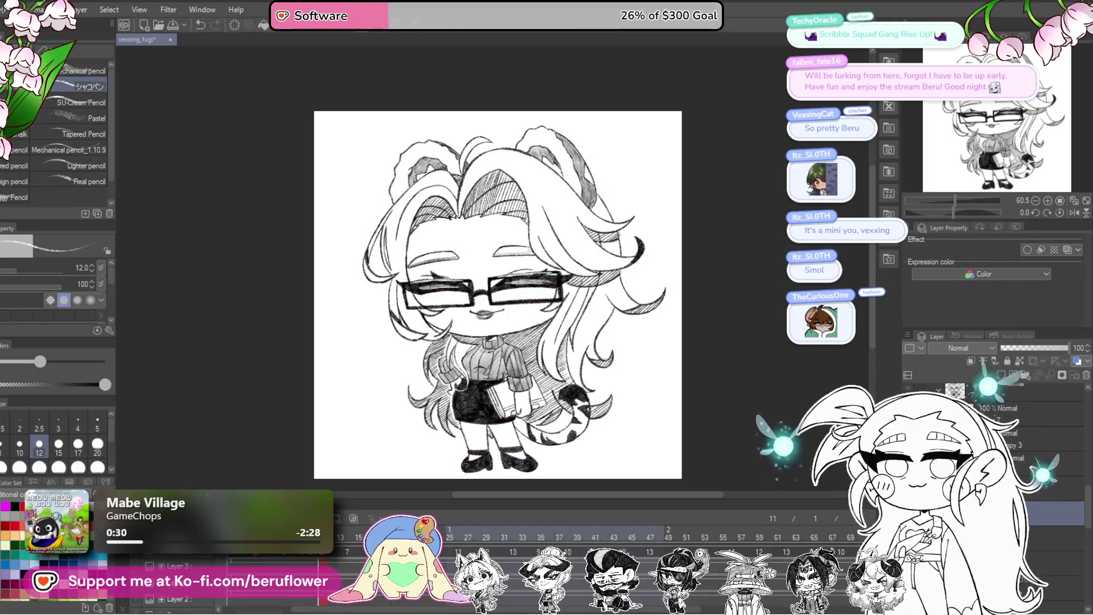
# - Undo and redo the adjustment twice with Luminosity dragged fully down to blacken the lines
pyautogui.hotkey('ctrl', 'z')
pyautogui.hotkey('ctrl', 'u')
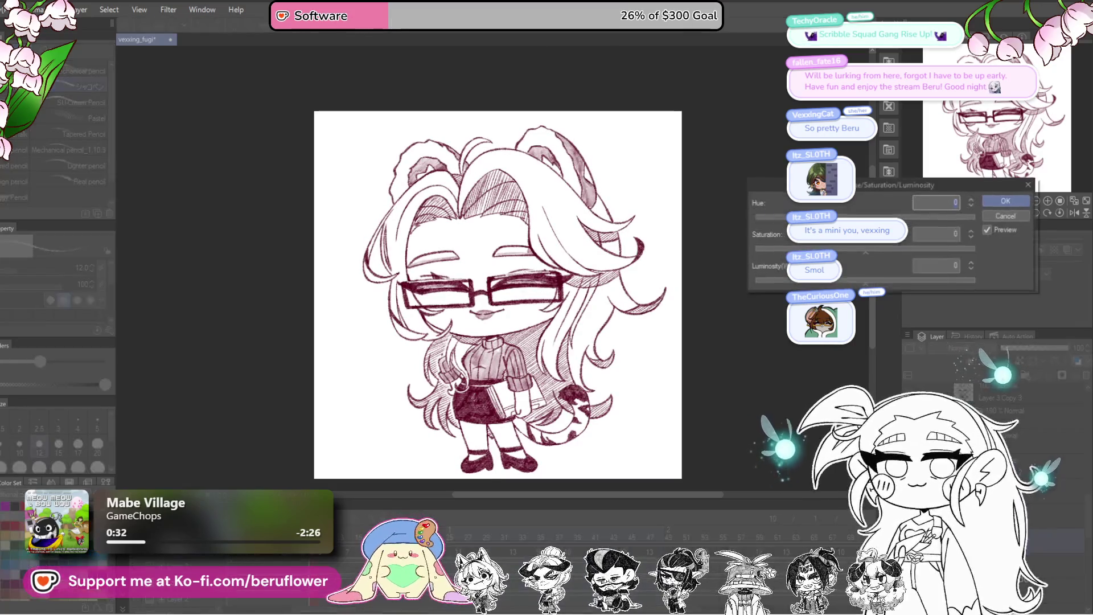
pyautogui.moveTo(865, 278); pyautogui.dragTo(754, 278)
pyautogui.click(1005, 200)
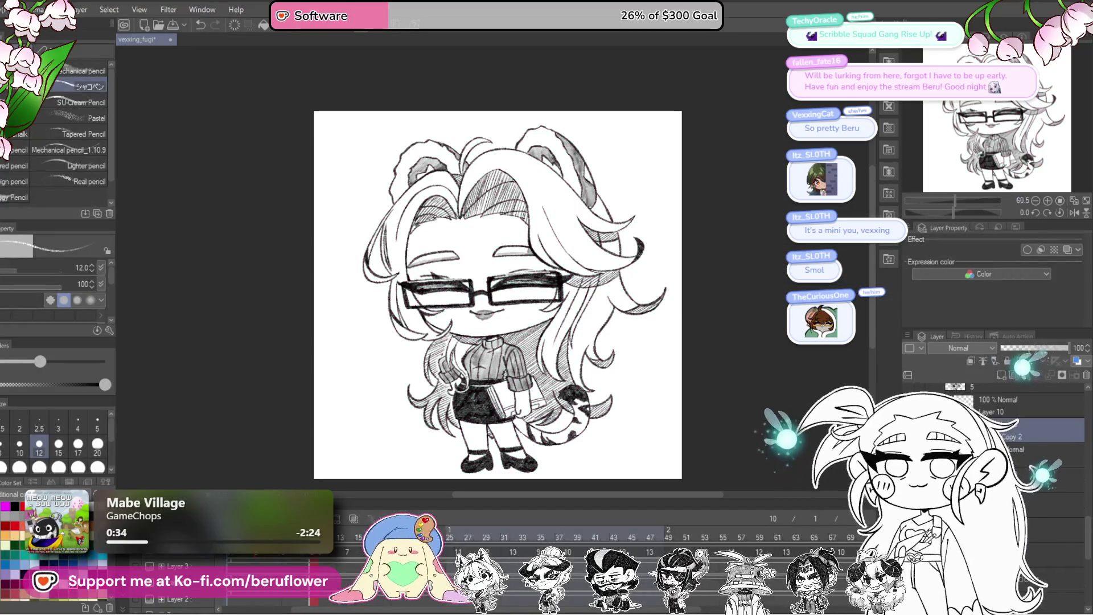
pyautogui.hotkey('ctrl', 'z')
pyautogui.hotkey('ctrl', 'u')
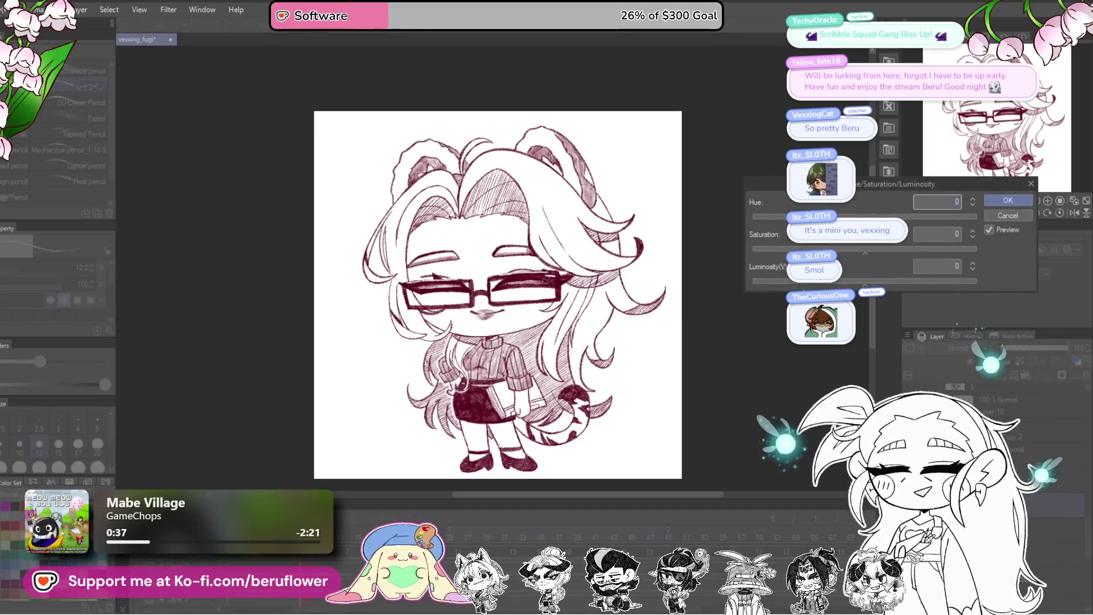
pyautogui.moveTo(864, 278); pyautogui.dragTo(753, 279)
pyautogui.click(1004, 200)
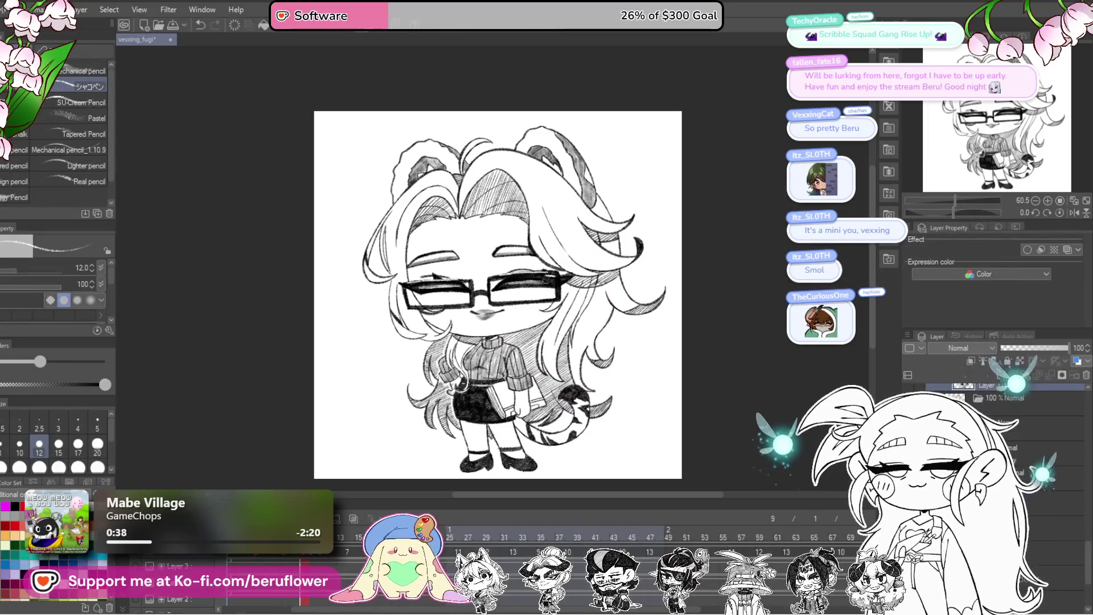
# - Retry the adjustment, cancel and reapply it, then confirm Luminosity -100 for solid black line art
pyautogui.hotkey('ctrl', 'z')
pyautogui.hotkey('ctrl', 'u')
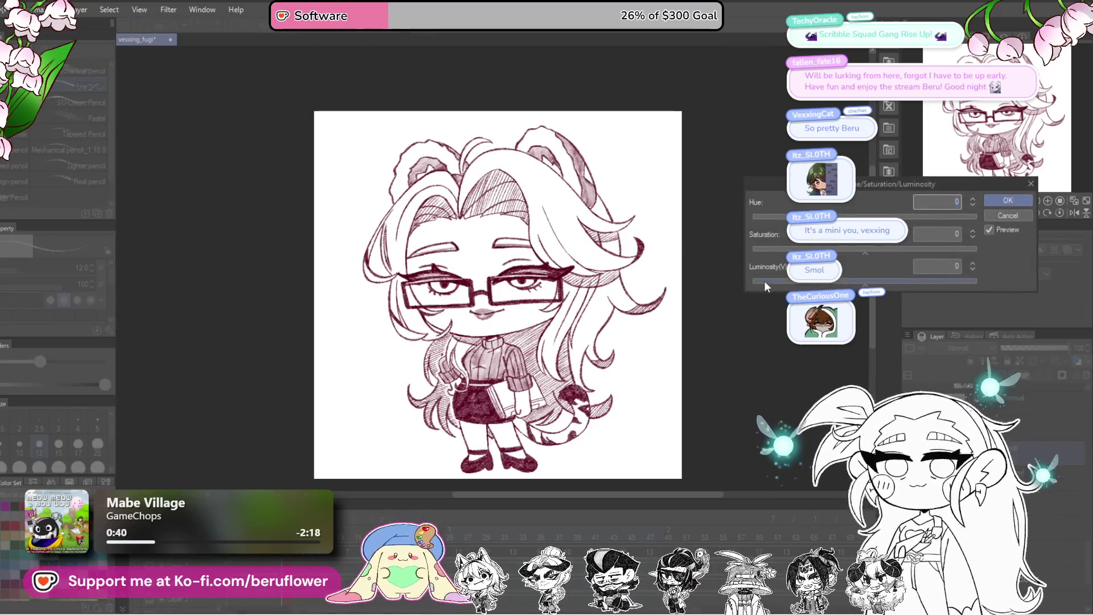
pyautogui.moveTo(760, 282); pyautogui.dragTo(698, 300)
pyautogui.click(1006, 219)
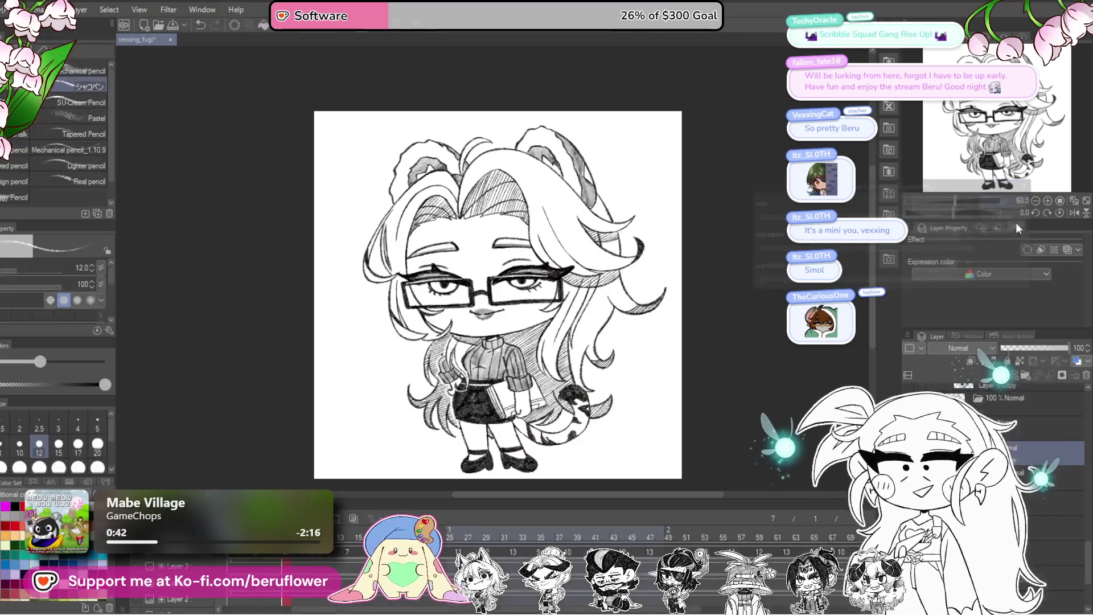
pyautogui.hotkey('ctrl', 'u')
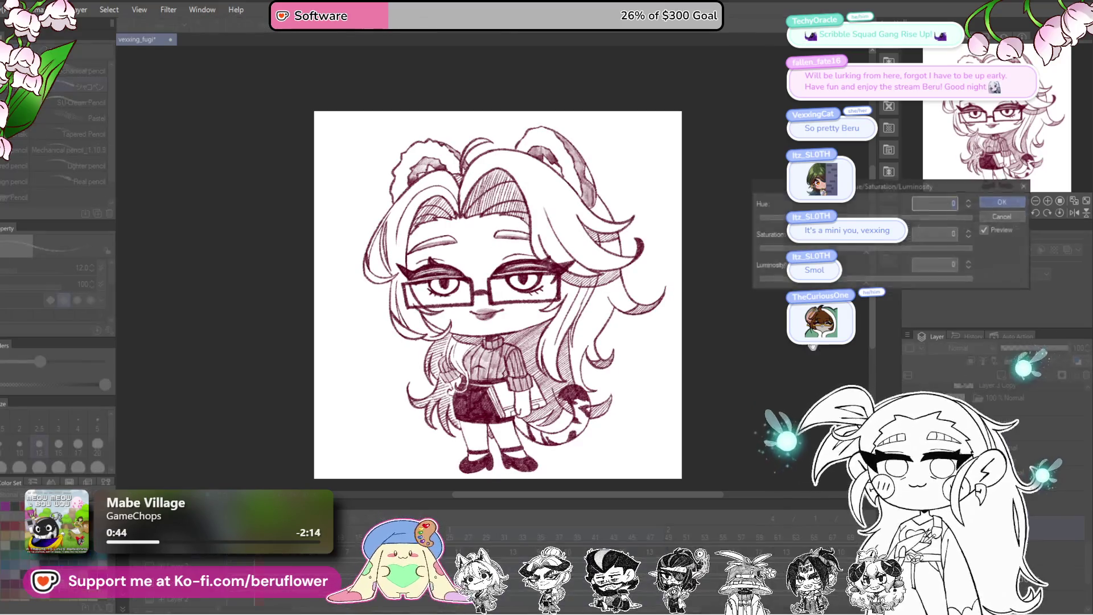
pyautogui.press('Return')
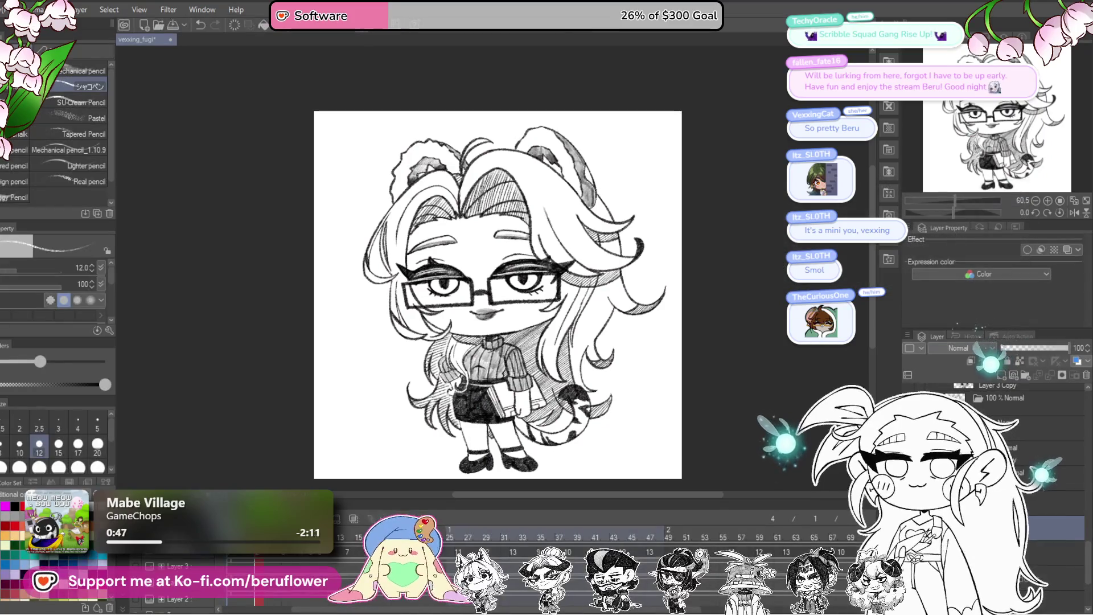
pyautogui.hotkey('ctrl', 'z')
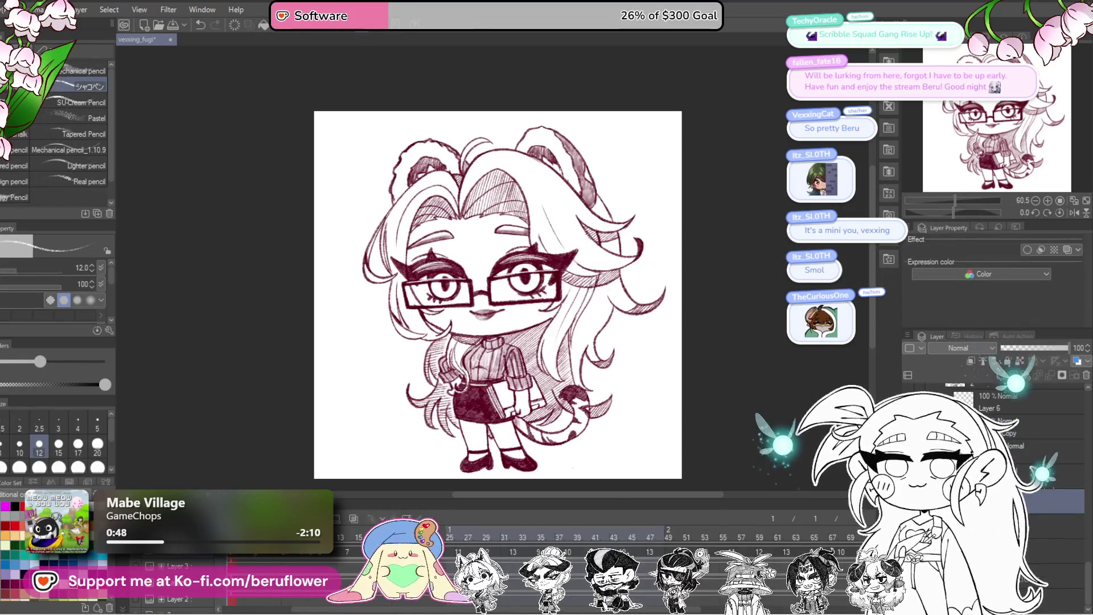
pyautogui.hotkey('ctrl', 'u')
pyautogui.moveTo(865, 287); pyautogui.dragTo(753, 287)
pyautogui.click(1008, 200)
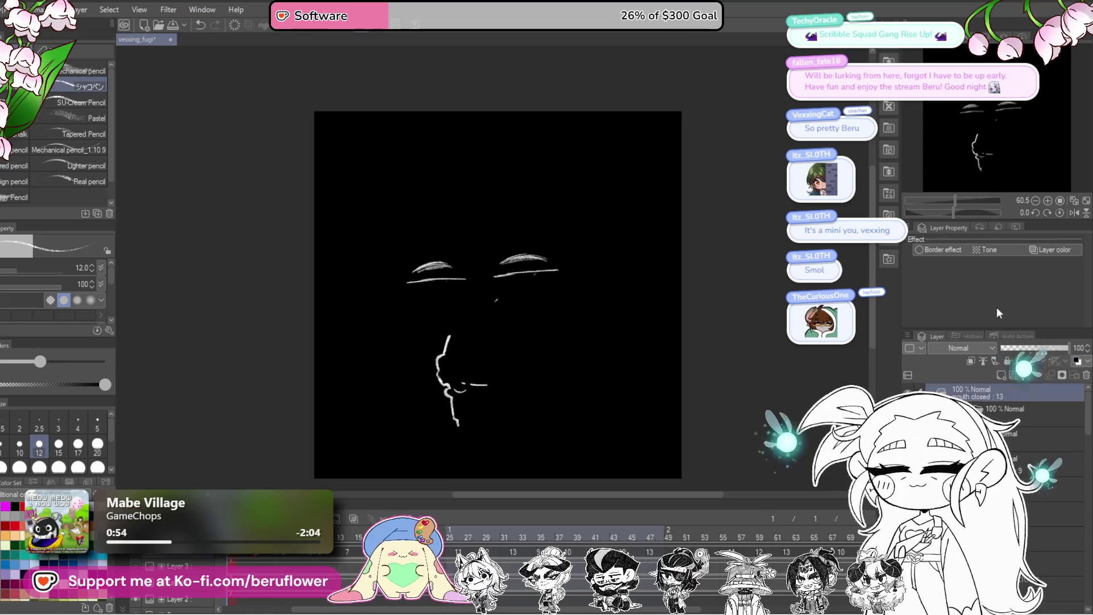
# - Add a white Edge border of thickness 10 around the character and move to the layer below
pyautogui.click(931, 248)
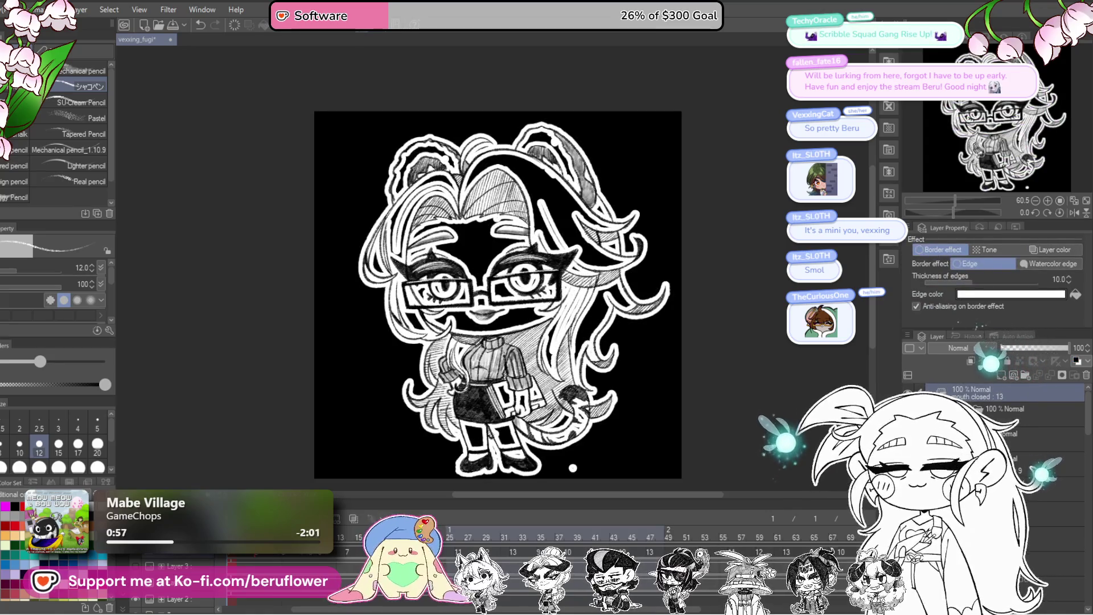
pyautogui.scroll(-3, 995, 401)
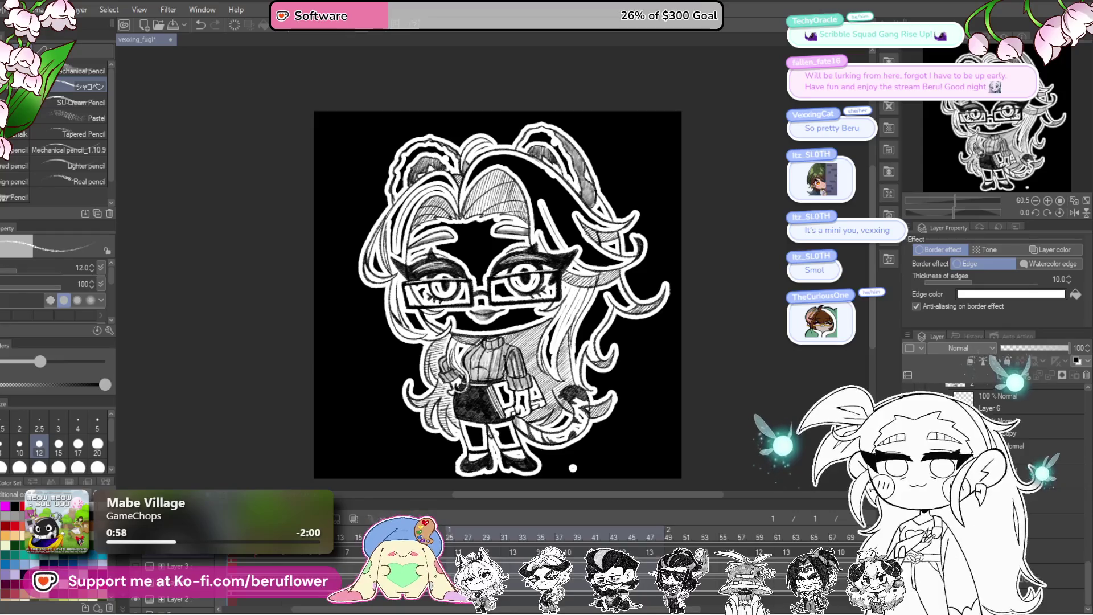
pyautogui.hotkey('alt', '[')
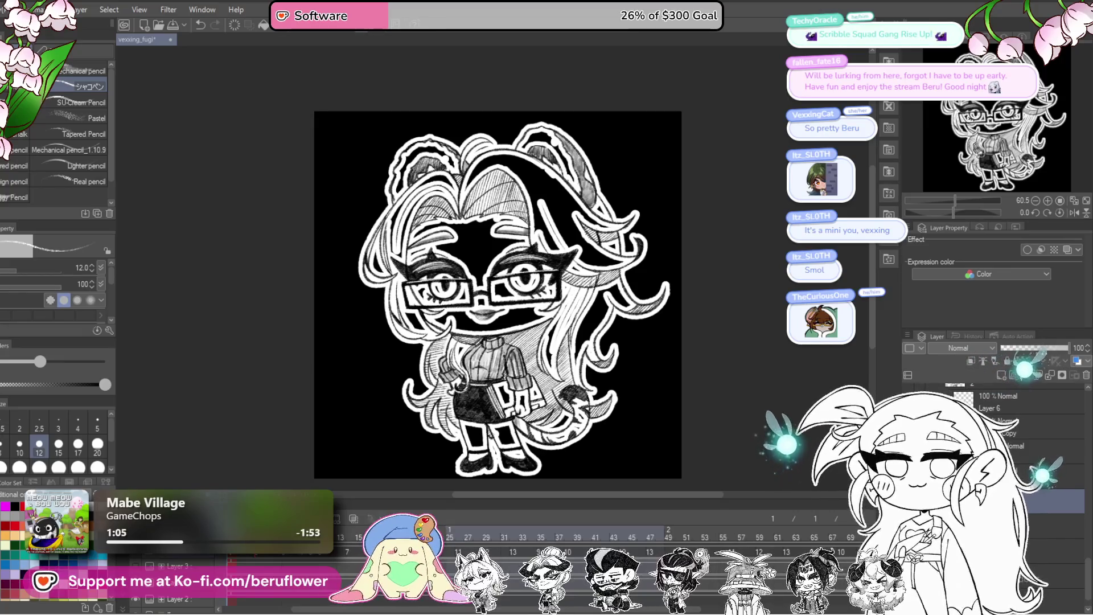
pyautogui.press('g')
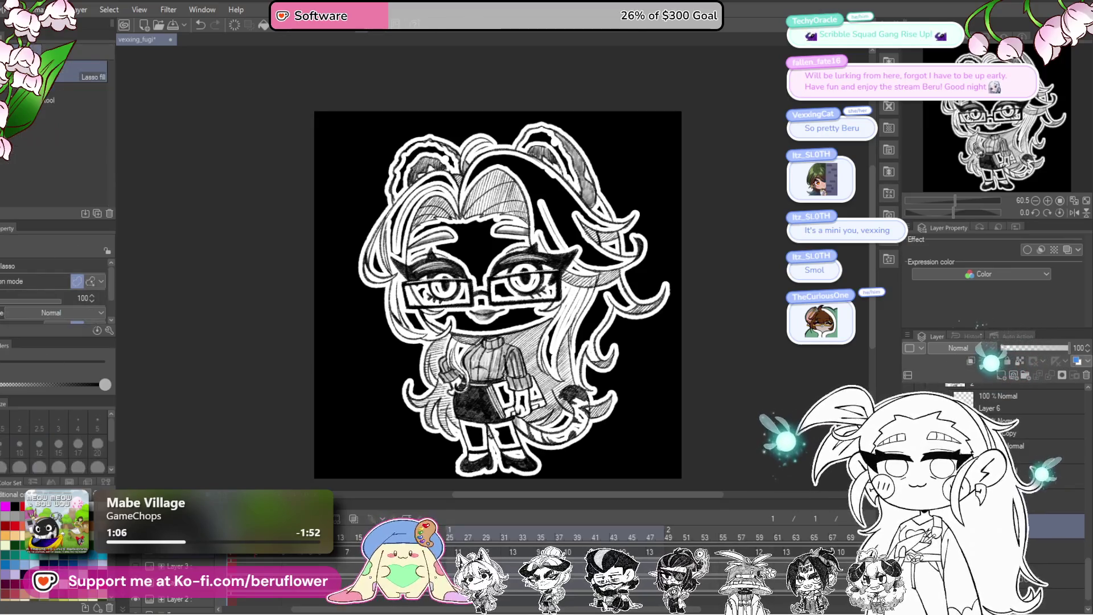
pyautogui.scroll(2, 495, 256)
pyautogui.scroll(2, 495, 257)
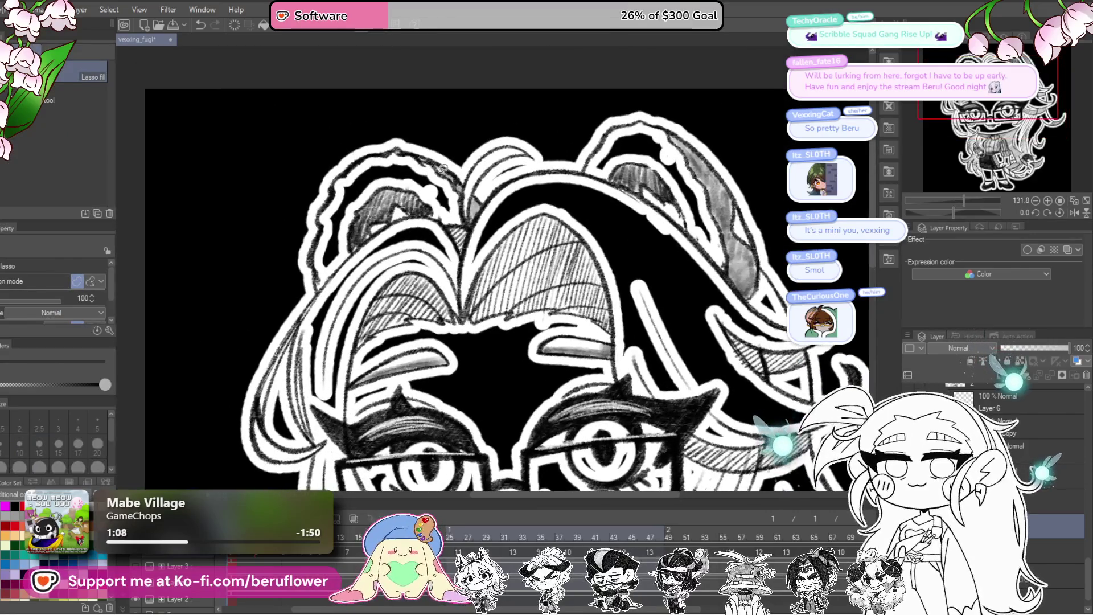
# - Lasso-fill the open gaps in the upper-left hair, face and right and middle hair strands with white
pyautogui.moveTo(410, 328); pyautogui.dragTo(316, 273)
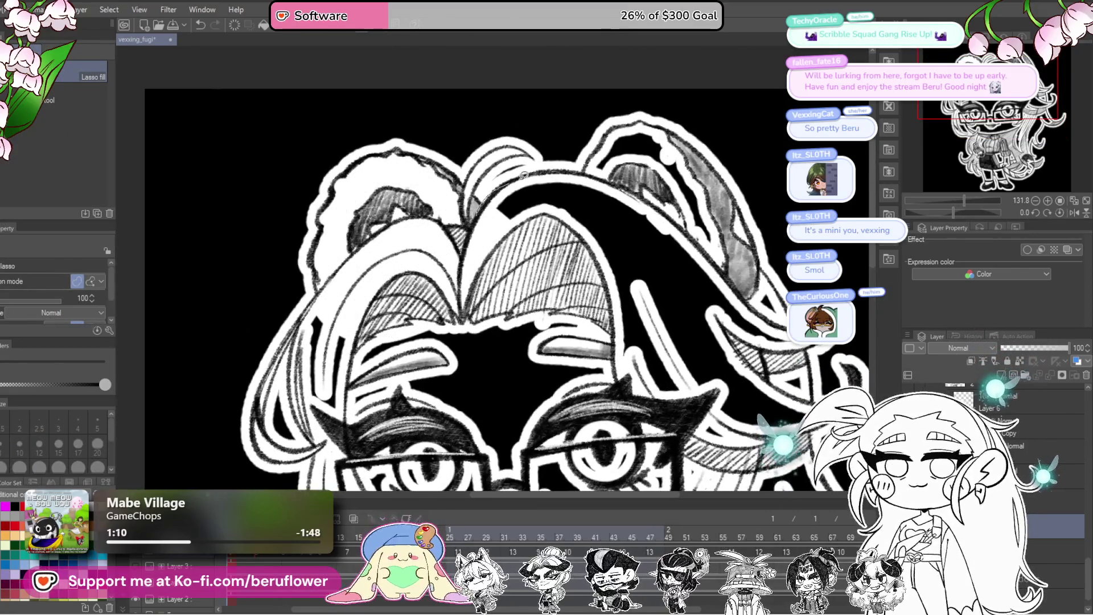
pyautogui.moveTo(665, 355); pyautogui.dragTo(648, 171)
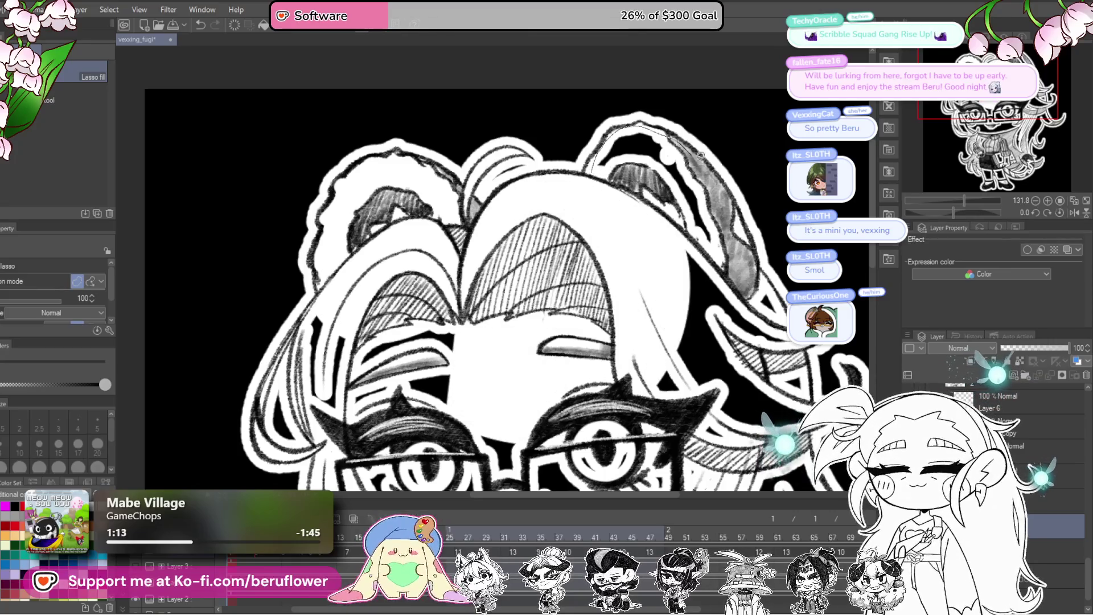
pyautogui.moveTo(641, 386); pyautogui.dragTo(642, 383)
pyautogui.scroll(-3, 598, 385)
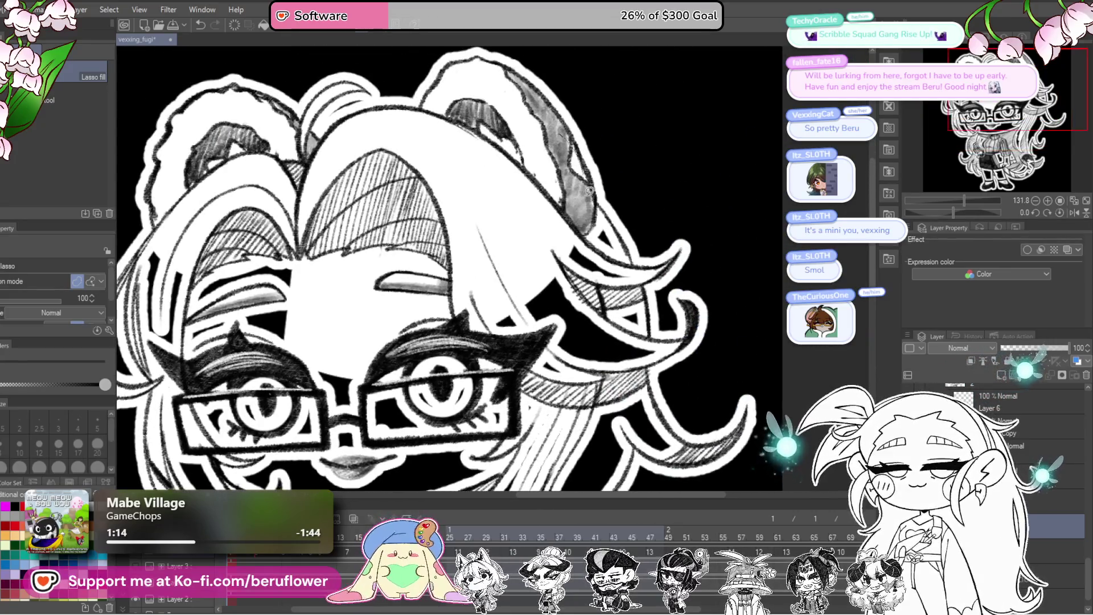
pyautogui.scroll(-2, 590, 190)
pyautogui.scroll(1, 600, 171)
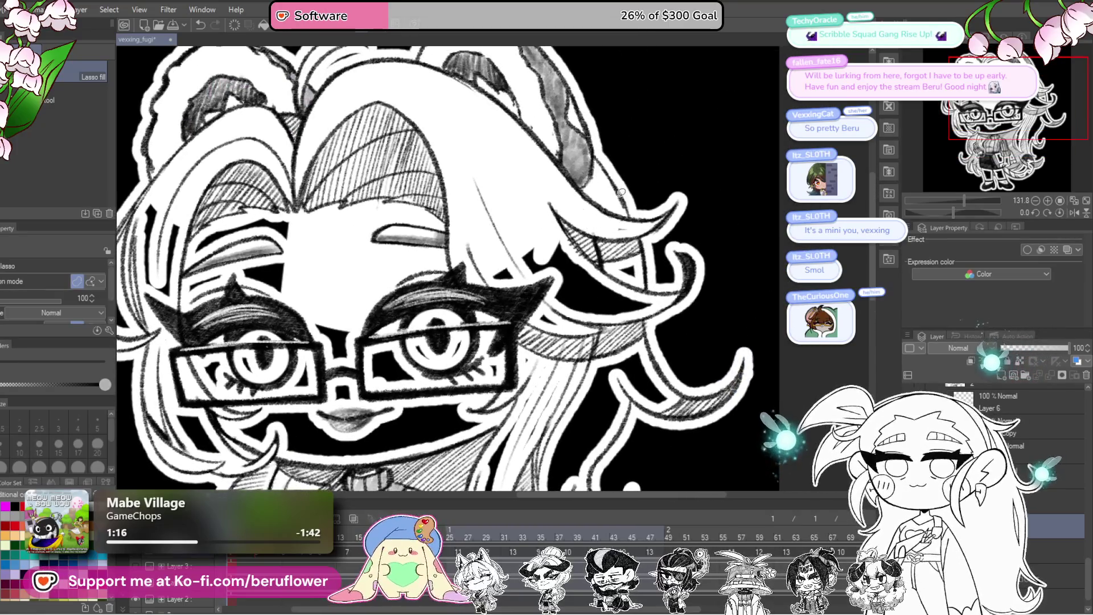
pyautogui.moveTo(556, 221); pyautogui.dragTo(557, 222)
pyautogui.scroll(1, 597, 257)
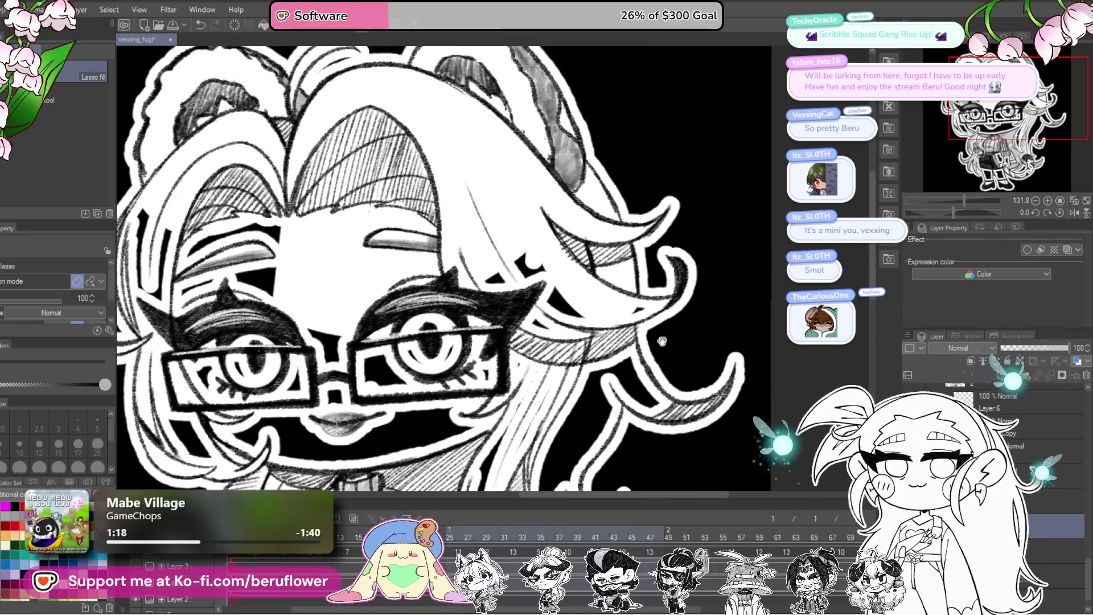
pyautogui.moveTo(522, 318); pyautogui.dragTo(521, 323)
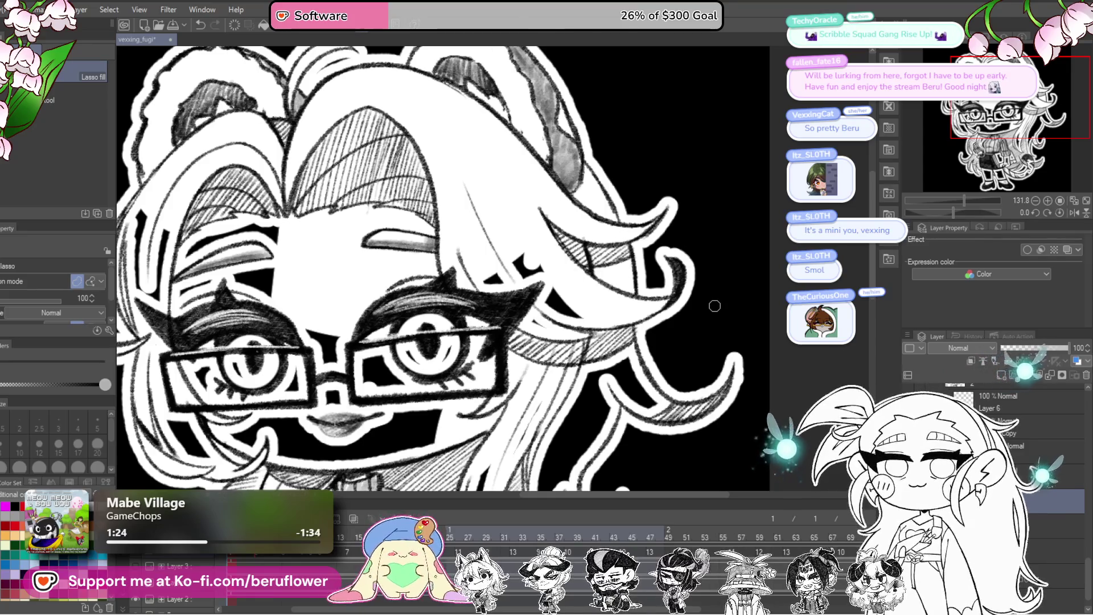
# - Move down to the legs and fill the right shoe solid black and the left leg area
pyautogui.moveTo(715, 304); pyautogui.dragTo(762, 236)
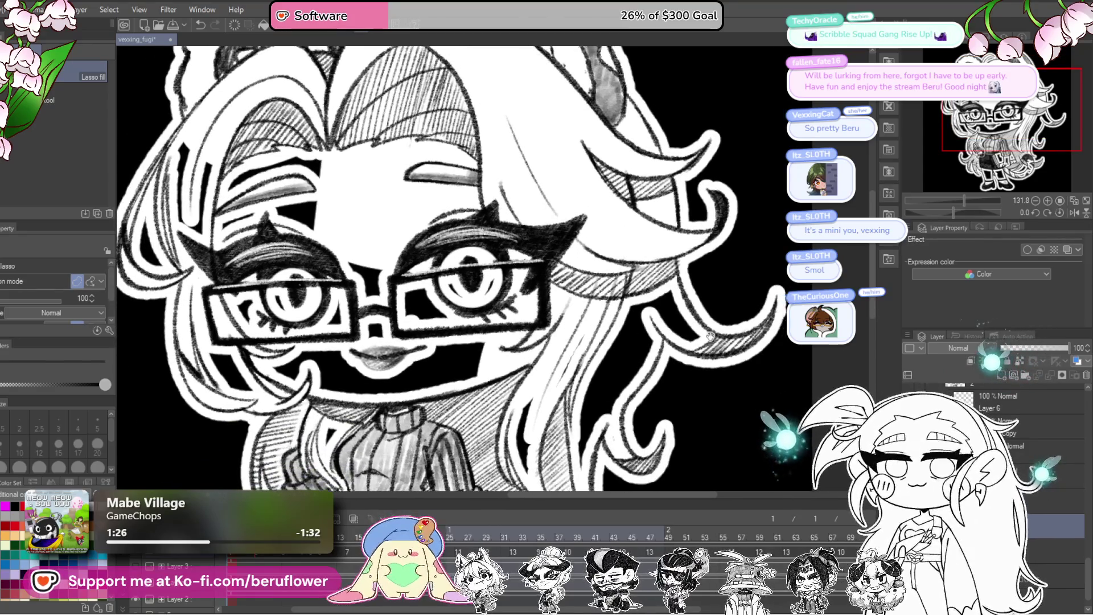
pyautogui.moveTo(539, 278); pyautogui.dragTo(510, 267)
pyautogui.moveTo(622, 251); pyautogui.dragTo(619, 222)
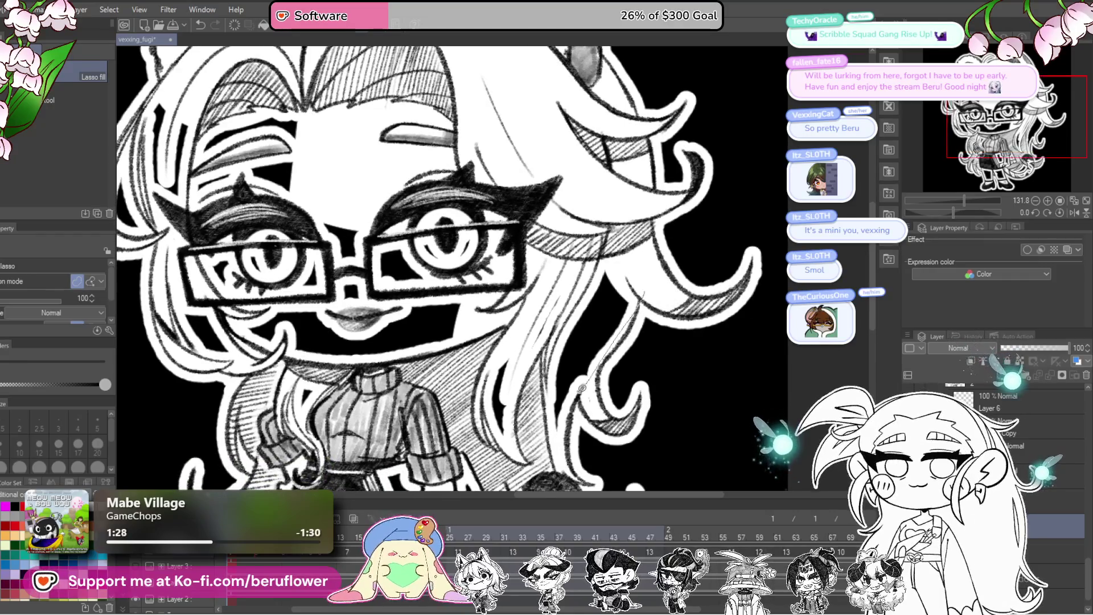
pyautogui.moveTo(562, 306); pyautogui.dragTo(589, 296)
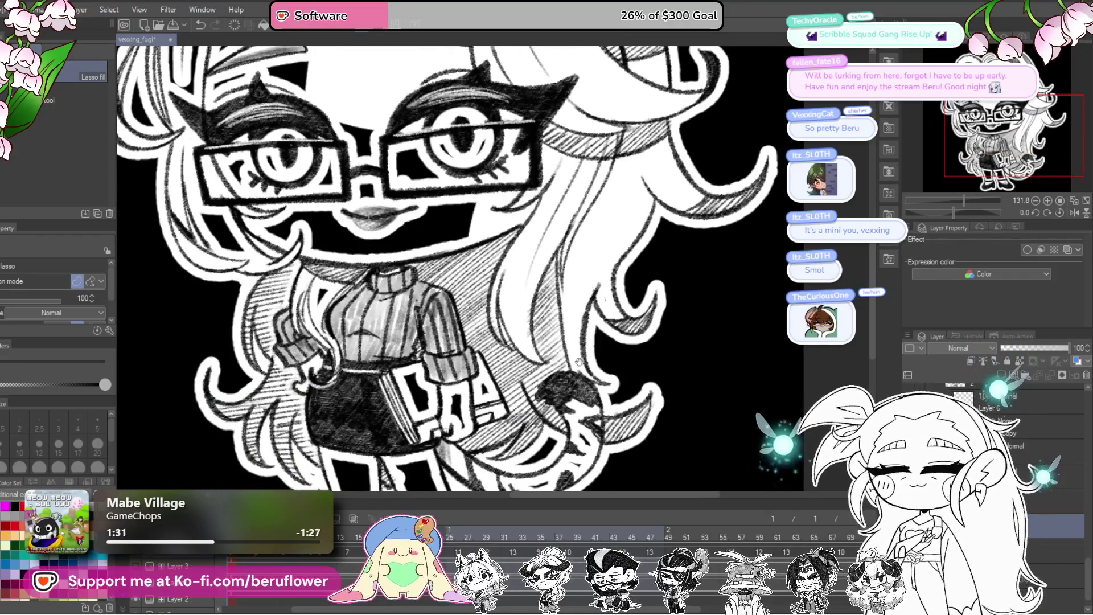
pyautogui.moveTo(579, 361); pyautogui.dragTo(624, 293)
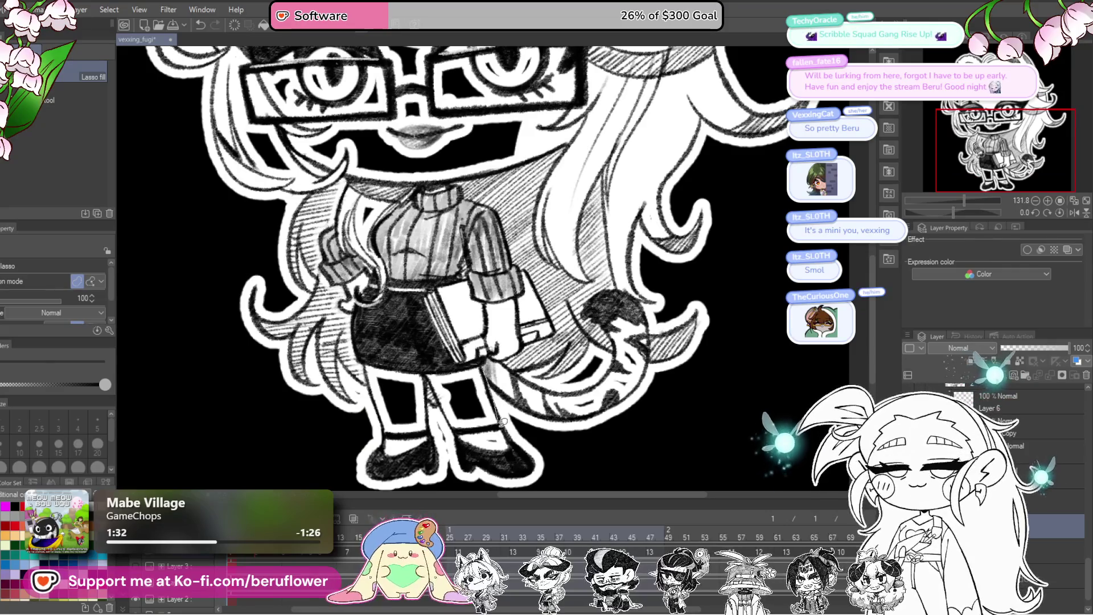
pyautogui.moveTo(475, 451); pyautogui.dragTo(479, 448)
pyautogui.moveTo(412, 355); pyautogui.dragTo(411, 466)
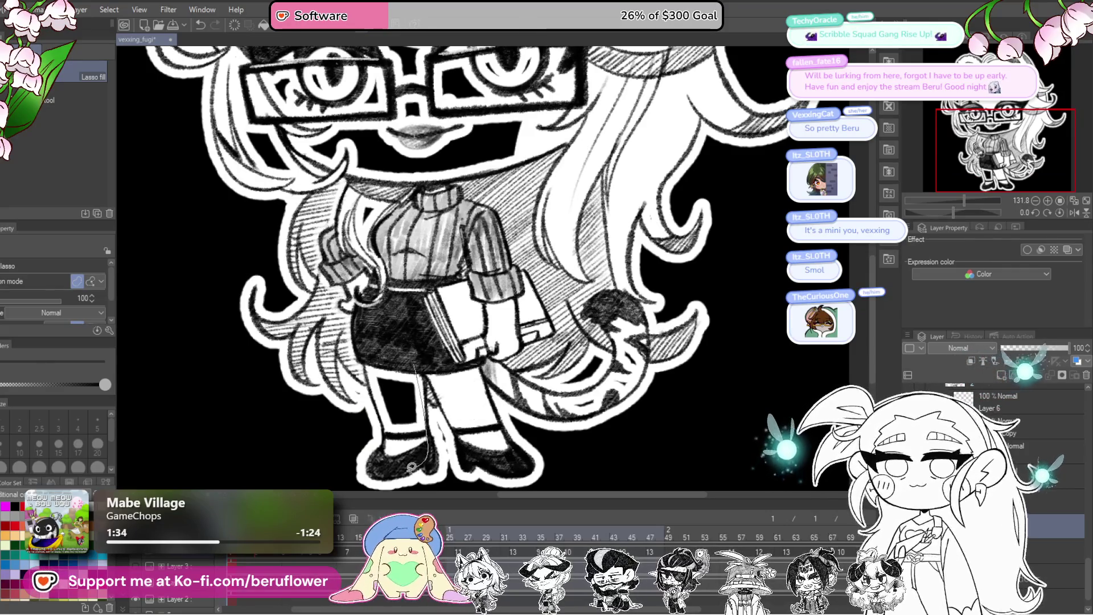
pyautogui.moveTo(369, 363)
pyautogui.mouseDown()
pyautogui.moveTo(368, 375)
pyautogui.moveTo(395, 359)
pyautogui.mouseUp()
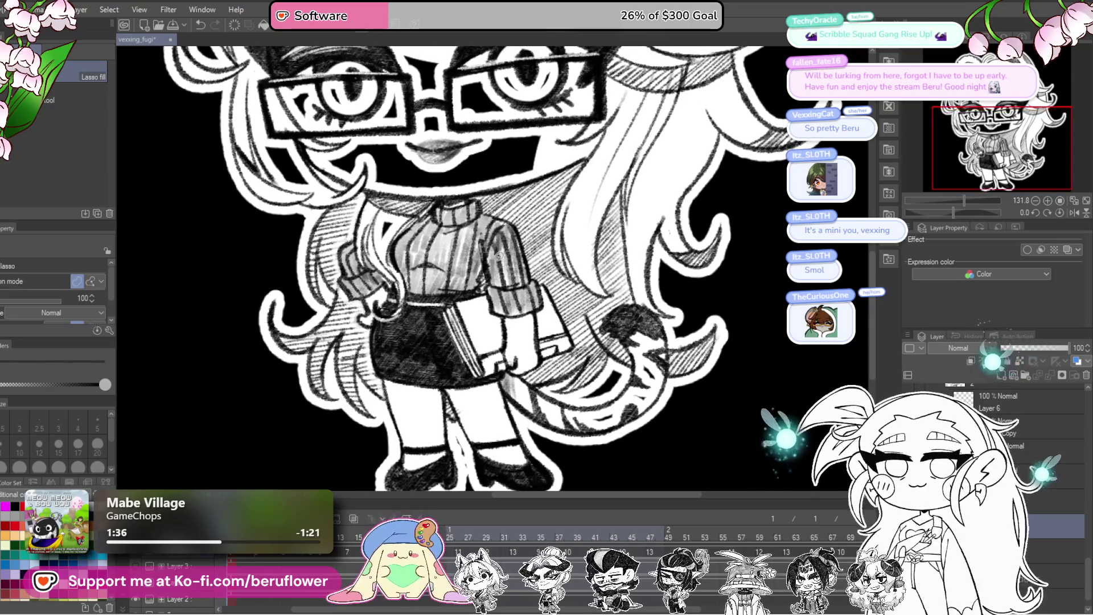
pyautogui.moveTo(656, 340); pyautogui.dragTo(645, 288)
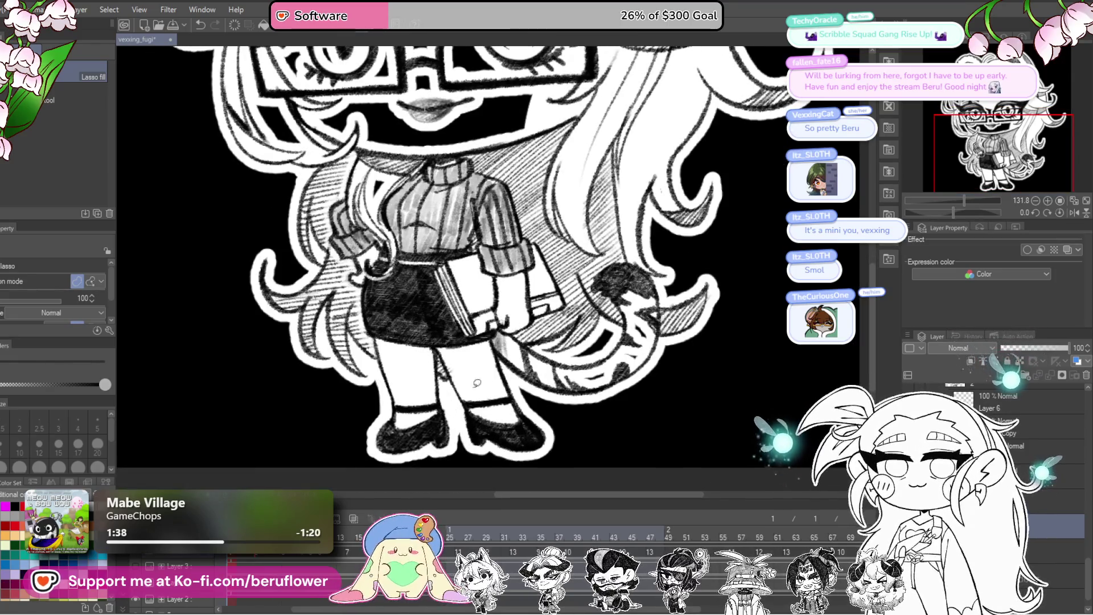
pyautogui.scroll(-5, 498, 392)
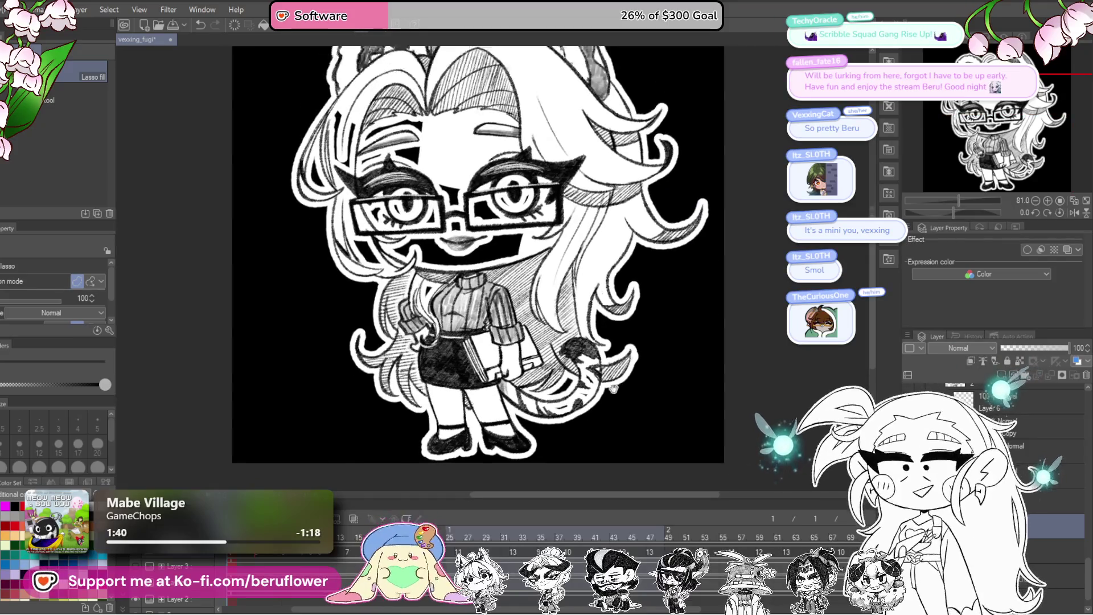
pyautogui.scroll(2, 616, 275)
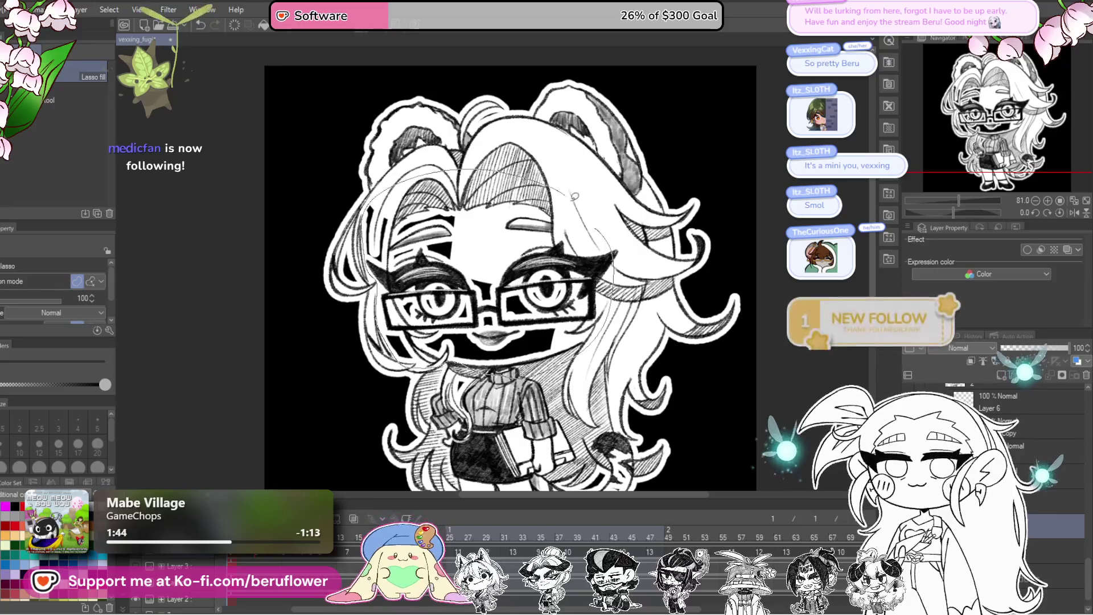
# - Undo the stray black fill over the face and switch to animation frame 4
pyautogui.hotkey('ctrl', 'z')
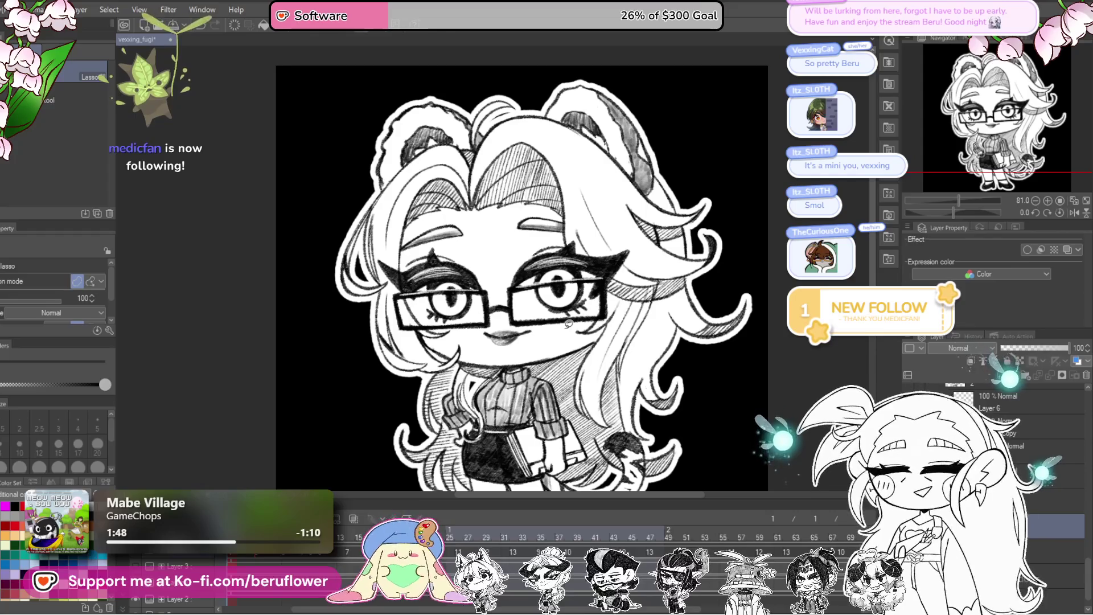
pyautogui.scroll(2, 442, 229)
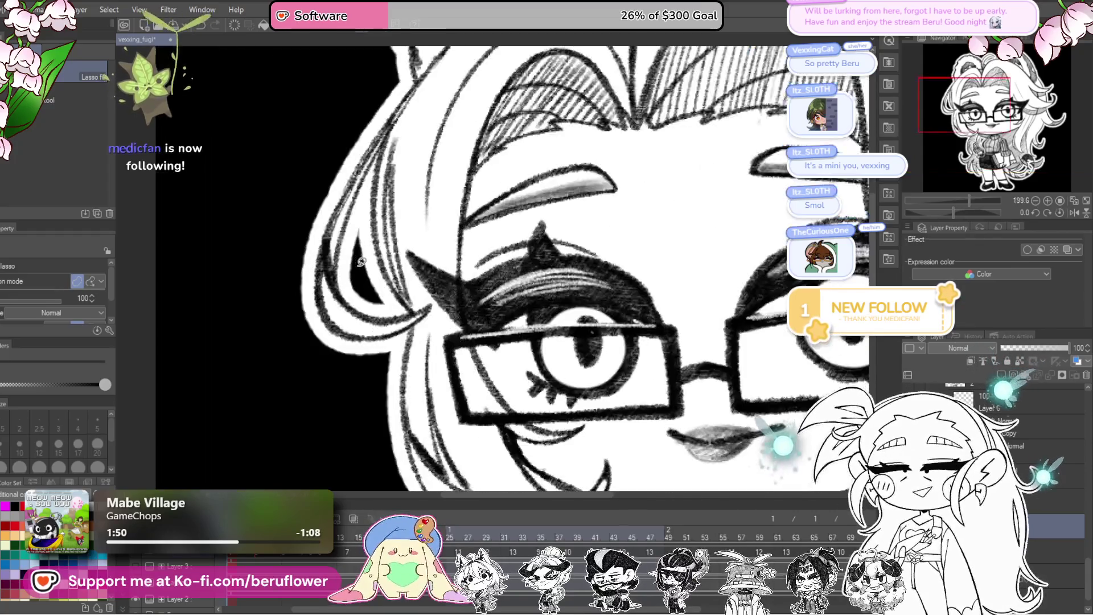
pyautogui.scroll(1, 442, 230)
pyautogui.scroll(1, 442, 230)
pyautogui.scroll(-3, 441, 231)
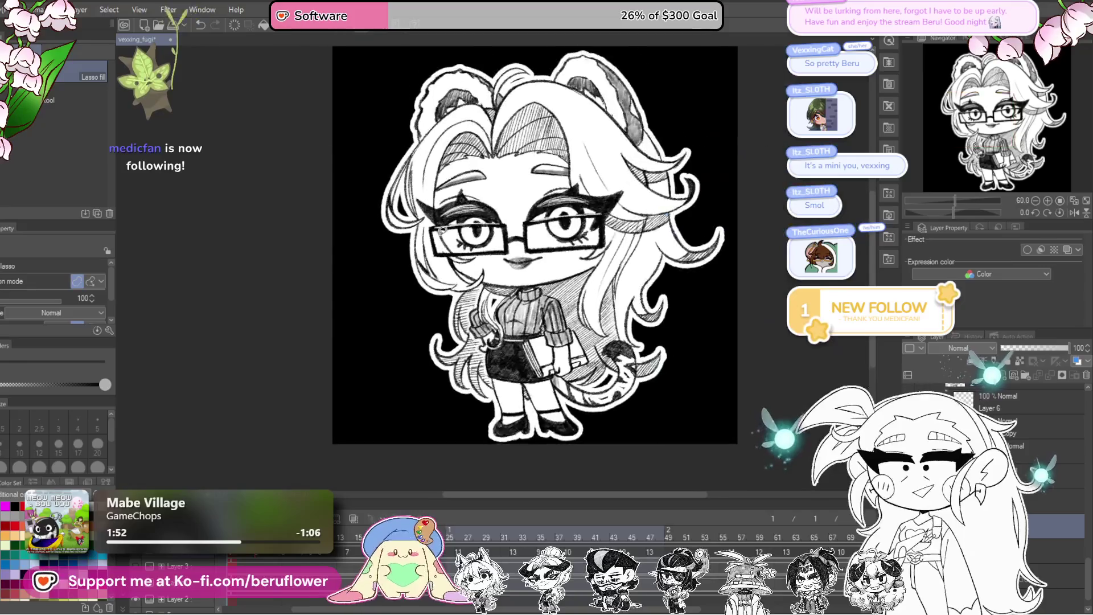
pyautogui.scroll(1, 442, 230)
pyautogui.scroll(1, 441, 231)
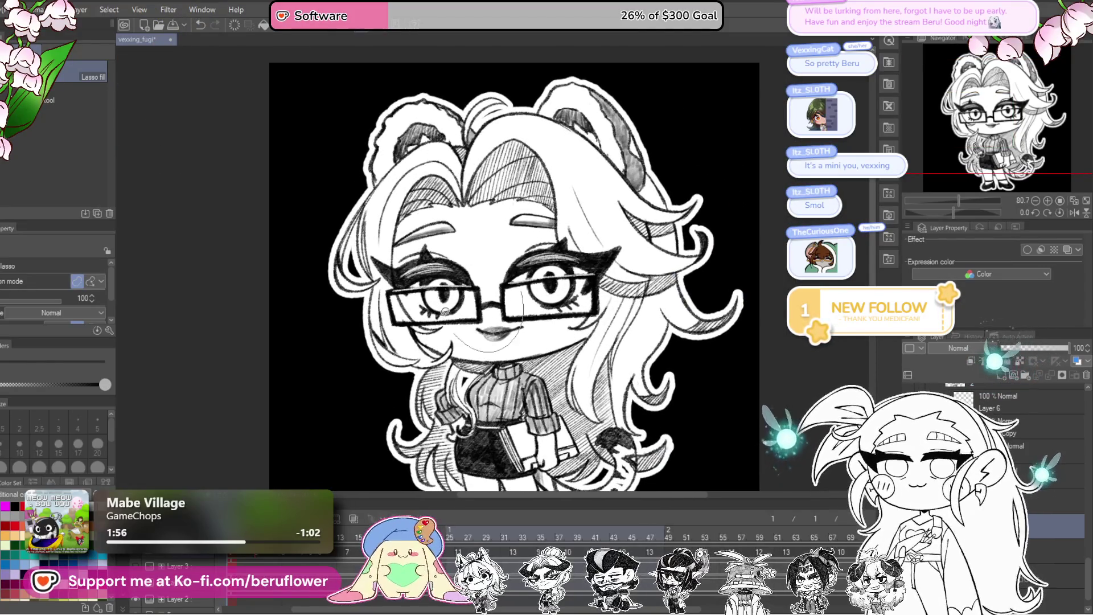
pyautogui.scroll(-3, 518, 351)
pyautogui.scroll(2, 618, 268)
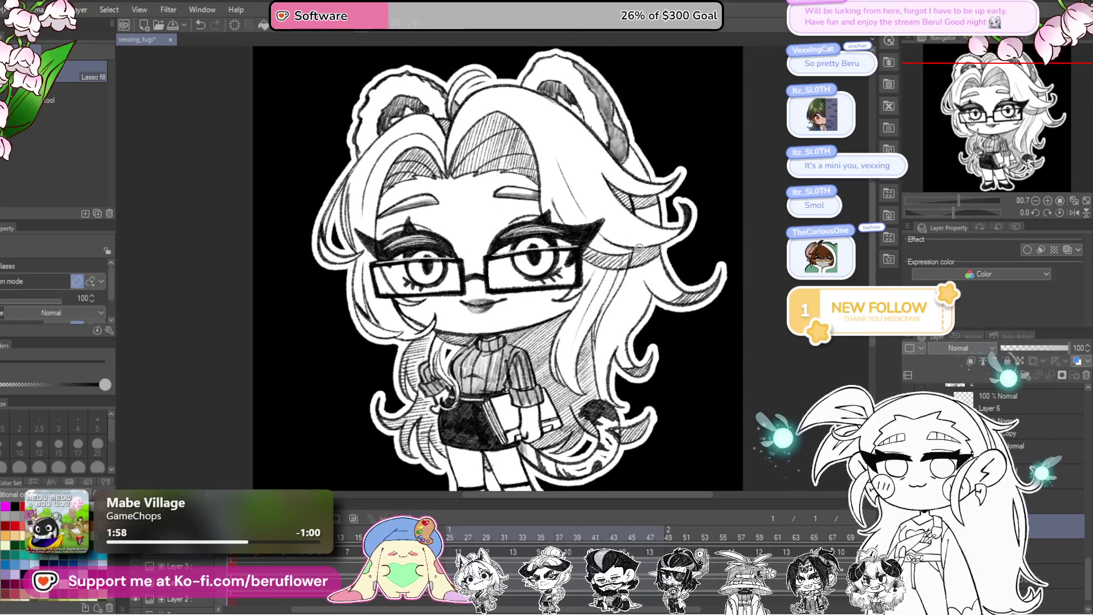
pyautogui.scroll(1, 595, 167)
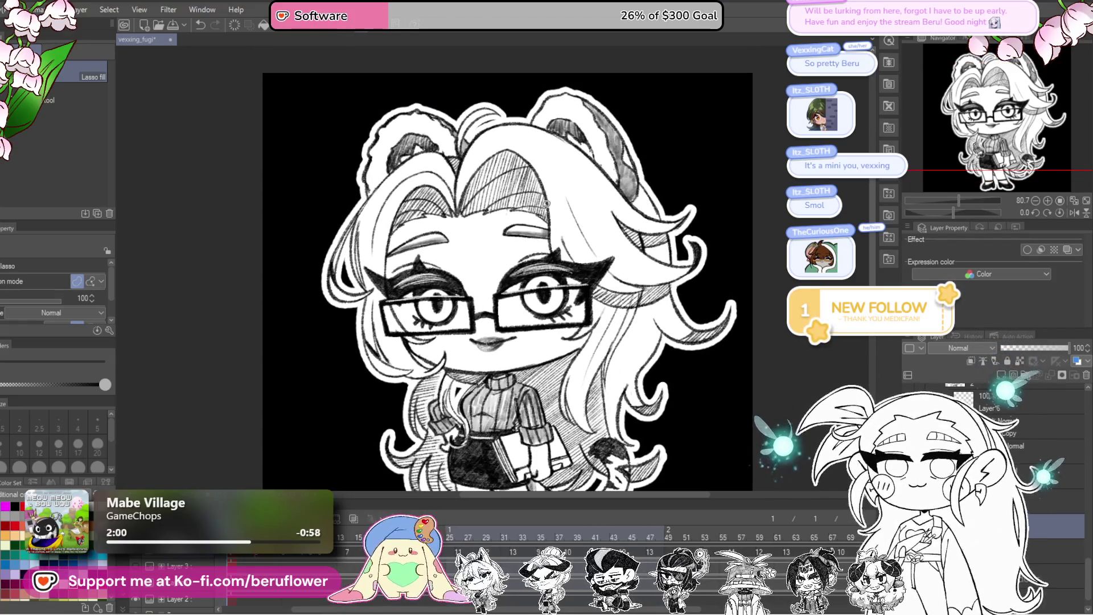
pyautogui.scroll(-3, 632, 408)
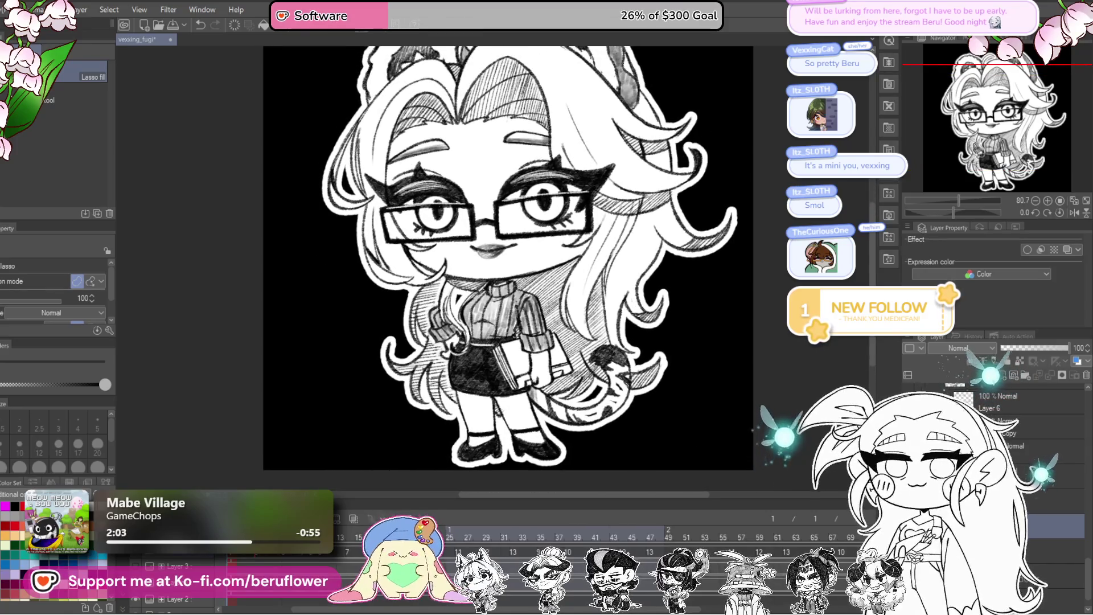
pyautogui.click(1007, 426)
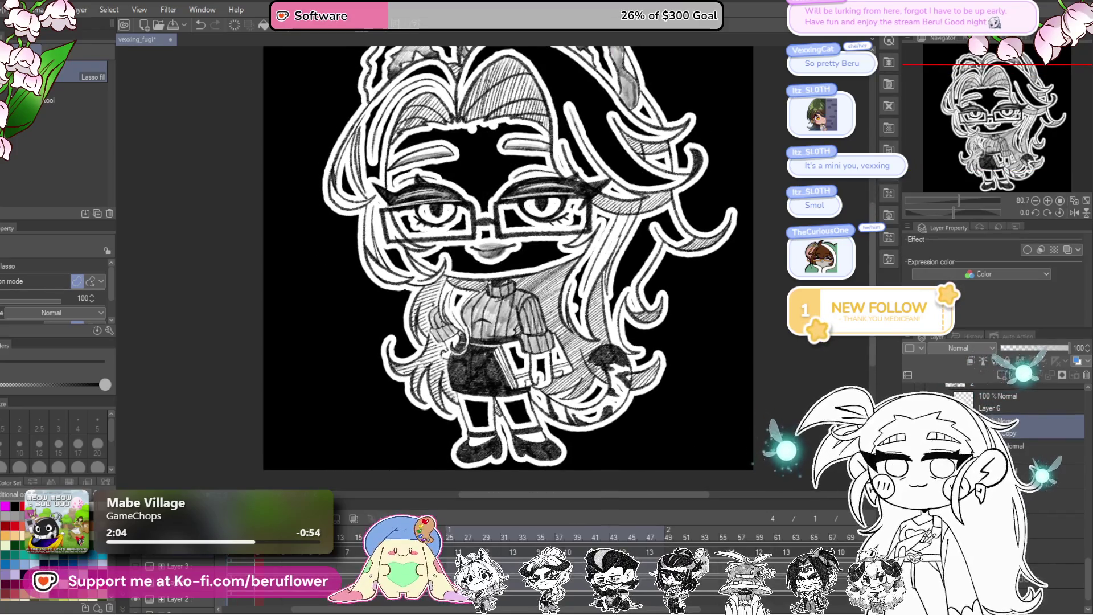
# - Toggle between the bold-outlined, line-art and white-fill cels, ending on frame 7 with Layer 16 Copy 2
pyautogui.moveTo(367, 256); pyautogui.dragTo(376, 265)
pyautogui.hotkey('ctrl', 'z')
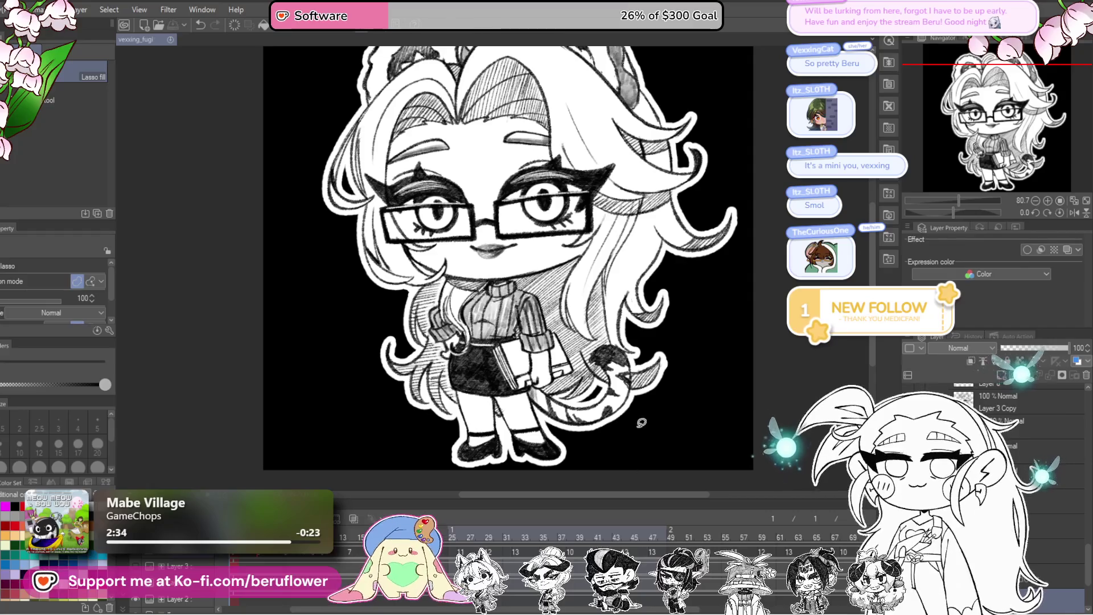
pyautogui.scroll(1, 641, 422)
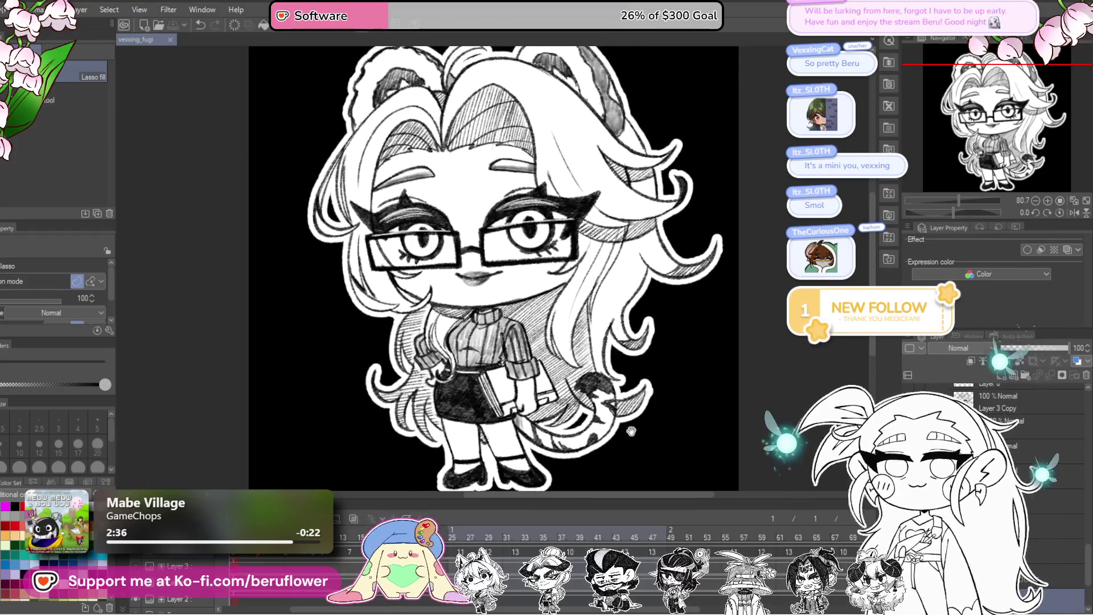
pyautogui.scroll(-1, 630, 431)
pyautogui.scroll(-1, 630, 432)
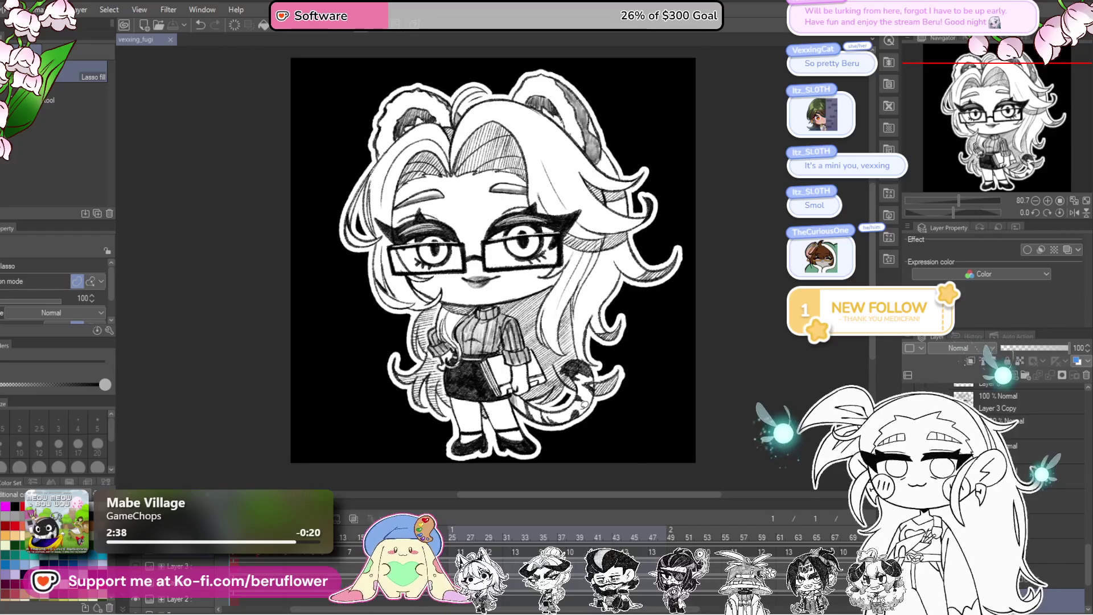
pyautogui.scroll(1, 729, 425)
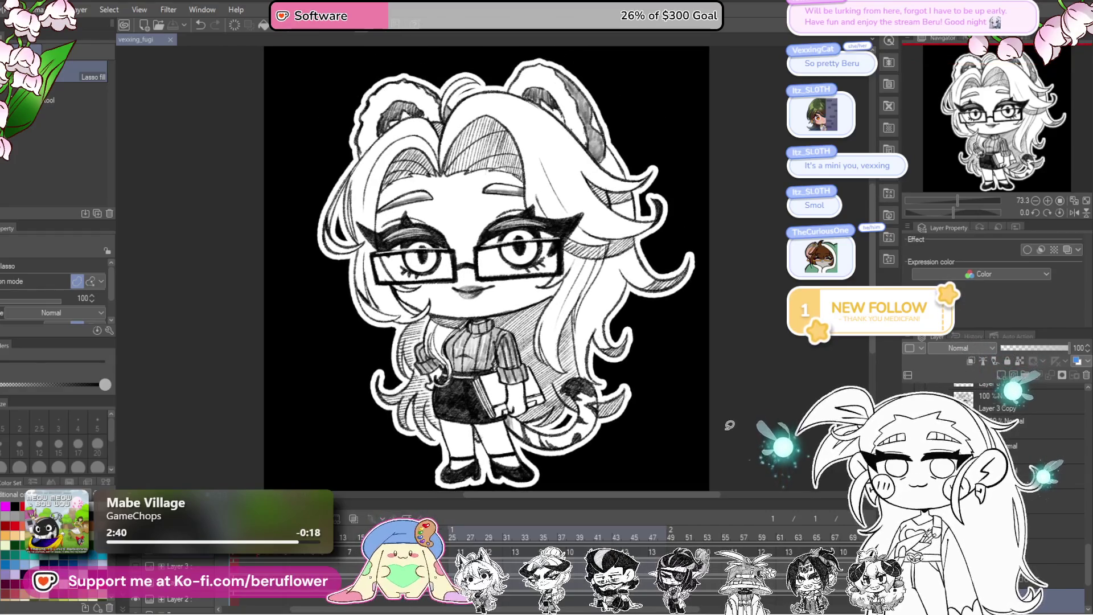
pyautogui.scroll(-1, 725, 422)
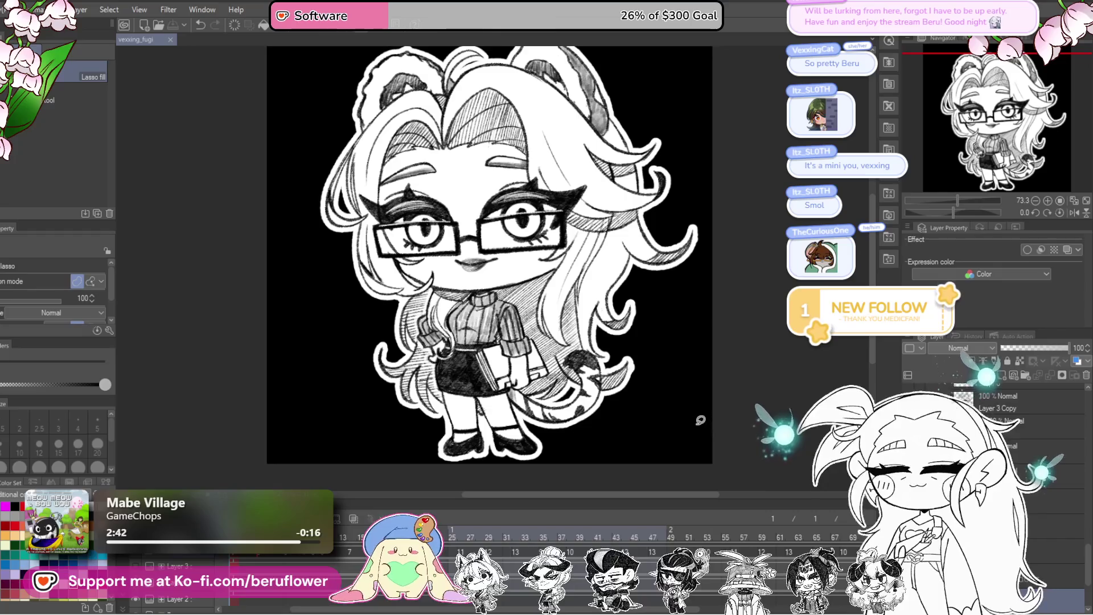
pyautogui.click(999, 402)
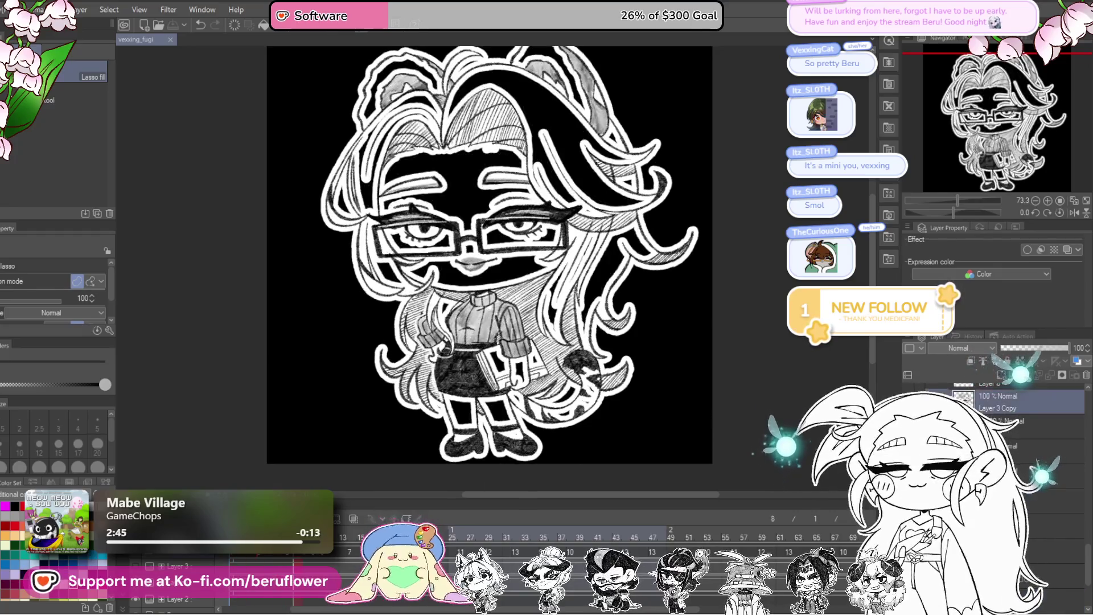
pyautogui.click(999, 363)
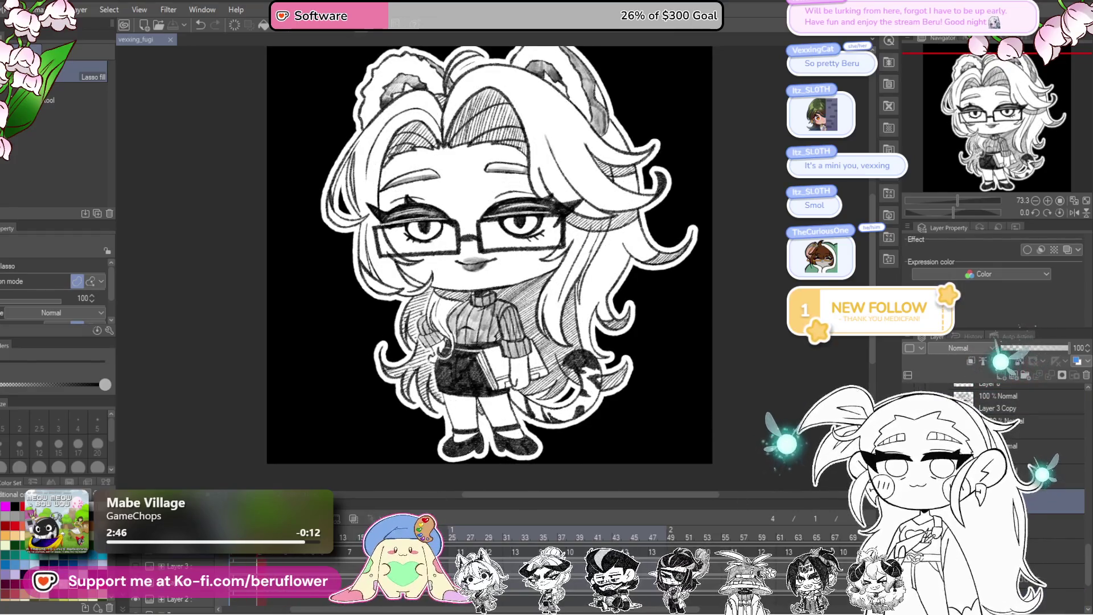
pyautogui.click(1001, 373)
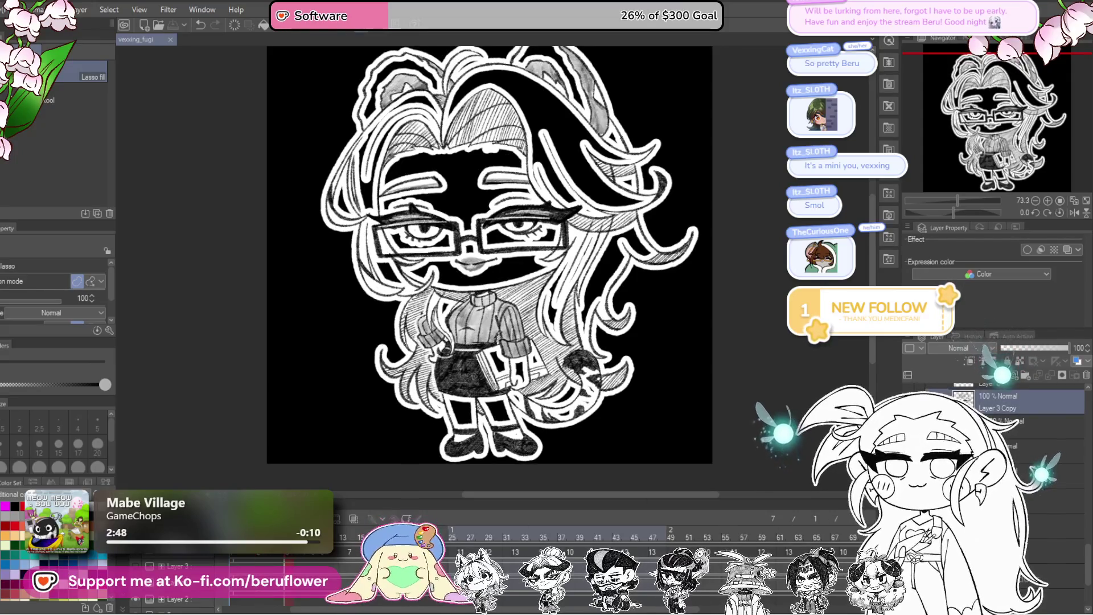
pyautogui.click(1002, 373)
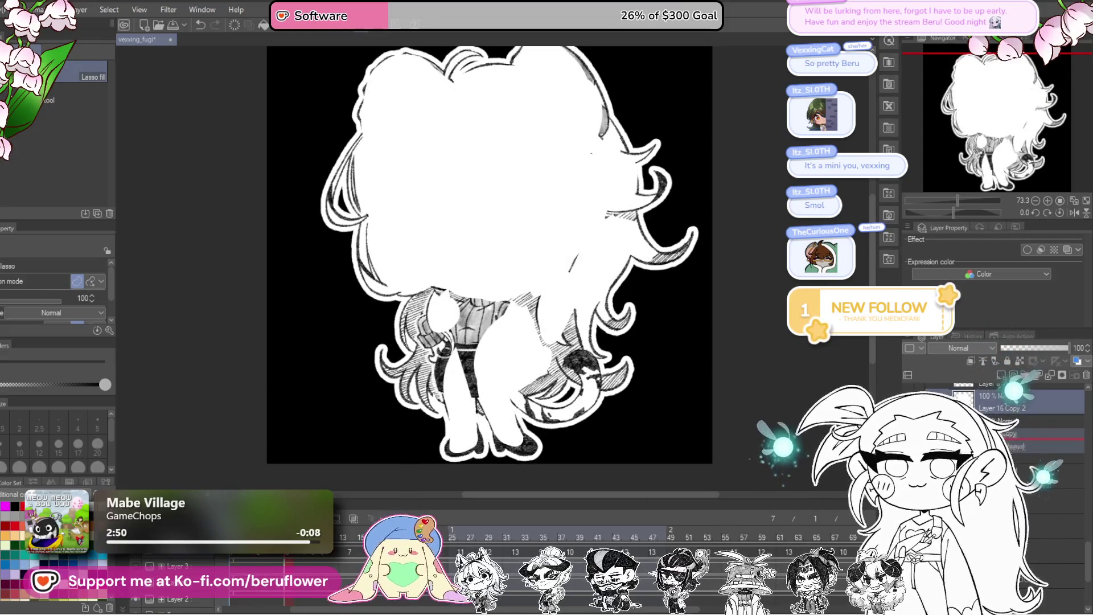
# - Compare the silhouette frame with the line art and step through the eye versions to the half-closed-eyes drawing
pyautogui.click(1001, 392)
pyautogui.click(999, 403)
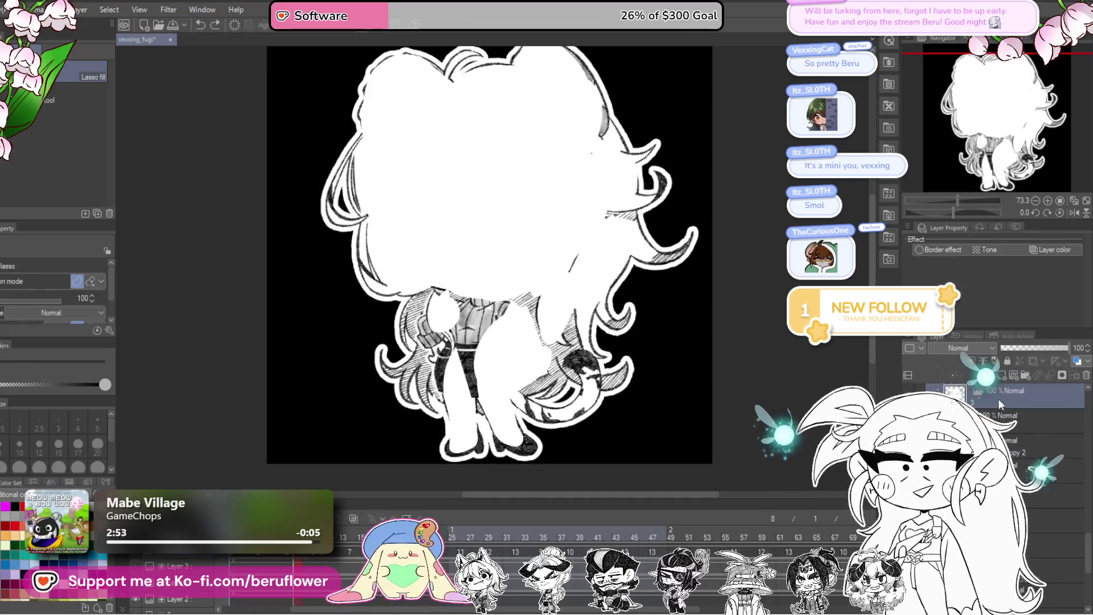
pyautogui.moveTo(999, 403); pyautogui.dragTo(1020, 472)
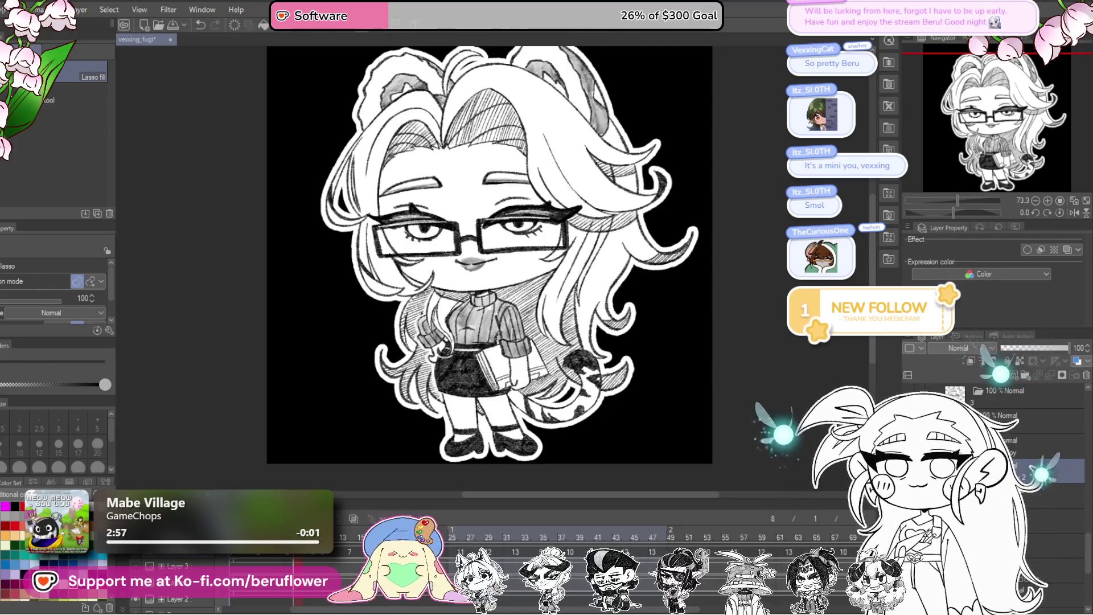
pyautogui.hotkey('ctrl', 'z')
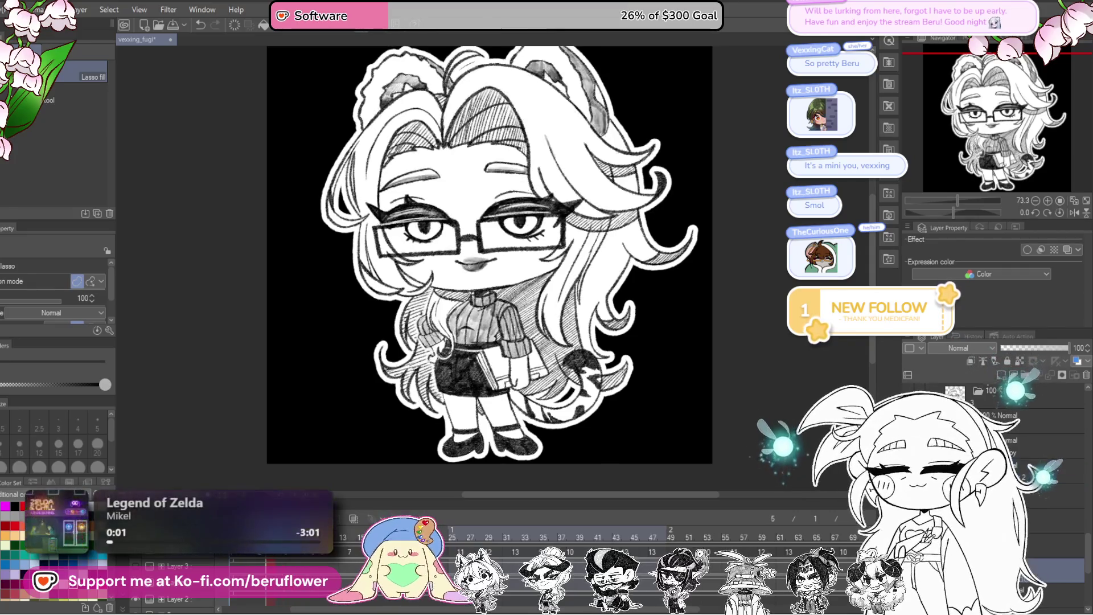
pyautogui.hotkey('ctrl', 'y')
pyautogui.hotkey('ctrl', 'z')
pyautogui.hotkey('ctrl', 'y')
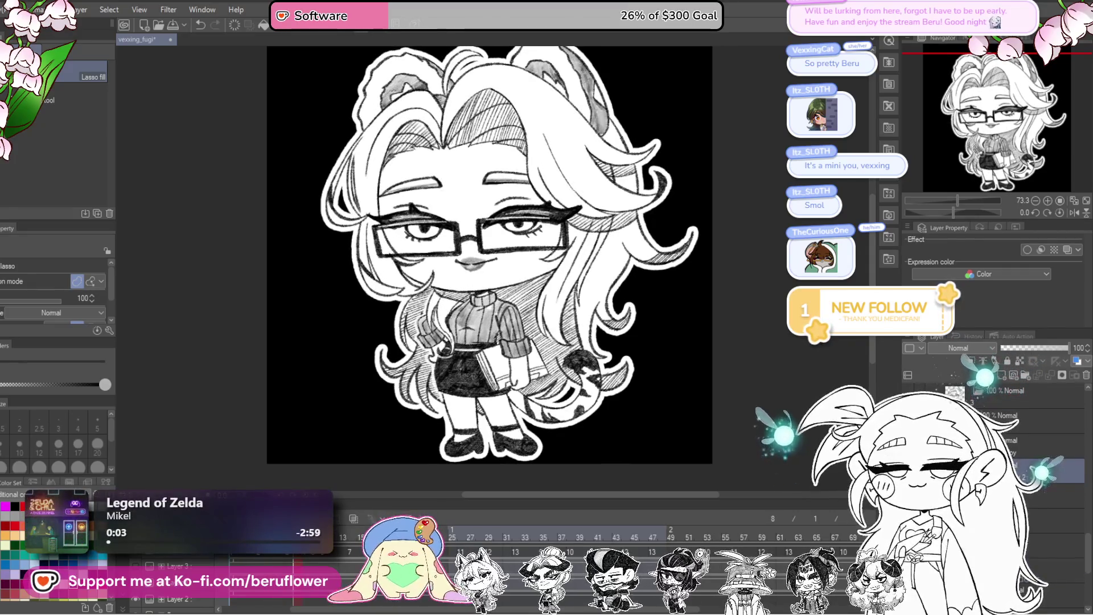
# - Paste the Layer 3 Copy line-art overlay onto frame 9 and toggle it against the clean drawing
pyautogui.hotkey('ctrl', 'v')
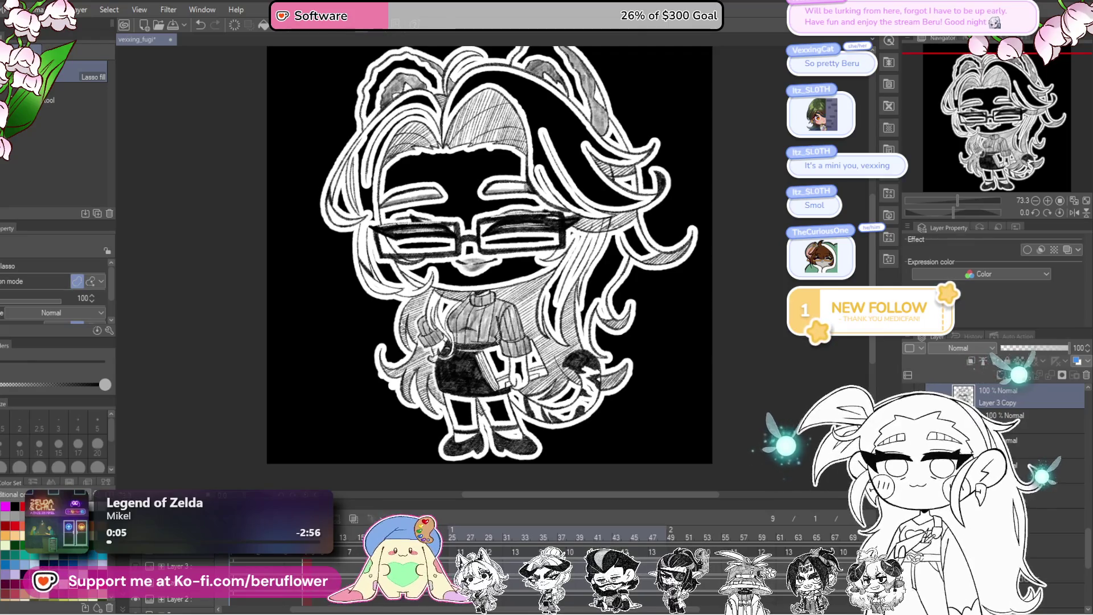
pyautogui.hotkey('ctrl', 'z')
pyautogui.press('super')
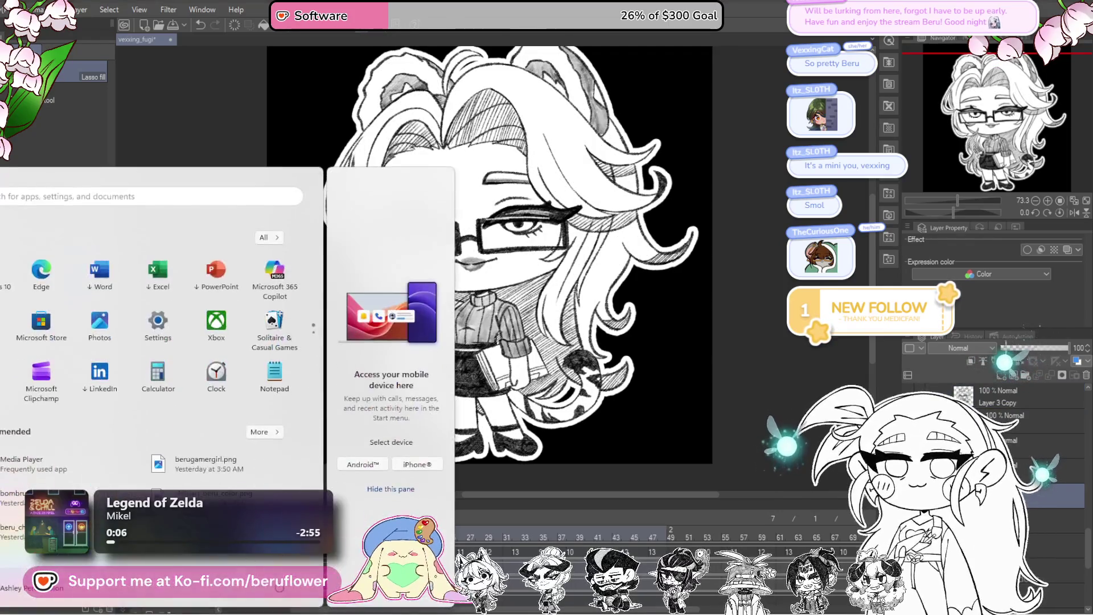
pyautogui.press('super')
pyautogui.hotkey('ctrl', 'y')
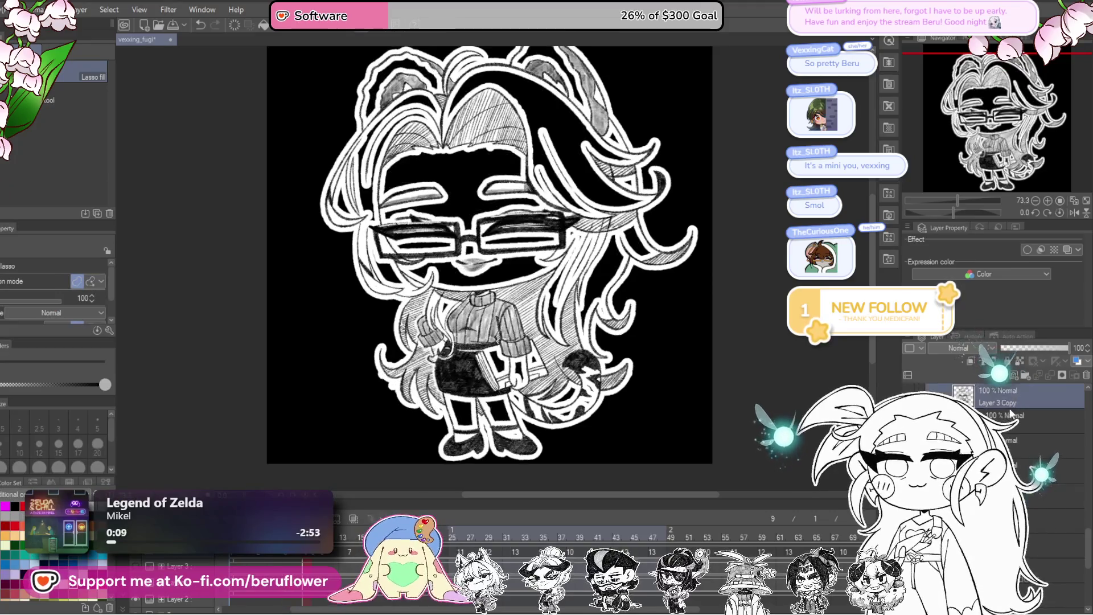
# - Clear the white fill on frame 11 and compare its outlined, white-base and full-drawing versions
pyautogui.hotkey('ctrl', 'y')
pyautogui.hotkey('ctrl', 'z')
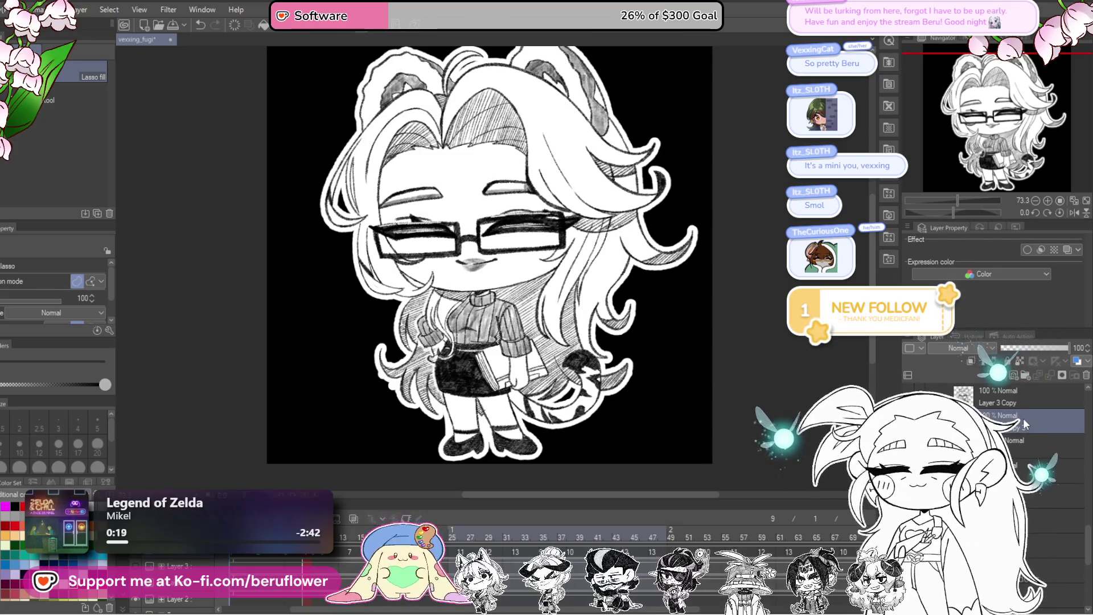
pyautogui.moveTo(1011, 414); pyautogui.dragTo(1024, 493)
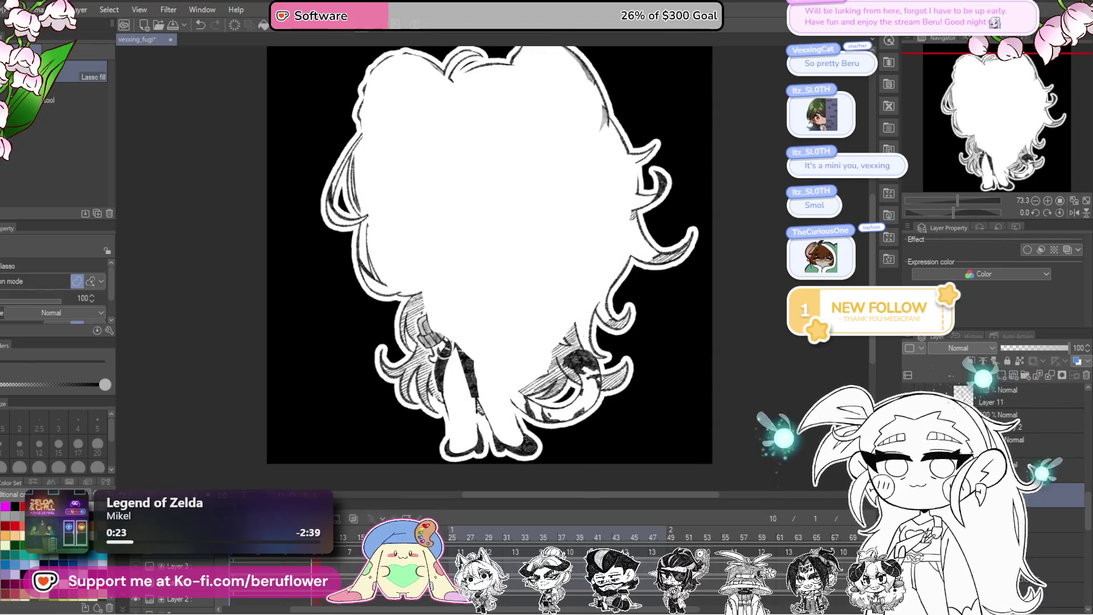
pyautogui.press('Delete')
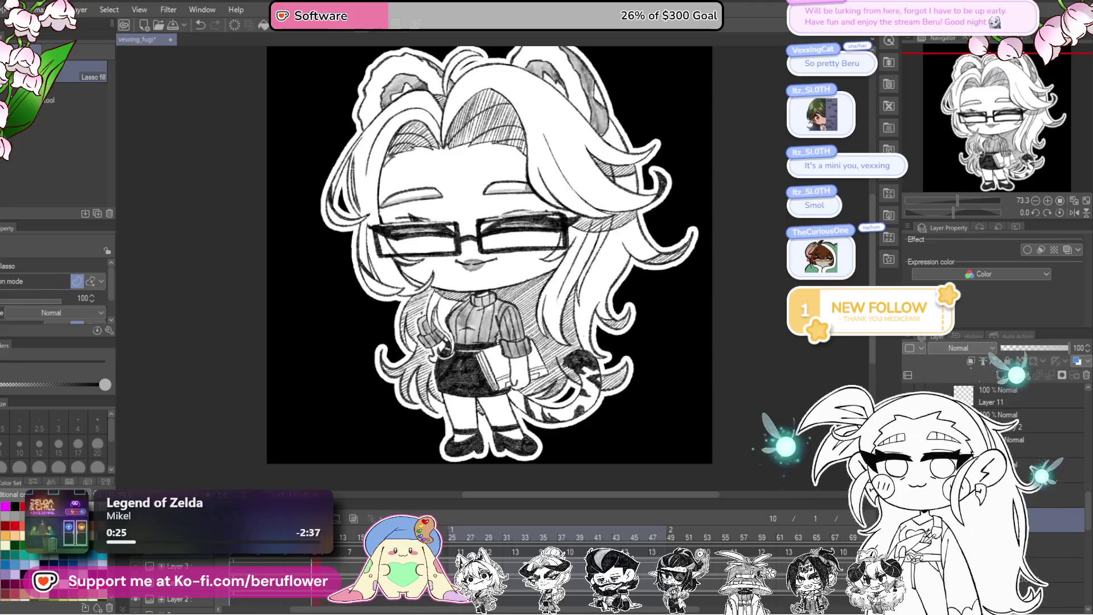
pyautogui.scroll(1, 991, 444)
pyautogui.click(908, 452)
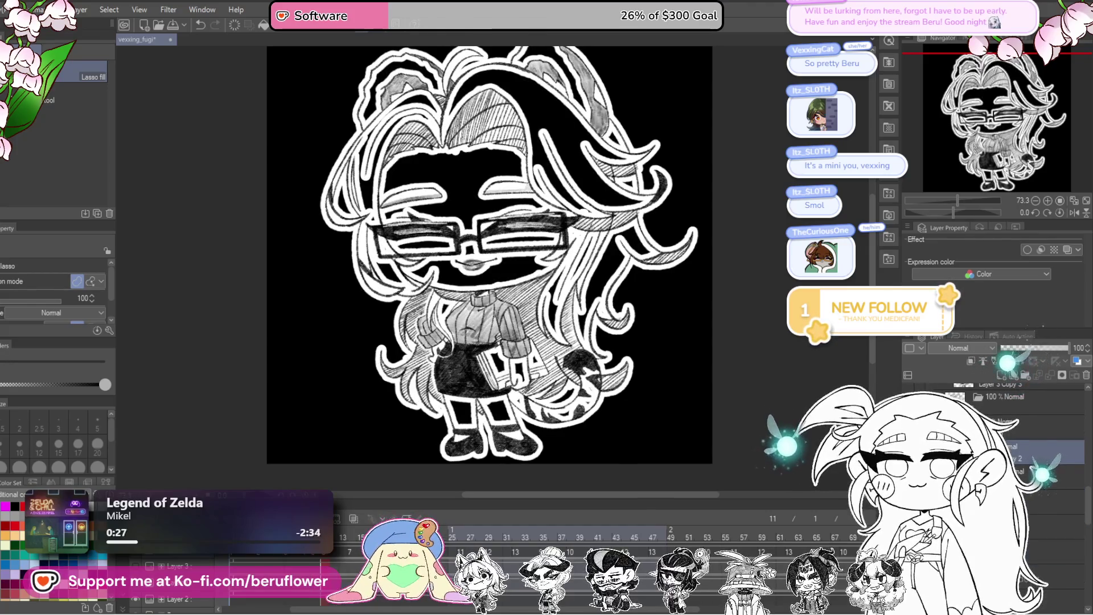
pyautogui.click(910, 453)
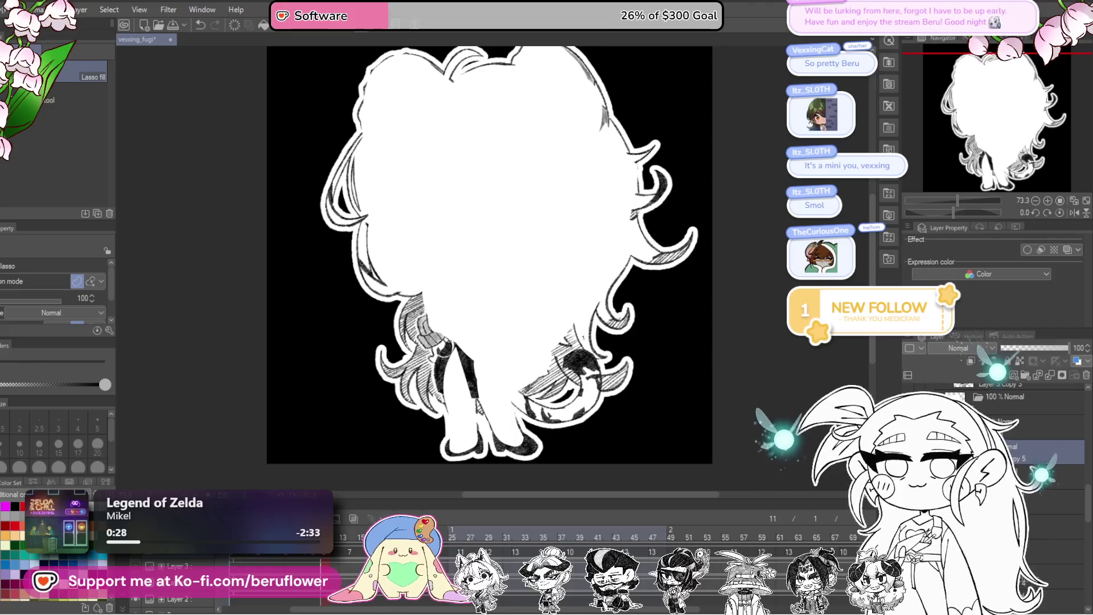
pyautogui.click(909, 469)
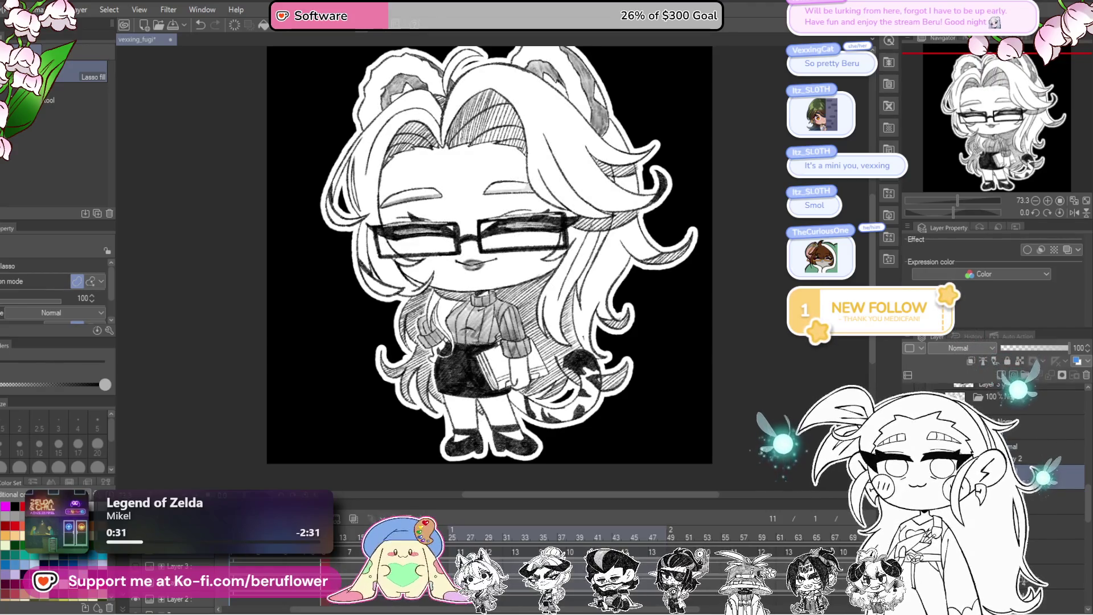
# - Jump to frames 14 and 17, toggling the white base fill against the full drawing on each
pyautogui.click(1050, 504)
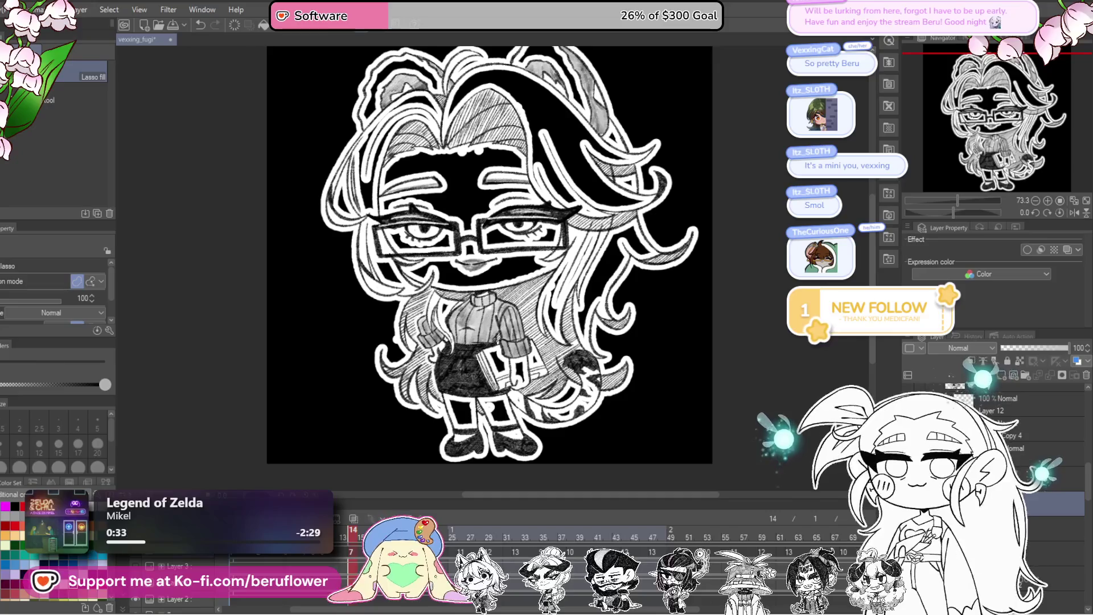
pyautogui.click(909, 453)
pyautogui.click(909, 453)
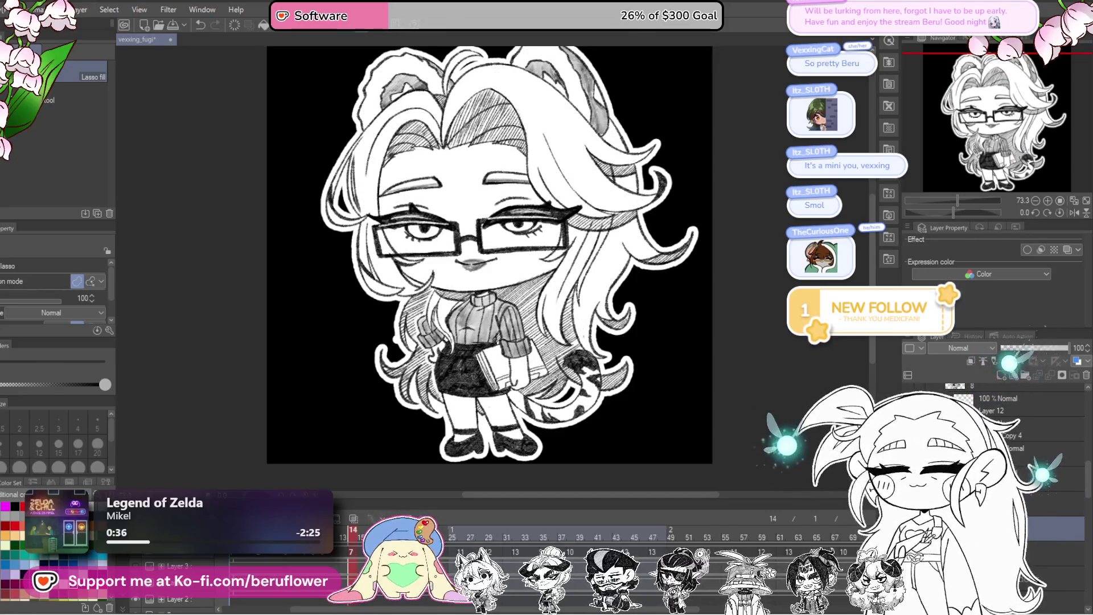
pyautogui.click(1018, 443)
pyautogui.click(910, 453)
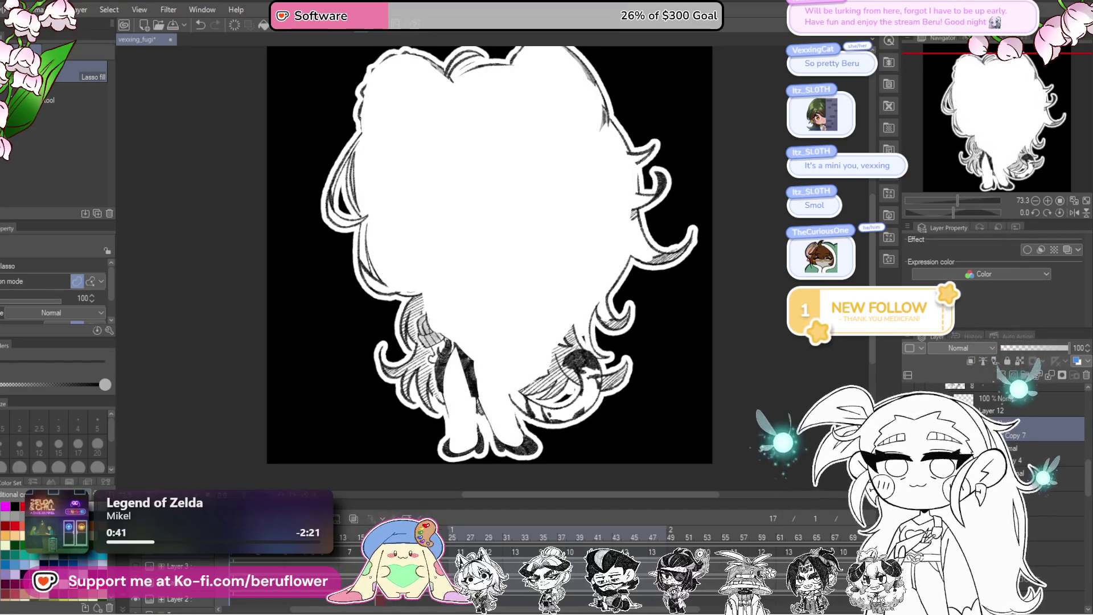
pyautogui.click(910, 453)
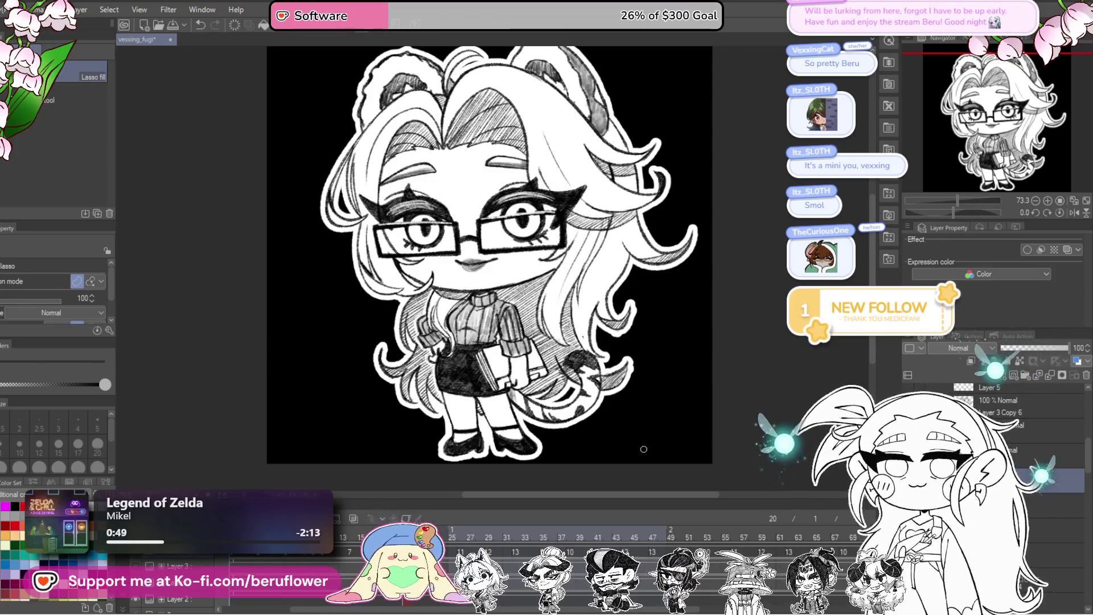
pyautogui.scroll(3, 654, 371)
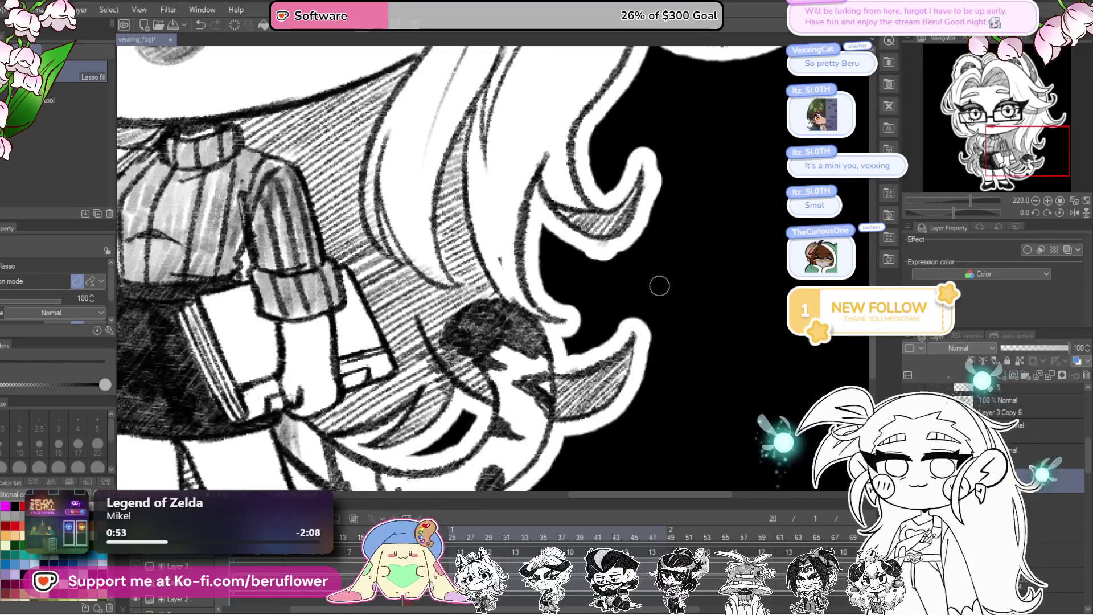
pyautogui.scroll(-3, 659, 285)
pyautogui.scroll(1, 659, 286)
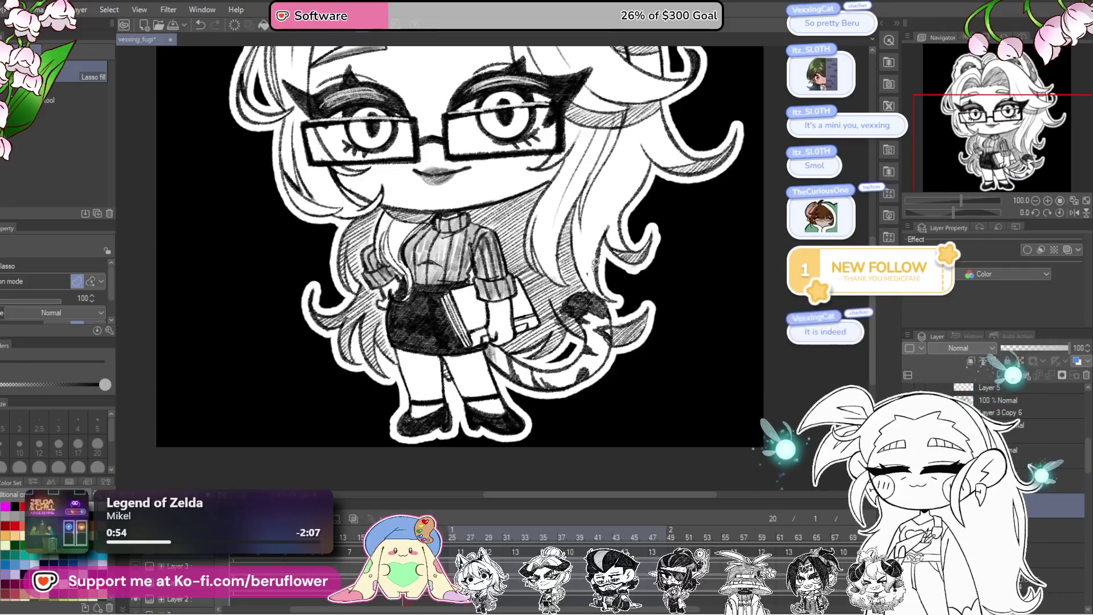
pyautogui.scroll(2, 460, 256)
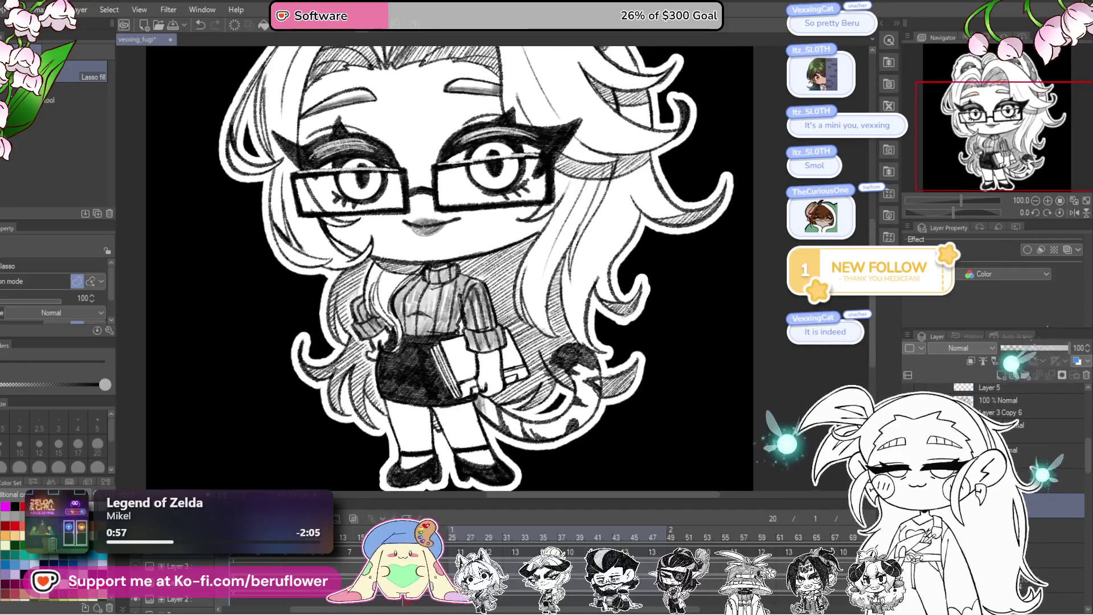
pyautogui.scroll(-2, 715, 441)
pyautogui.scroll(1, 713, 441)
pyautogui.scroll(1, 714, 442)
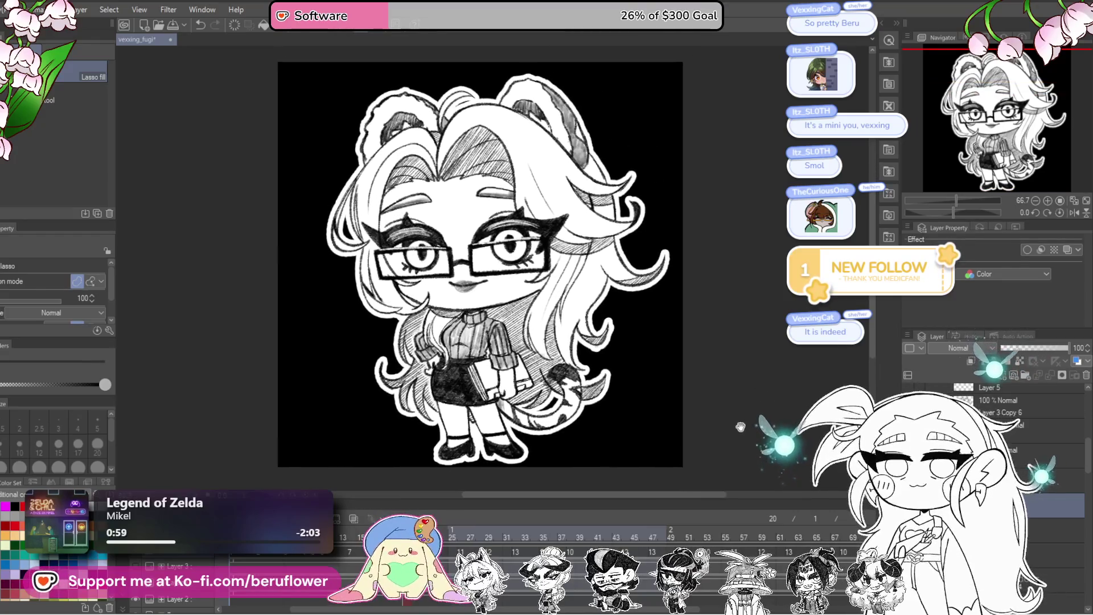
pyautogui.scroll(-1, 714, 442)
# - Save the animation file, then flip back and forth between silhouette-only and finished line-art frames
pyautogui.hotkey('ctrl', 's')
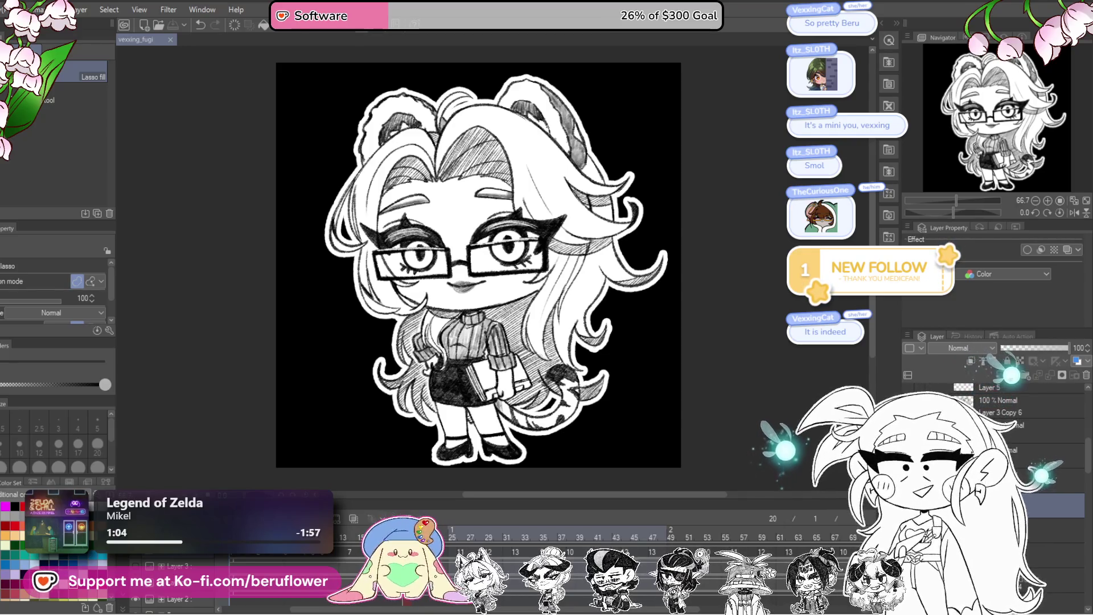
pyautogui.hotkey('ctrl', 'z')
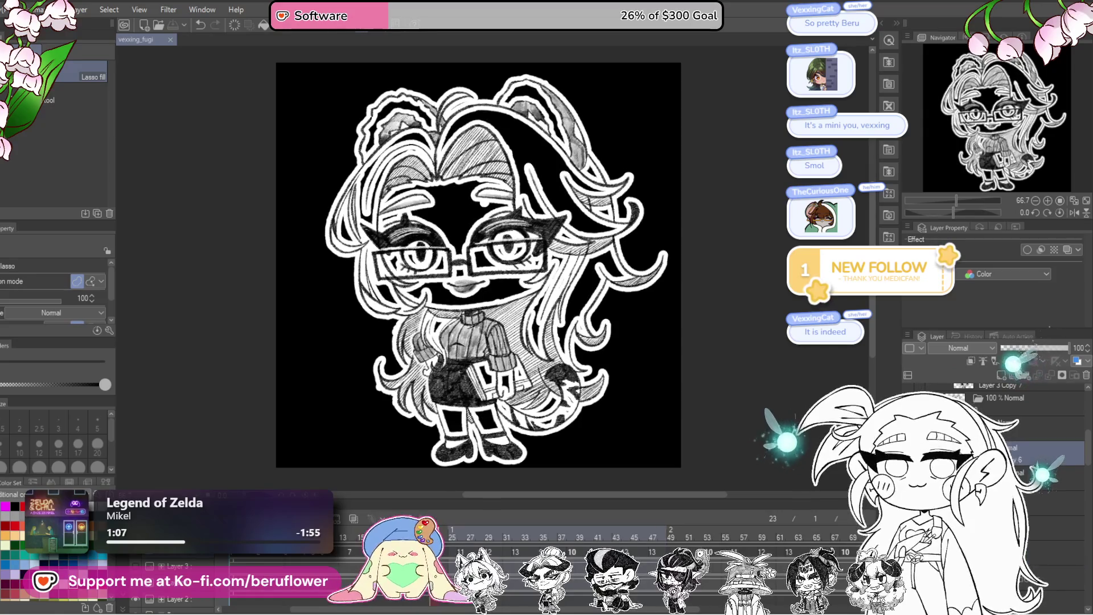
pyautogui.hotkey('ctrl', 'z')
pyautogui.hotkey('ctrl', 'y')
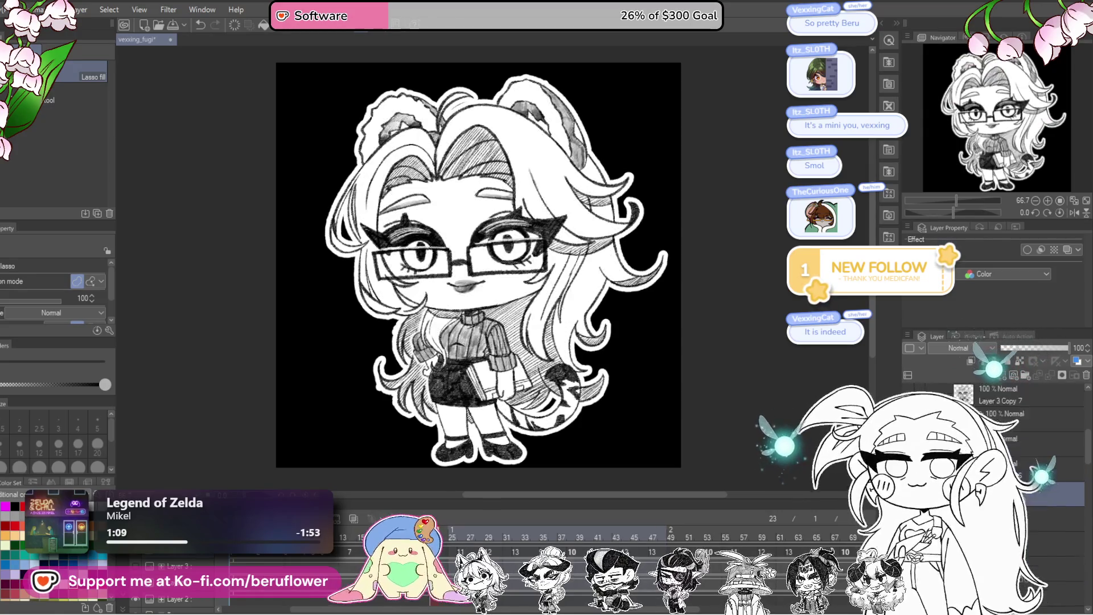
pyautogui.hotkey('ctrl', 'y')
pyautogui.hotkey('ctrl', 'z')
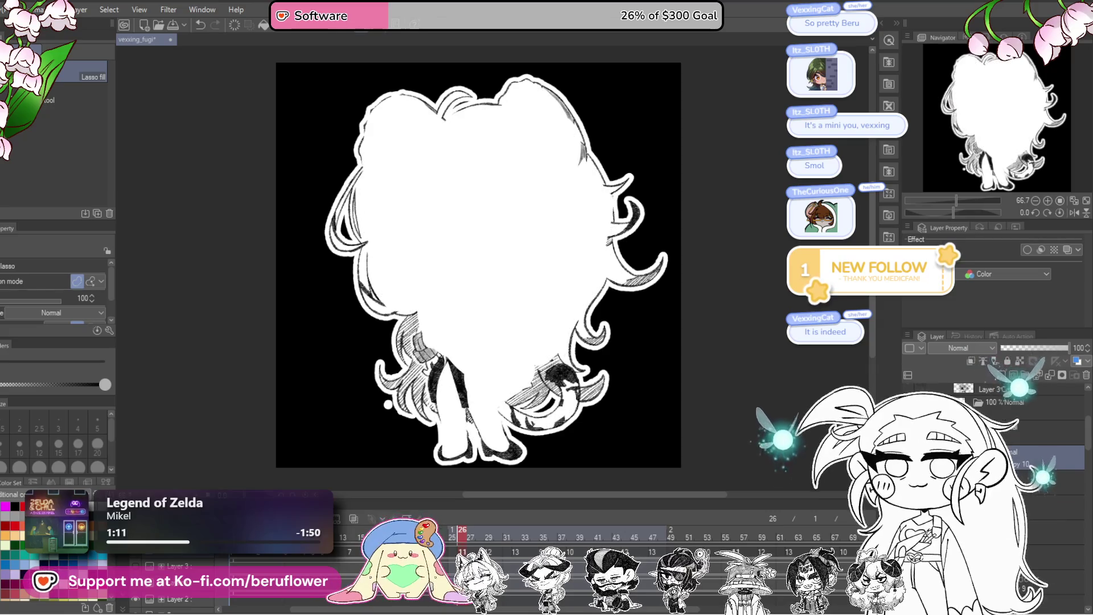
pyautogui.hotkey('ctrl', 'y')
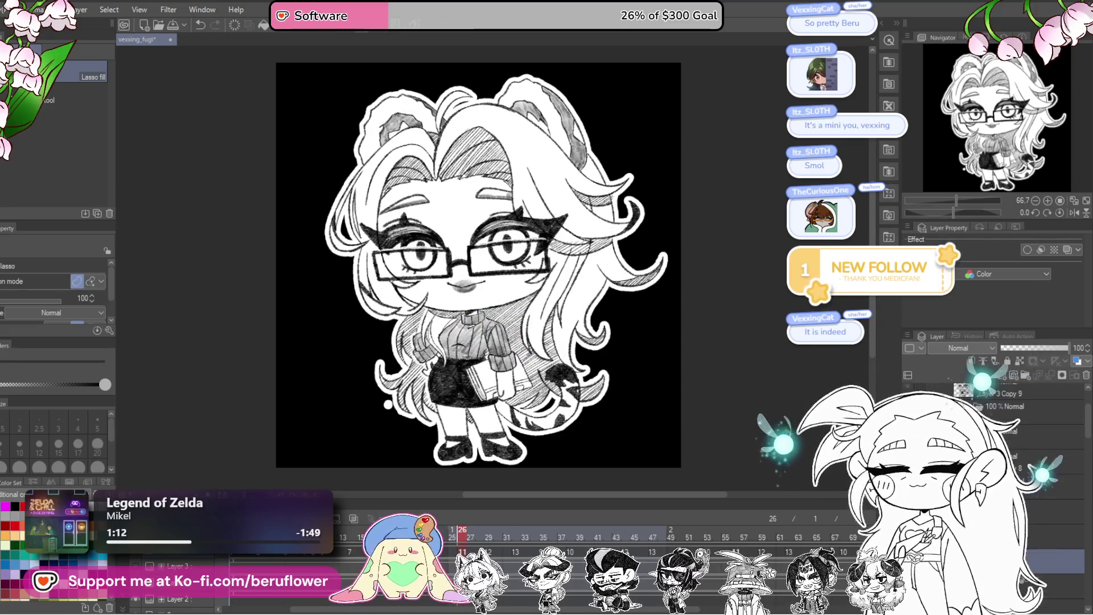
pyautogui.hotkey('ctrl', 'y')
pyautogui.hotkey('ctrl', 'z')
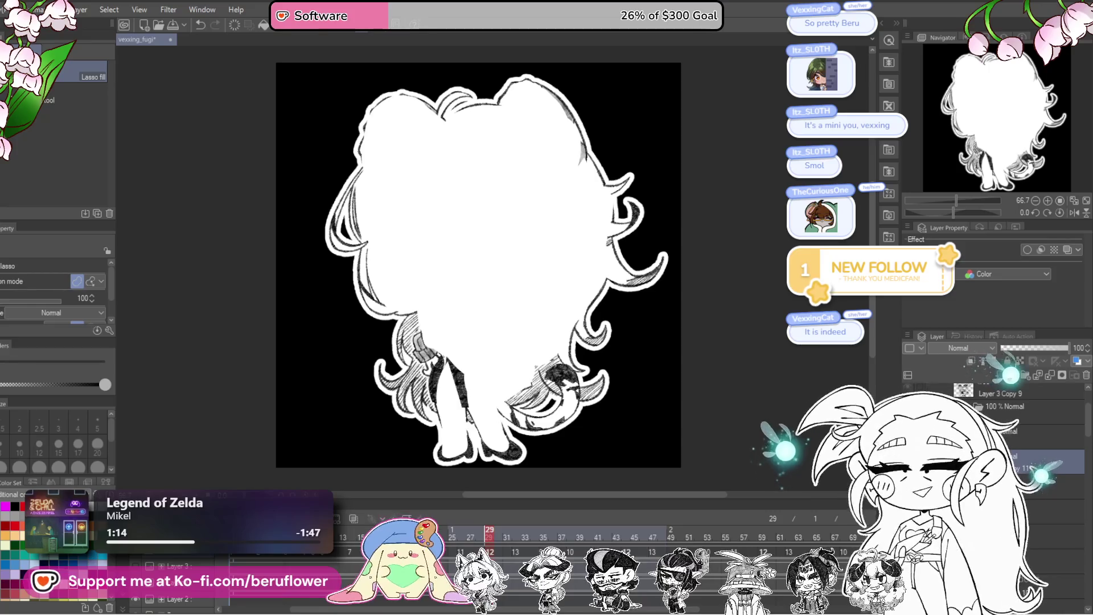
pyautogui.hotkey('ctrl', 'y')
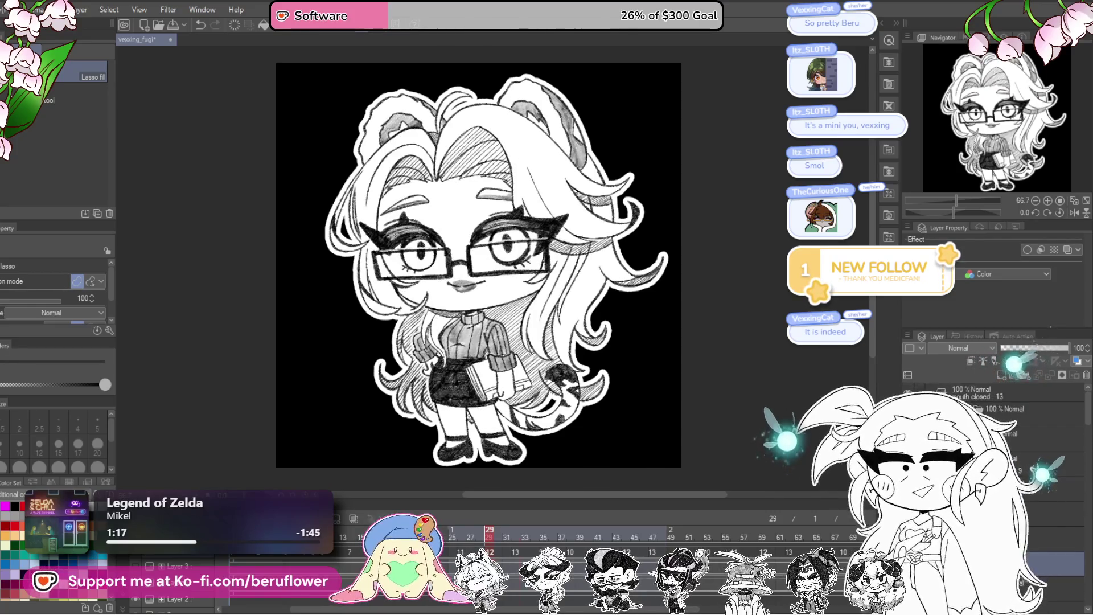
pyautogui.hotkey('ctrl', 'y')
pyautogui.hotkey('ctrl', 'z')
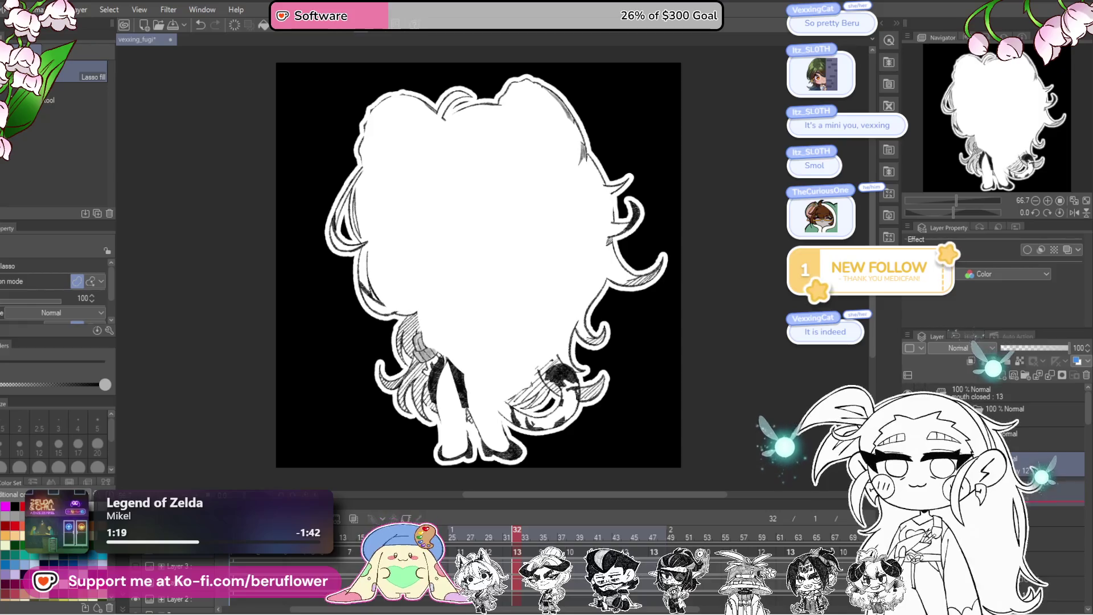
pyautogui.hotkey('ctrl', 'y')
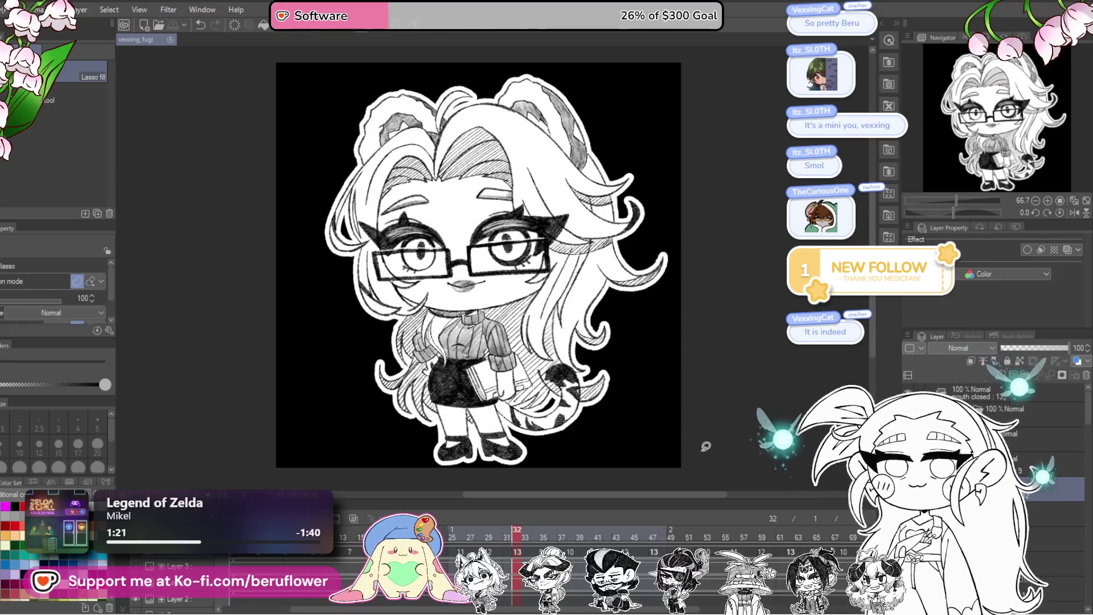
pyautogui.moveTo(653, 445); pyautogui.dragTo(636, 429)
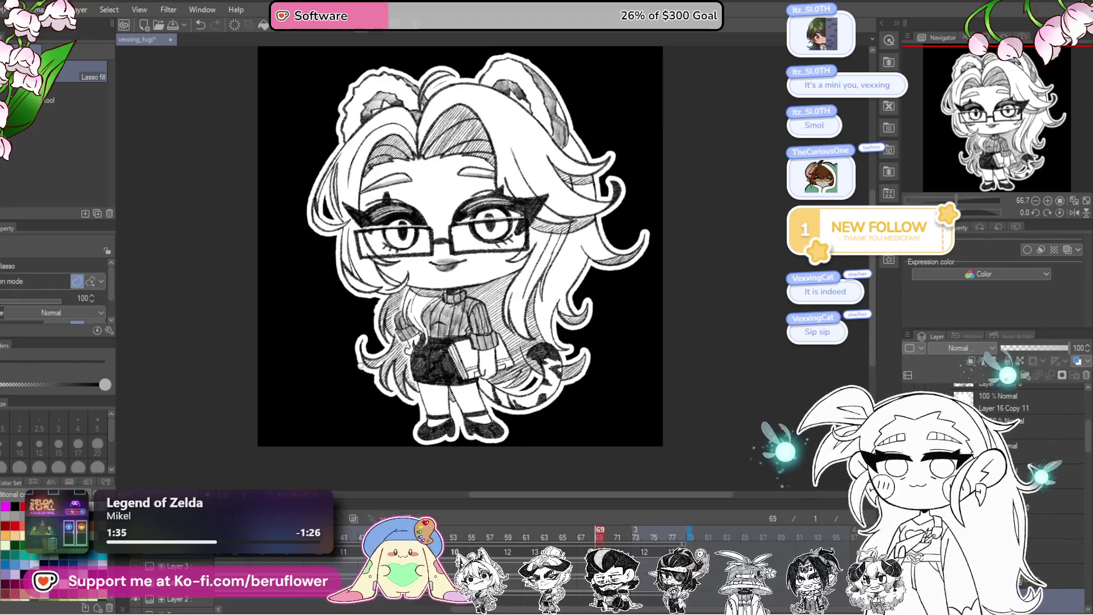
pyautogui.scroll(5, 363, 372)
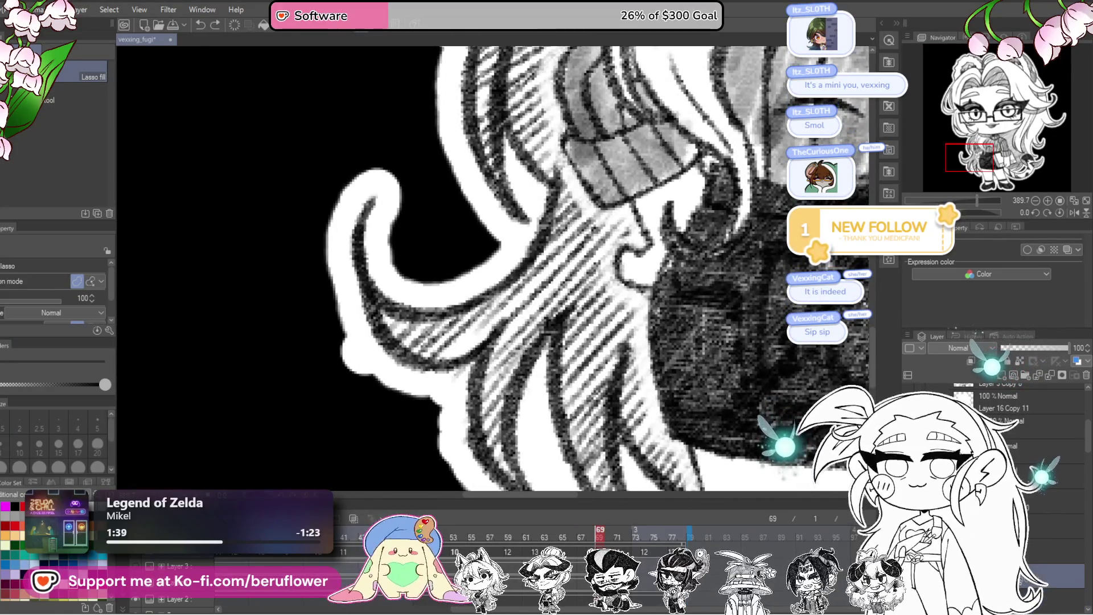
pyautogui.scroll(-2, 472, 222)
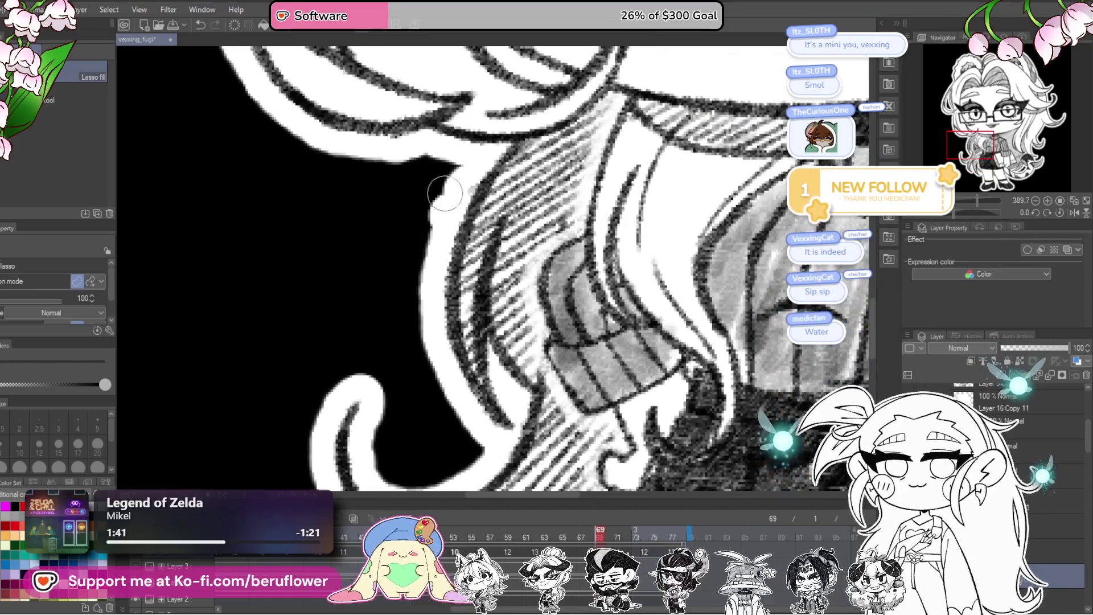
pyautogui.scroll(-1, 445, 184)
pyautogui.scroll(-3, 445, 184)
pyautogui.scroll(-2, 445, 183)
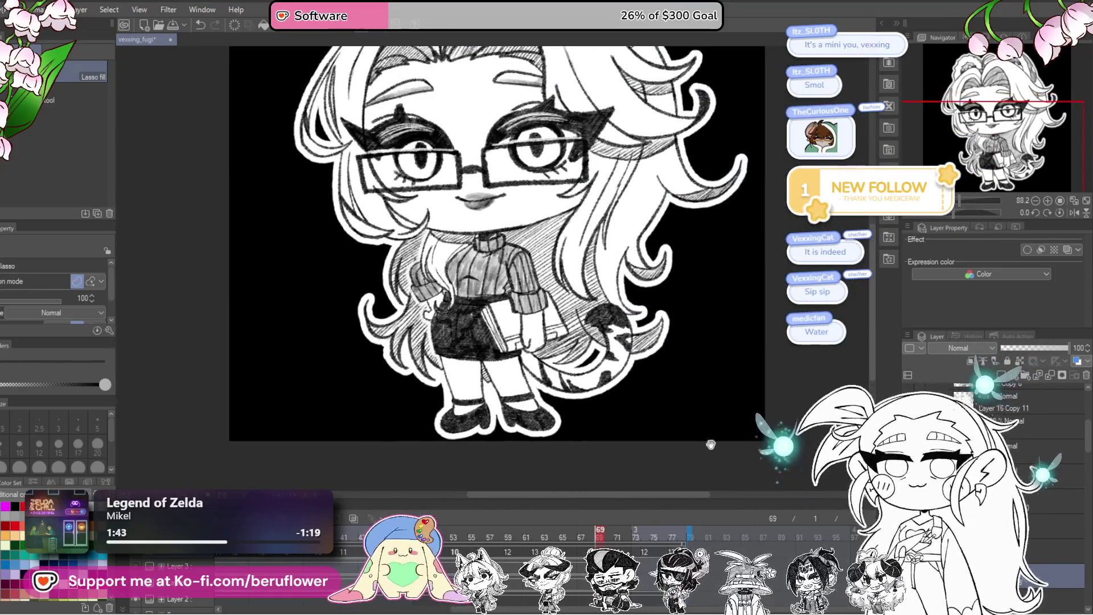
pyautogui.click(514, 549)
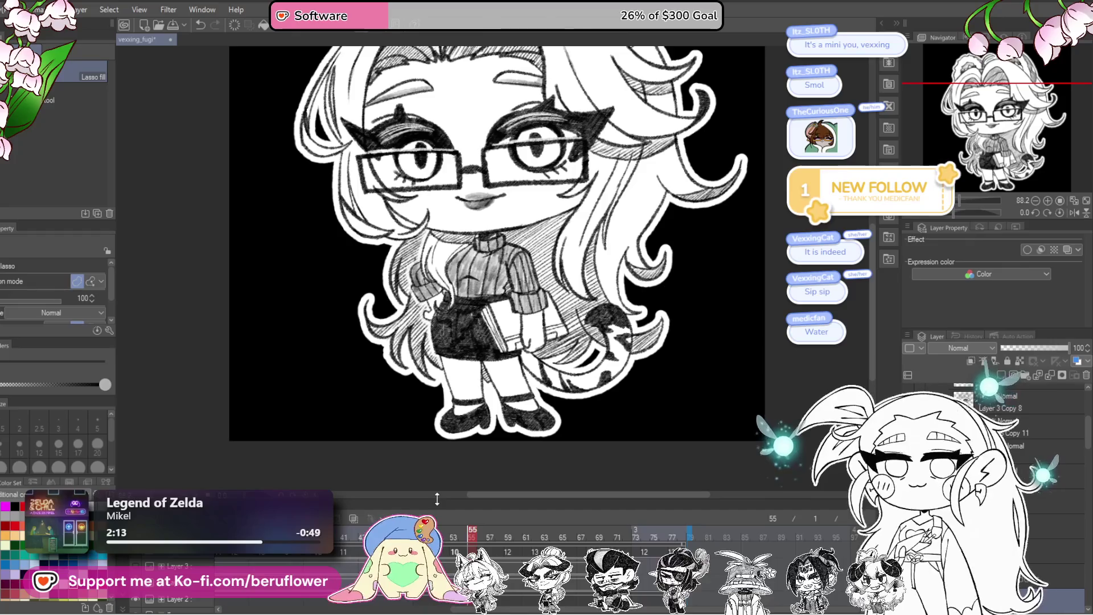
pyautogui.scroll(3, 368, 372)
pyautogui.scroll(2, 418, 346)
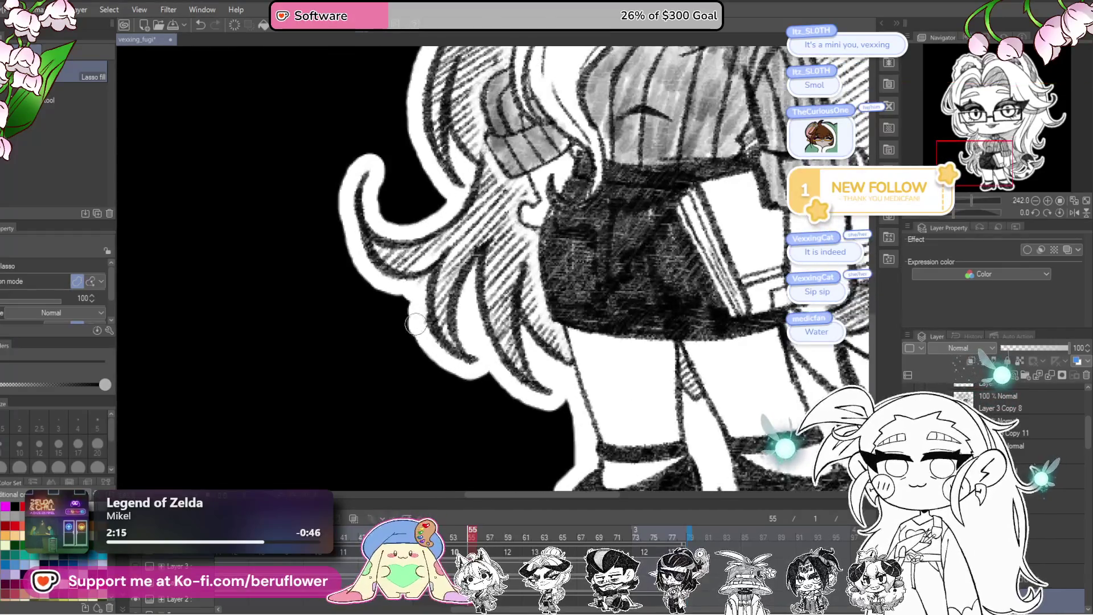
pyautogui.scroll(-6, 418, 346)
pyautogui.scroll(1, 417, 346)
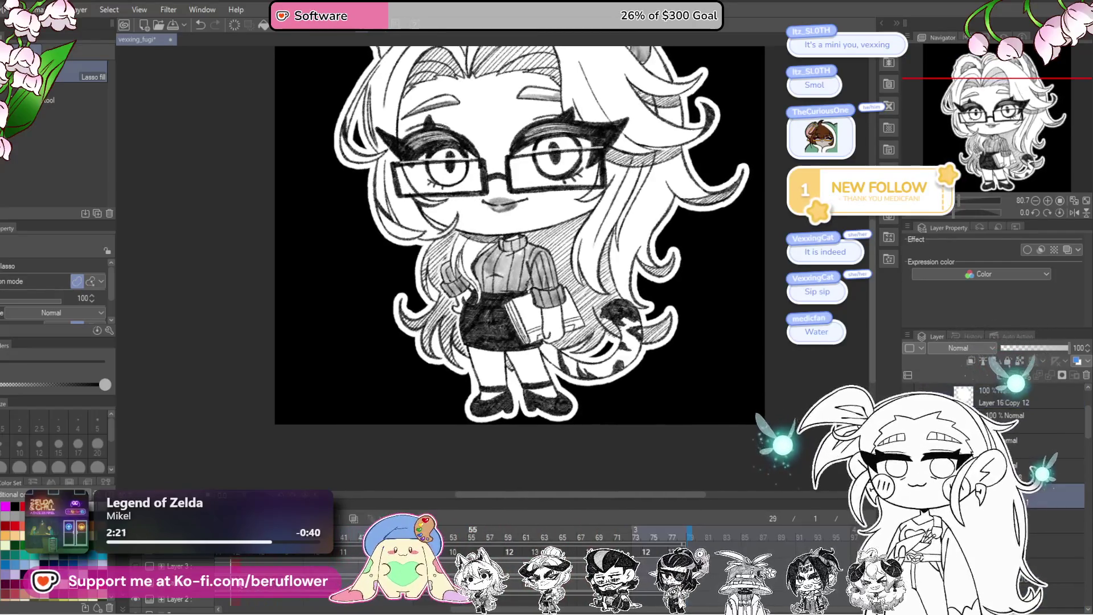
pyautogui.press('Return')
pyautogui.scroll(-3, 512, 445)
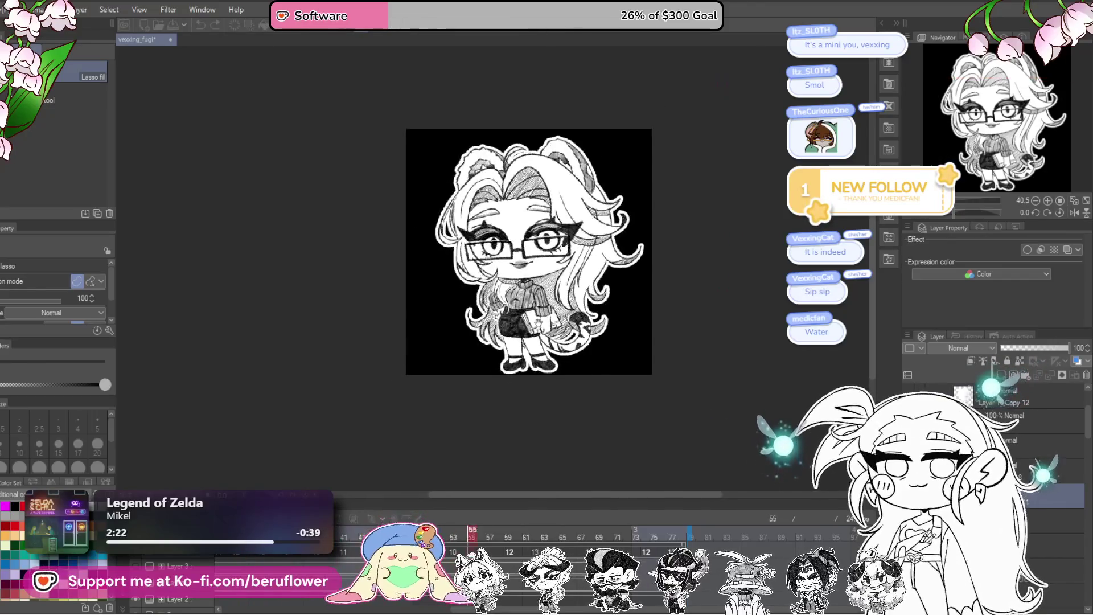
pyautogui.scroll(1, 723, 427)
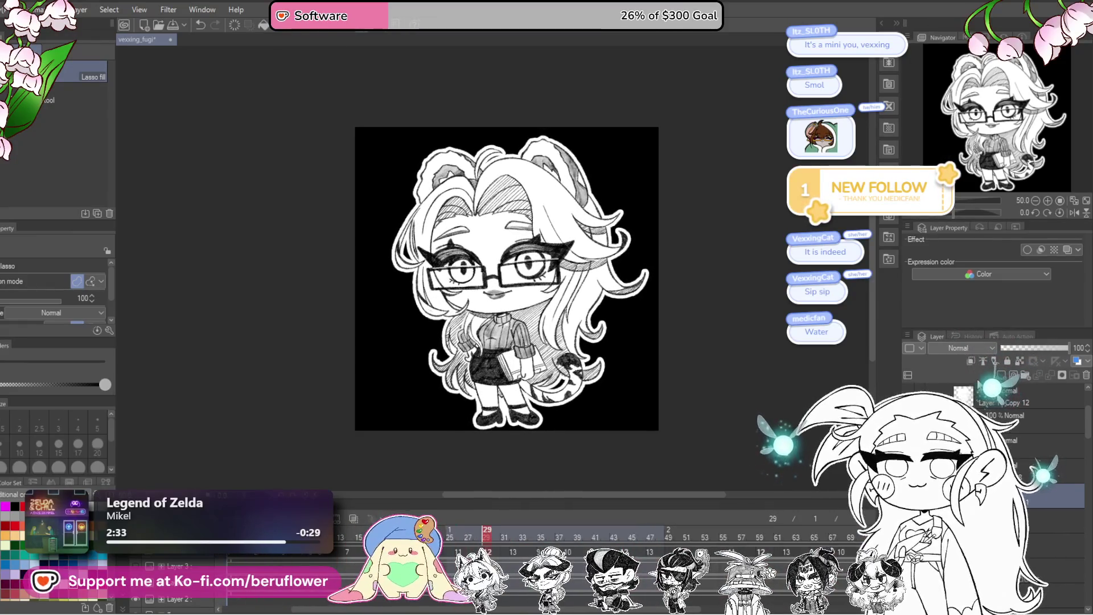
pyautogui.click(1013, 396)
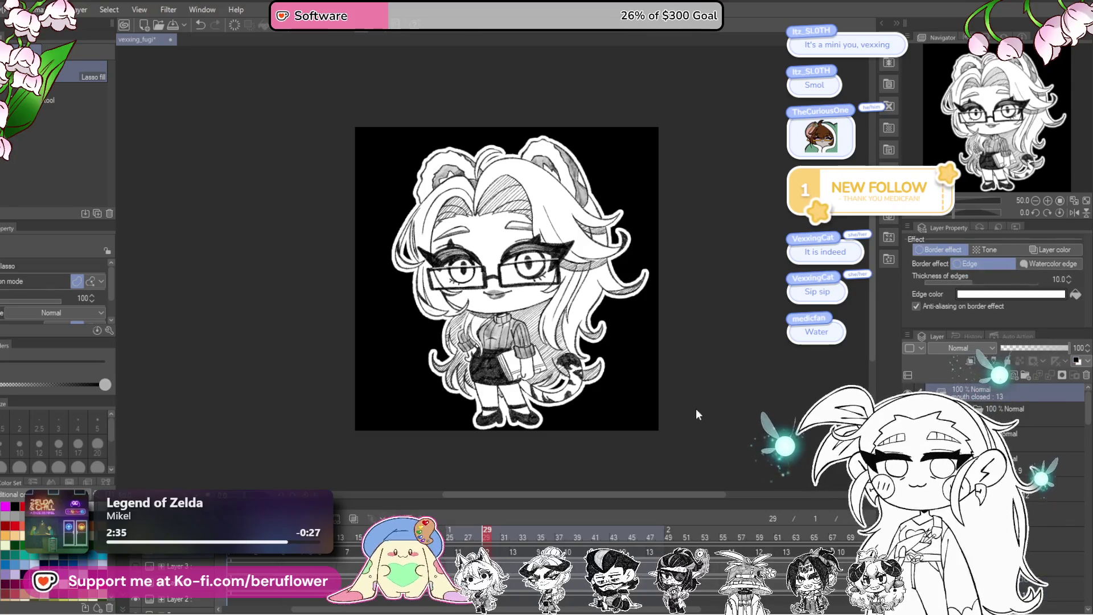
pyautogui.hotkey('ctrl', 't')
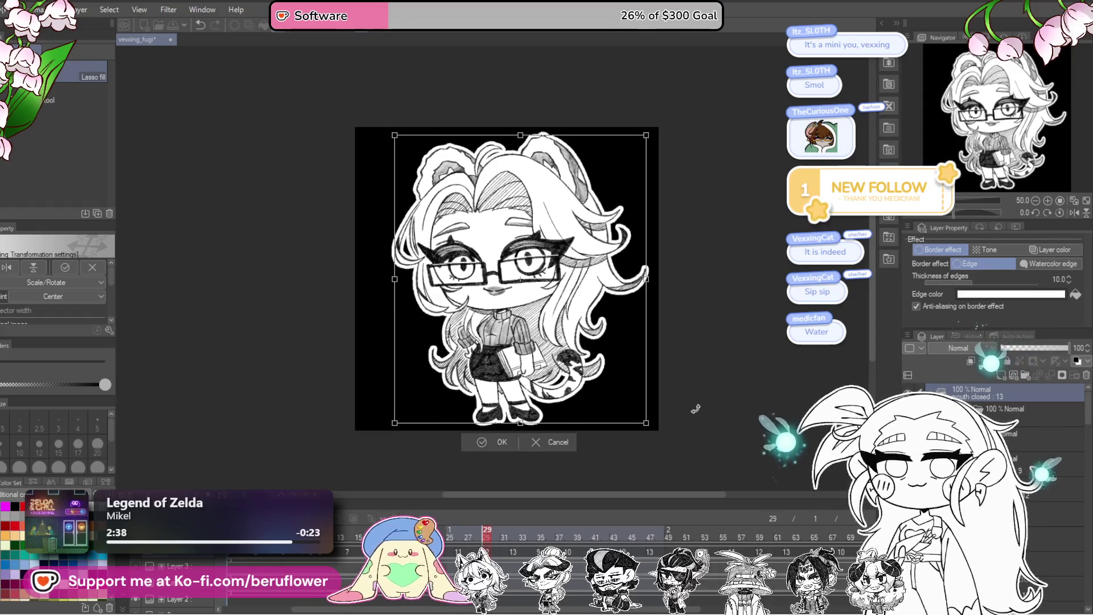
pyautogui.press('Return')
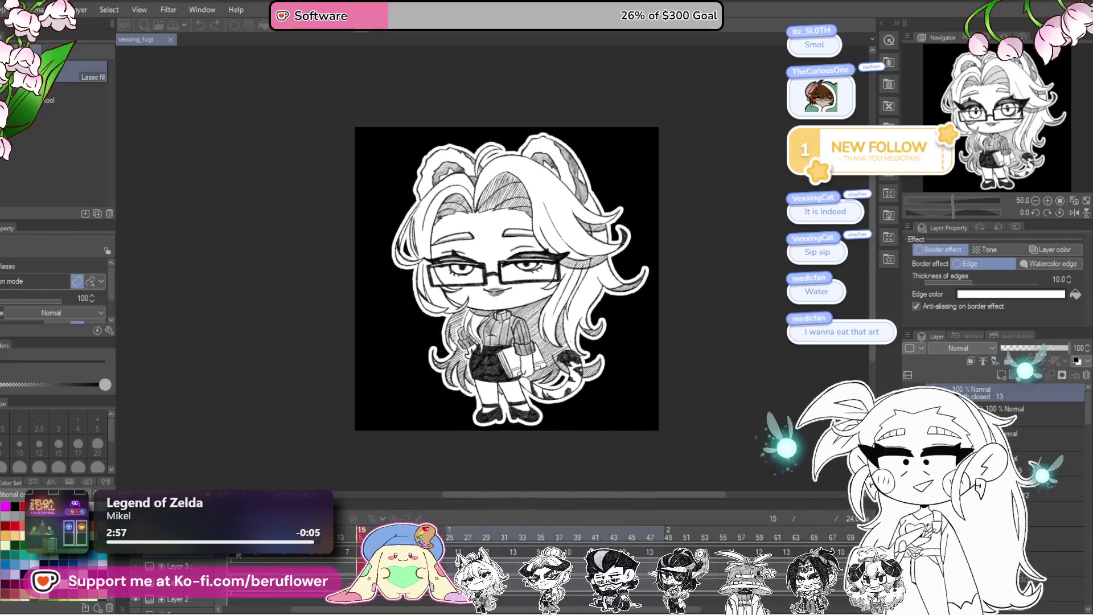
pyautogui.scroll(2, 561, 246)
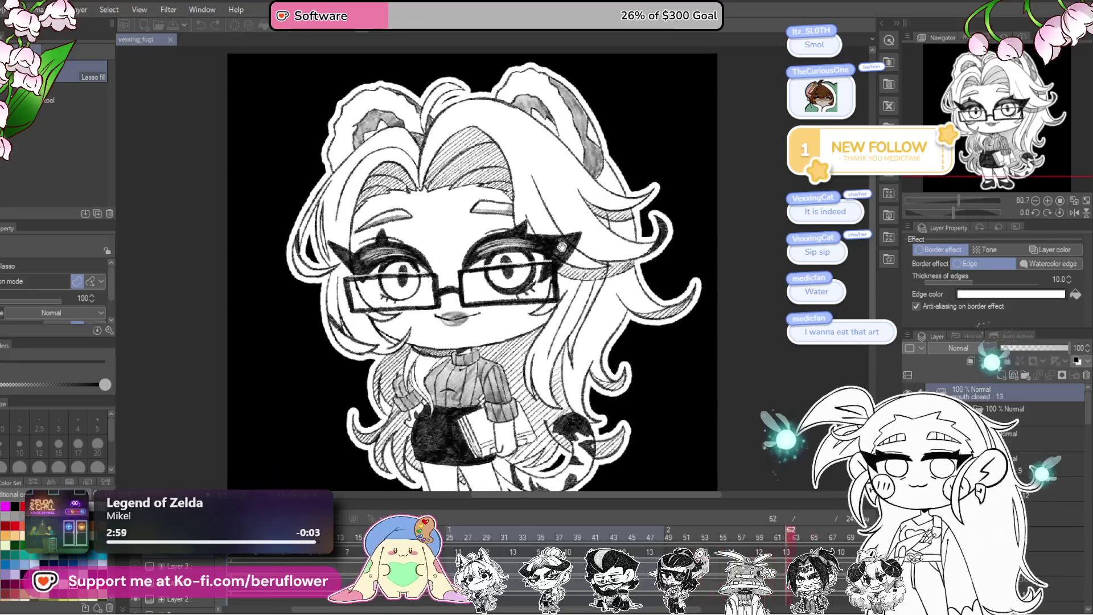
pyautogui.scroll(-1, 561, 246)
pyautogui.scroll(1, 561, 246)
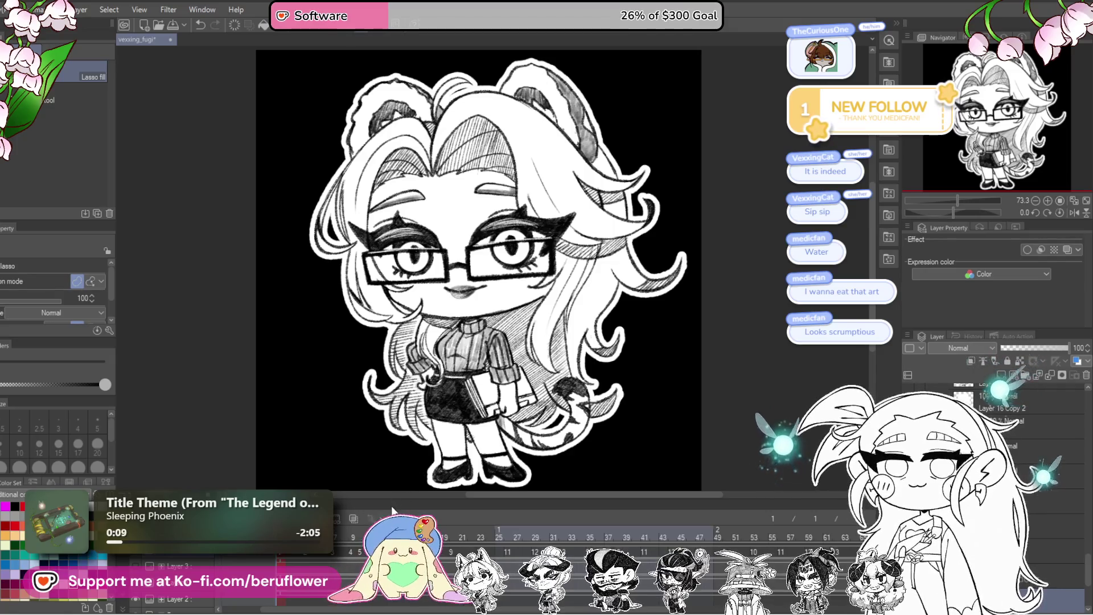
# - Duplicate and rename the mouth closed layer, select the layer beneath Layer 4 Copy, and pick the pencil
pyautogui.rightClick(190, 554)
pyautogui.click(222, 496)
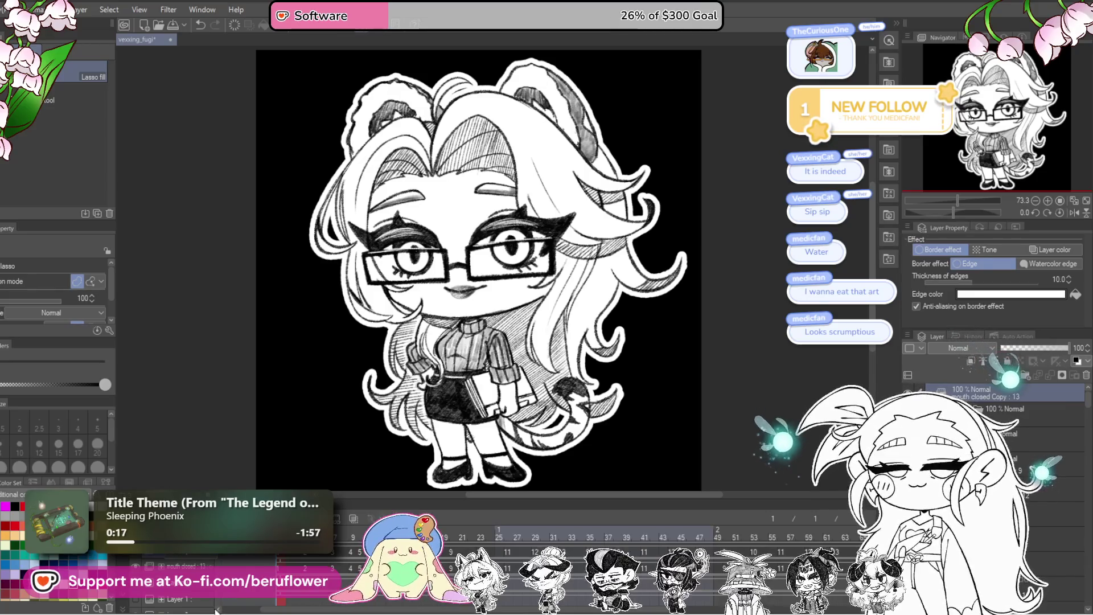
pyautogui.click(289, 559)
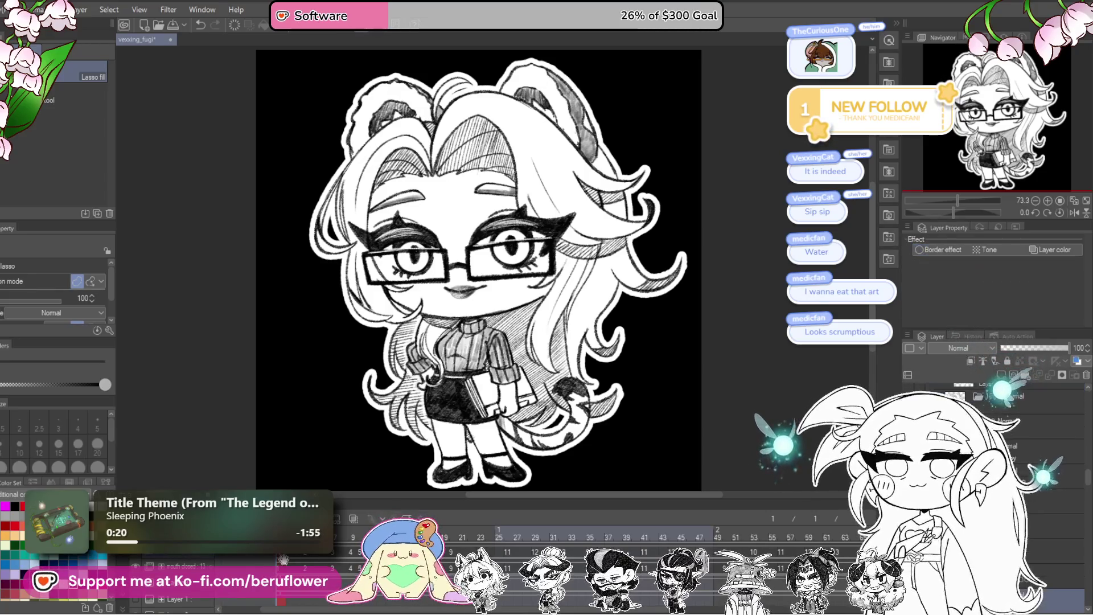
pyautogui.click(285, 562)
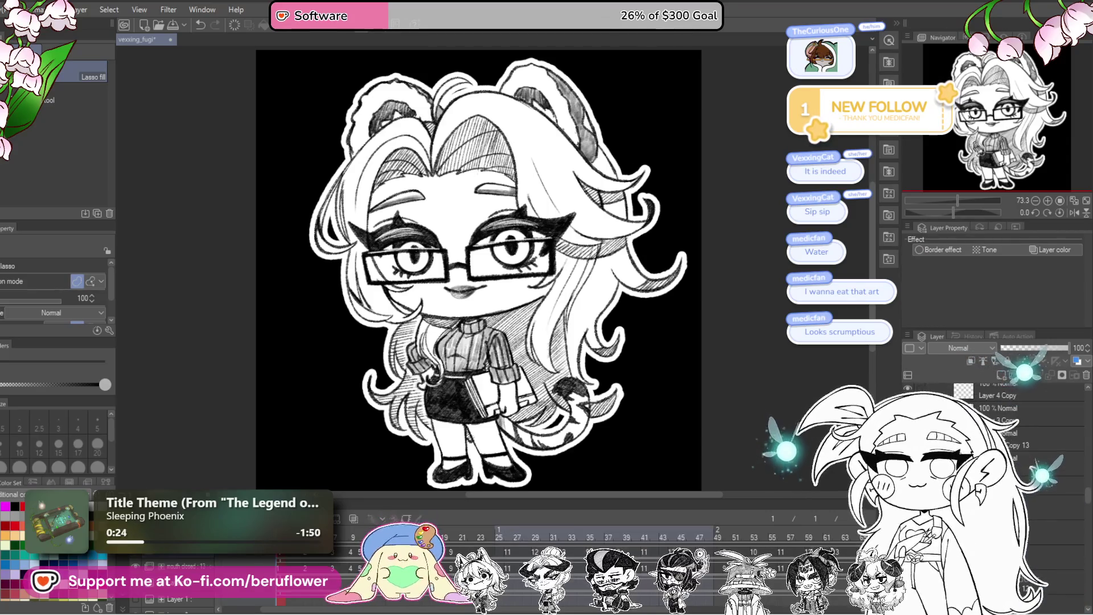
pyautogui.moveTo(670, 429); pyautogui.dragTo(667, 453)
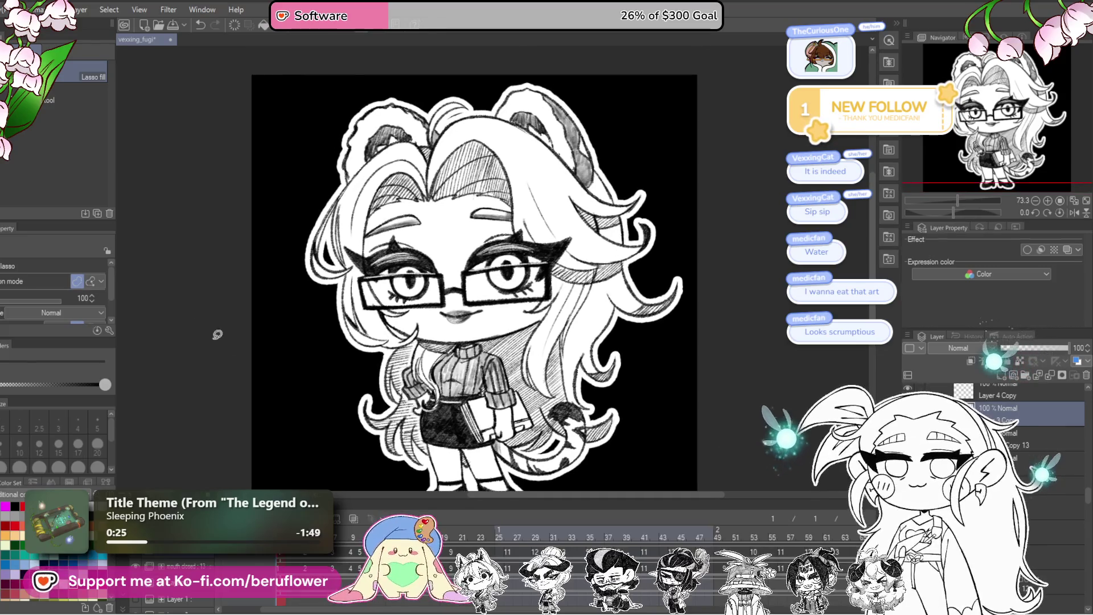
pyautogui.press('p')
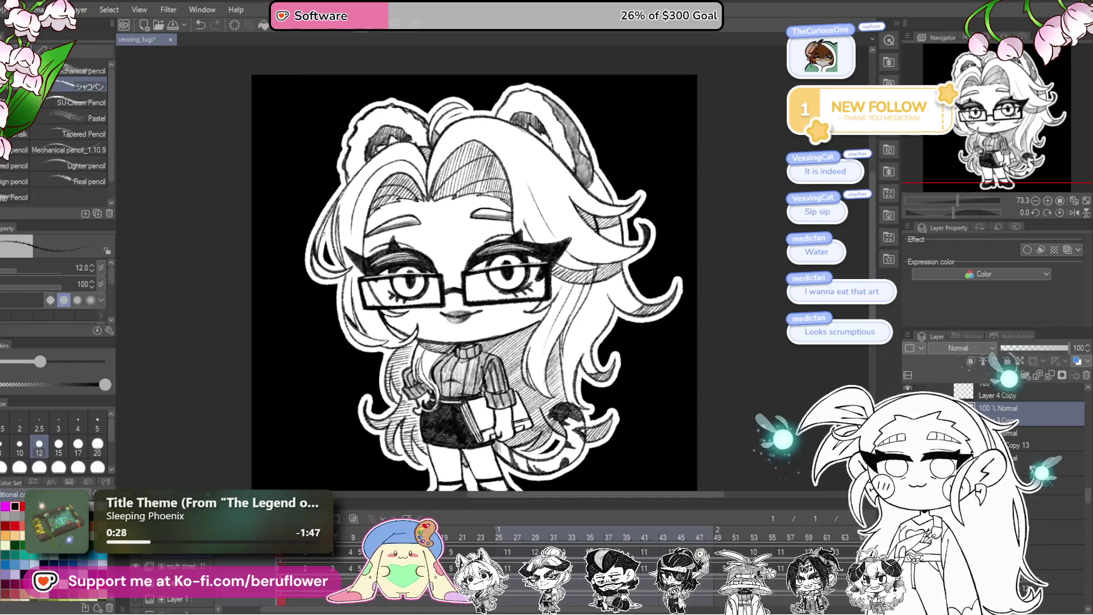
pyautogui.scroll(5, 535, 313)
# - Step to the shaded-lips frame and fade its layer to about half opacity with the mouth in view
pyautogui.press('Right')
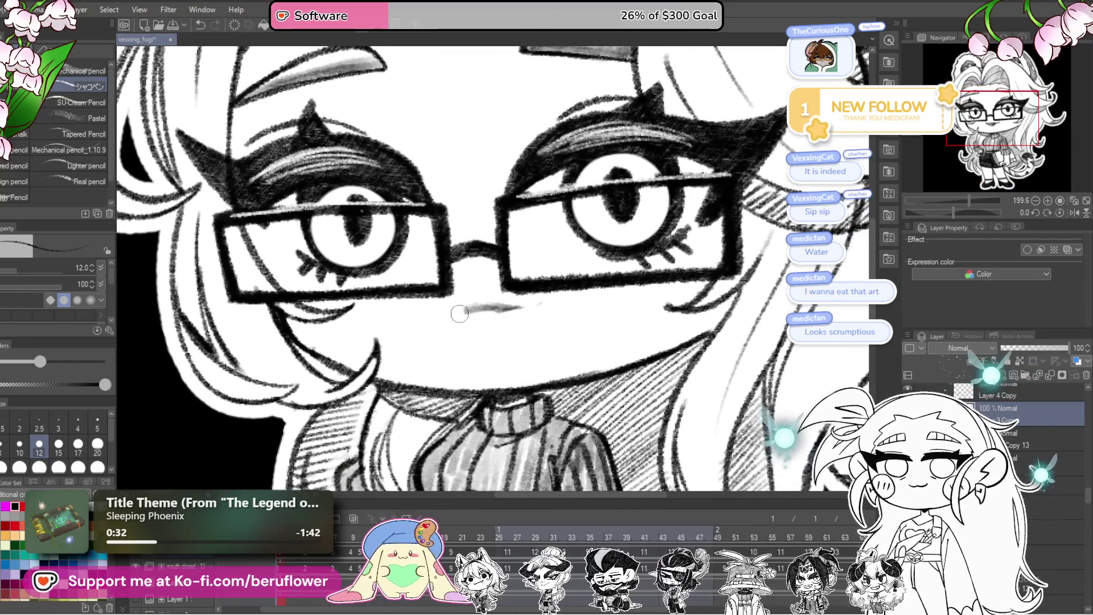
pyautogui.press('Right')
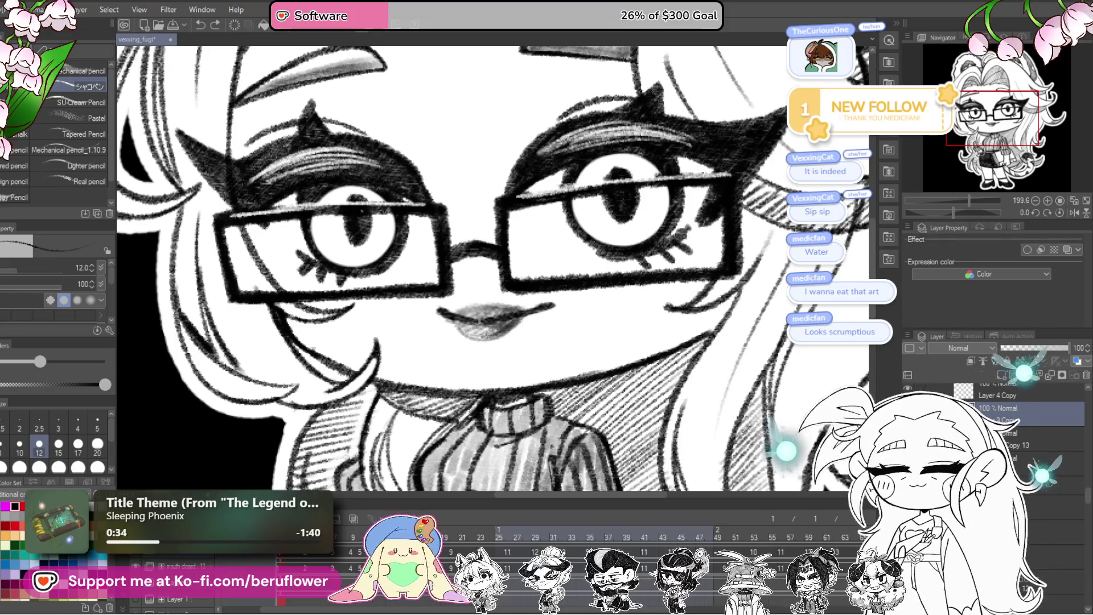
pyautogui.moveTo(1065, 348); pyautogui.dragTo(1042, 354)
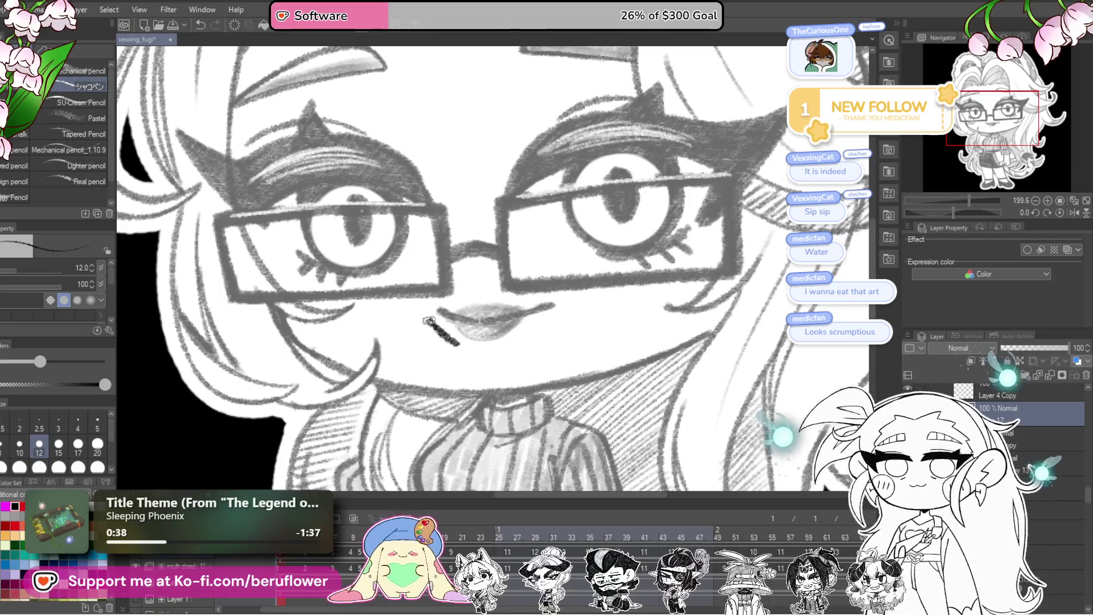
pyautogui.scroll(2, 430, 321)
pyautogui.moveTo(490, 376); pyautogui.dragTo(480, 356)
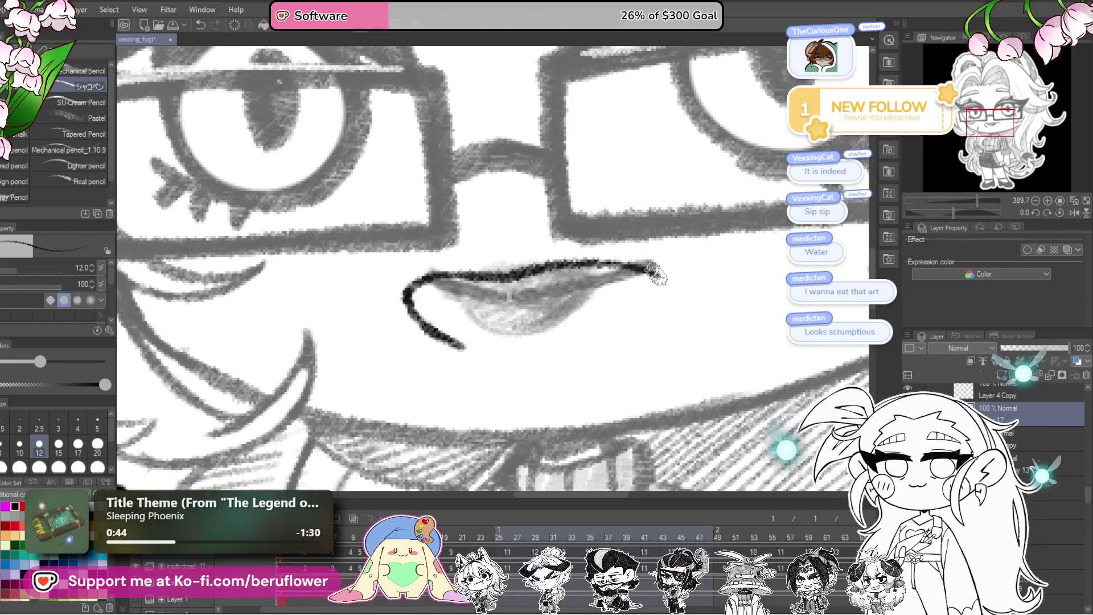
pyautogui.hotkey('ctrl', 'z')
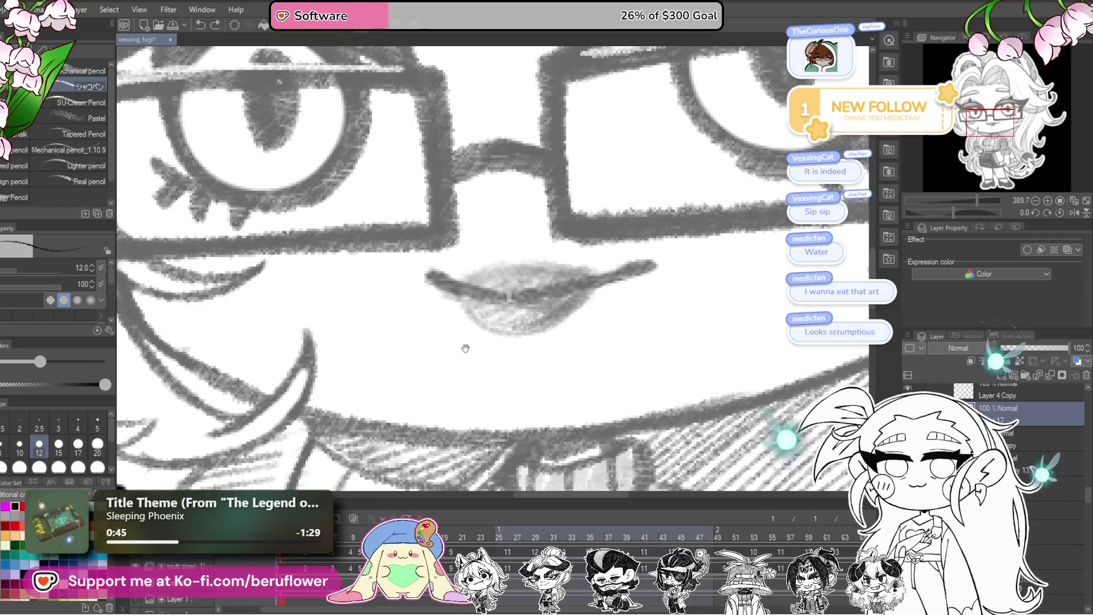
pyautogui.moveTo(465, 349)
pyautogui.mouseDown()
pyautogui.moveTo(420, 314)
pyautogui.moveTo(471, 349)
pyautogui.moveTo(469, 327)
pyautogui.mouseUp()
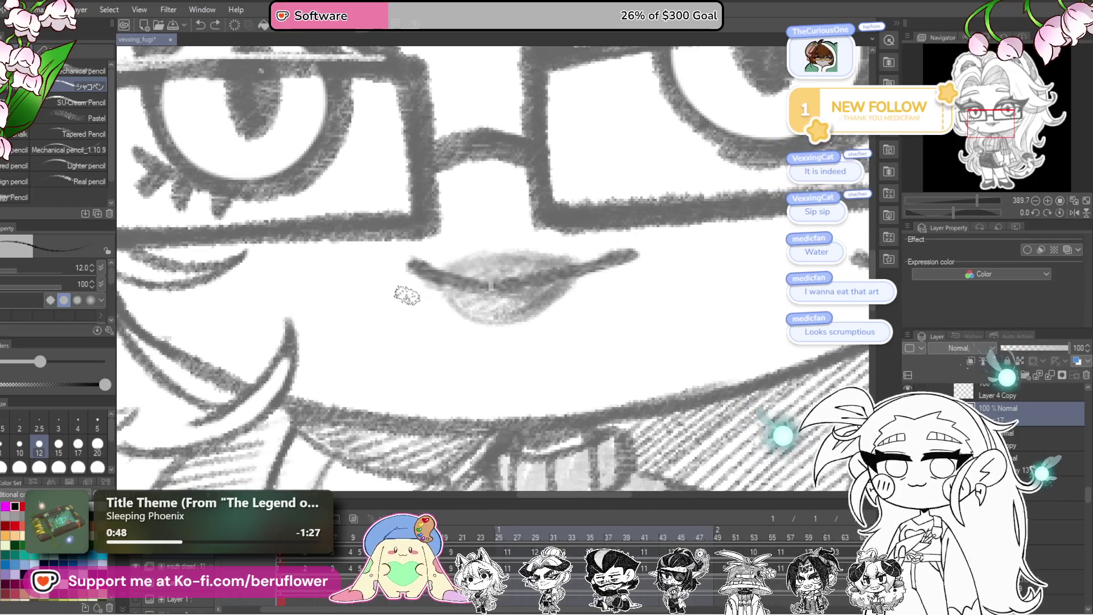
# - Draw the dark upper-lip line of the opened mouth, undoing and redoing strokes until it sits right
pyautogui.moveTo(408, 287); pyautogui.dragTo(573, 252)
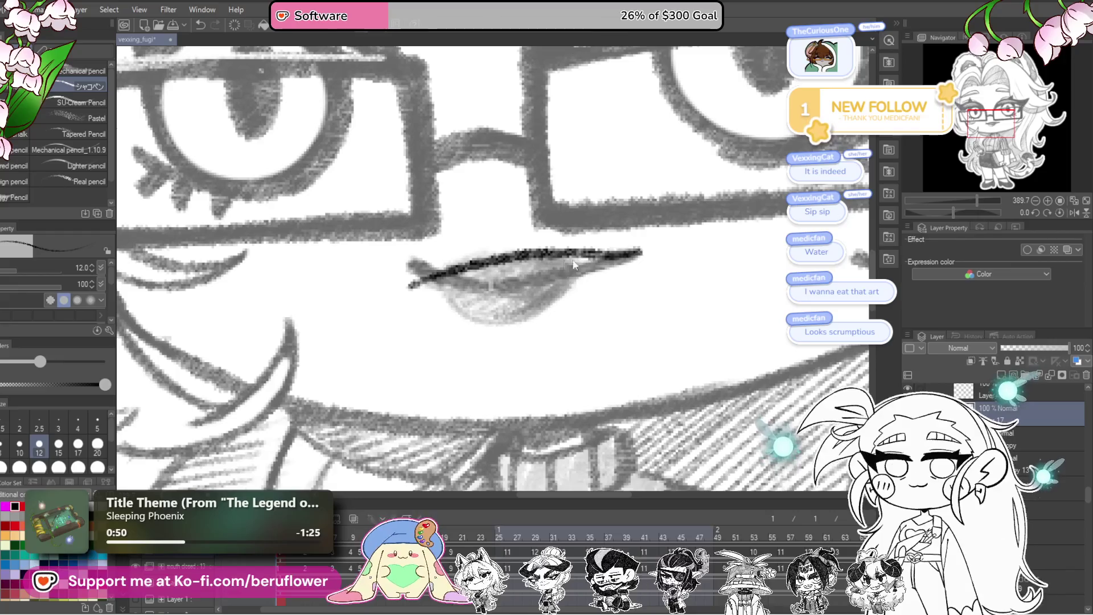
pyautogui.hotkey('ctrl', 'z')
pyautogui.scroll(-3, 574, 265)
pyautogui.scroll(1, 513, 308)
pyautogui.moveTo(503, 310); pyautogui.dragTo(469, 341)
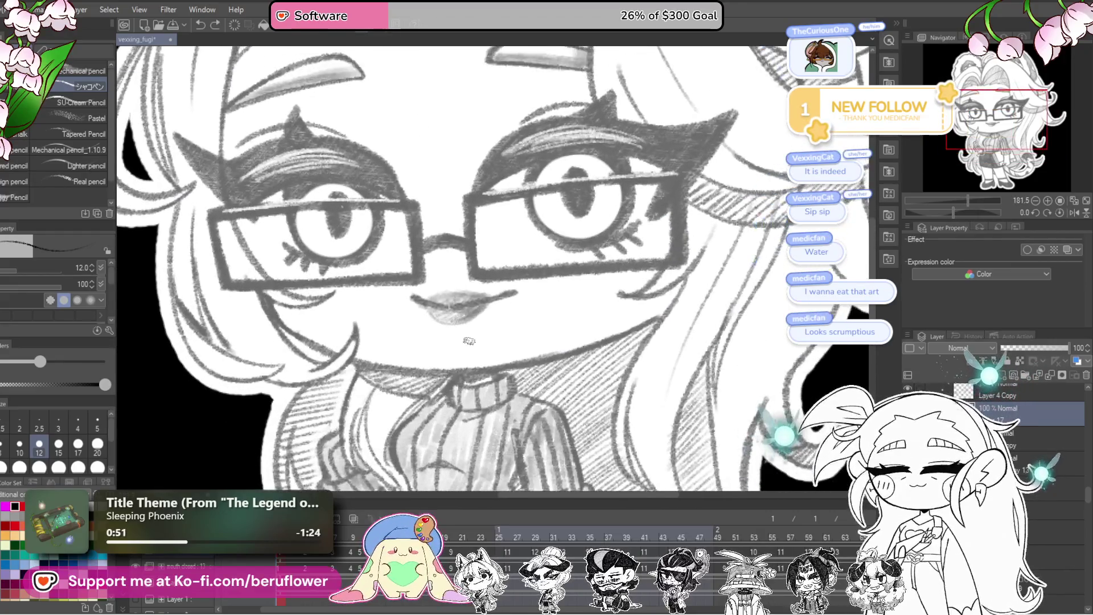
pyautogui.hotkey('ctrl', 'y')
pyautogui.scroll(2, 468, 341)
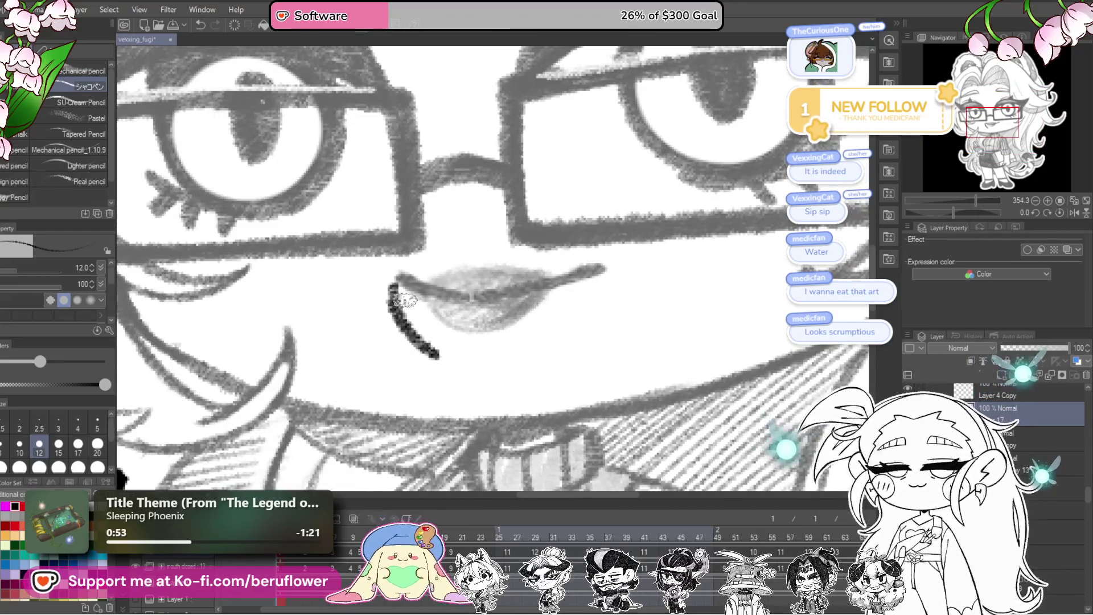
pyautogui.hotkey('ctrl', 'z')
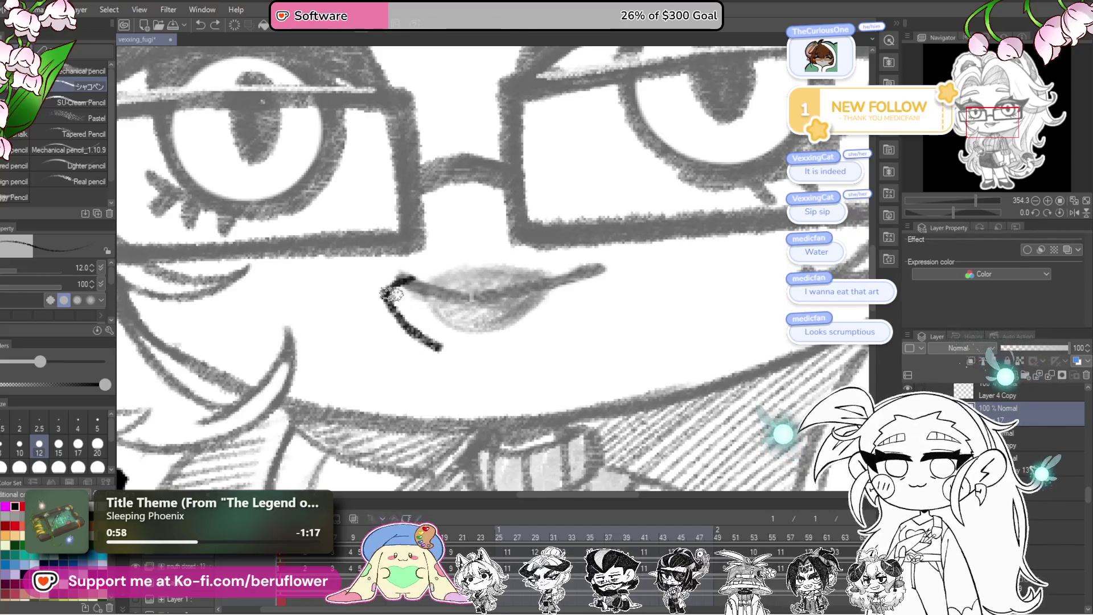
pyautogui.hotkey('ctrl', 'z')
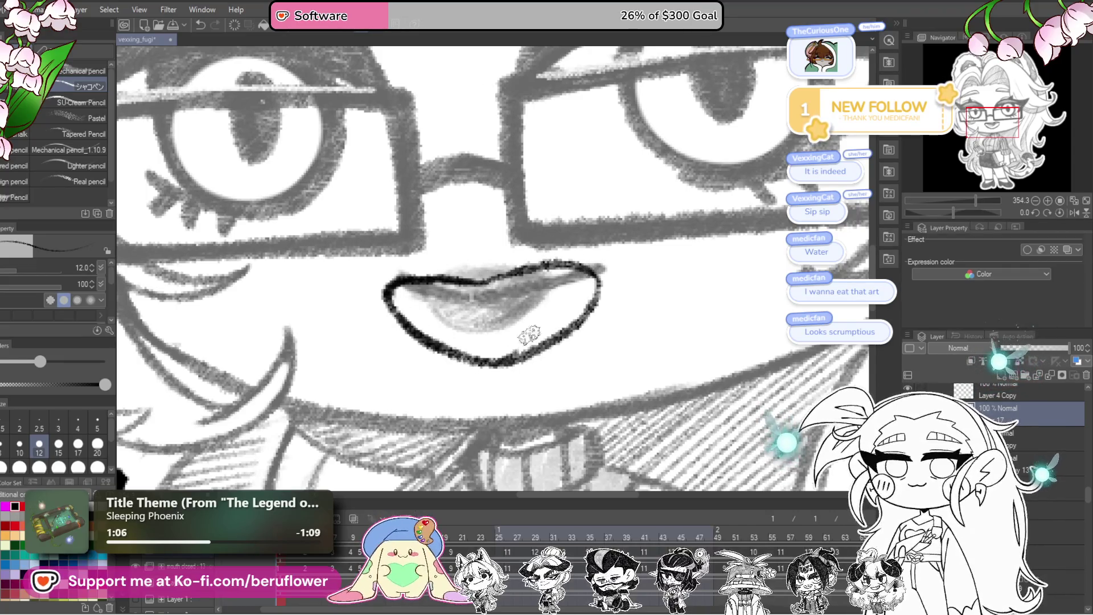
pyautogui.scroll(-5, 529, 336)
pyautogui.scroll(2, 534, 315)
pyautogui.scroll(2, 538, 300)
pyautogui.scroll(1, 546, 278)
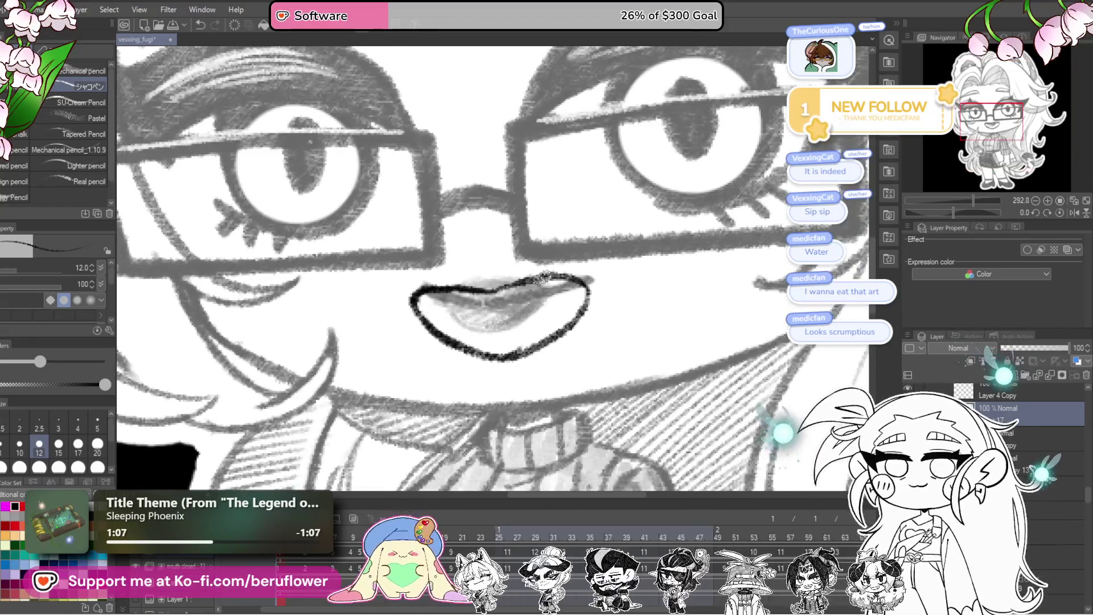
# - Free-transform the lip drawing, stretching its right corners outward and widening both sides, then apply it
pyautogui.hotkey('ctrl', 't')
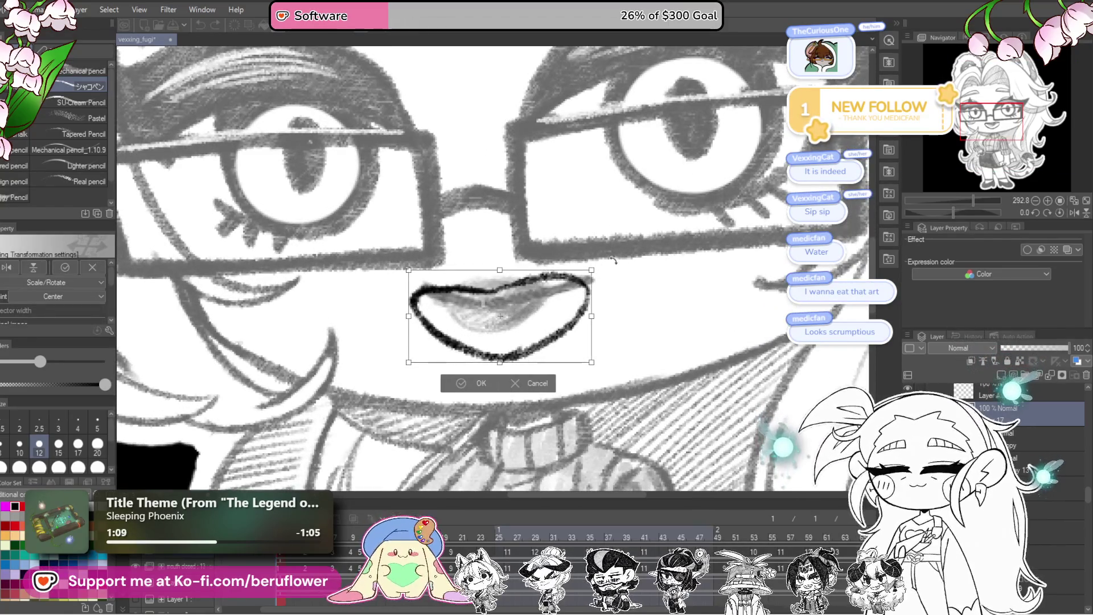
pyautogui.moveTo(593, 274); pyautogui.dragTo(612, 267)
pyautogui.moveTo(599, 365); pyautogui.dragTo(602, 371)
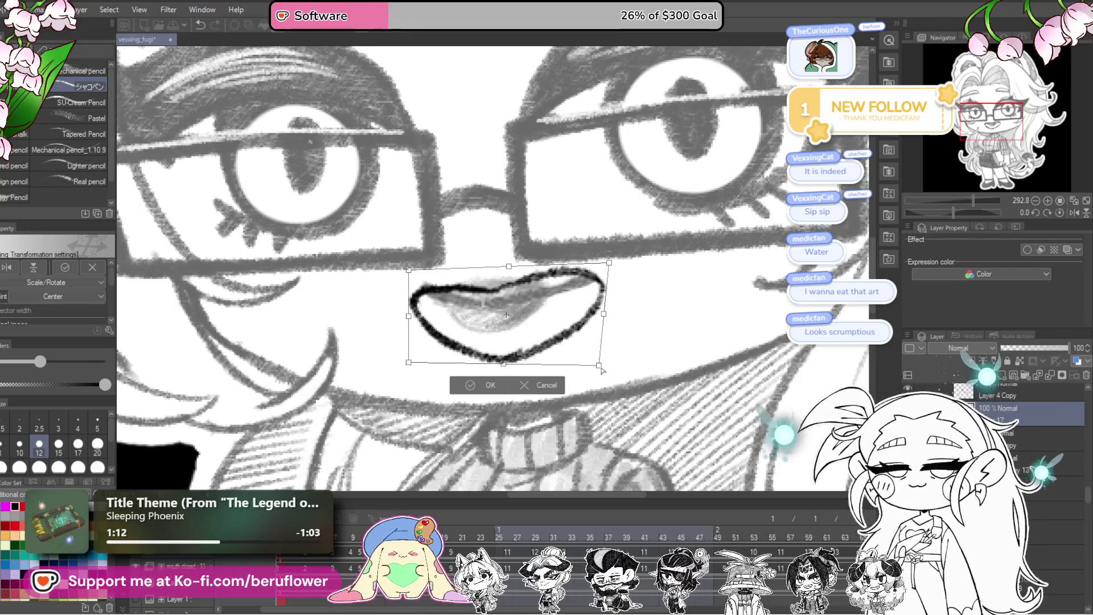
pyautogui.moveTo(610, 311); pyautogui.dragTo(589, 323)
pyautogui.press('Return')
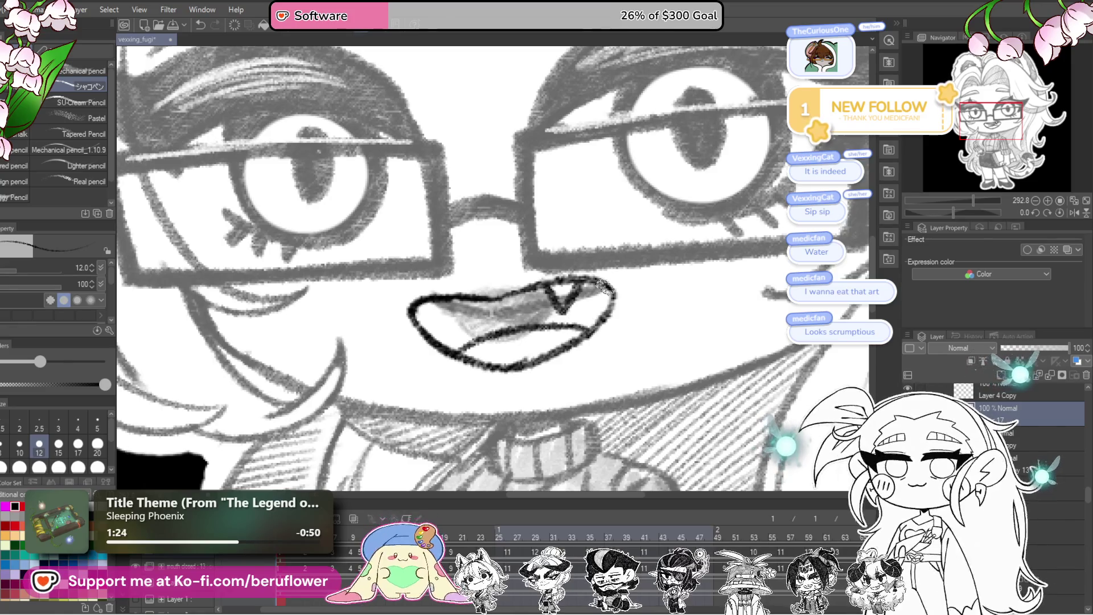
pyautogui.scroll(-3, 604, 289)
pyautogui.scroll(-2, 605, 289)
pyautogui.scroll(5, 581, 290)
pyautogui.scroll(2, 565, 294)
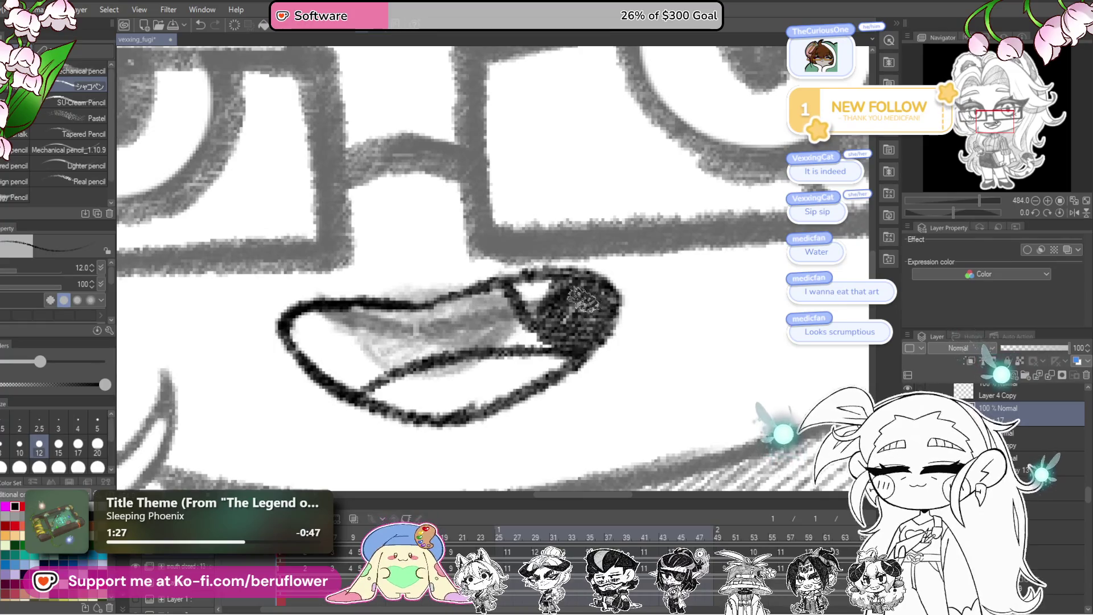
# - Rotate the canvas, shade the mouth interior dark from top to bottom, reset the view and enlarge the pencil to 25
pyautogui.moveTo(582, 300); pyautogui.dragTo(701, 291)
pyautogui.moveTo(951, 216); pyautogui.dragTo(670, 265)
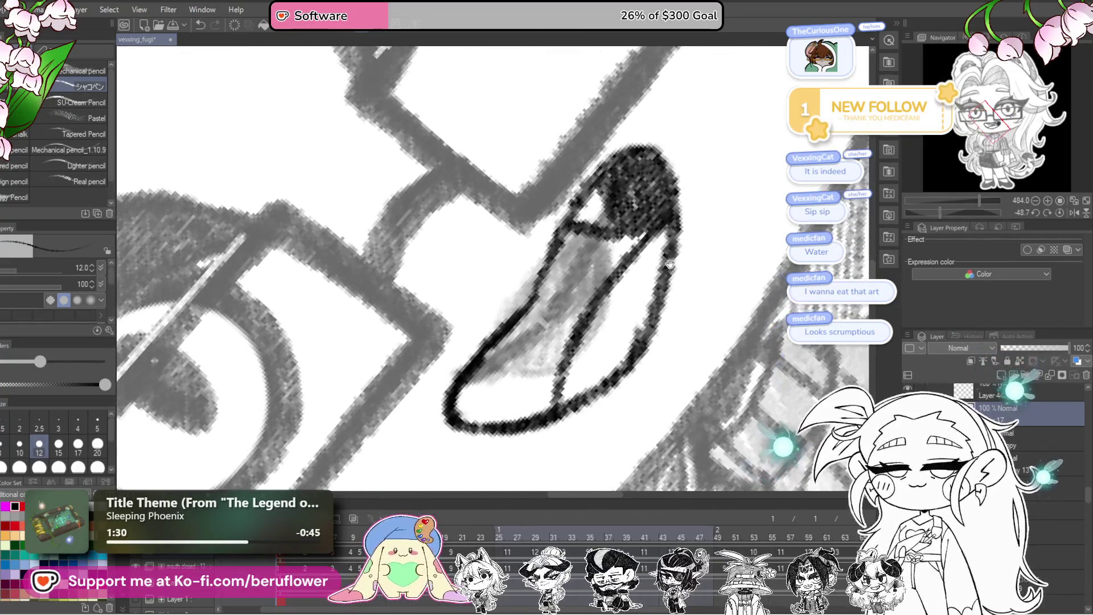
pyautogui.moveTo(600, 241); pyautogui.dragTo(568, 251)
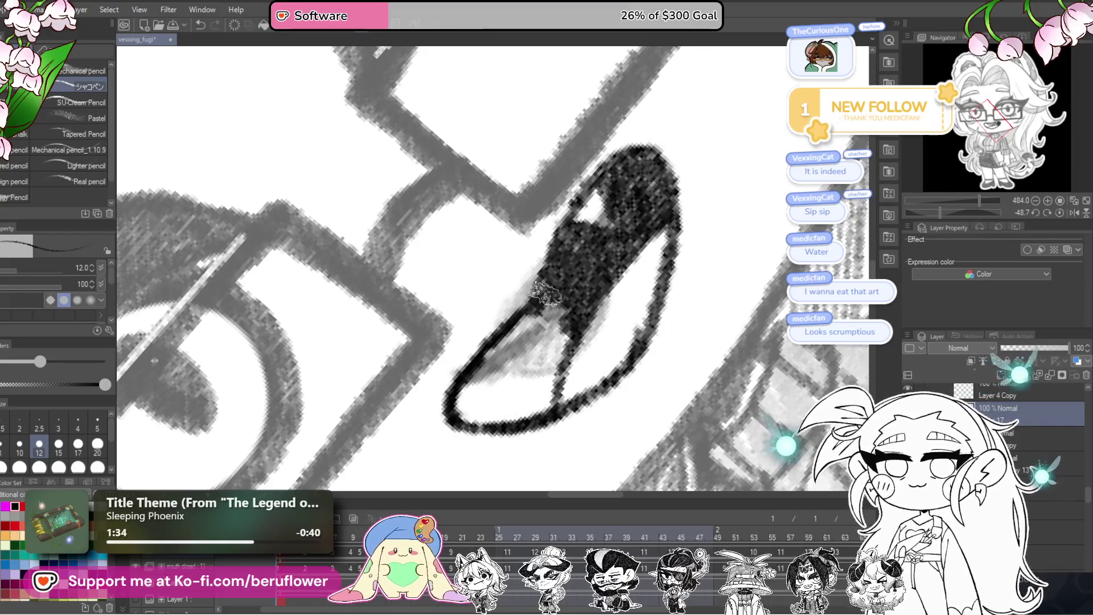
pyautogui.moveTo(545, 293); pyautogui.dragTo(486, 356)
pyautogui.moveTo(489, 421)
pyautogui.mouseDown()
pyautogui.moveTo(553, 402)
pyautogui.moveTo(602, 295)
pyautogui.moveTo(525, 397)
pyautogui.moveTo(511, 339)
pyautogui.mouseUp()
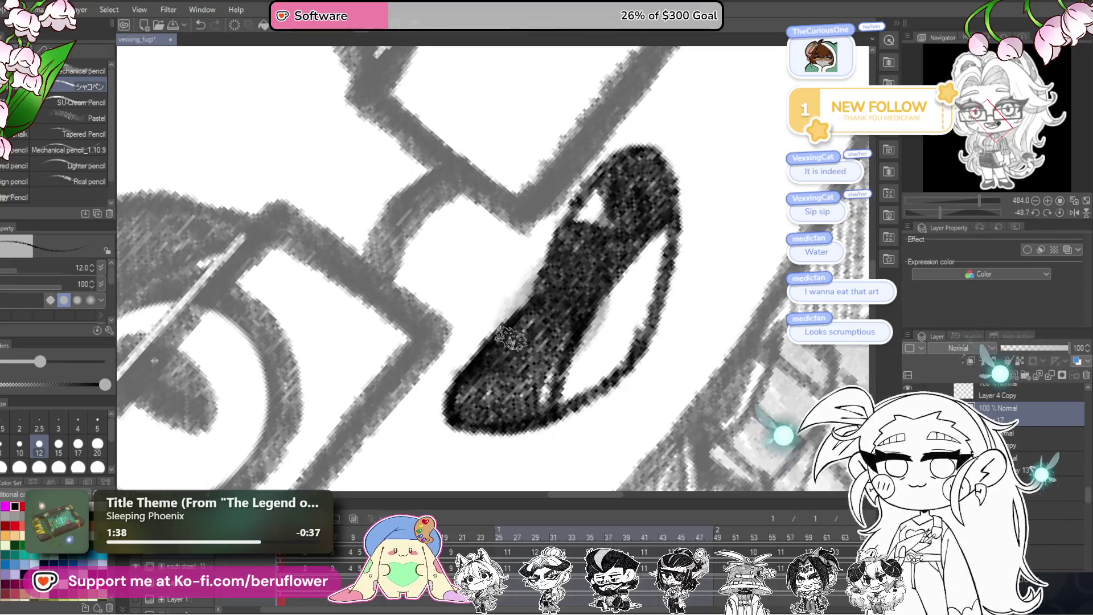
pyautogui.scroll(-1, 589, 358)
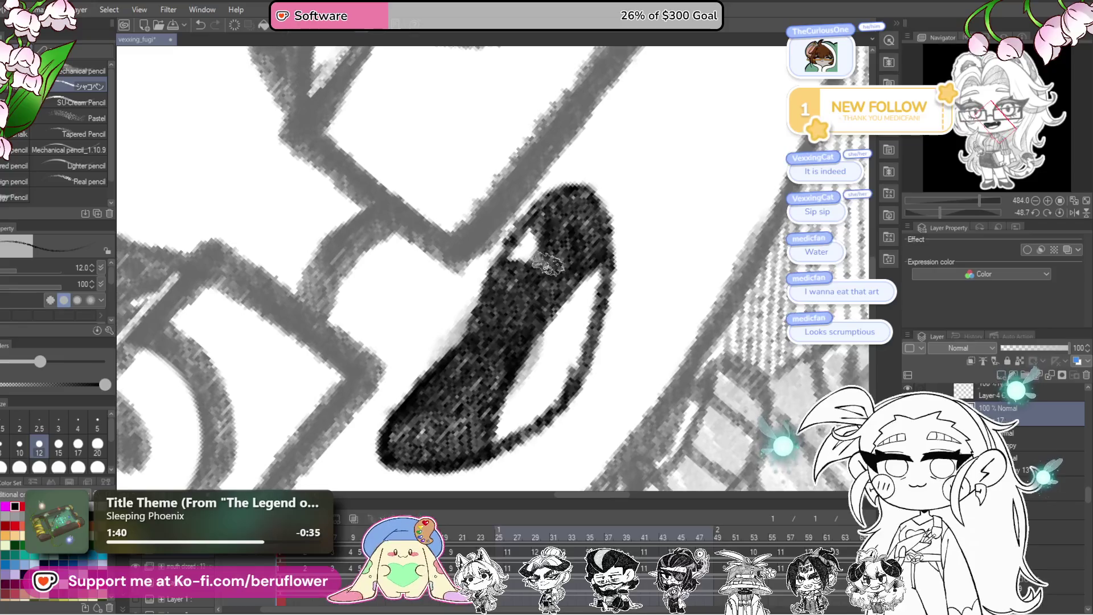
pyautogui.scroll(-1, 540, 247)
pyautogui.scroll(-5, 542, 248)
pyautogui.scroll(-1, 542, 248)
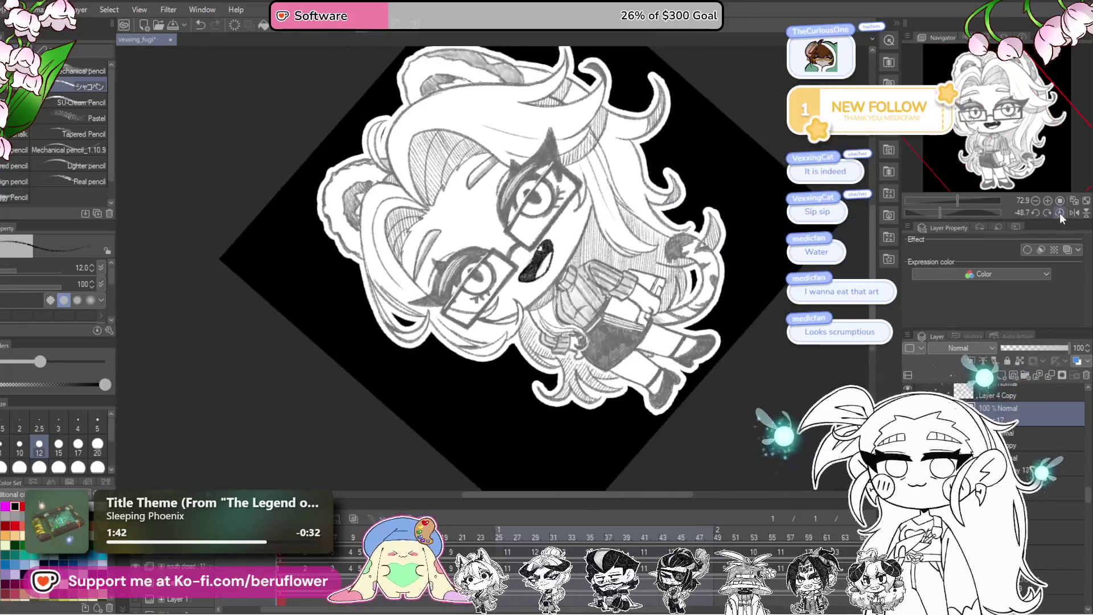
pyautogui.hotkey('ctrl', '0')
pyautogui.scroll(2, 561, 312)
pyautogui.scroll(1, 562, 311)
pyautogui.scroll(1, 576, 378)
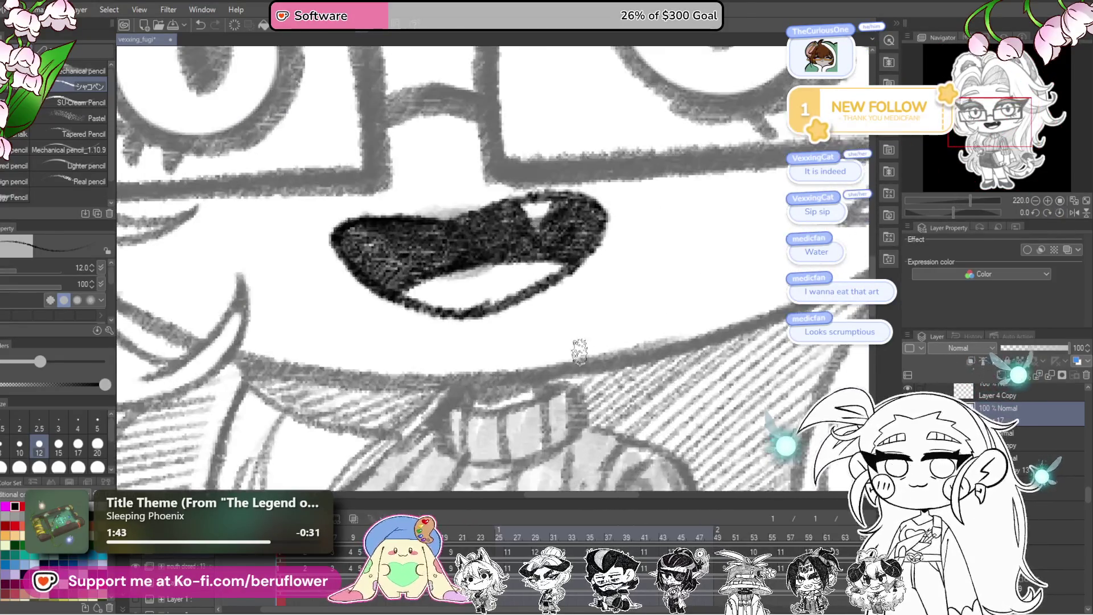
pyautogui.scroll(1, 601, 378)
pyautogui.press(']')
pyautogui.press(']')
pyautogui.press(']')
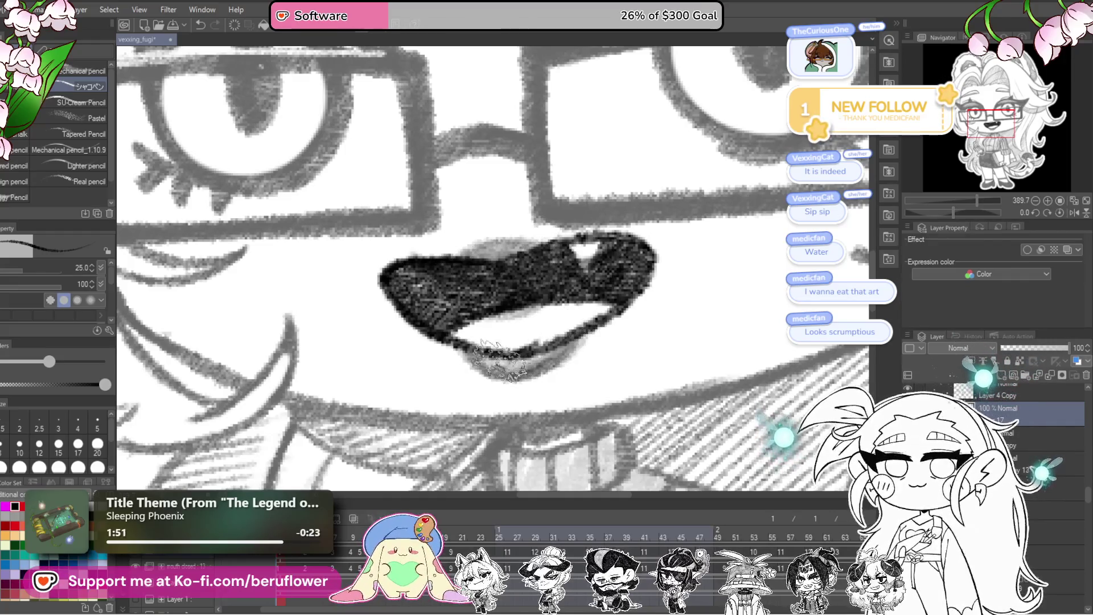
pyautogui.scroll(-3, 559, 346)
pyautogui.scroll(-2, 559, 346)
pyautogui.scroll(-2, 560, 346)
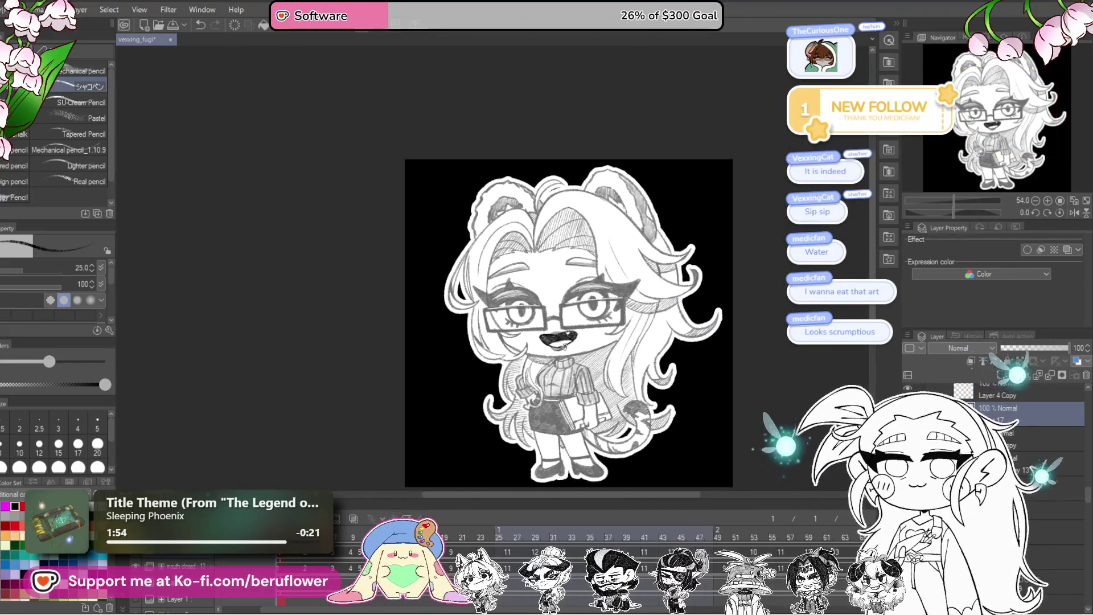
pyautogui.scroll(1, 565, 344)
pyautogui.scroll(1, 564, 345)
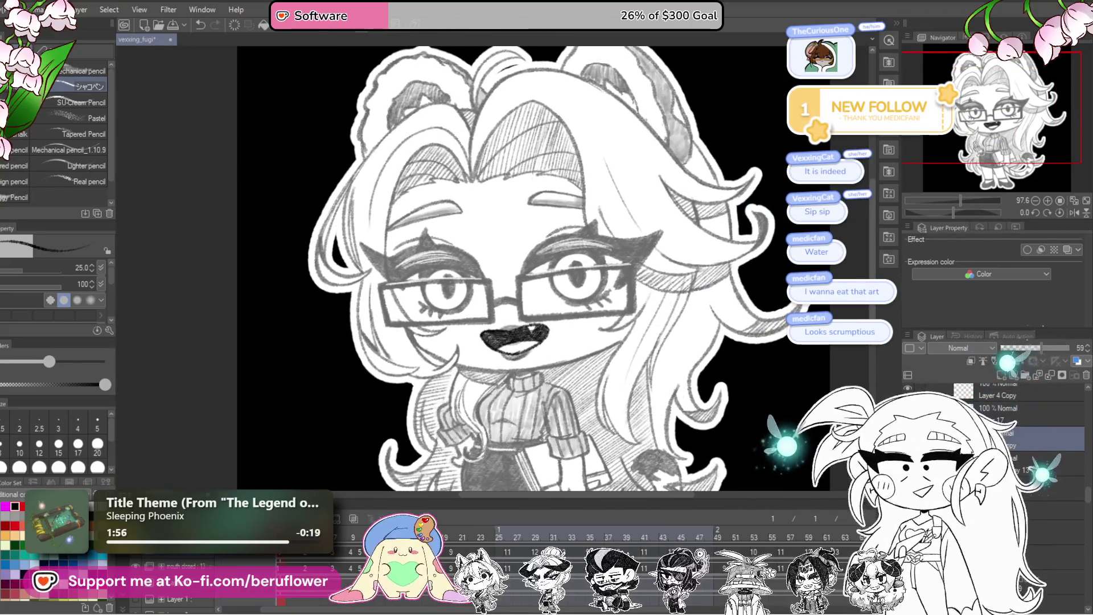
pyautogui.scroll(1, 543, 315)
pyautogui.scroll(1, 543, 315)
pyautogui.scroll(1, 543, 315)
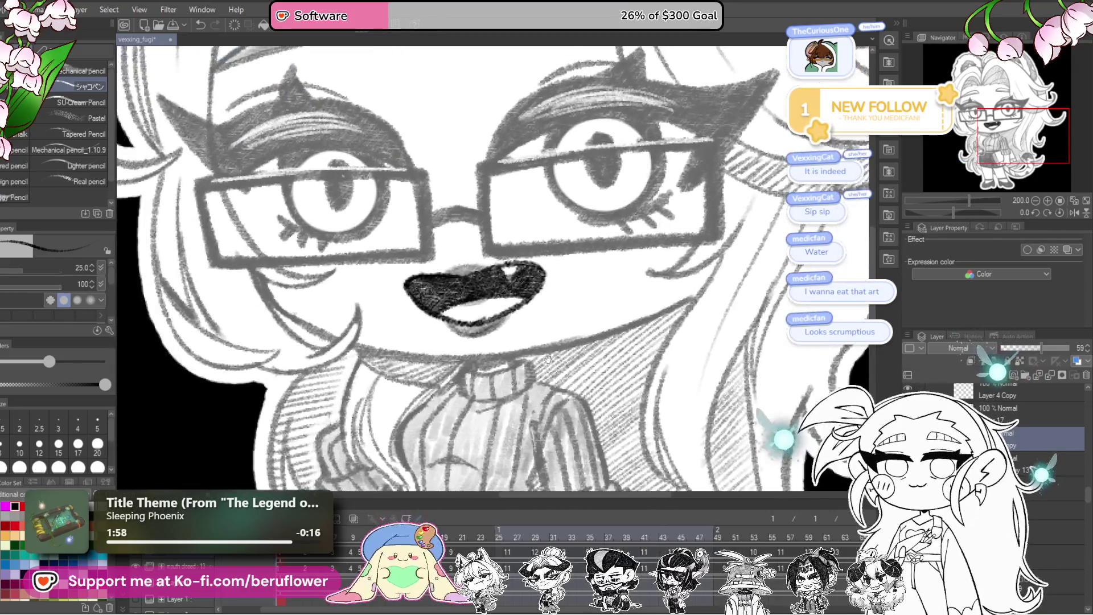
pyautogui.scroll(1, 543, 315)
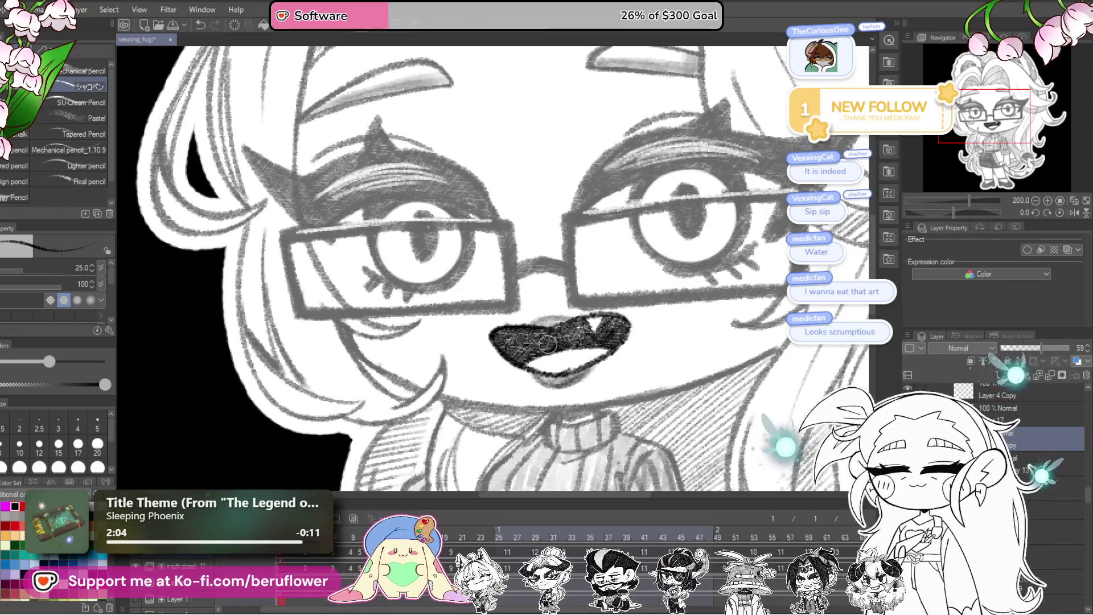
# - Lasso the mouth, copy-paste it onto a new layer and fade that layer to 36%
pyautogui.press('m')
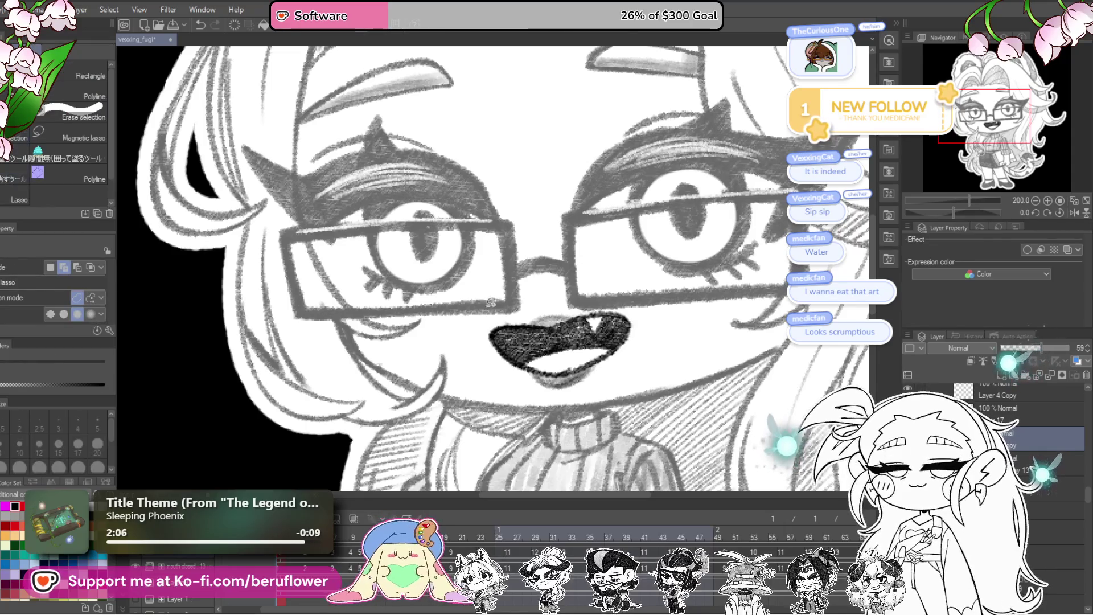
pyautogui.moveTo(485, 327)
pyautogui.mouseDown()
pyautogui.moveTo(500, 372)
pyautogui.moveTo(598, 383)
pyautogui.mouseUp()
pyautogui.moveTo(641, 317); pyautogui.dragTo(503, 317)
pyautogui.hotkey('ctrl', 'c')
pyautogui.hotkey('ctrl', 'v')
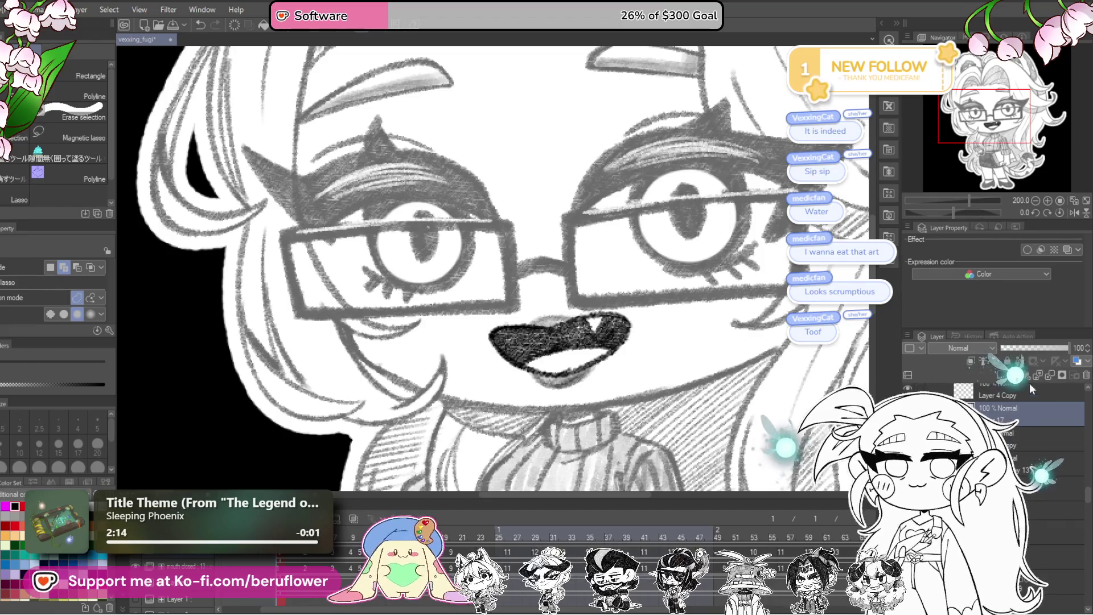
pyautogui.moveTo(1067, 348)
pyautogui.mouseDown()
pyautogui.moveTo(1025, 348)
pyautogui.moveTo(1041, 352)
pyautogui.mouseUp()
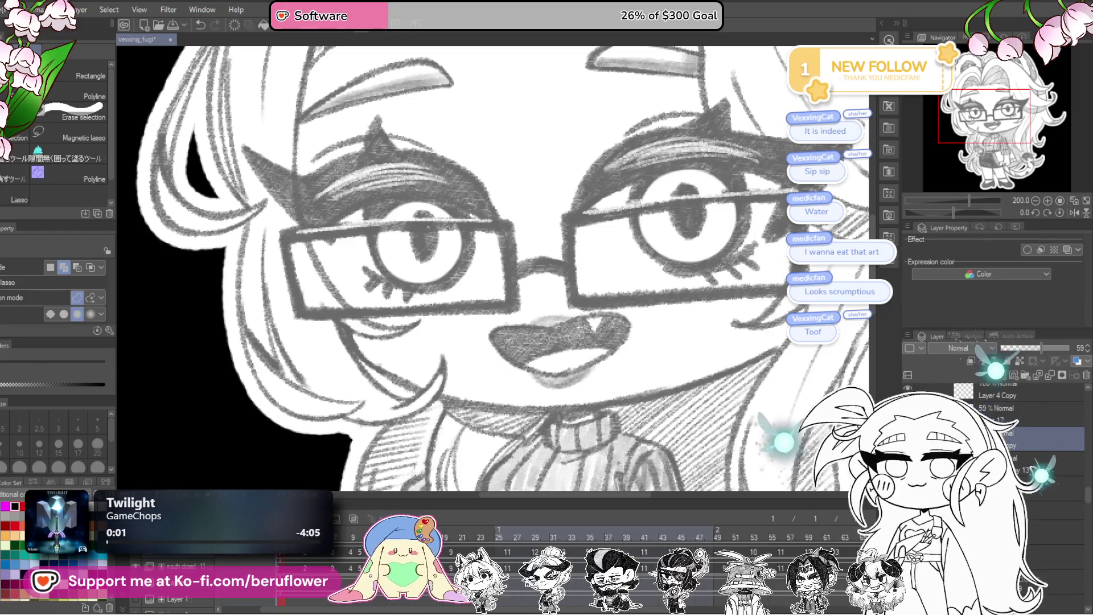
# - Move the open-mouth layer below Layer 17, raise it to 100% opacity, then switch to the closed-mouth Layer 3 Copy frame
pyautogui.moveTo(1016, 414); pyautogui.dragTo(1020, 427)
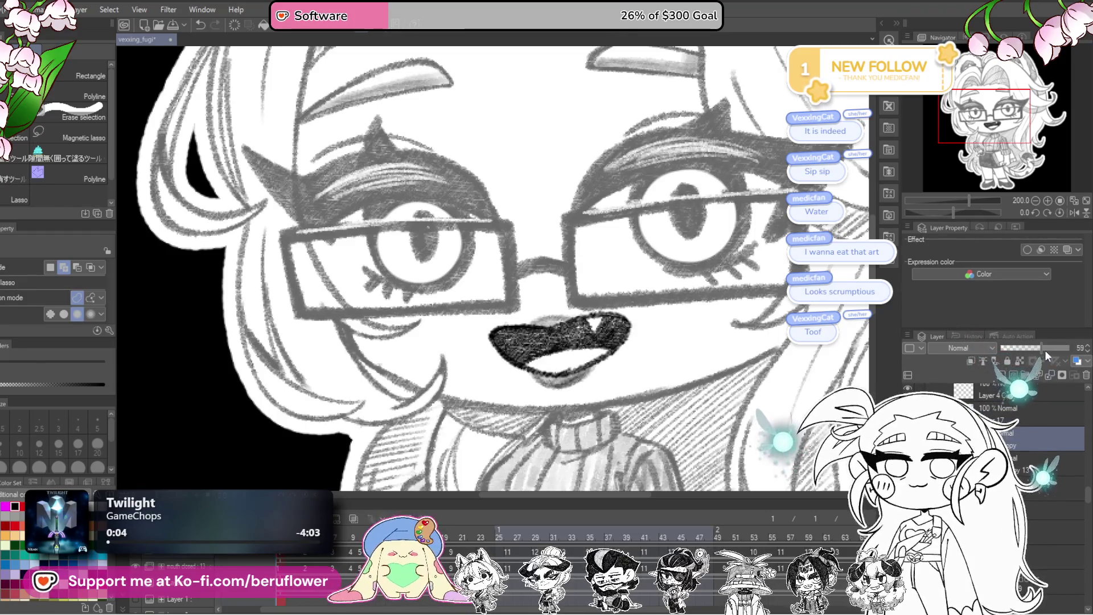
pyautogui.moveTo(1044, 351); pyautogui.dragTo(1070, 349)
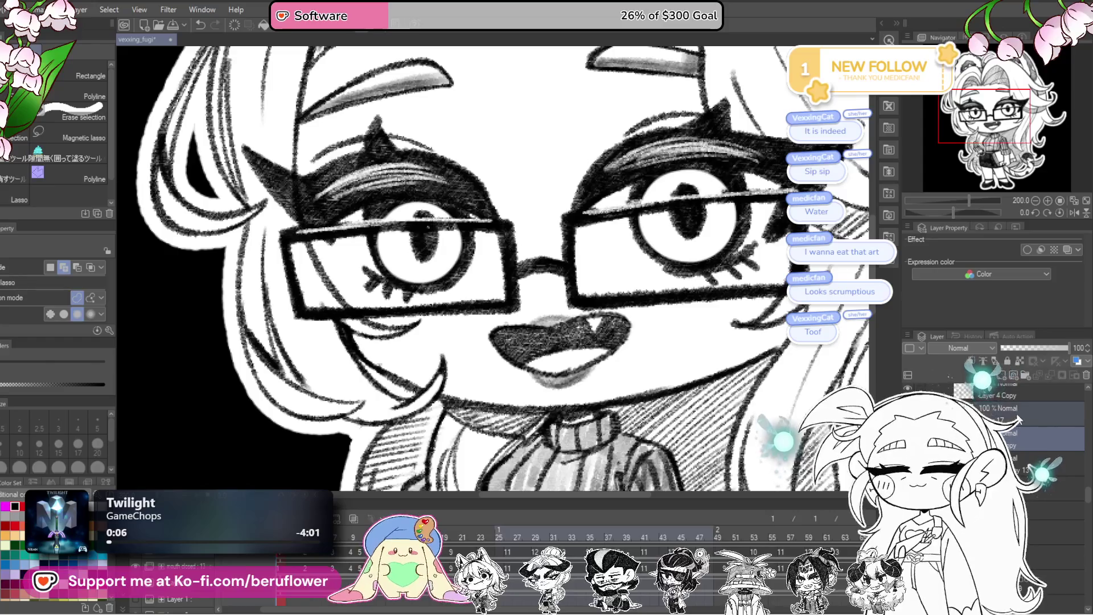
pyautogui.rightClick(1044, 364)
pyautogui.click(1045, 359)
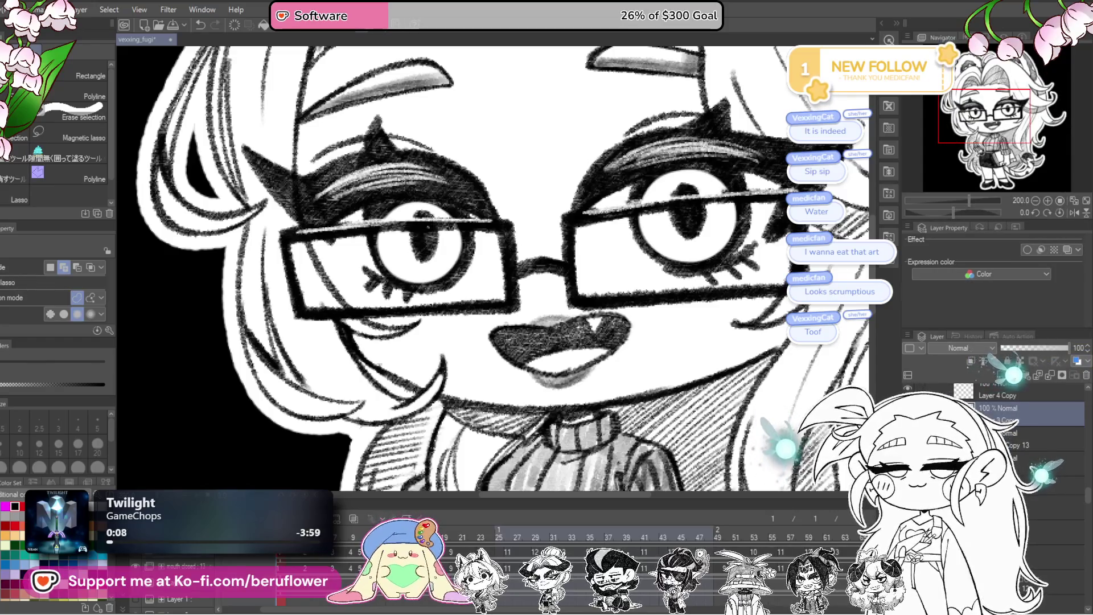
pyautogui.click(347, 538)
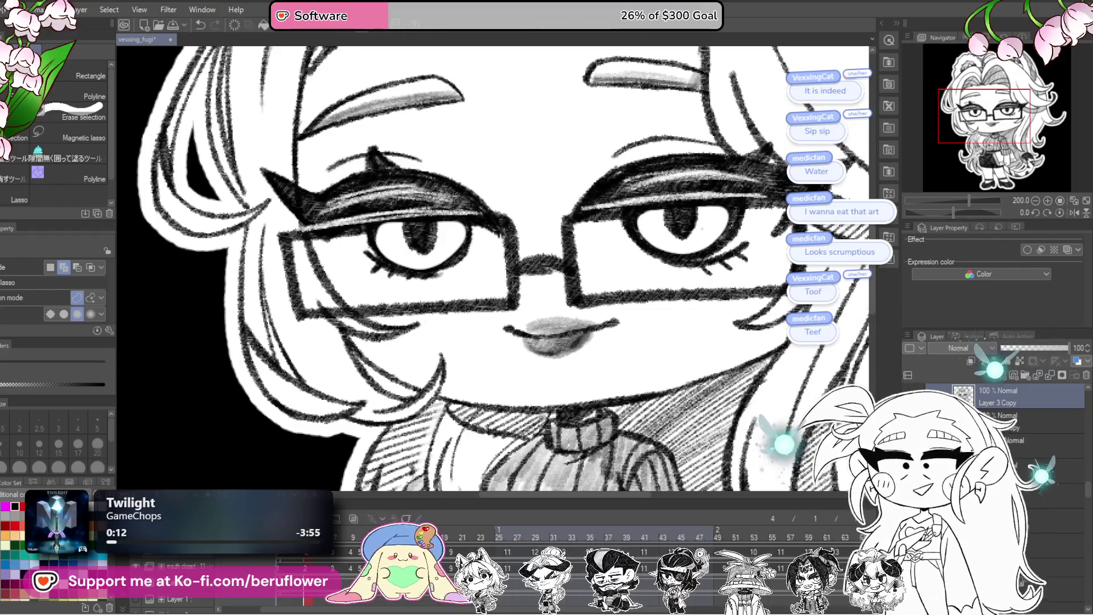
# - Select Layer 17 Copy, paint lighter grey over the mouth interior and switch to the pencil
pyautogui.click(1004, 390)
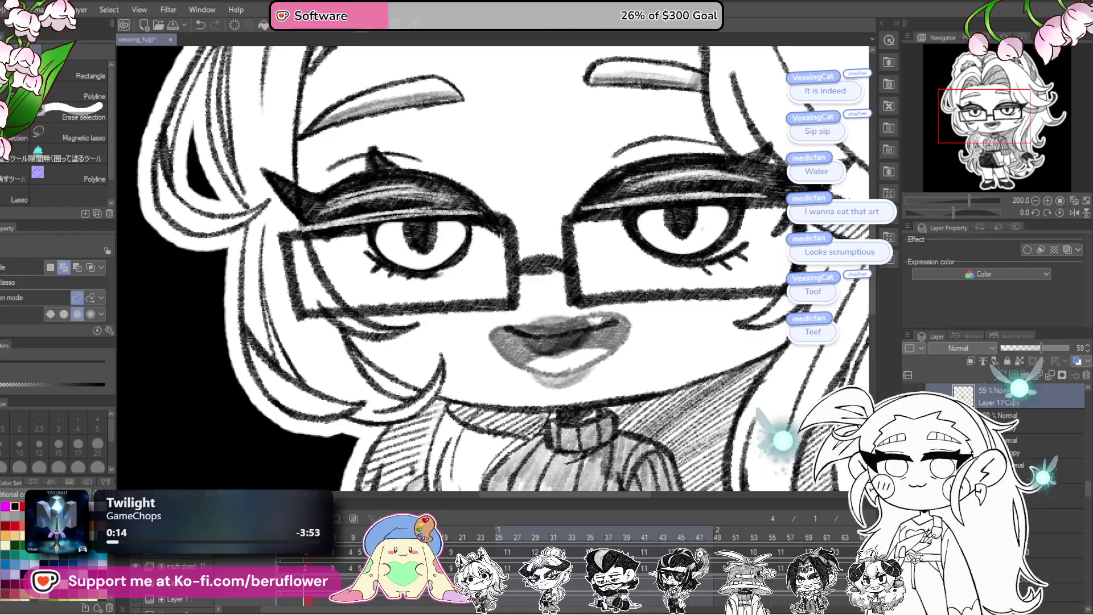
pyautogui.click(1004, 416)
pyautogui.scroll(5, 506, 295)
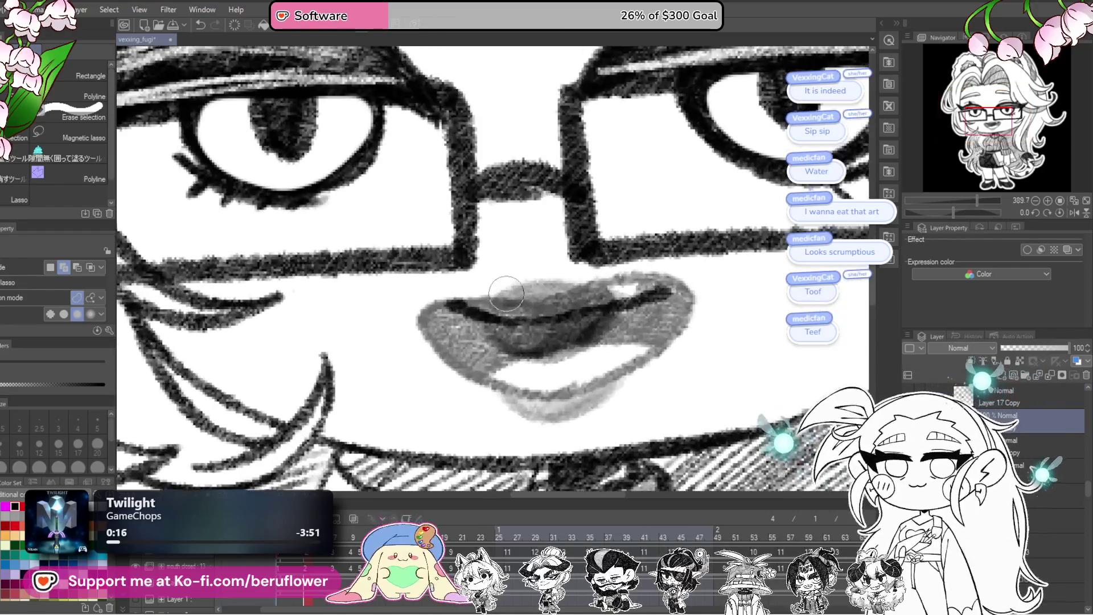
pyautogui.moveTo(512, 308); pyautogui.dragTo(577, 320)
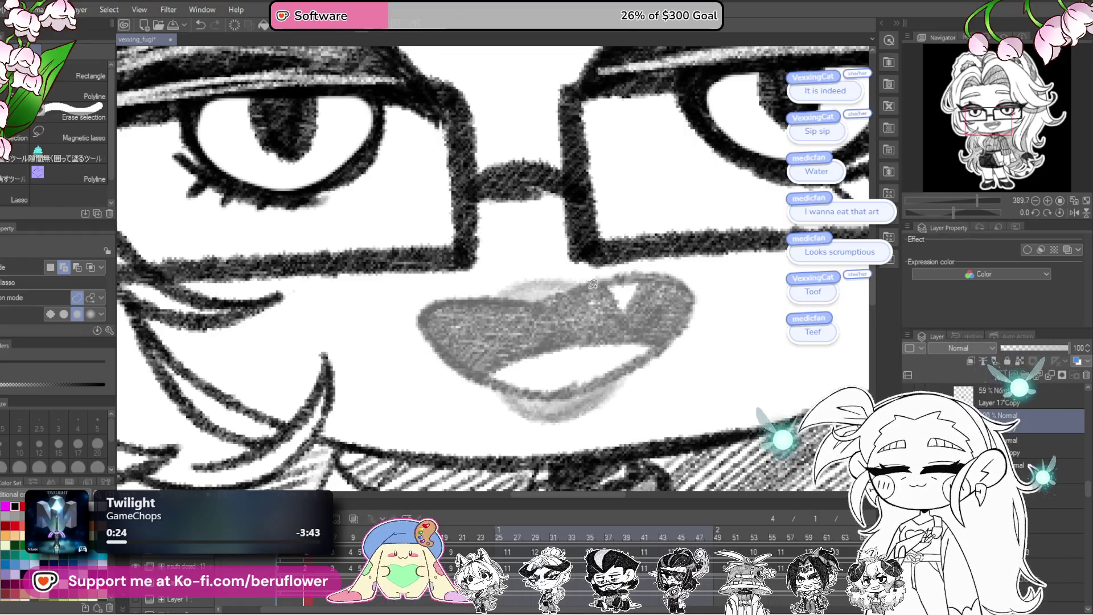
pyautogui.press('p')
pyautogui.scroll(1, 632, 306)
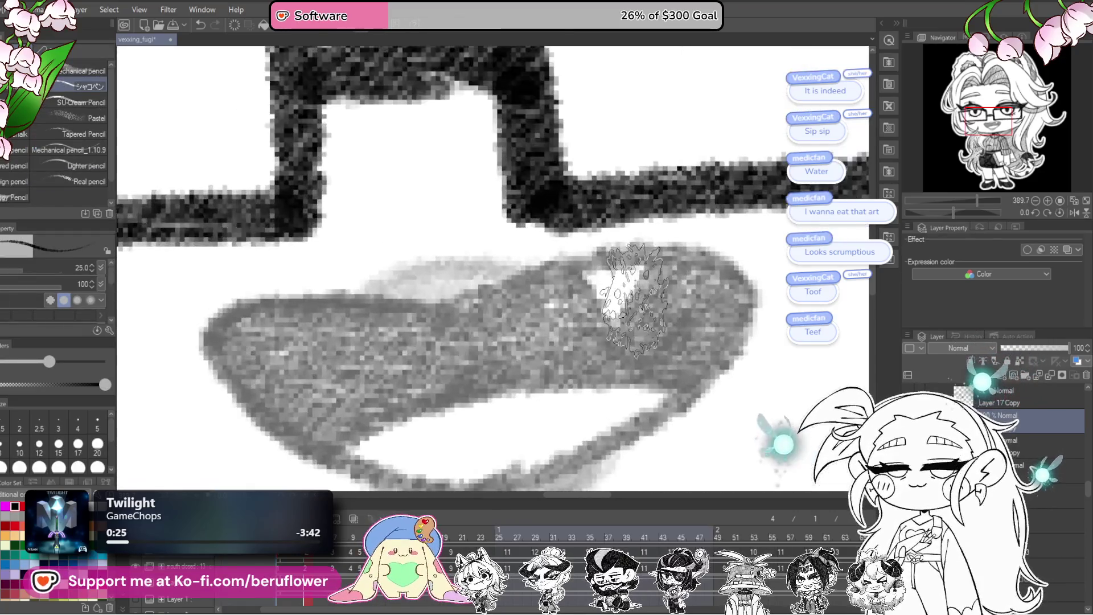
pyautogui.scroll(1, 632, 306)
# - Trace a dark pencil outline around the upper lip, corners and lower lip, shading beside the fang
pyautogui.moveTo(478, 303)
pyautogui.mouseDown()
pyautogui.moveTo(720, 256)
pyautogui.moveTo(674, 355)
pyautogui.moveTo(696, 277)
pyautogui.mouseUp()
pyautogui.moveTo(731, 317); pyautogui.dragTo(491, 395)
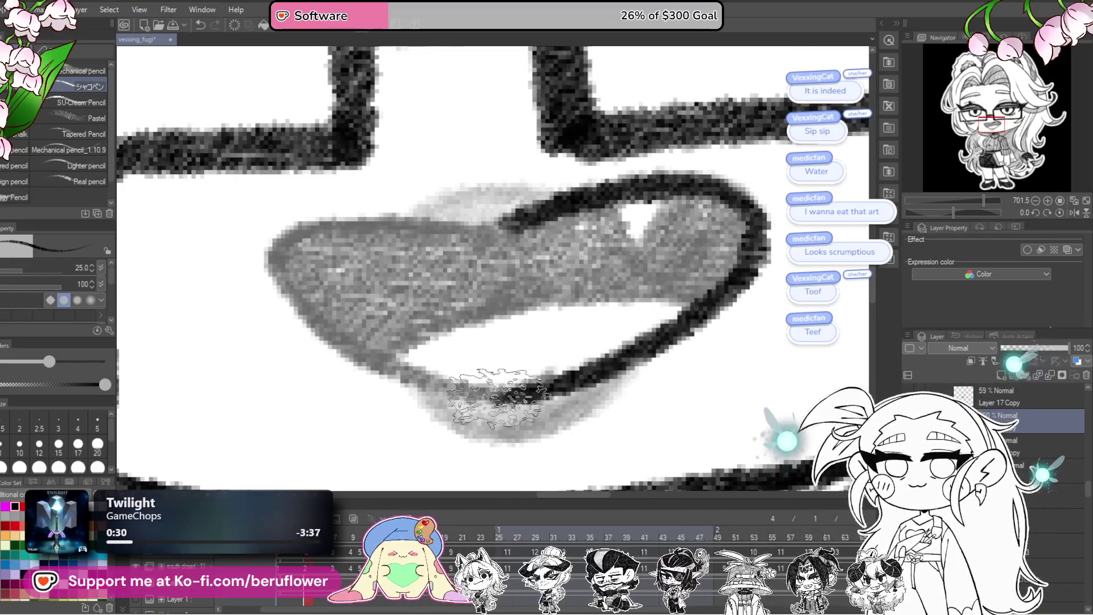
pyautogui.moveTo(606, 235); pyautogui.dragTo(341, 247)
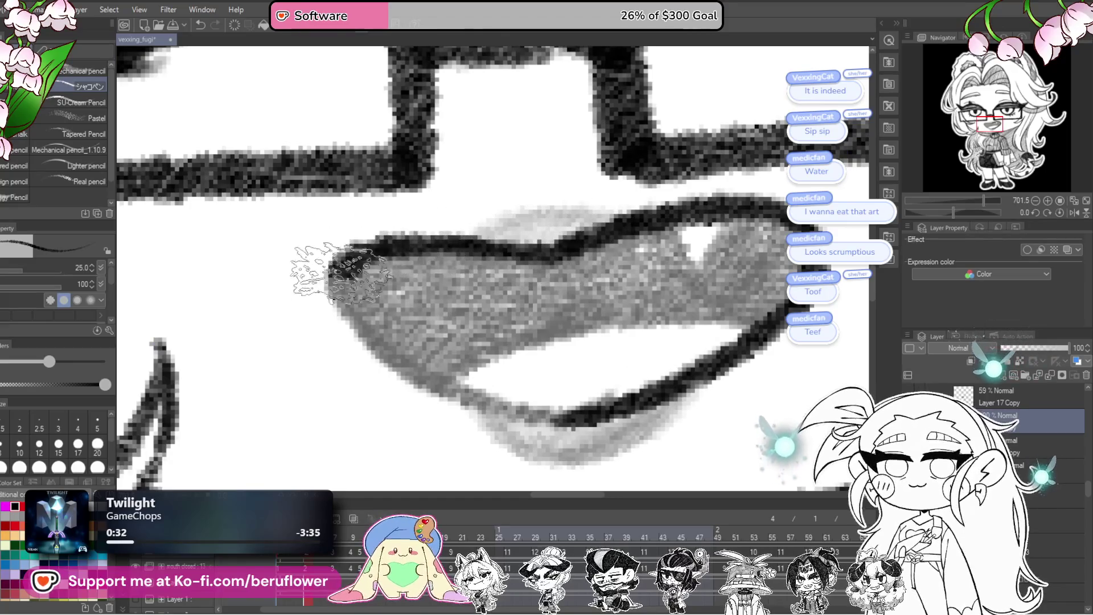
pyautogui.moveTo(401, 218)
pyautogui.mouseDown()
pyautogui.moveTo(320, 281)
pyautogui.moveTo(435, 376)
pyautogui.moveTo(589, 402)
pyautogui.mouseUp()
pyautogui.moveTo(632, 227)
pyautogui.mouseDown()
pyautogui.moveTo(666, 260)
pyautogui.moveTo(721, 225)
pyautogui.moveTo(705, 319)
pyautogui.mouseUp()
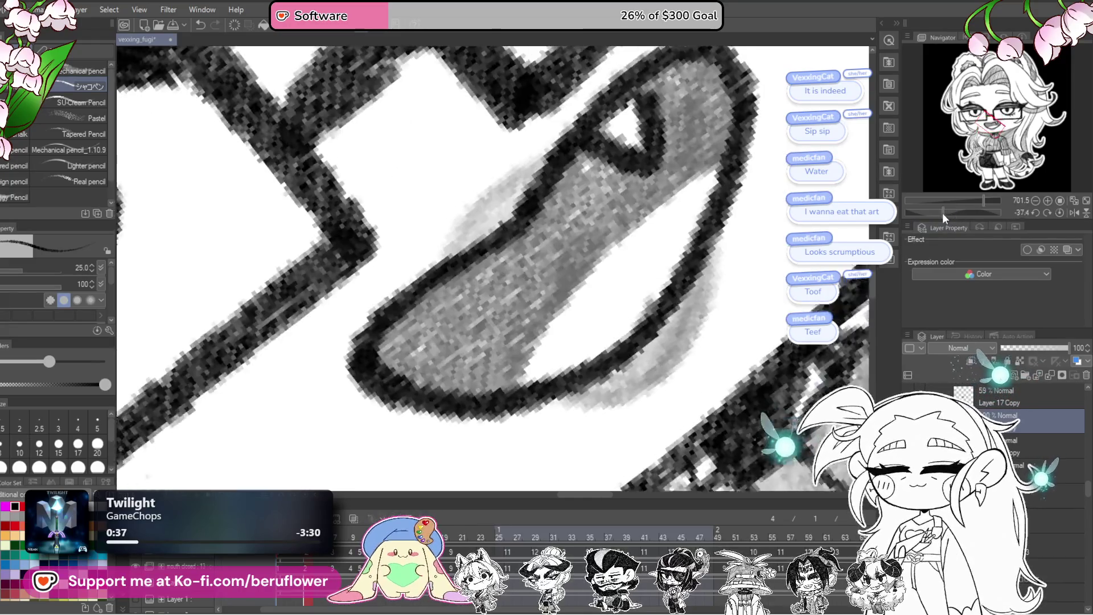
# - Rotate the canvas to the mouth's angle and darken the edges and interior around the fang
pyautogui.moveTo(953, 212); pyautogui.dragTo(941, 213)
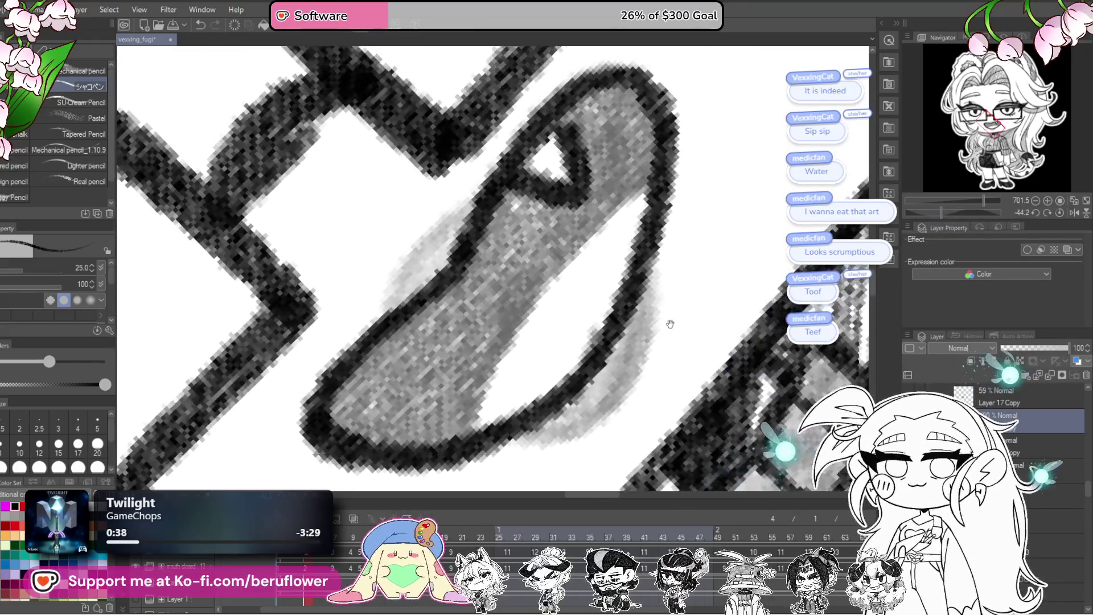
pyautogui.moveTo(636, 234)
pyautogui.mouseDown()
pyautogui.moveTo(615, 162)
pyautogui.moveTo(478, 359)
pyautogui.mouseUp()
pyautogui.hotkey('ctrl', 'z')
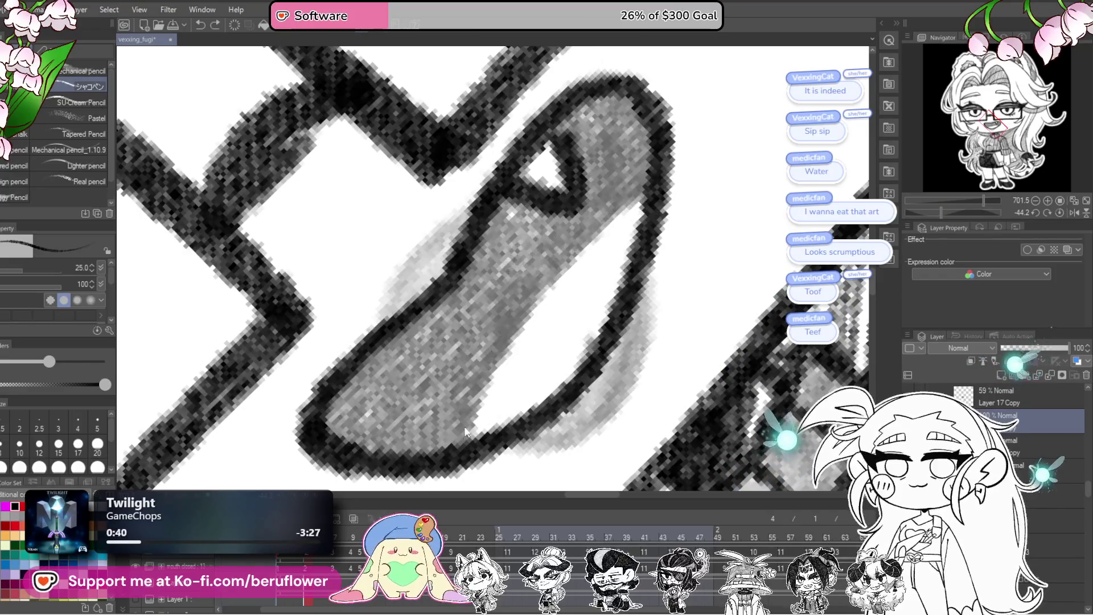
pyautogui.moveTo(414, 444); pyautogui.dragTo(555, 282)
pyautogui.moveTo(465, 333)
pyautogui.mouseDown()
pyautogui.moveTo(602, 224)
pyautogui.moveTo(632, 163)
pyautogui.mouseUp()
pyautogui.moveTo(555, 214); pyautogui.dragTo(558, 229)
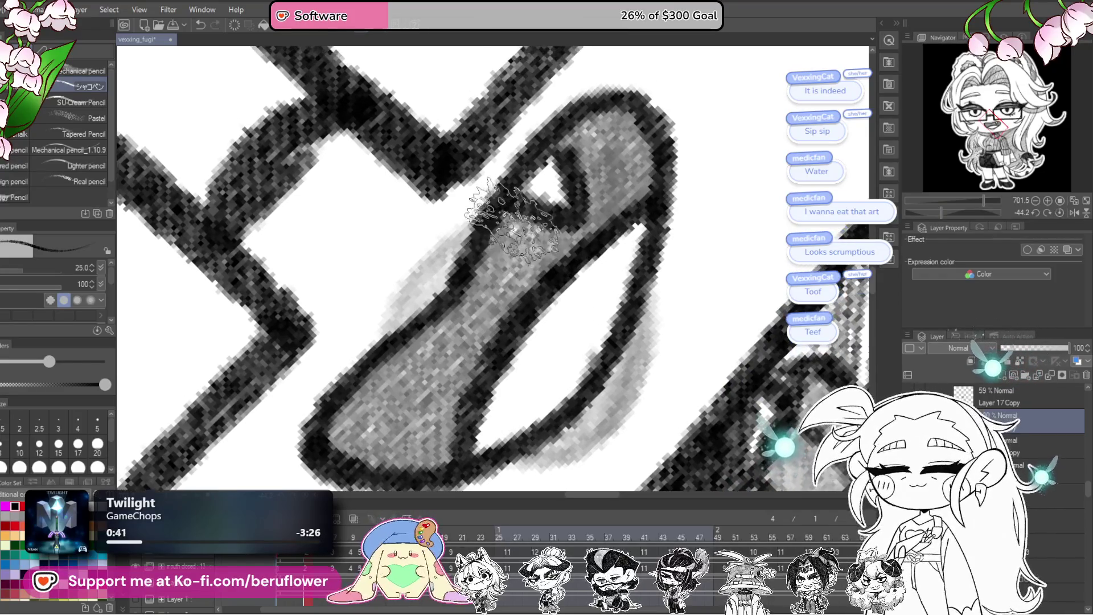
pyautogui.moveTo(555, 183)
pyautogui.mouseDown()
pyautogui.moveTo(478, 274)
pyautogui.moveTo(570, 237)
pyautogui.moveTo(598, 162)
pyautogui.moveTo(564, 112)
pyautogui.moveTo(649, 129)
pyautogui.moveTo(597, 239)
pyautogui.mouseUp()
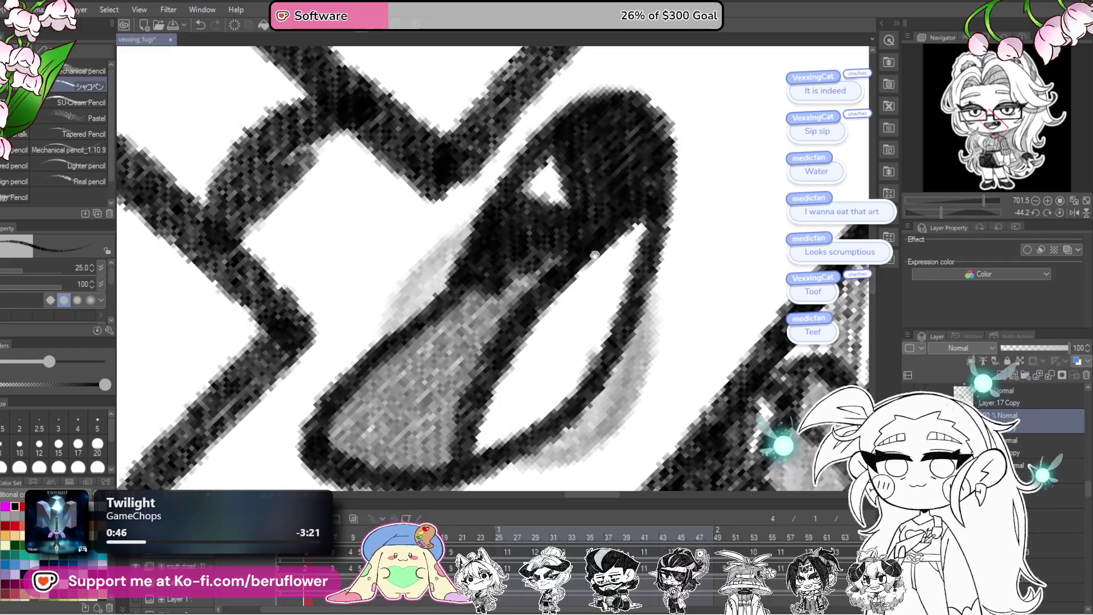
# - Fill the remaining grey mouth interior and its lower-right edge with dark pencil
pyautogui.moveTo(525, 273)
pyautogui.mouseDown()
pyautogui.moveTo(474, 302)
pyautogui.moveTo(551, 222)
pyautogui.moveTo(444, 342)
pyautogui.mouseUp()
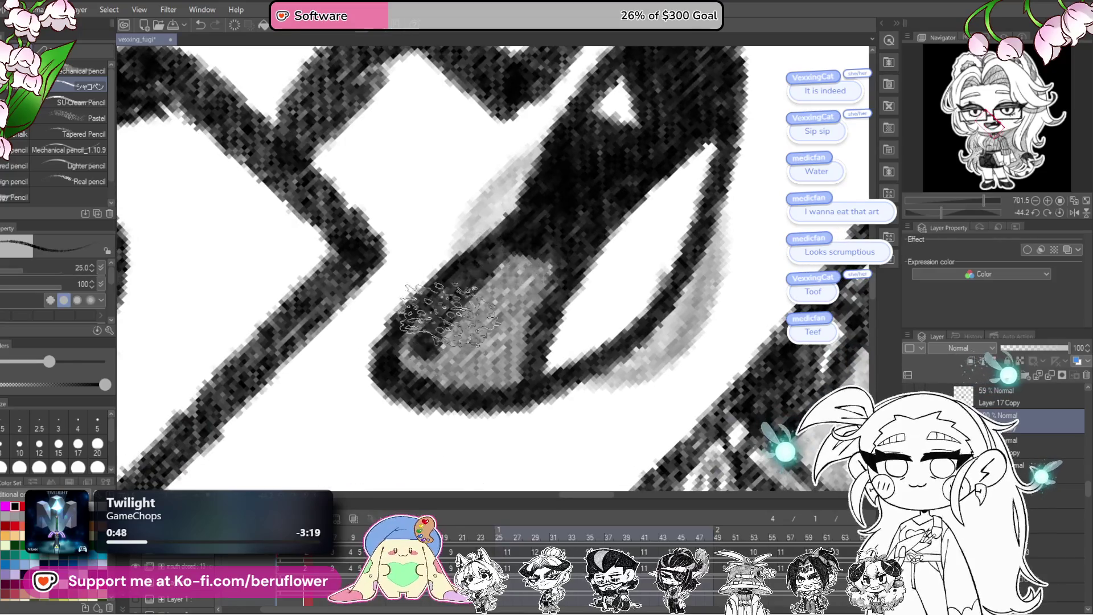
pyautogui.moveTo(444, 281)
pyautogui.mouseDown()
pyautogui.moveTo(392, 359)
pyautogui.moveTo(456, 376)
pyautogui.moveTo(529, 248)
pyautogui.moveTo(491, 295)
pyautogui.mouseUp()
pyautogui.moveTo(658, 325)
pyautogui.mouseDown()
pyautogui.moveTo(585, 232)
pyautogui.moveTo(617, 313)
pyautogui.moveTo(524, 378)
pyautogui.moveTo(572, 318)
pyautogui.mouseUp()
pyautogui.moveTo(405, 306); pyautogui.dragTo(496, 378)
pyautogui.scroll(-3, 496, 378)
pyautogui.moveTo(500, 244)
pyautogui.mouseDown()
pyautogui.moveTo(476, 264)
pyautogui.moveTo(512, 244)
pyautogui.mouseUp()
pyautogui.scroll(-3, 521, 256)
pyautogui.scroll(-6, 521, 258)
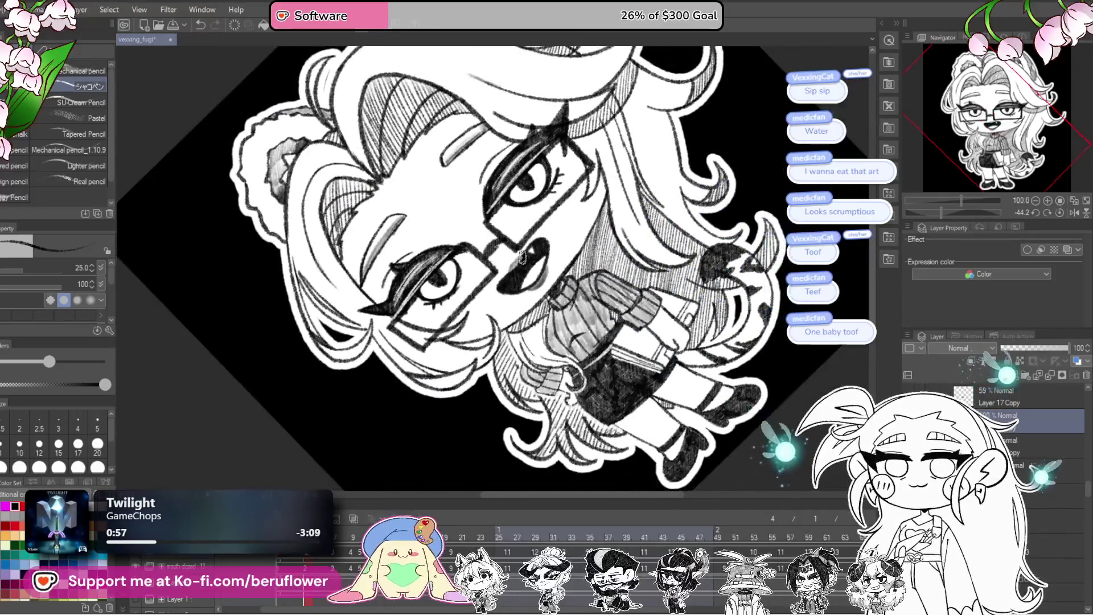
# - Straighten the canvas and jump to frame 9 with the closed eyes and mouth
pyautogui.click(1060, 214)
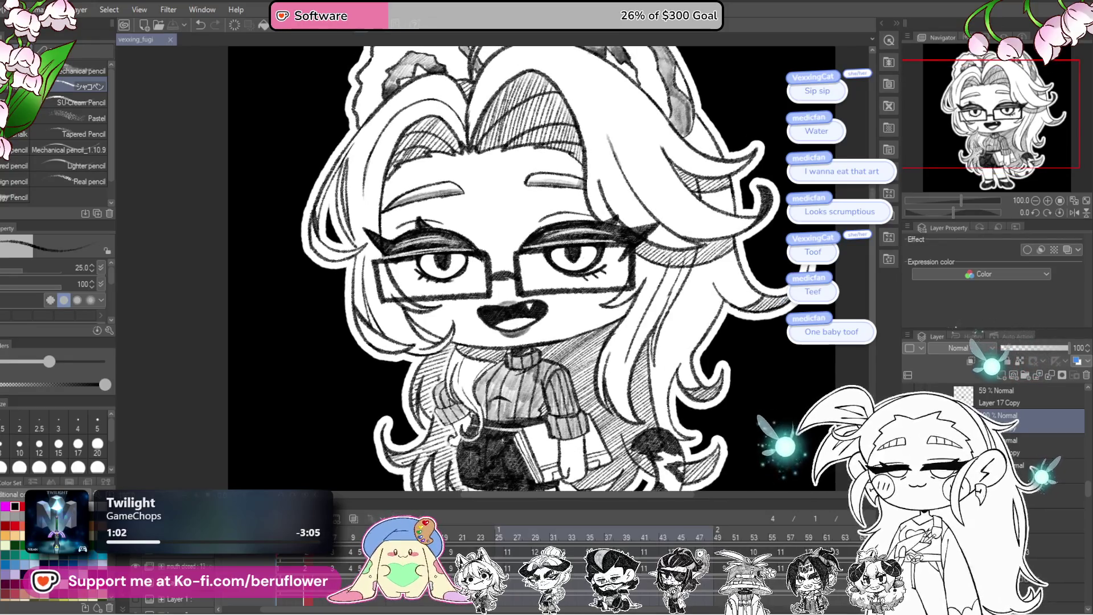
pyautogui.click(356, 536)
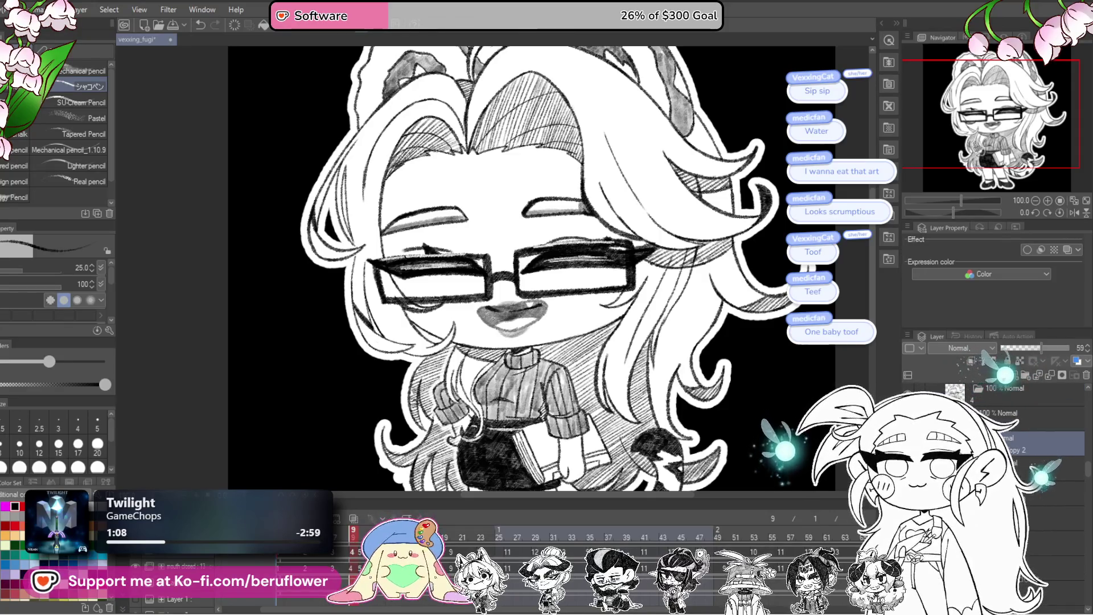
pyautogui.scroll(2, 604, 276)
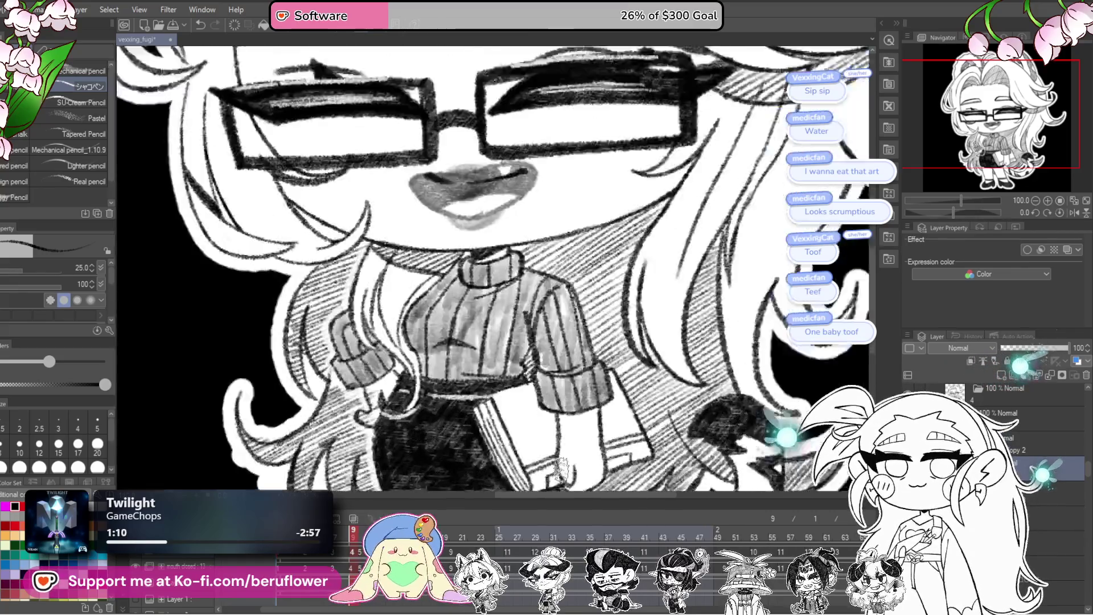
pyautogui.scroll(2, 603, 276)
pyautogui.scroll(2, 604, 275)
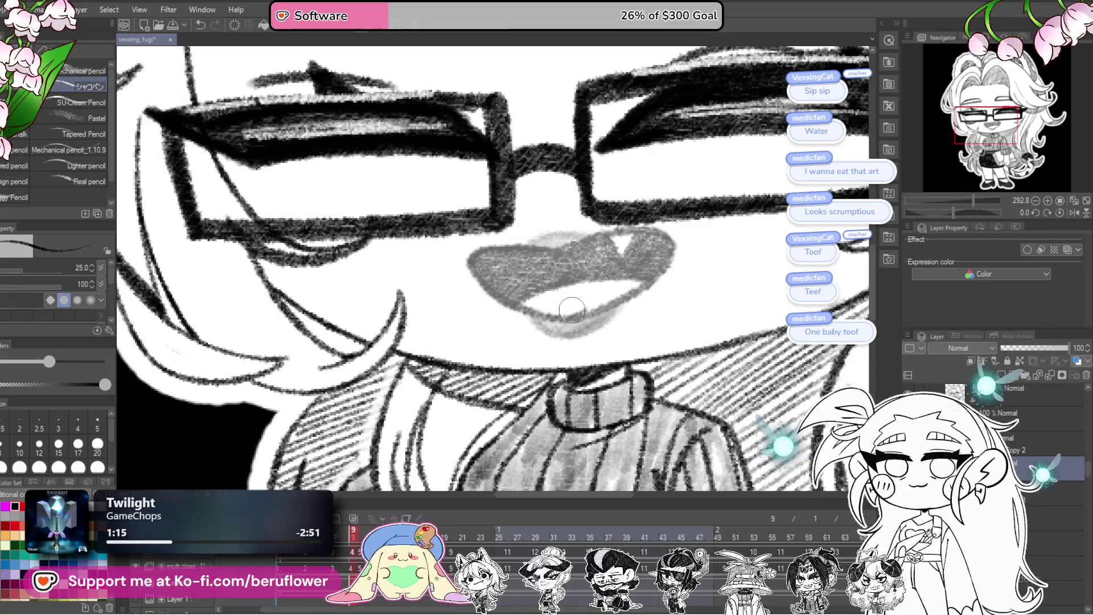
pyautogui.scroll(2, 570, 308)
pyautogui.scroll(2, 568, 309)
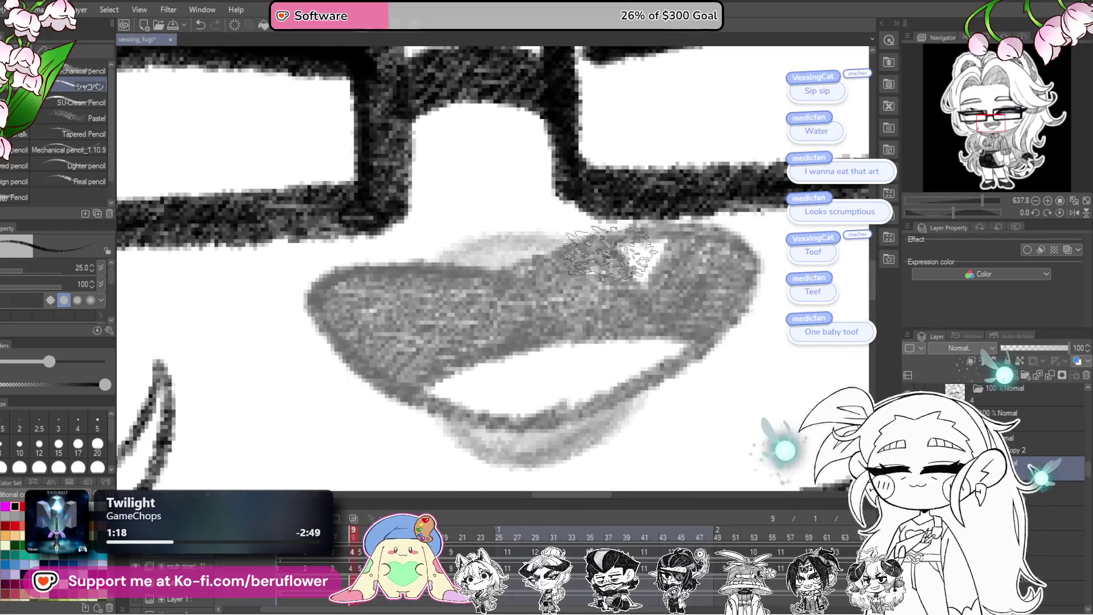
# - Sketch the fang's dark outline on the lip with a smaller pencil
pyautogui.moveTo(608, 252); pyautogui.dragTo(638, 303)
pyautogui.press('[')
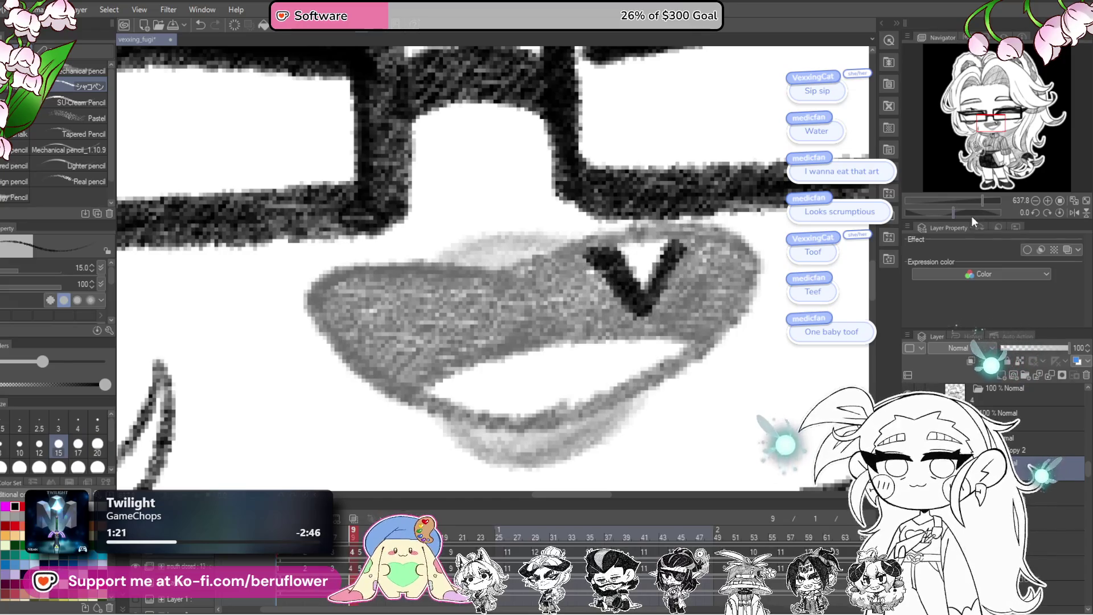
pyautogui.moveTo(982, 200)
pyautogui.mouseDown()
pyautogui.moveTo(945, 201)
pyautogui.moveTo(968, 200)
pyautogui.moveTo(943, 211)
pyautogui.mouseUp()
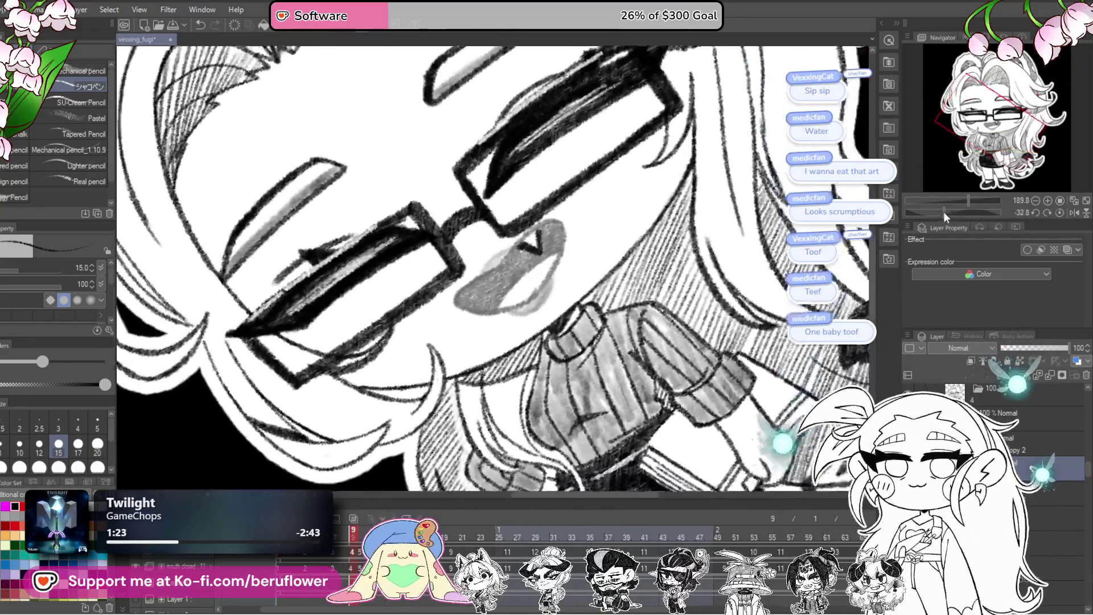
pyautogui.scroll(1, 611, 205)
pyautogui.scroll(3, 612, 205)
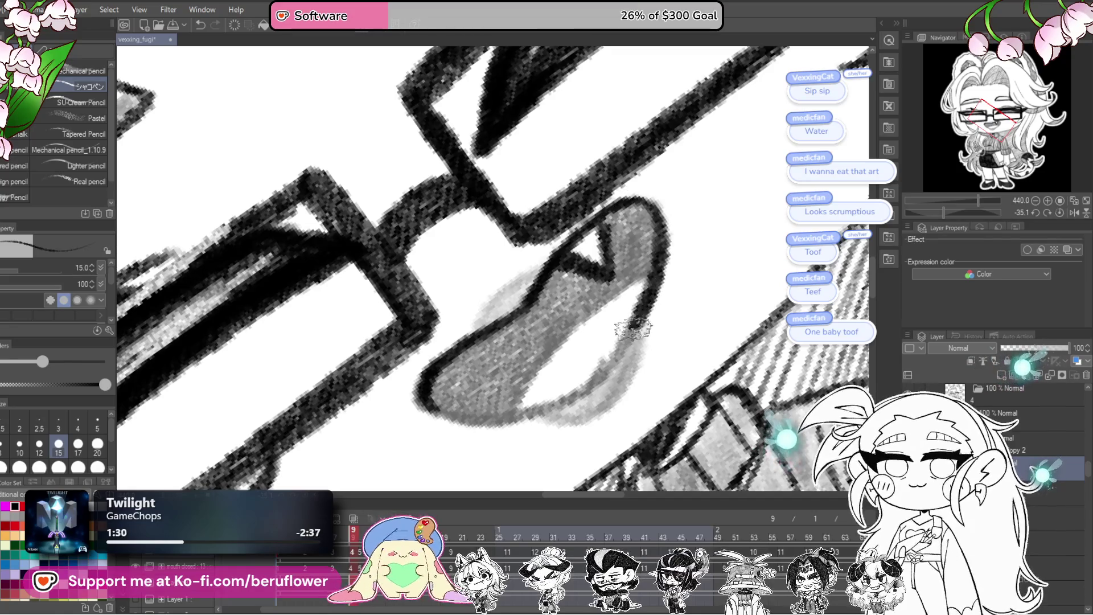
pyautogui.moveTo(951, 212); pyautogui.dragTo(936, 211)
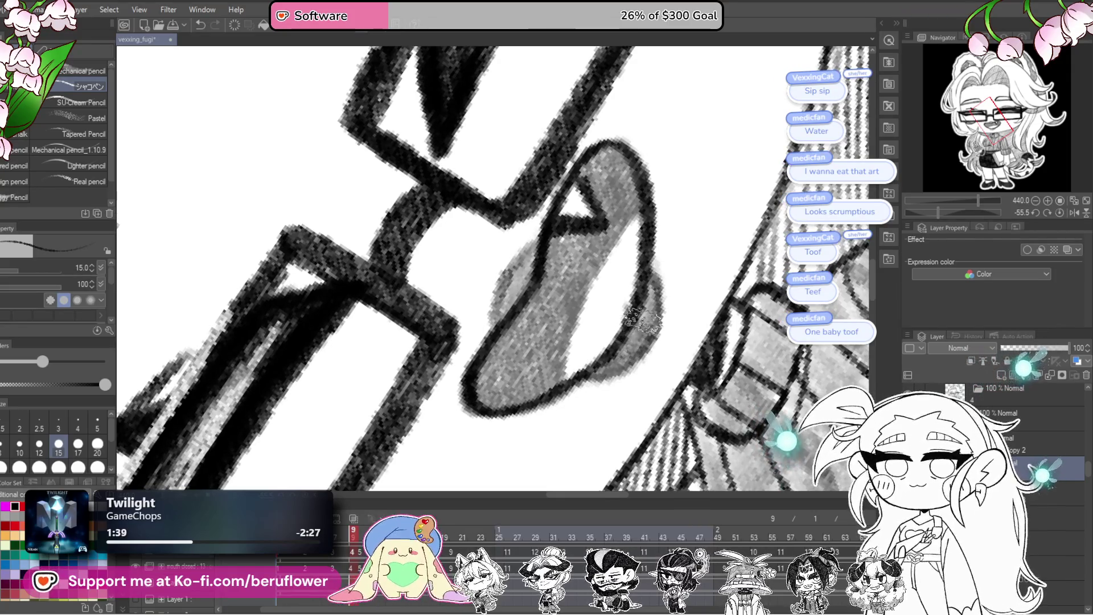
pyautogui.scroll(1, 632, 279)
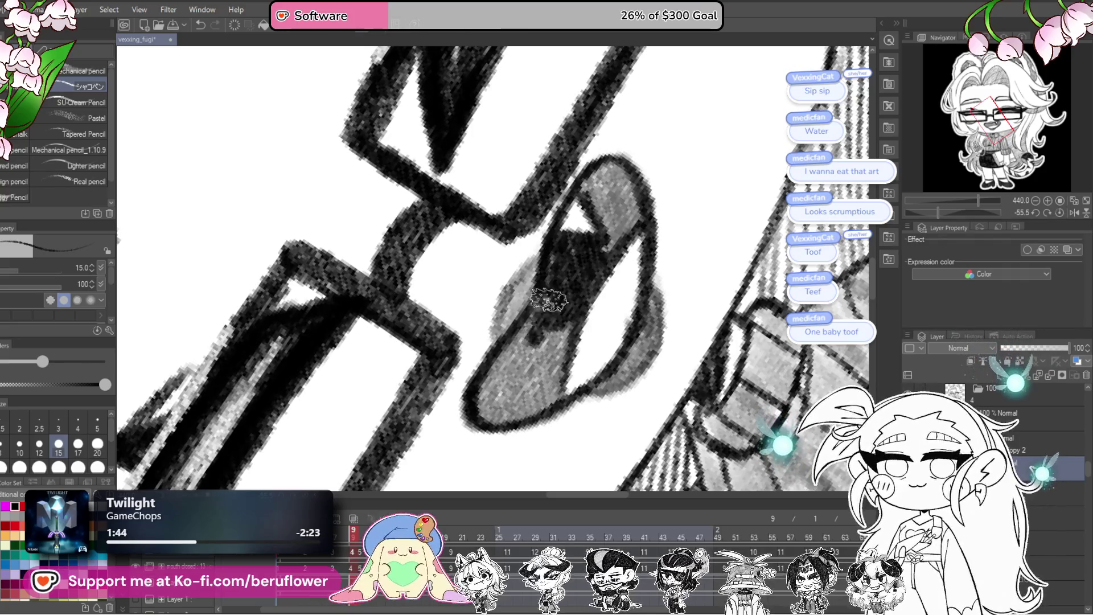
# - Shade the open mouth interior dark around the light fang
pyautogui.moveTo(547, 299); pyautogui.dragTo(559, 346)
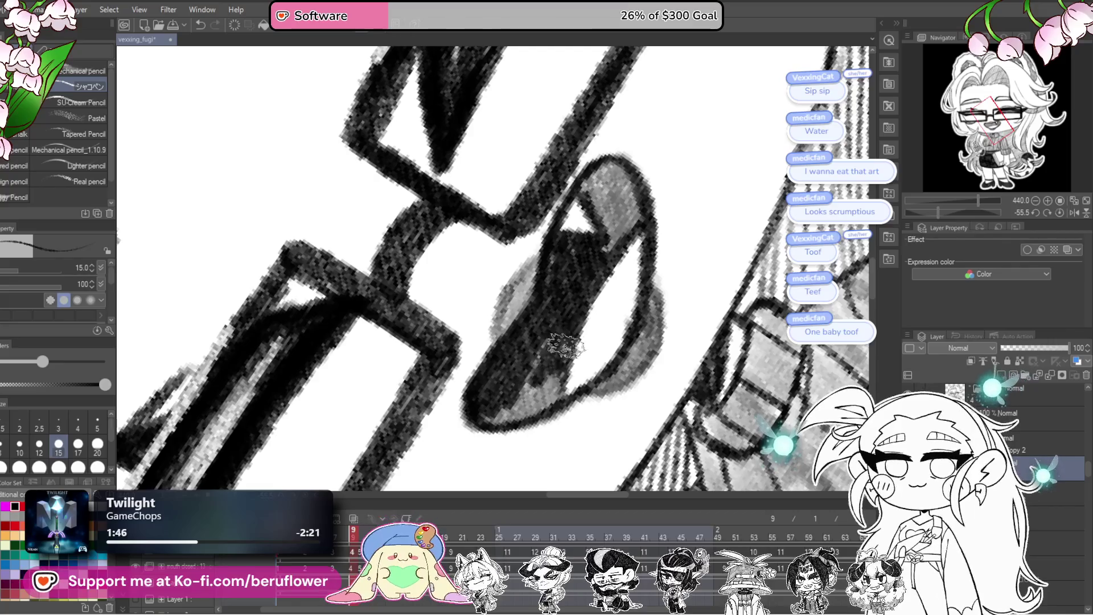
pyautogui.moveTo(615, 316); pyautogui.dragTo(615, 261)
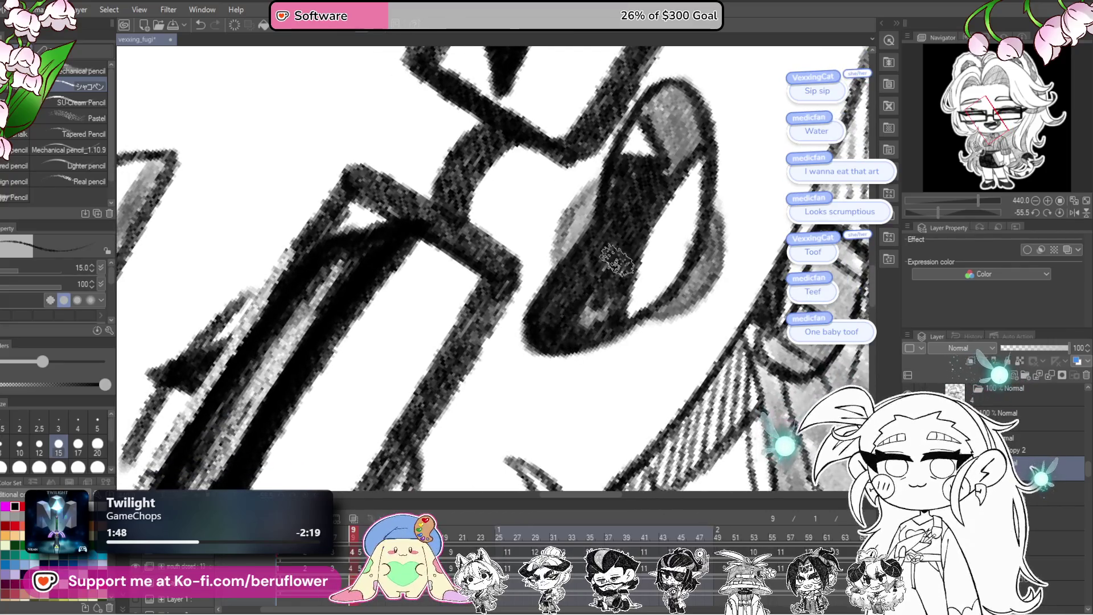
pyautogui.scroll(5, 604, 308)
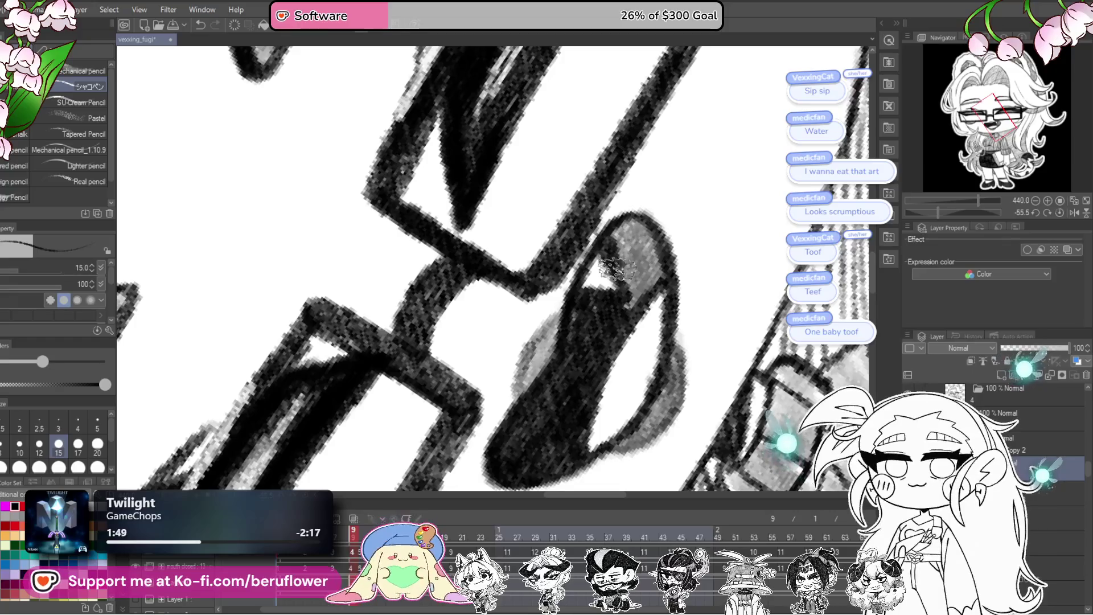
pyautogui.moveTo(588, 320); pyautogui.dragTo(624, 232)
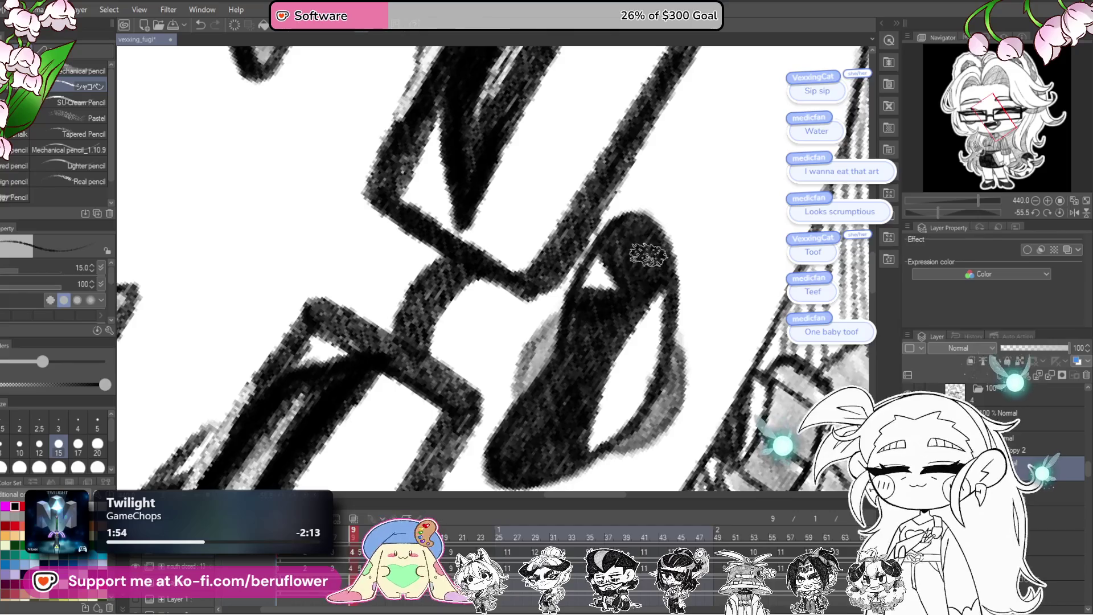
pyautogui.scroll(-5, 636, 260)
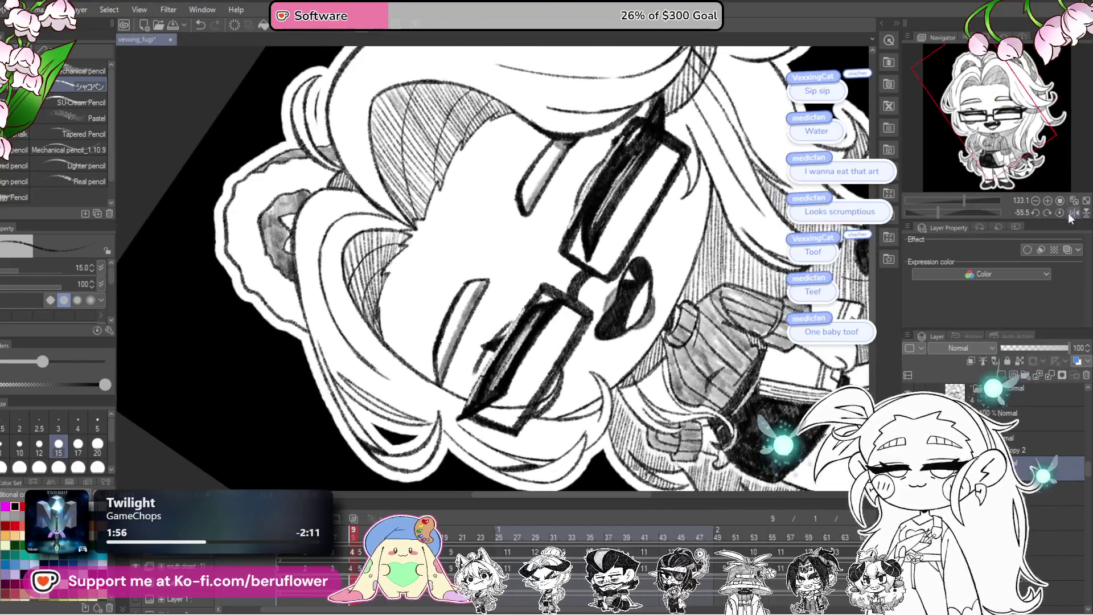
# - Level the canvas and switch to the other mouth layer before frame 10
pyautogui.click(1060, 212)
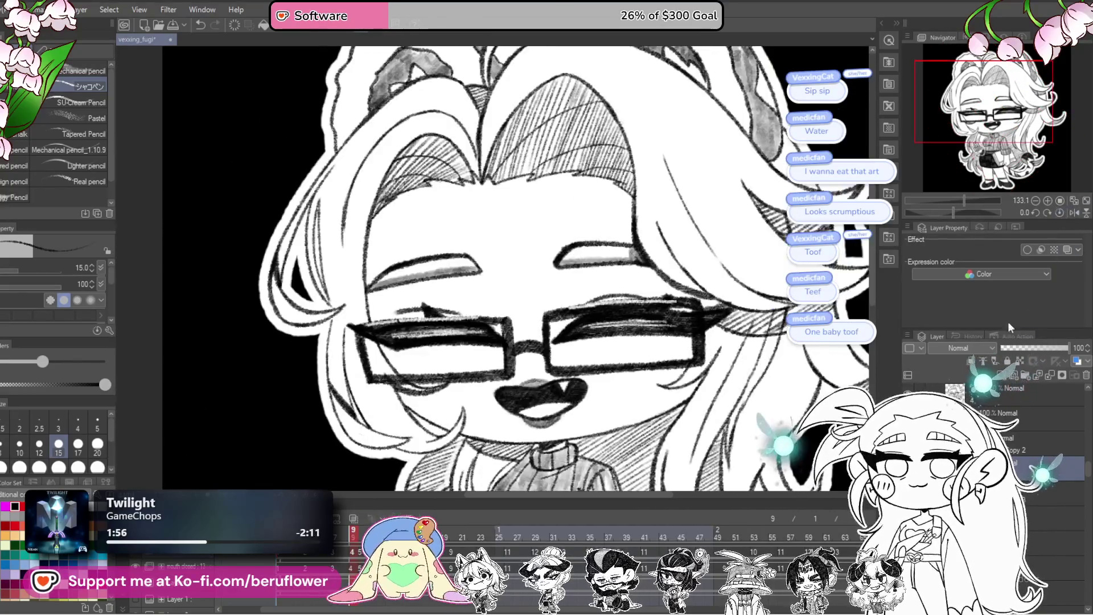
pyautogui.click(1073, 376)
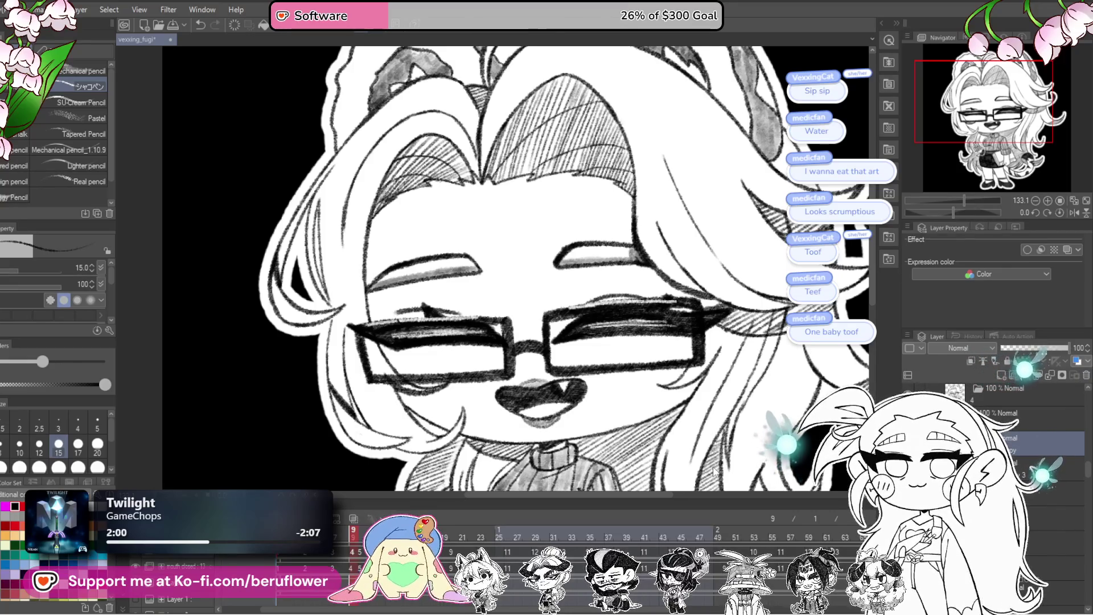
pyautogui.scroll(-1, 608, 351)
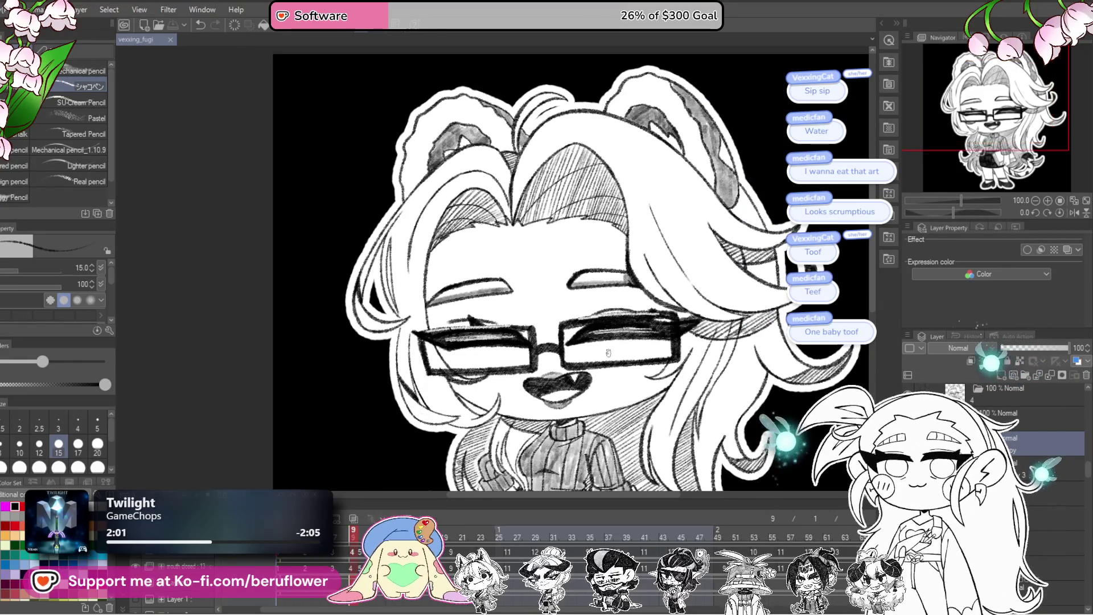
pyautogui.scroll(1, 607, 351)
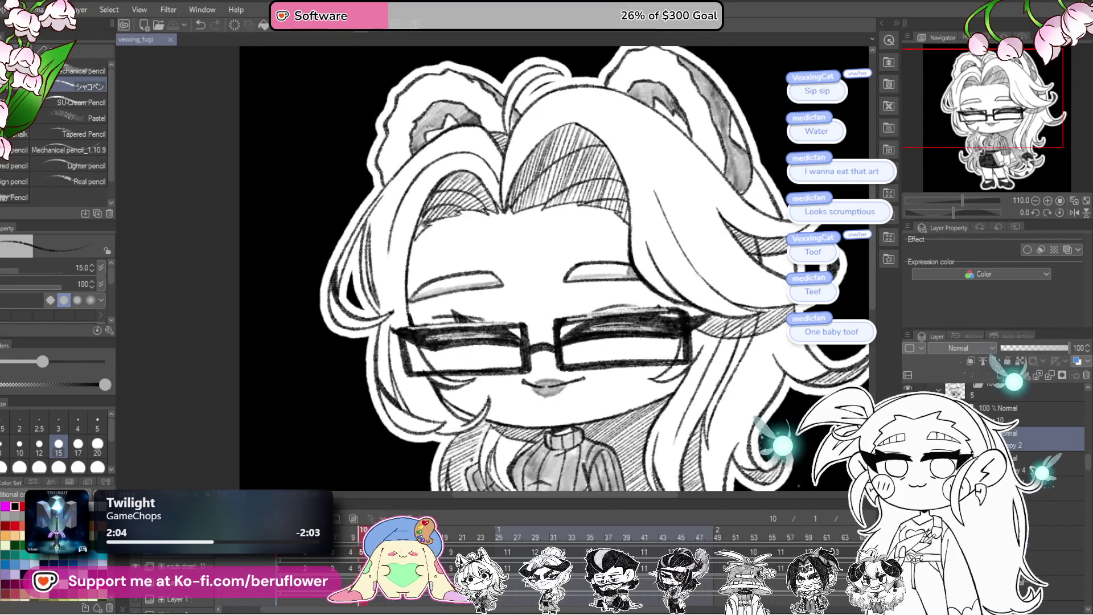
# - Fade the reference layer to 59% and outline the open mouth and fang on the layer below
pyautogui.moveTo(1067, 348); pyautogui.dragTo(1039, 348)
pyautogui.click(1025, 460)
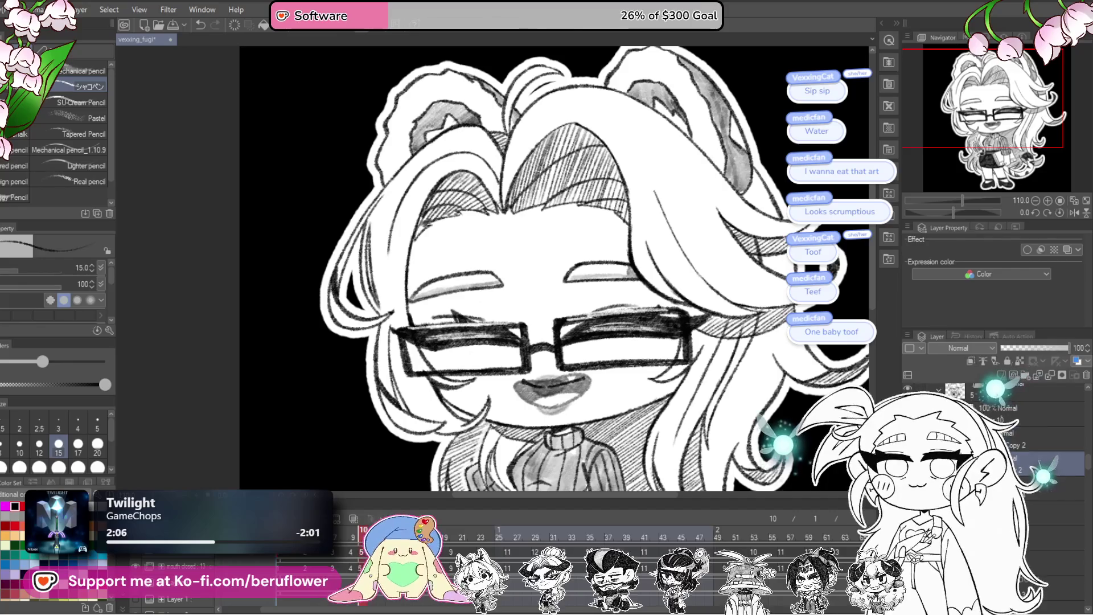
pyautogui.scroll(1, 536, 426)
pyautogui.scroll(1, 536, 426)
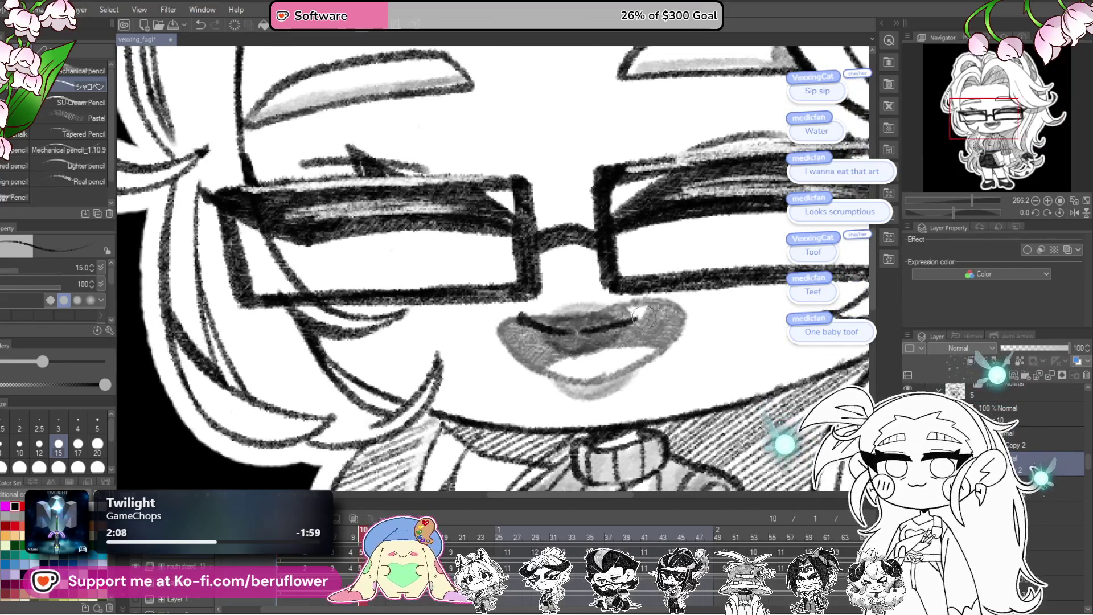
pyautogui.moveTo(537, 322); pyautogui.dragTo(589, 311)
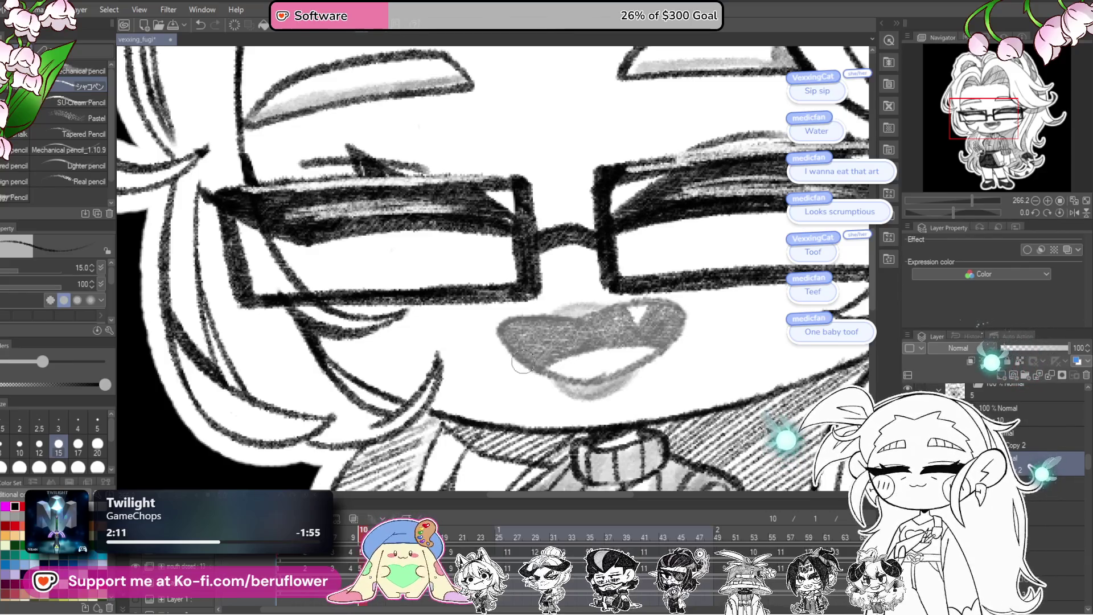
pyautogui.scroll(1, 561, 387)
pyautogui.scroll(1, 636, 282)
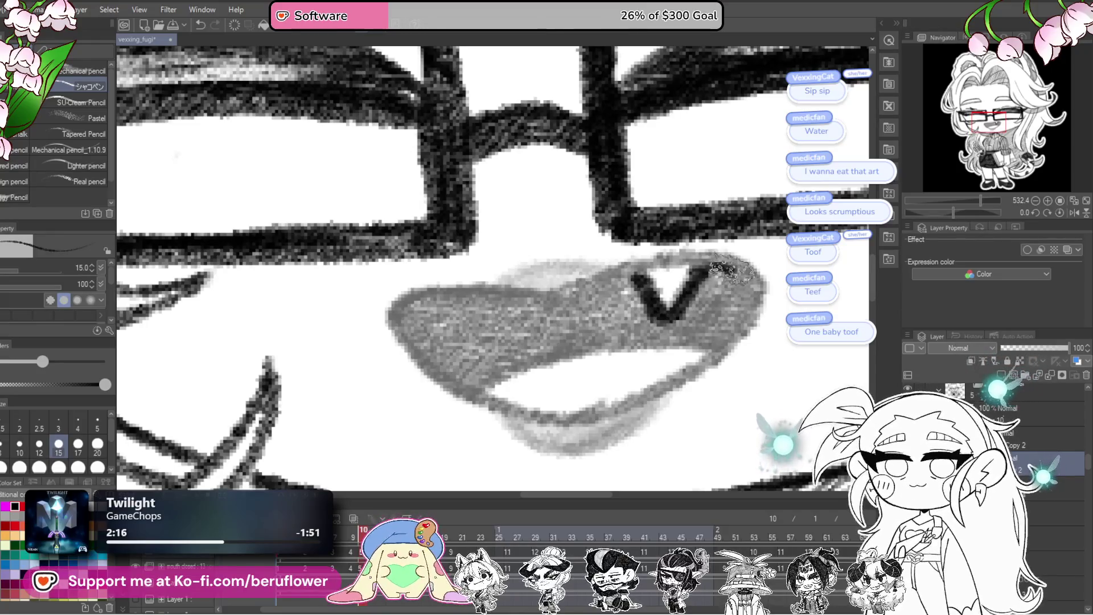
pyautogui.moveTo(671, 309); pyautogui.dragTo(699, 315)
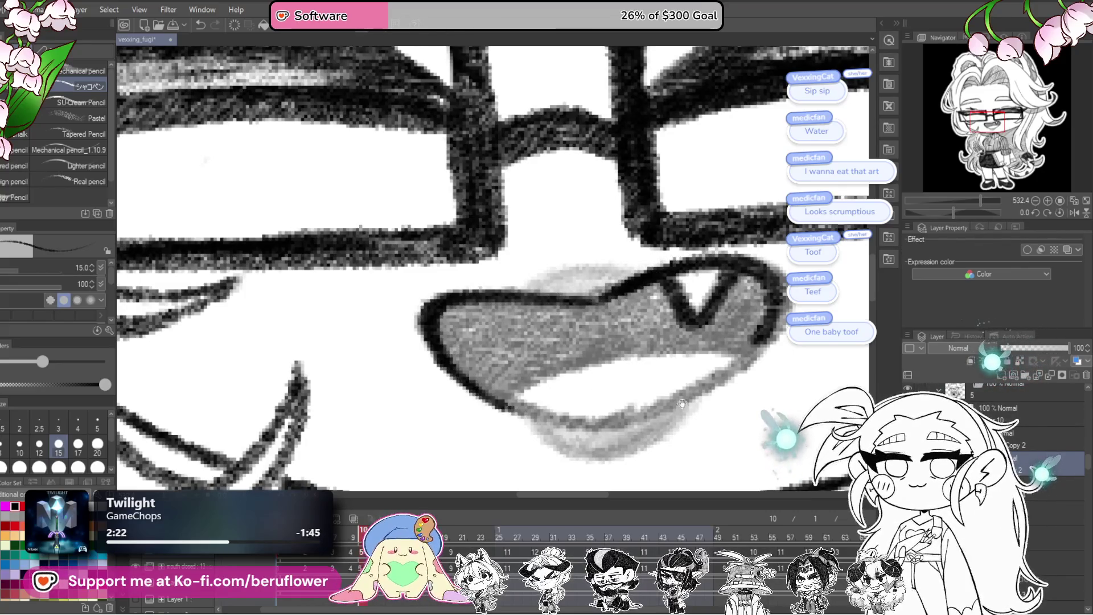
pyautogui.moveTo(683, 401); pyautogui.dragTo(637, 375)
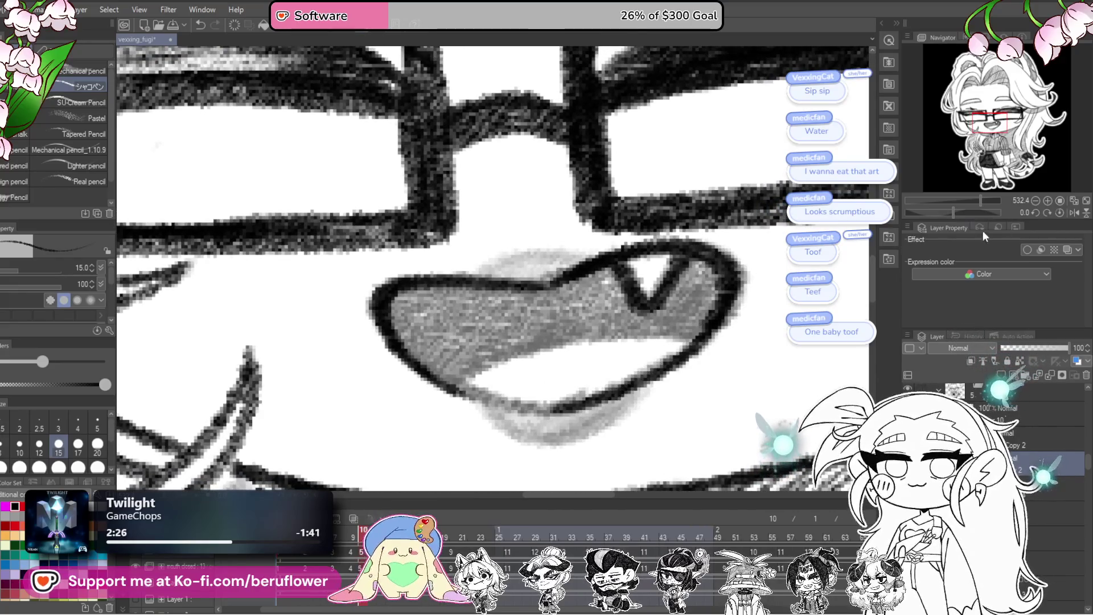
# - Fill the mouth interior dark, leaving the fang light
pyautogui.moveTo(954, 213); pyautogui.dragTo(935, 212)
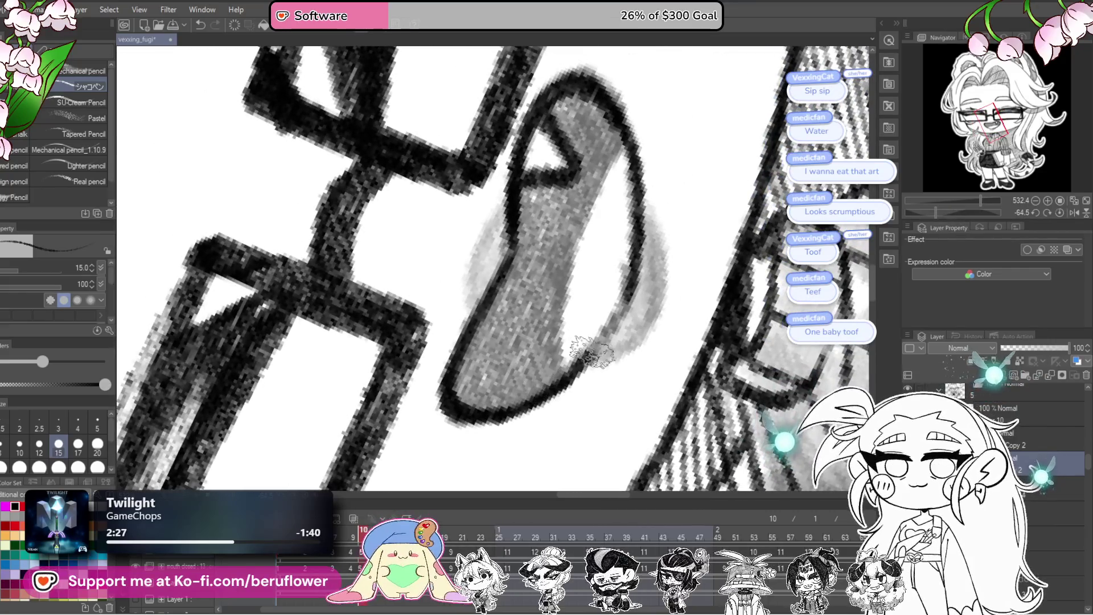
pyautogui.moveTo(633, 265); pyautogui.dragTo(613, 272)
pyautogui.moveTo(611, 205); pyautogui.dragTo(617, 207)
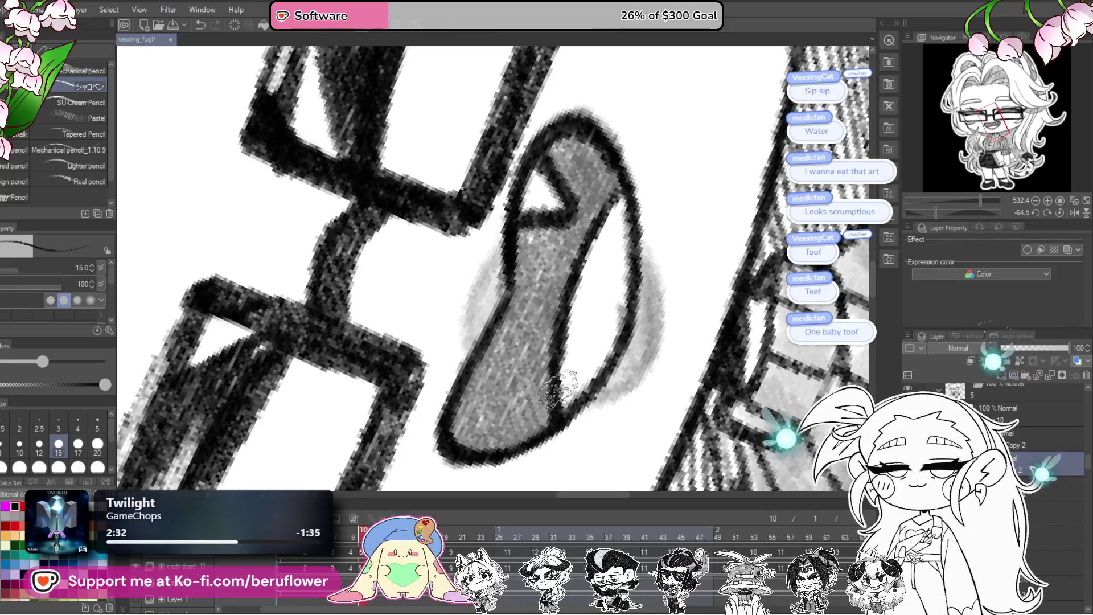
pyautogui.scroll(2, 560, 388)
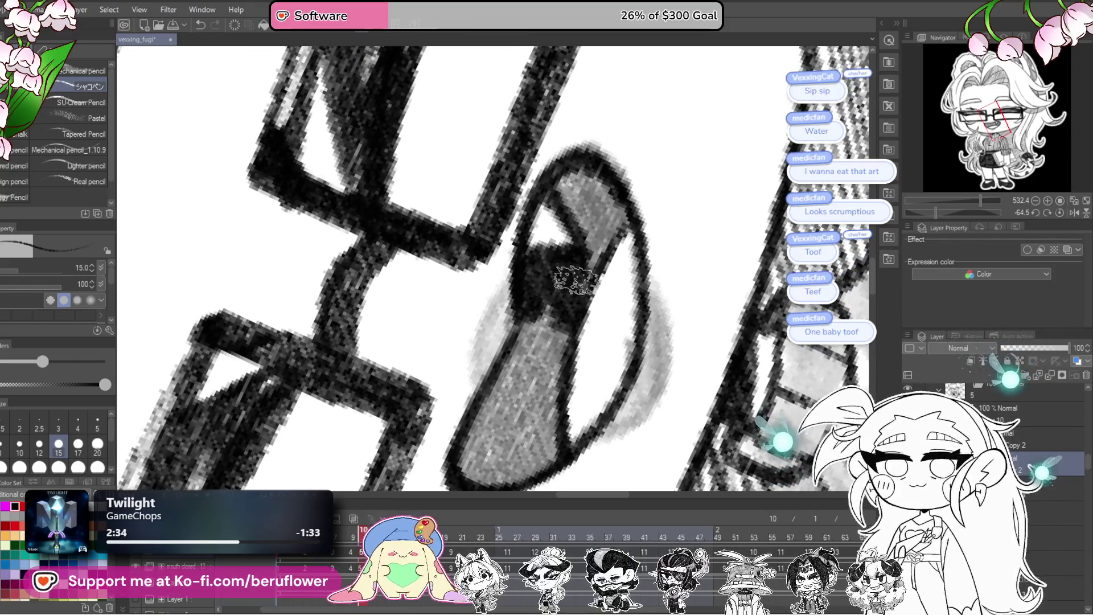
pyautogui.moveTo(574, 279); pyautogui.dragTo(533, 367)
pyautogui.scroll(-2, 542, 292)
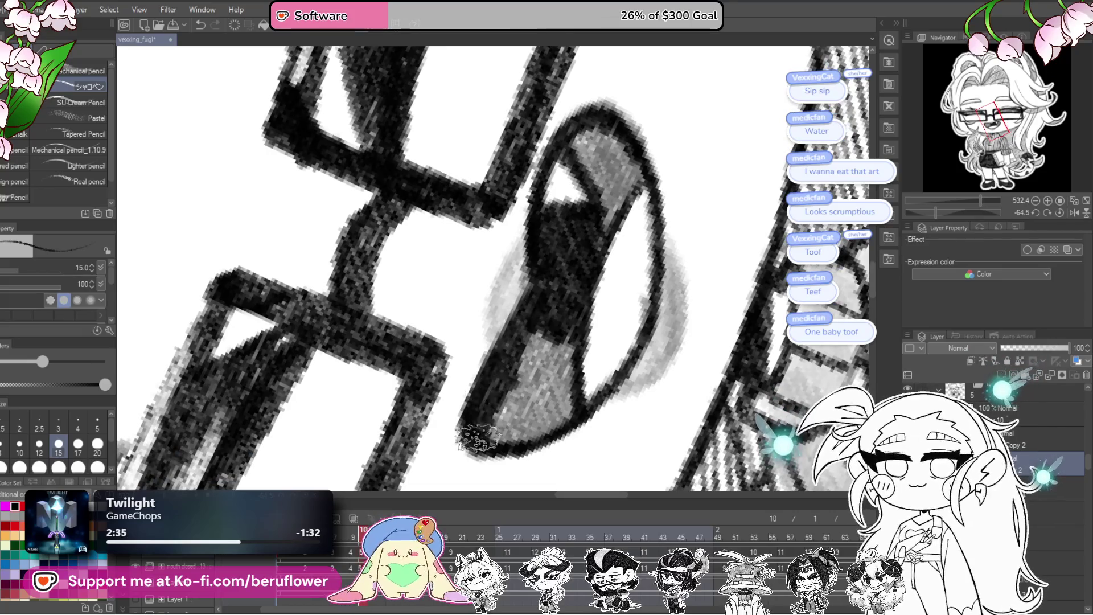
pyautogui.moveTo(475, 438)
pyautogui.mouseDown()
pyautogui.moveTo(551, 415)
pyautogui.moveTo(568, 351)
pyautogui.moveTo(534, 377)
pyautogui.moveTo(541, 317)
pyautogui.mouseUp()
pyautogui.scroll(3, 554, 282)
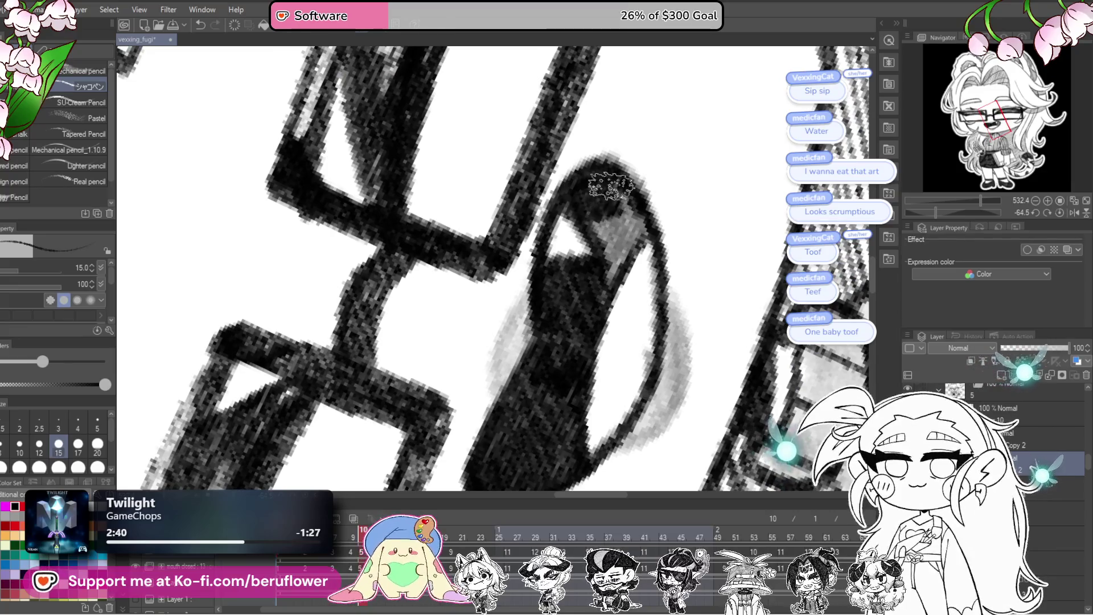
pyautogui.moveTo(636, 231)
pyautogui.mouseDown()
pyautogui.moveTo(598, 244)
pyautogui.moveTo(590, 215)
pyautogui.moveTo(622, 232)
pyautogui.mouseUp()
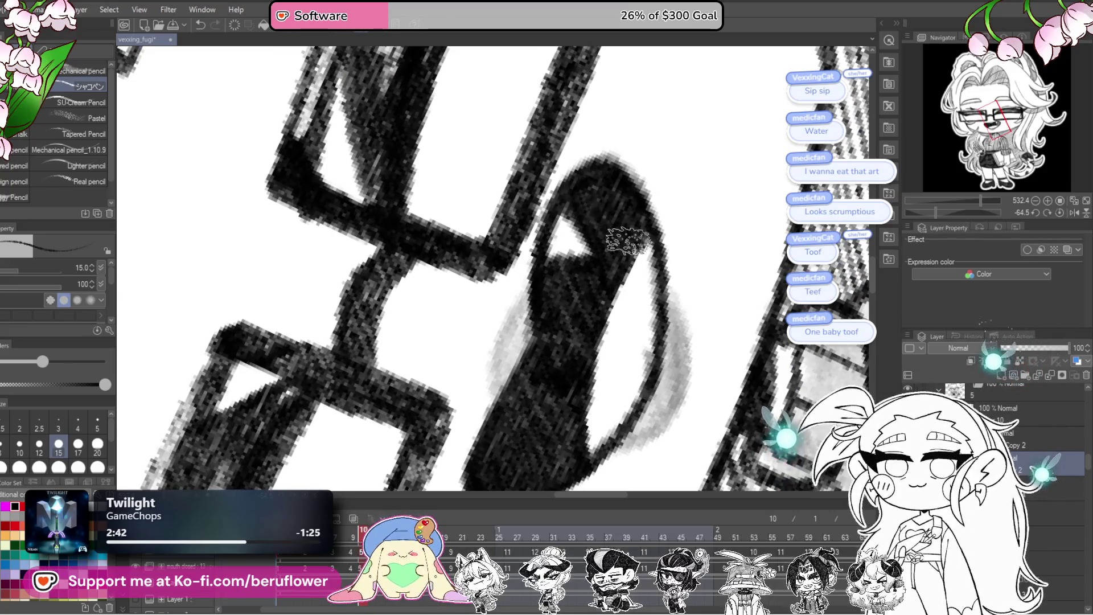
pyautogui.hscroll(-1, 607, 299)
# - Shade the mouth's left and right edges, undoing the last stray stroke
pyautogui.moveTo(608, 299)
pyautogui.mouseDown()
pyautogui.moveTo(503, 317)
pyautogui.moveTo(513, 376)
pyautogui.moveTo(503, 333)
pyautogui.moveTo(517, 367)
pyautogui.mouseUp()
pyautogui.hscroll(2, 662, 393)
pyautogui.moveTo(633, 281)
pyautogui.mouseDown()
pyautogui.moveTo(647, 317)
pyautogui.moveTo(627, 384)
pyautogui.moveTo(632, 295)
pyautogui.moveTo(619, 377)
pyautogui.moveTo(594, 419)
pyautogui.mouseUp()
pyautogui.scroll(-2, 631, 291)
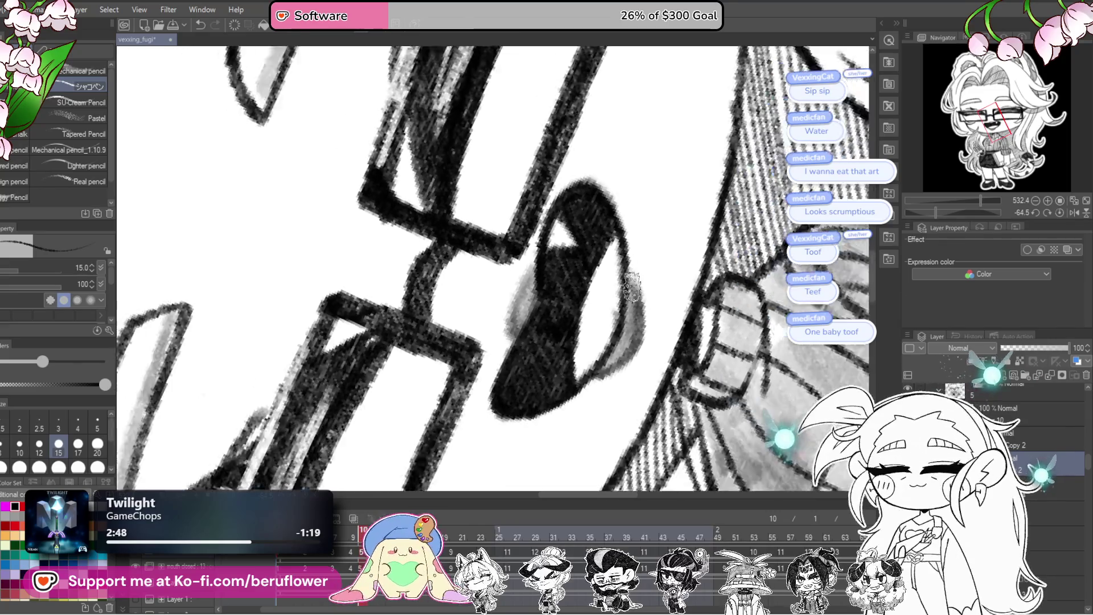
pyautogui.scroll(-2, 632, 286)
pyautogui.moveTo(630, 287)
pyautogui.mouseDown()
pyautogui.moveTo(841, 318)
pyautogui.moveTo(734, 381)
pyautogui.mouseUp()
pyautogui.scroll(2, 842, 318)
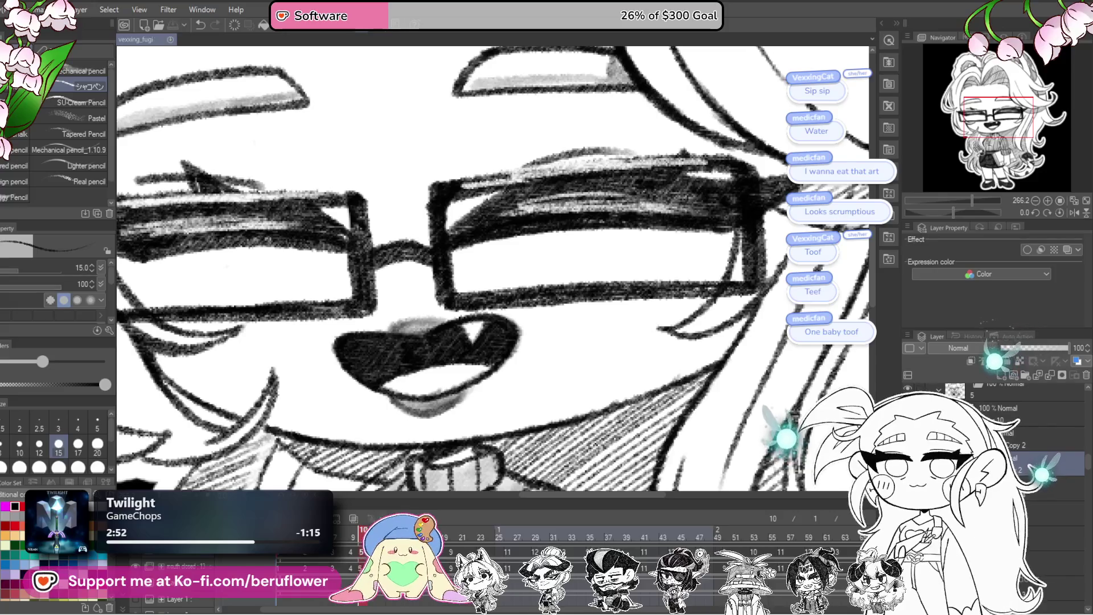
pyautogui.hotkey('ctrl', 'z')
pyautogui.scroll(-5, 590, 391)
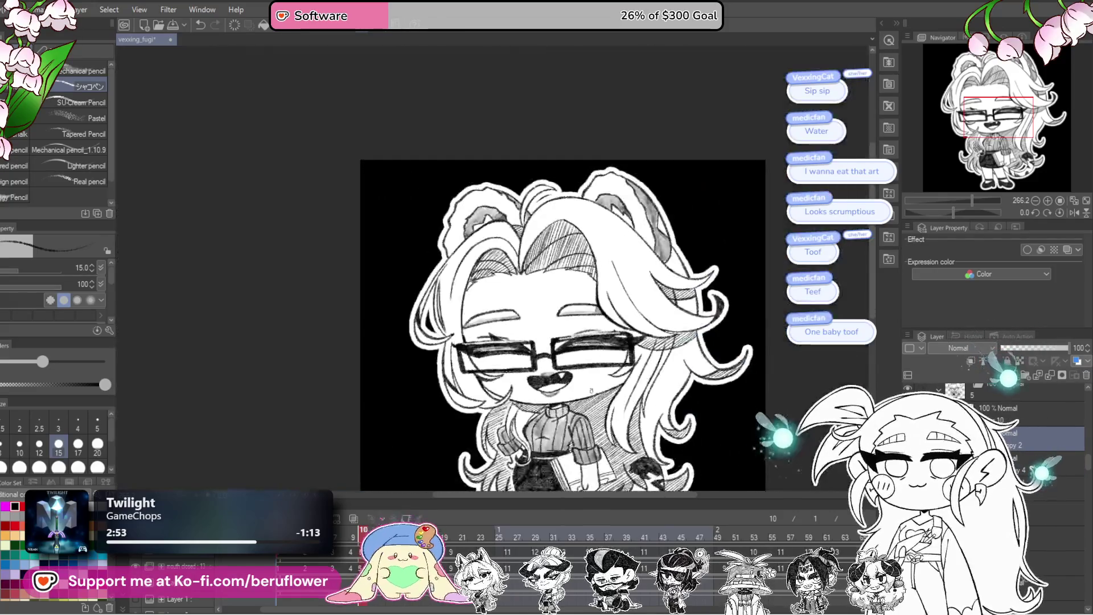
pyautogui.scroll(1, 683, 342)
pyautogui.scroll(1, 725, 324)
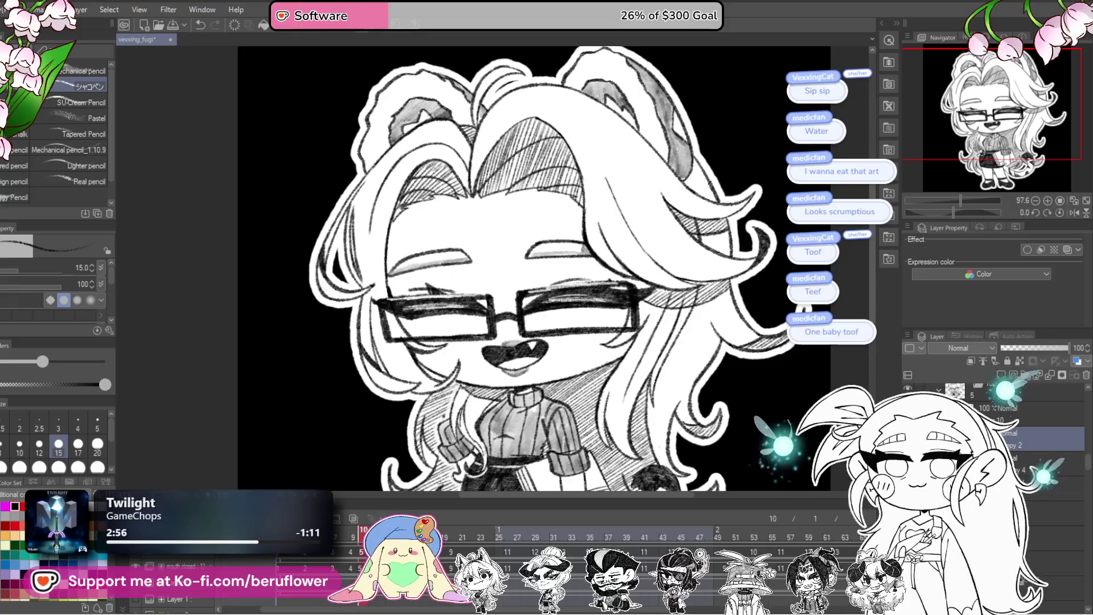
# - Advance the Timeline to frame 11 with the closed smile
pyautogui.hotkey('ctrl', 'z')
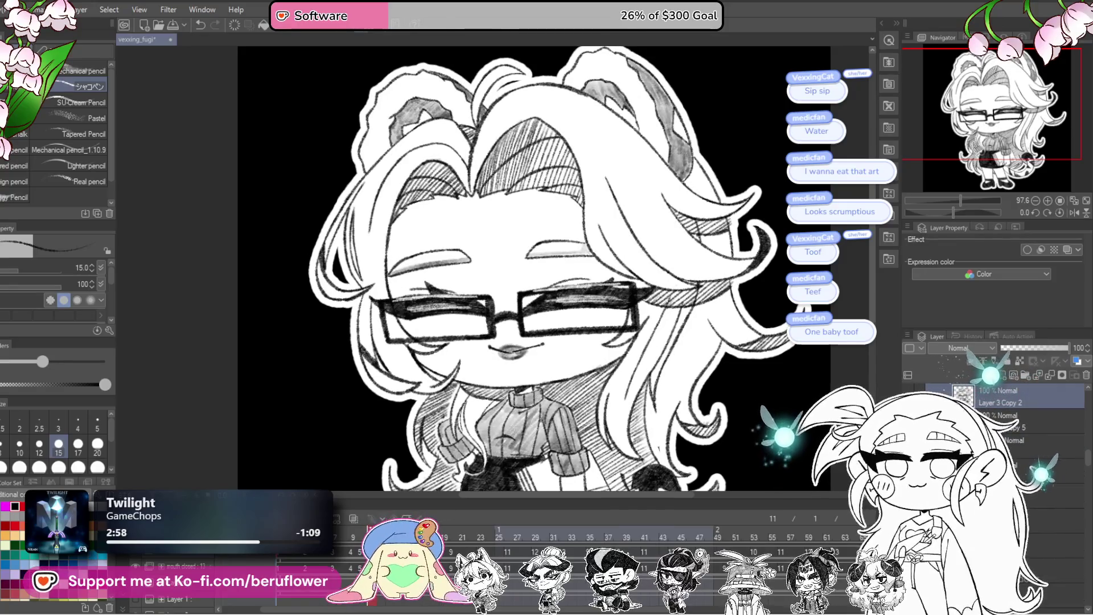
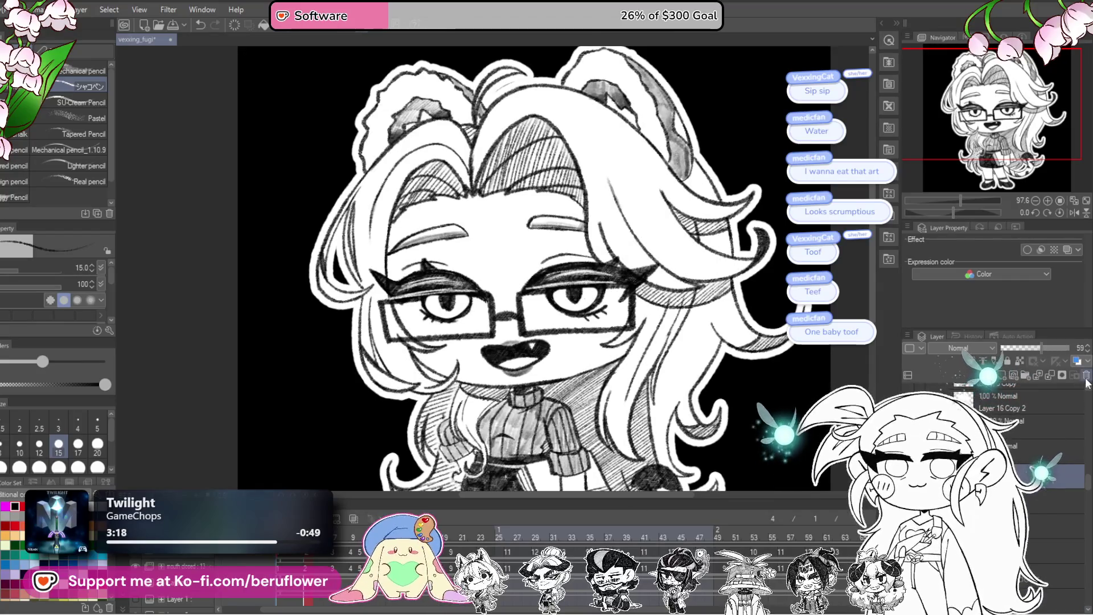
# - On the half-closed-eyes cel, ink a dark outline around the tongue's edges
pyautogui.click(351, 542)
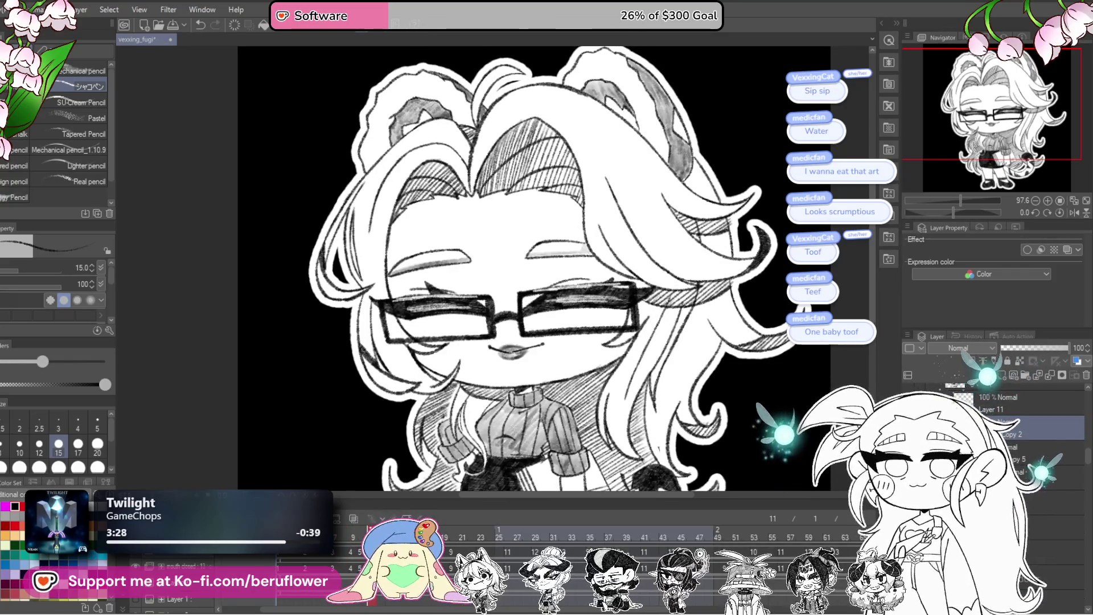
pyautogui.scroll(2, 424, 296)
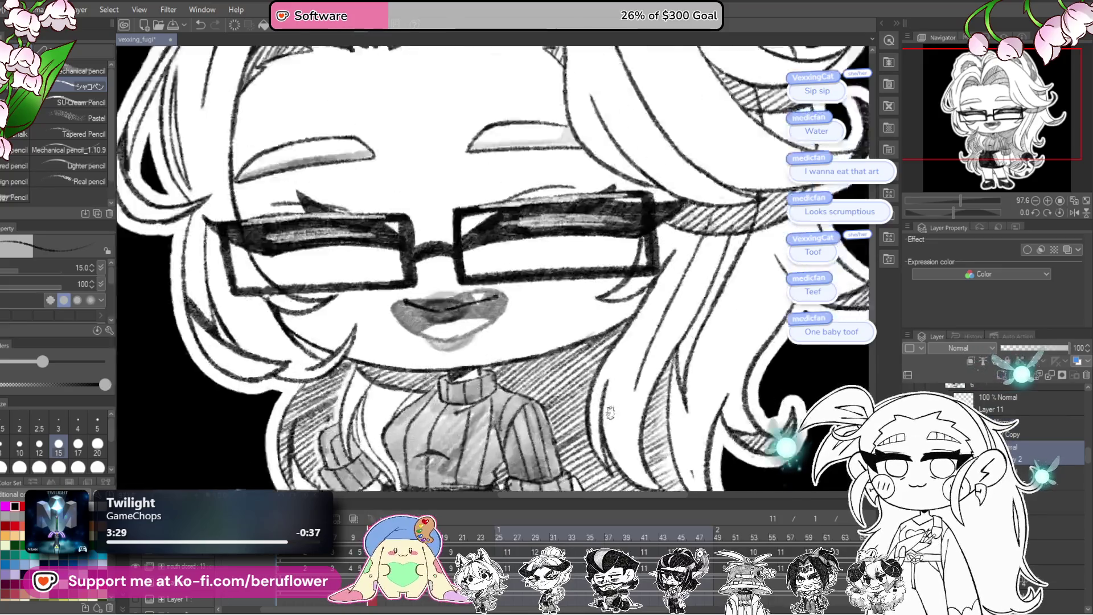
pyautogui.scroll(2, 424, 297)
pyautogui.scroll(1, 425, 296)
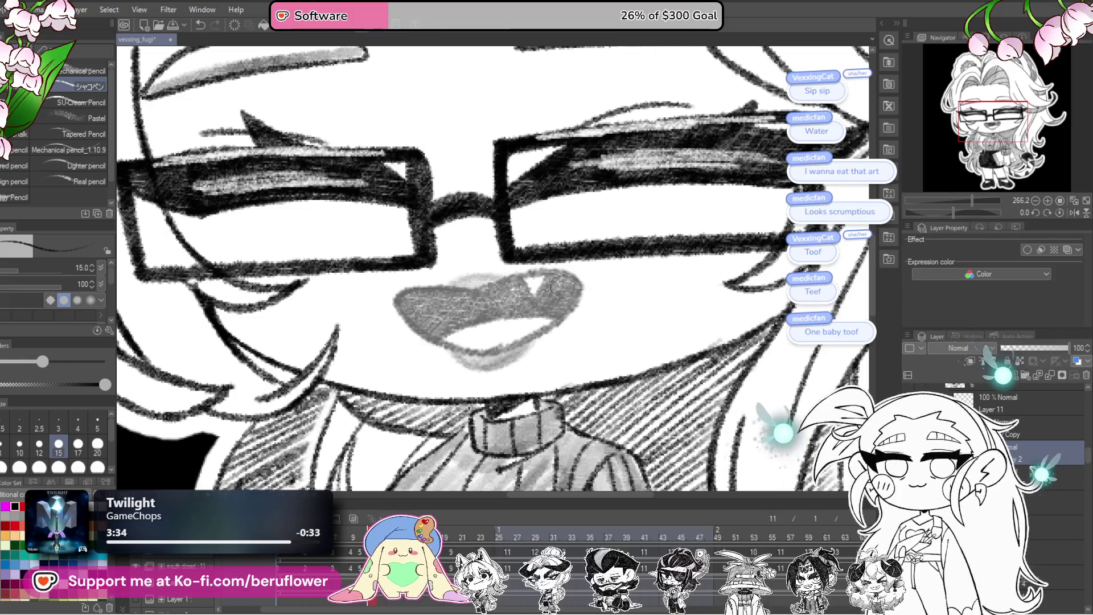
pyautogui.scroll(2, 588, 279)
pyautogui.scroll(2, 586, 276)
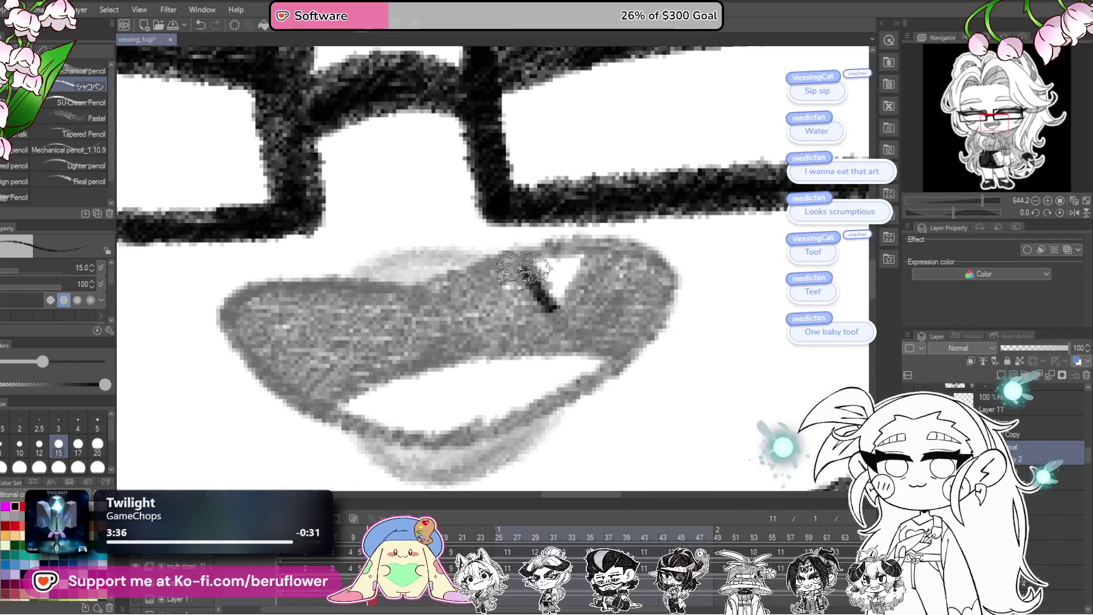
pyautogui.moveTo(559, 312)
pyautogui.mouseDown()
pyautogui.moveTo(700, 323)
pyautogui.moveTo(610, 217)
pyautogui.moveTo(533, 251)
pyautogui.moveTo(486, 358)
pyautogui.moveTo(554, 273)
pyautogui.mouseUp()
pyautogui.moveTo(597, 235)
pyautogui.mouseDown()
pyautogui.moveTo(468, 346)
pyautogui.moveTo(434, 422)
pyautogui.mouseUp()
pyautogui.moveTo(631, 264); pyautogui.dragTo(584, 335)
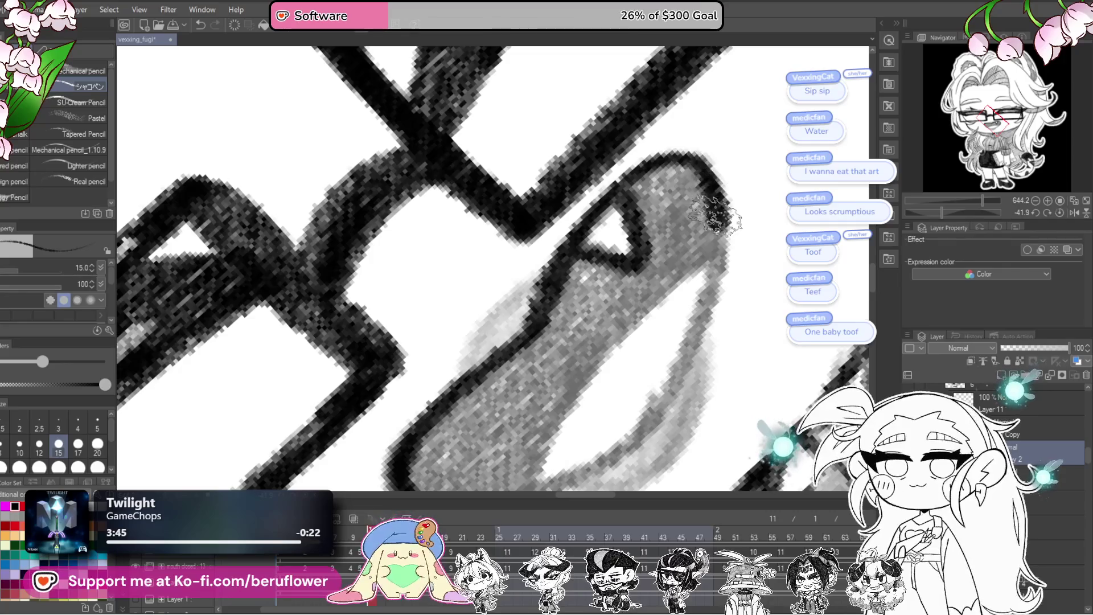
pyautogui.moveTo(715, 217)
pyautogui.mouseDown()
pyautogui.moveTo(507, 481)
pyautogui.moveTo(592, 328)
pyautogui.mouseUp()
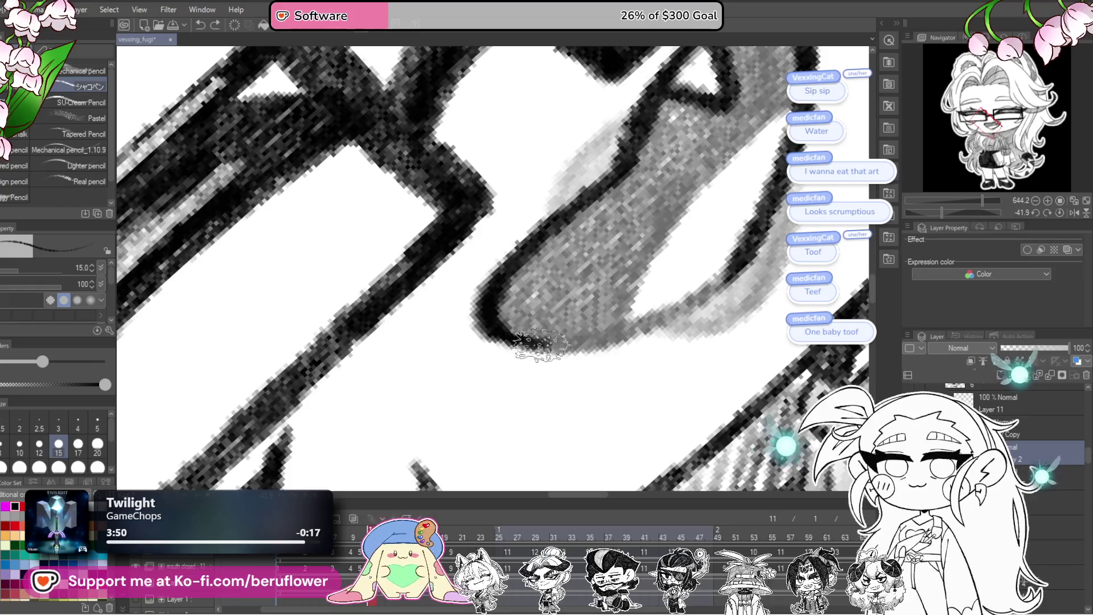
pyautogui.moveTo(594, 344); pyautogui.dragTo(672, 322)
pyautogui.moveTo(747, 255); pyautogui.dragTo(624, 338)
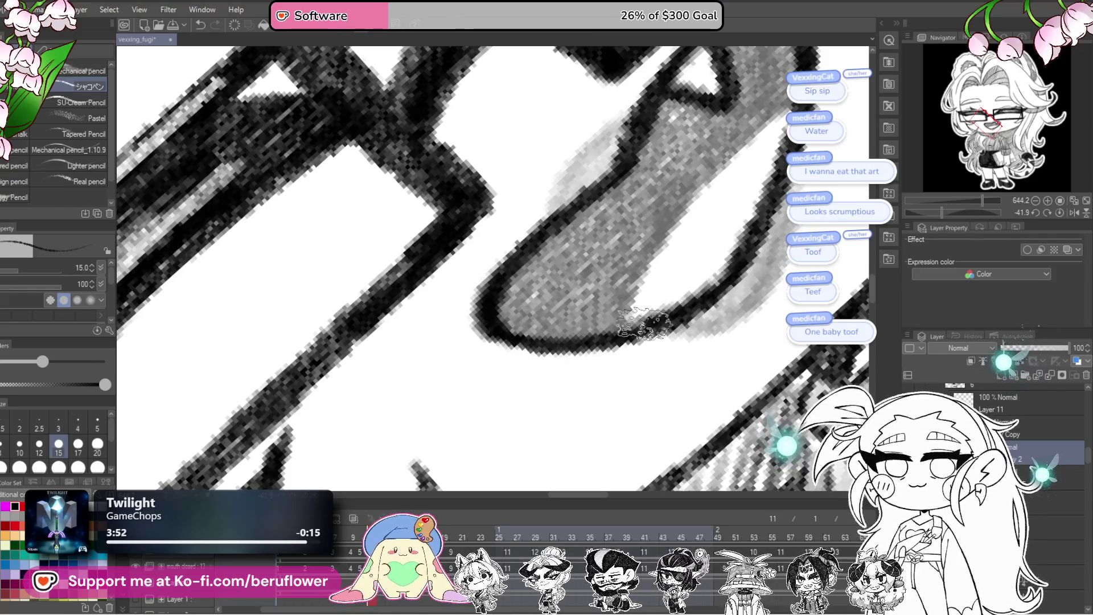
pyautogui.moveTo(683, 298)
pyautogui.mouseDown()
pyautogui.moveTo(547, 418)
pyautogui.moveTo(632, 245)
pyautogui.moveTo(710, 237)
pyautogui.mouseUp()
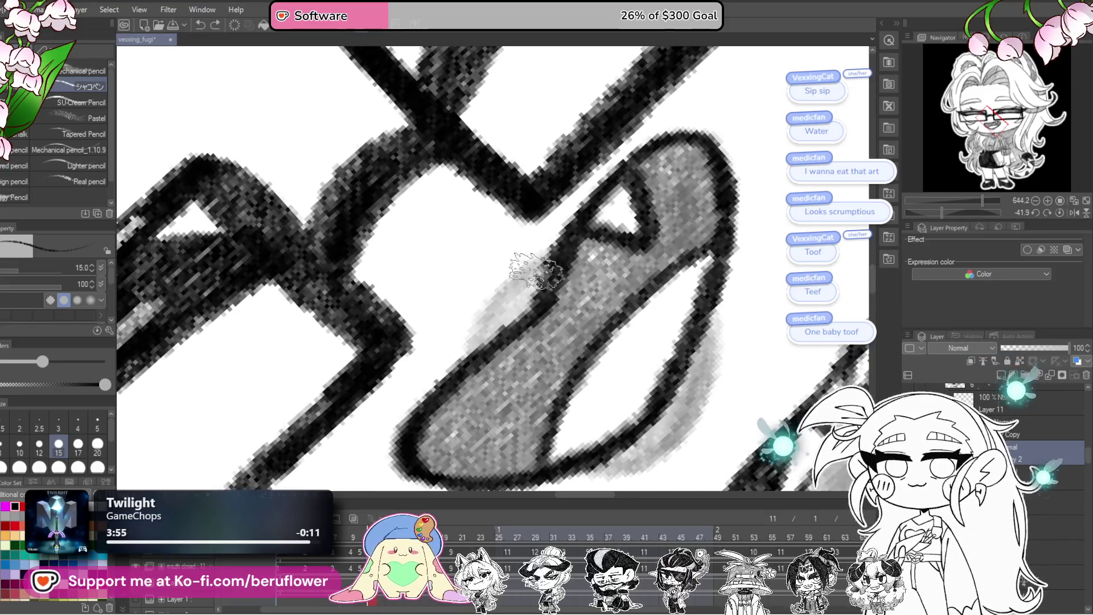
# - Shade the tongue grey and ink dark around the tooth, darkening the tongue fill
pyautogui.moveTo(535, 272); pyautogui.dragTo(475, 346)
pyautogui.moveTo(580, 273); pyautogui.dragTo(645, 316)
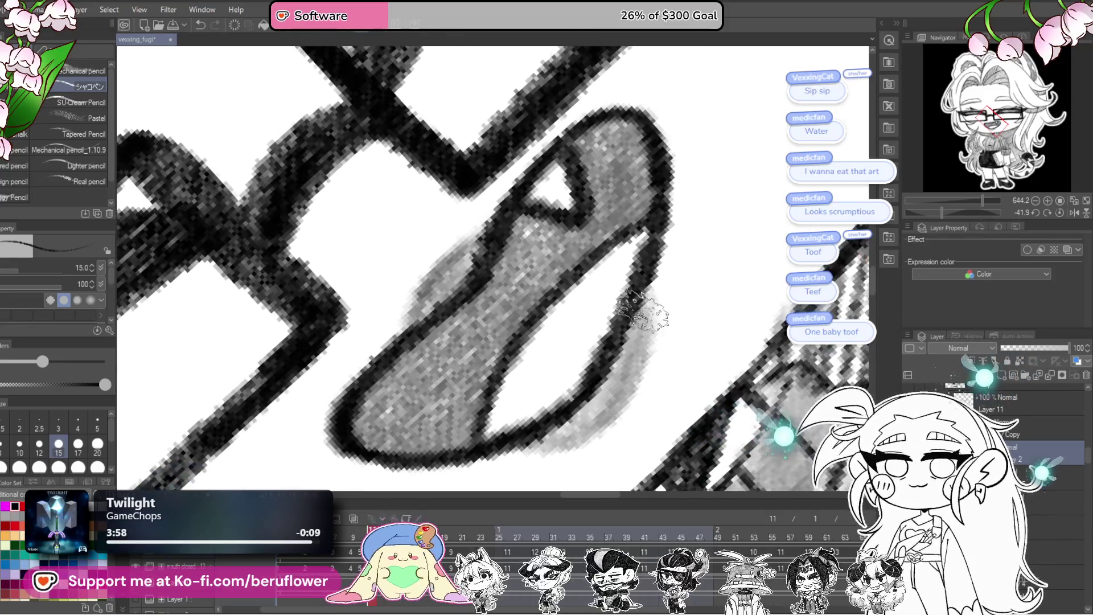
pyautogui.moveTo(604, 425)
pyautogui.mouseDown()
pyautogui.moveTo(636, 297)
pyautogui.moveTo(667, 326)
pyautogui.mouseUp()
pyautogui.moveTo(589, 256)
pyautogui.mouseDown()
pyautogui.moveTo(529, 283)
pyautogui.moveTo(632, 239)
pyautogui.moveTo(537, 350)
pyautogui.moveTo(564, 273)
pyautogui.moveTo(627, 222)
pyautogui.moveTo(453, 393)
pyautogui.moveTo(491, 410)
pyautogui.moveTo(568, 392)
pyautogui.moveTo(581, 316)
pyautogui.moveTo(524, 305)
pyautogui.moveTo(560, 309)
pyautogui.moveTo(577, 338)
pyautogui.moveTo(517, 474)
pyautogui.mouseUp()
pyautogui.moveTo(615, 315)
pyautogui.mouseDown()
pyautogui.moveTo(675, 214)
pyautogui.moveTo(692, 269)
pyautogui.moveTo(649, 333)
pyautogui.moveTo(632, 265)
pyautogui.moveTo(662, 248)
pyautogui.moveTo(658, 327)
pyautogui.mouseUp()
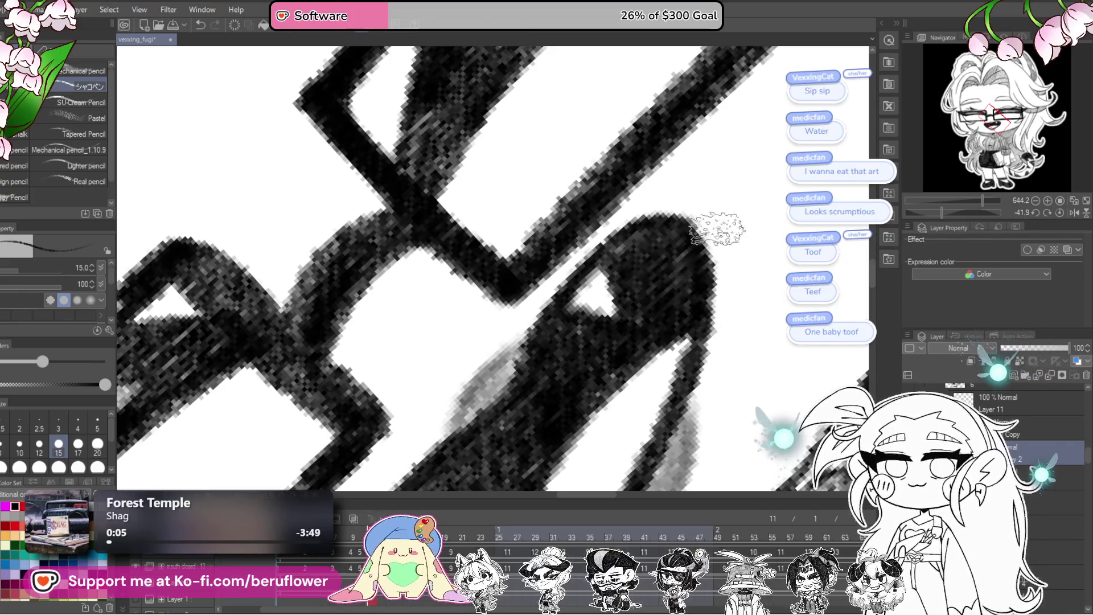
pyautogui.click(1037, 427)
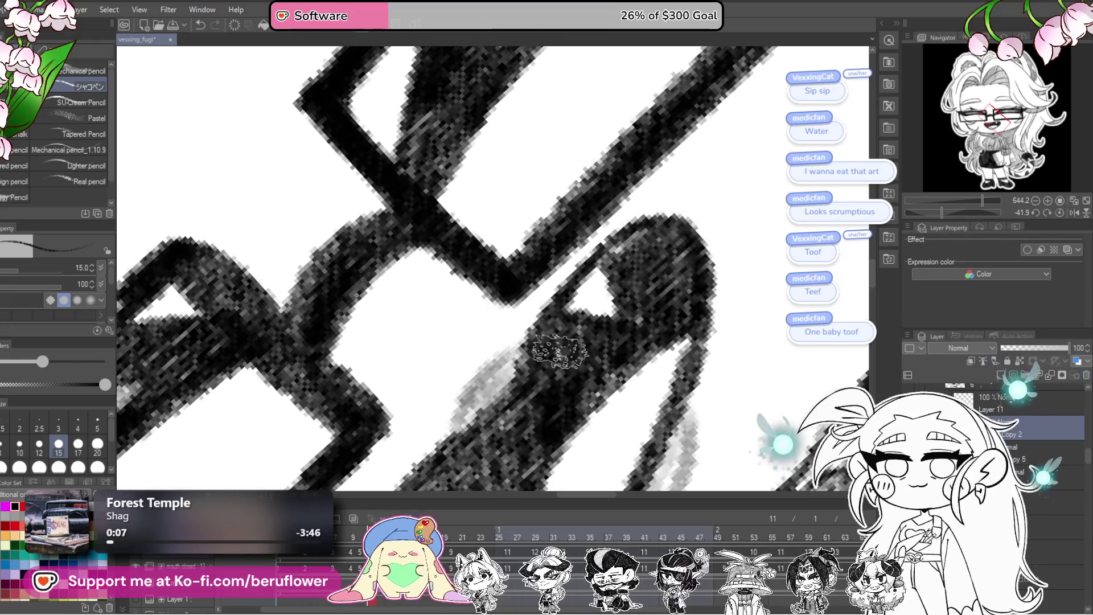
# - Darken the grey shading band on the mouth, turn the view upright and jump ahead to frame 15
pyautogui.hotkey('ctrl', 'alt', '0')
pyautogui.scroll(2, 559, 353)
pyautogui.scroll(2, 559, 353)
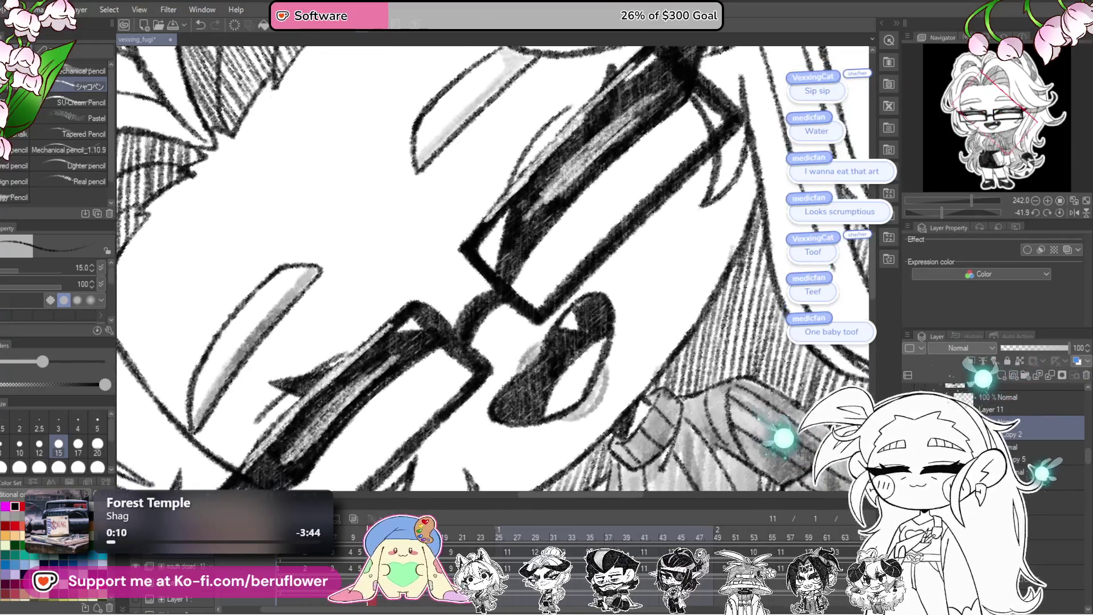
pyautogui.scroll(1, 558, 353)
pyautogui.scroll(2, 559, 353)
pyautogui.scroll(1, 608, 365)
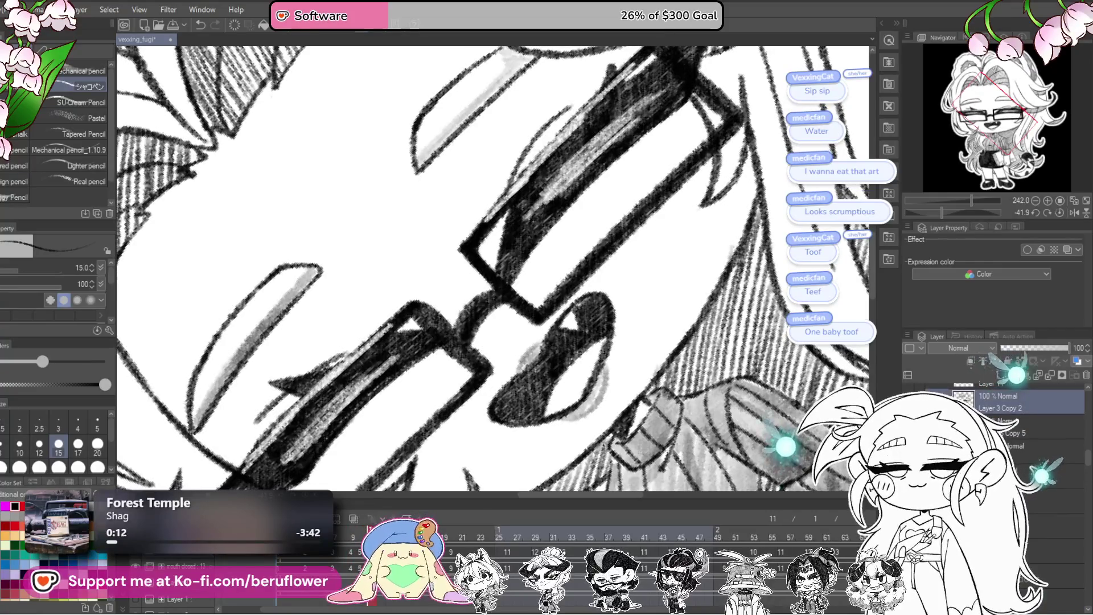
pyautogui.scroll(2, 608, 366)
pyautogui.moveTo(609, 366)
pyautogui.mouseDown()
pyautogui.moveTo(590, 423)
pyautogui.moveTo(529, 445)
pyautogui.mouseUp()
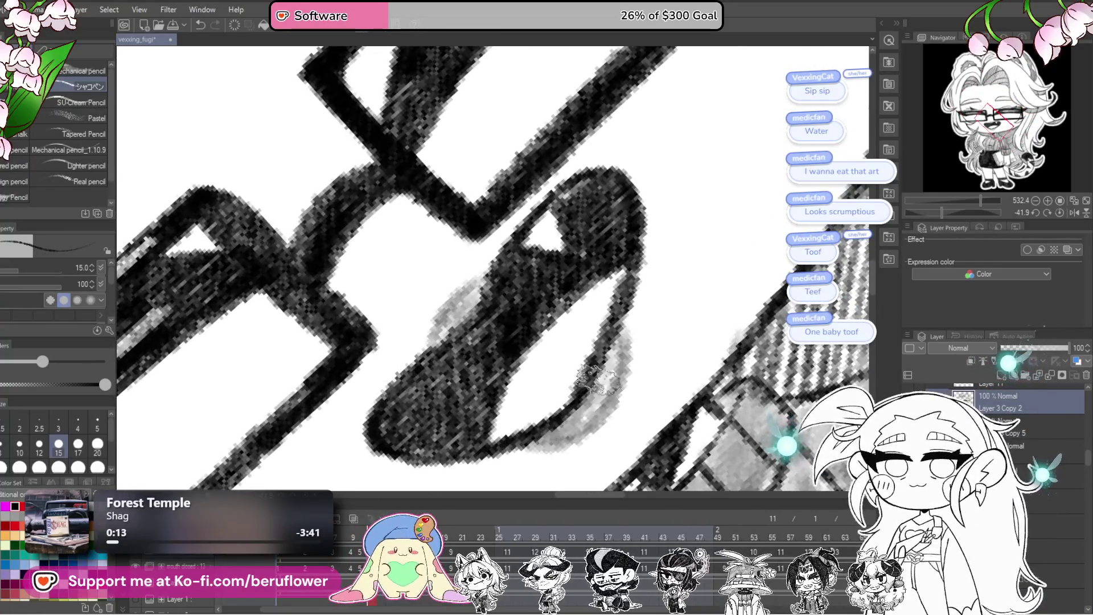
pyautogui.moveTo(598, 392)
pyautogui.mouseDown()
pyautogui.moveTo(585, 313)
pyautogui.moveTo(622, 321)
pyautogui.mouseUp()
pyautogui.scroll(-3, 622, 321)
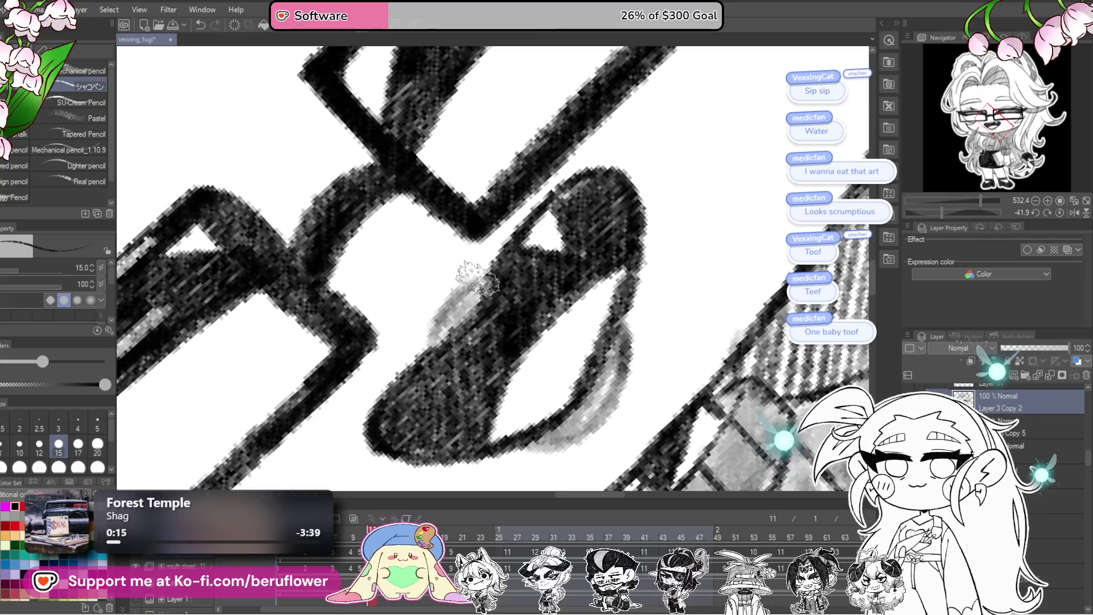
pyautogui.scroll(-1, 498, 277)
pyautogui.scroll(-1, 498, 277)
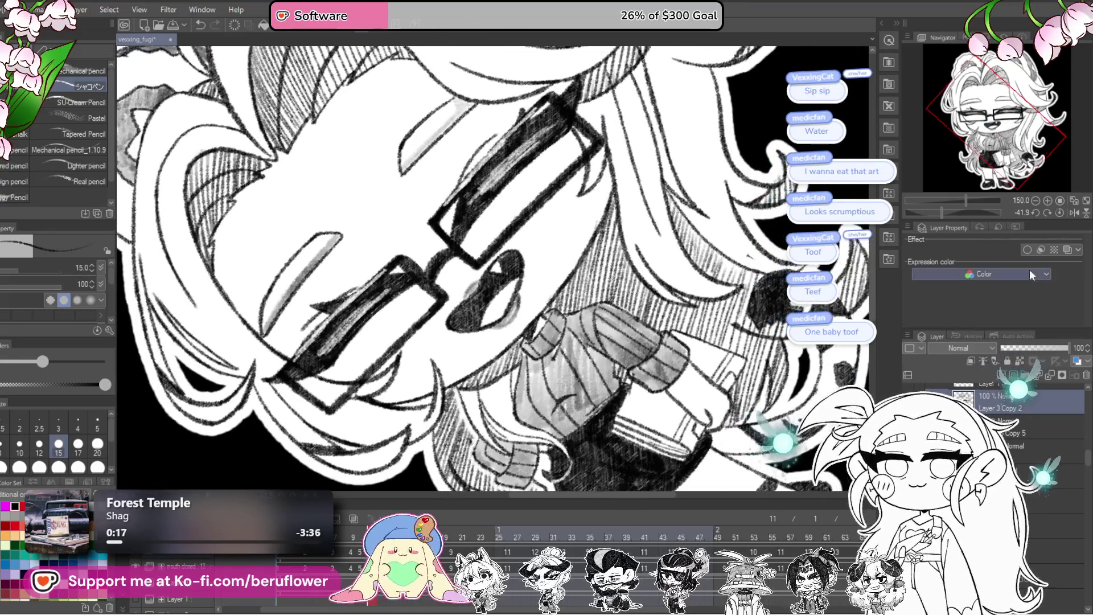
pyautogui.click(1061, 210)
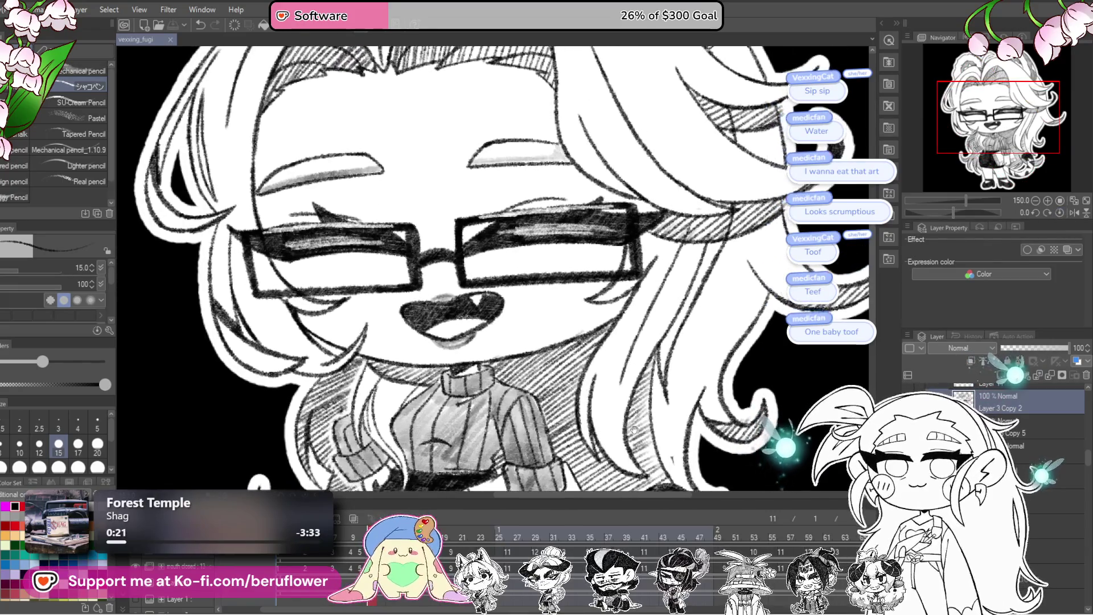
pyautogui.moveTo(677, 408); pyautogui.dragTo(668, 402)
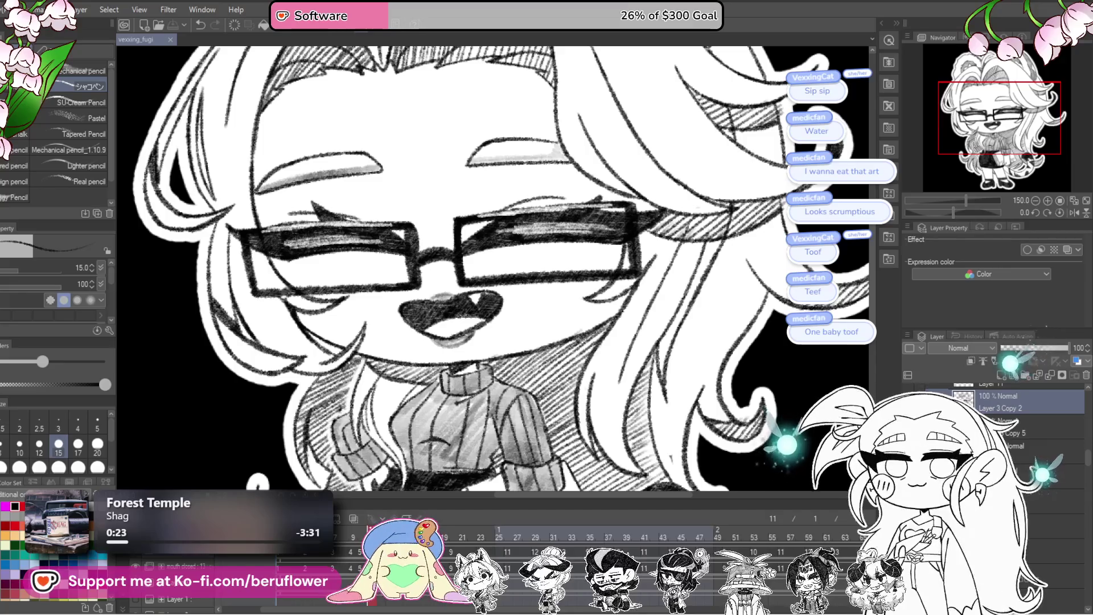
pyautogui.press('Right')
pyautogui.press('Right')
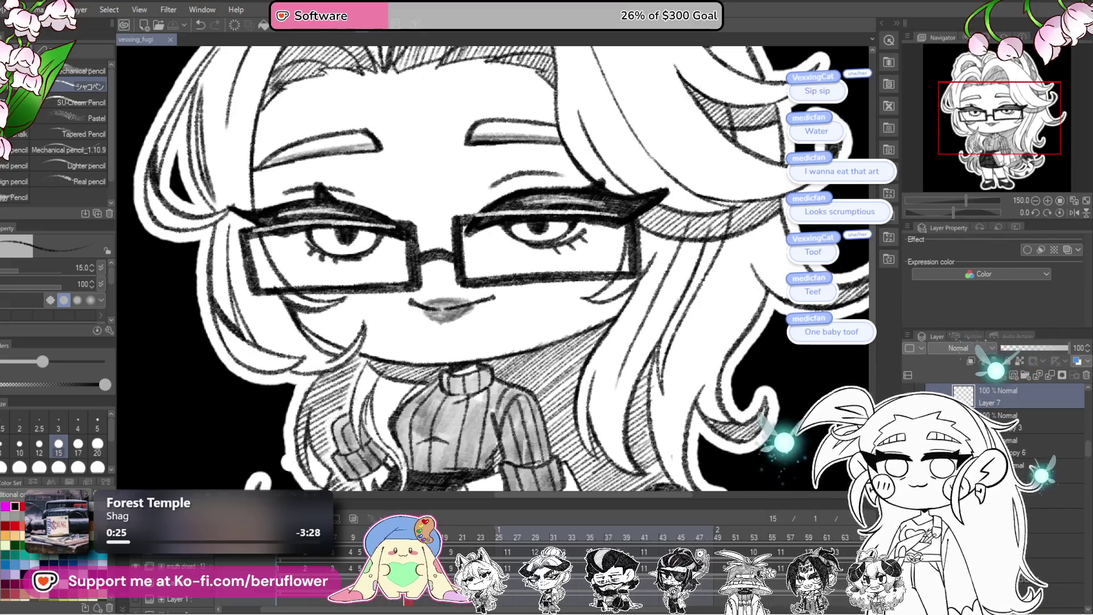
# - Advance to frame 17, lower the layer opacity to 59 and tilt the view around the lips
pyautogui.press('Right')
pyautogui.press('Right')
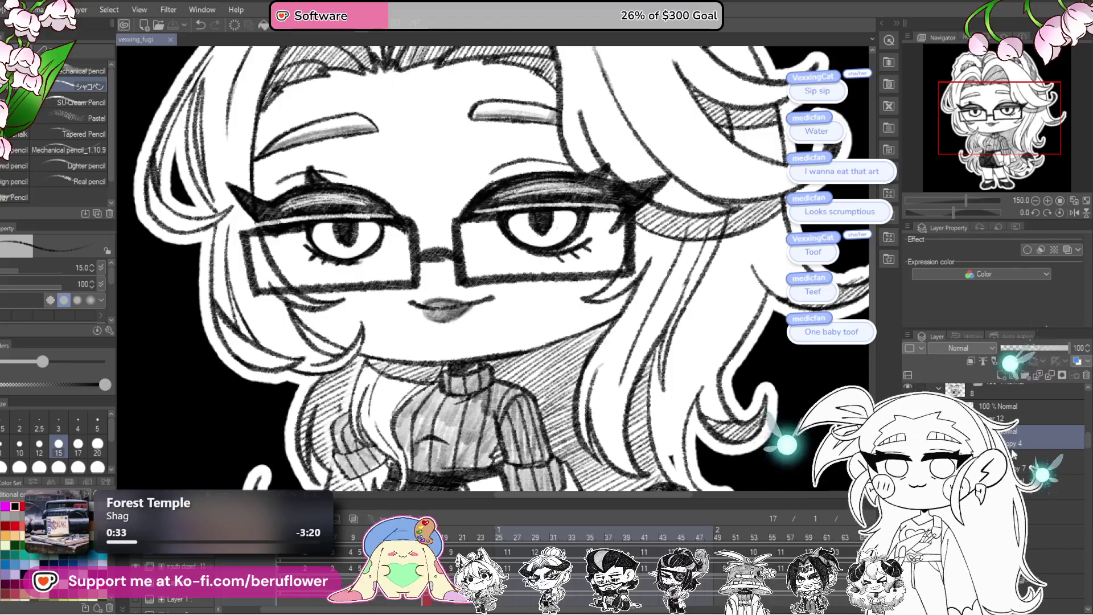
pyautogui.moveTo(1002, 350); pyautogui.dragTo(991, 350)
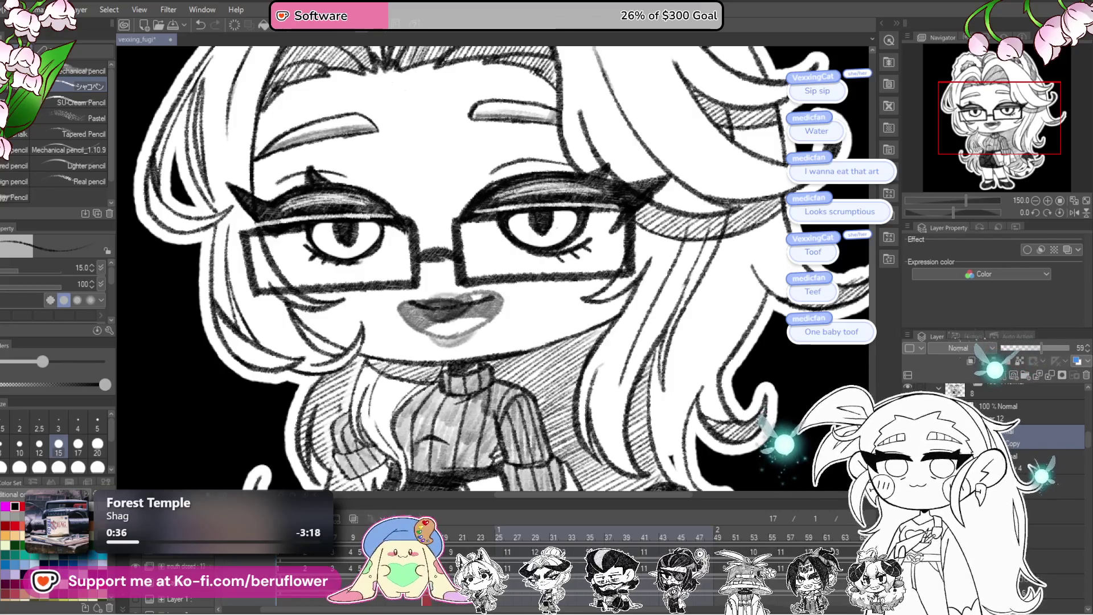
pyautogui.scroll(2, 539, 367)
pyautogui.scroll(1, 451, 327)
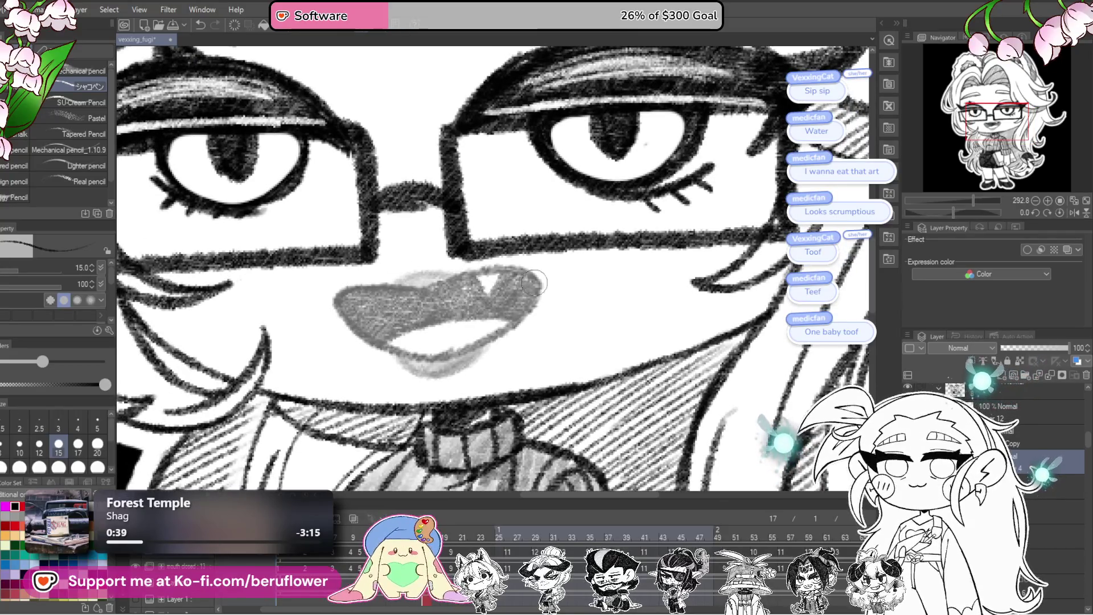
pyautogui.moveTo(475, 320); pyautogui.dragTo(493, 285)
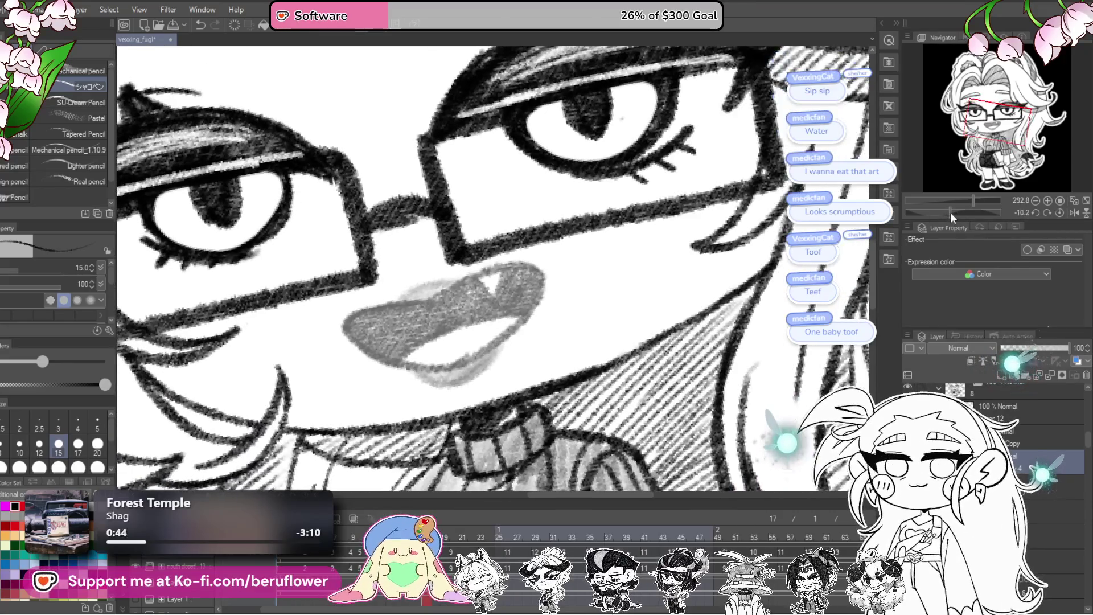
pyautogui.moveTo(959, 218); pyautogui.dragTo(942, 213)
pyautogui.scroll(3, 457, 317)
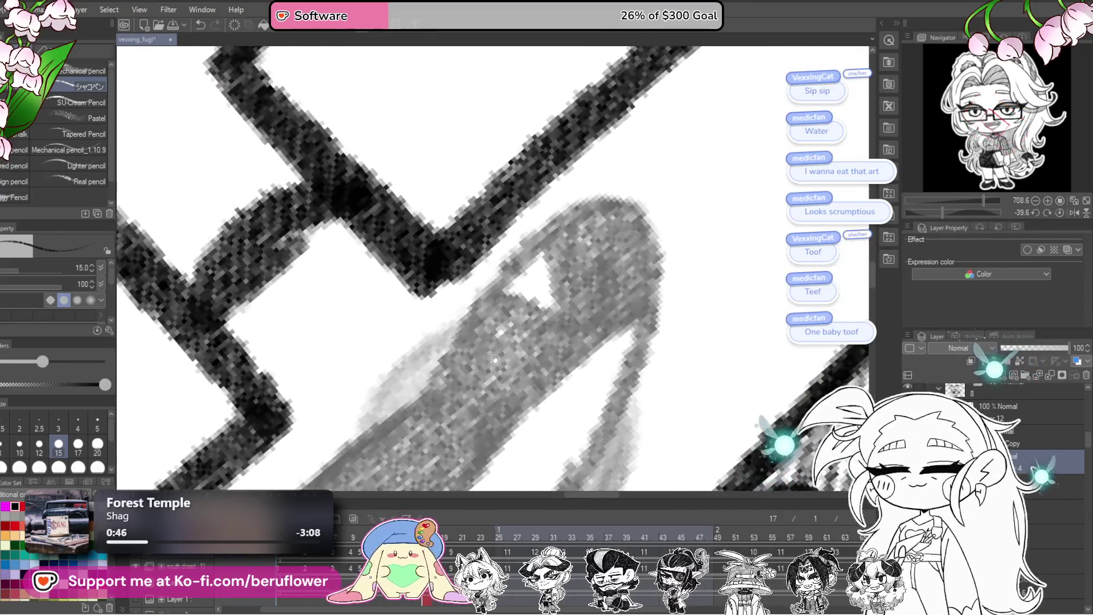
# - Ink dark outlines along the upper and lower lip edges and beneath the white tooth
pyautogui.moveTo(418, 388)
pyautogui.mouseDown()
pyautogui.moveTo(646, 184)
pyautogui.moveTo(646, 235)
pyautogui.moveTo(598, 440)
pyautogui.moveTo(647, 247)
pyautogui.moveTo(669, 327)
pyautogui.mouseUp()
pyautogui.moveTo(564, 180)
pyautogui.mouseDown()
pyautogui.moveTo(432, 321)
pyautogui.moveTo(358, 423)
pyautogui.moveTo(384, 444)
pyautogui.mouseUp()
pyautogui.moveTo(517, 443)
pyautogui.mouseDown()
pyautogui.moveTo(654, 368)
pyautogui.moveTo(554, 427)
pyautogui.moveTo(453, 452)
pyautogui.moveTo(661, 340)
pyautogui.mouseUp()
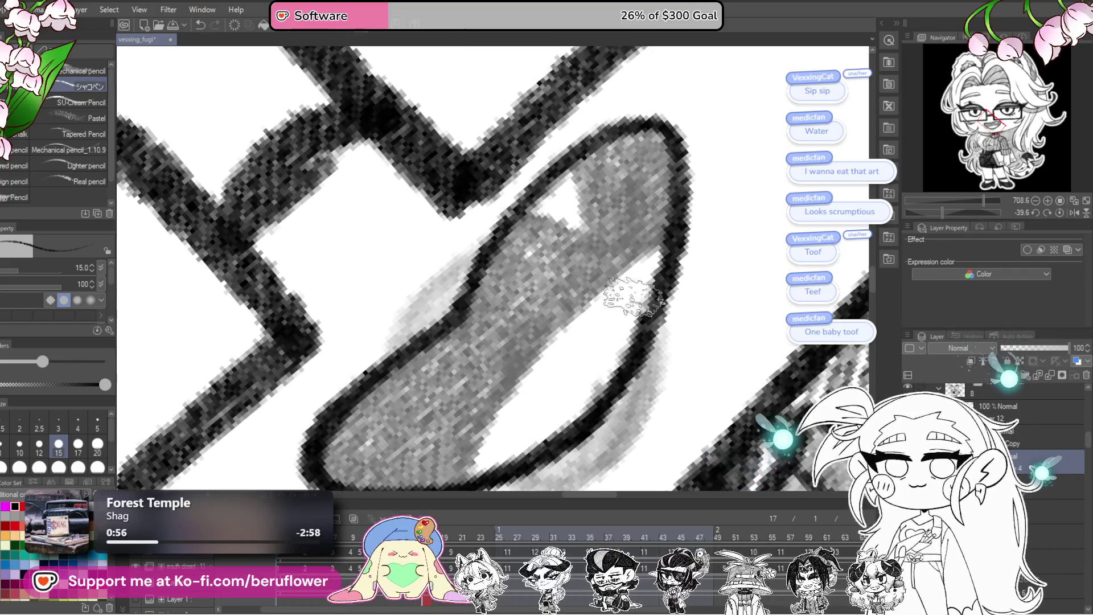
pyautogui.moveTo(675, 224)
pyautogui.mouseDown()
pyautogui.moveTo(598, 298)
pyautogui.moveTo(459, 474)
pyautogui.mouseUp()
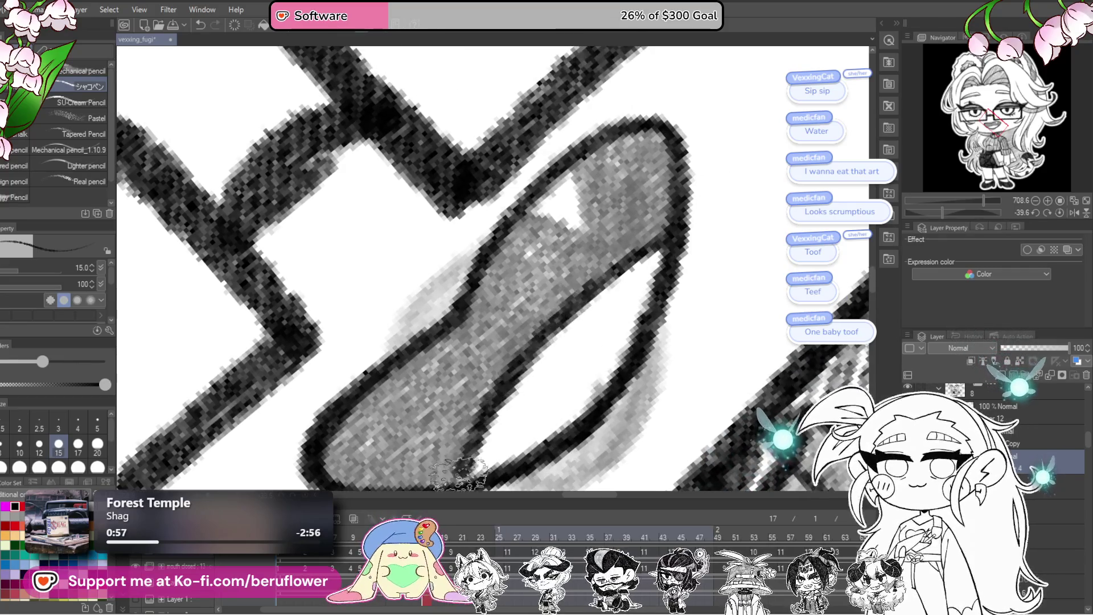
pyautogui.moveTo(674, 260); pyautogui.dragTo(624, 234)
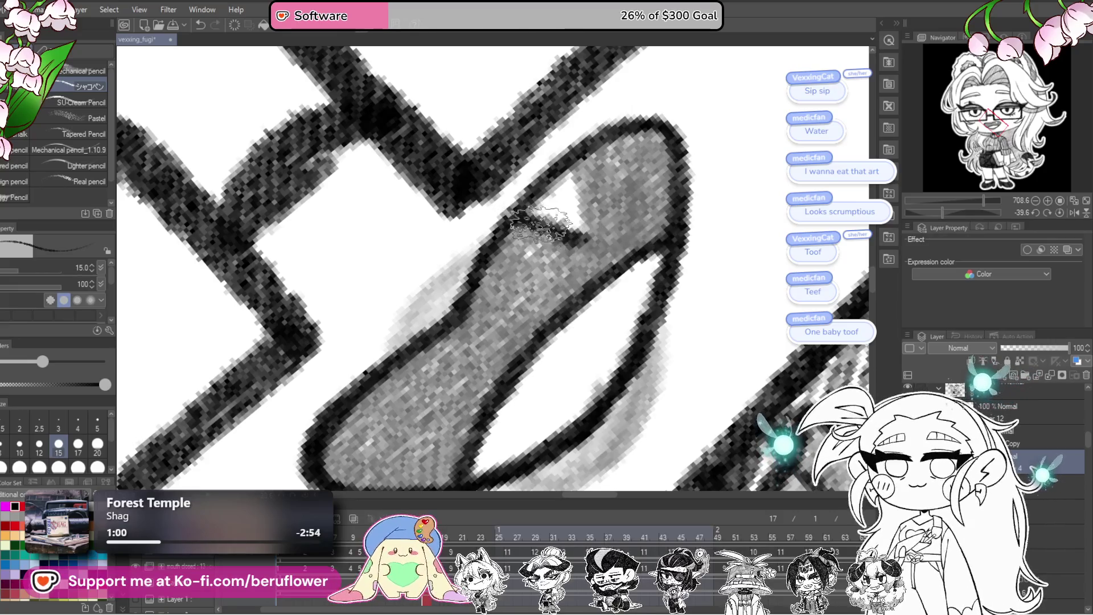
pyautogui.moveTo(590, 181)
pyautogui.mouseDown()
pyautogui.moveTo(598, 251)
pyautogui.moveTo(611, 239)
pyautogui.moveTo(512, 248)
pyautogui.moveTo(500, 354)
pyautogui.moveTo(513, 325)
pyautogui.mouseUp()
# - Fill the inside of the open mouth with dark shading, including the upper-left area
pyautogui.moveTo(478, 376)
pyautogui.mouseDown()
pyautogui.moveTo(537, 311)
pyautogui.moveTo(503, 376)
pyautogui.moveTo(500, 363)
pyautogui.moveTo(388, 375)
pyautogui.moveTo(540, 244)
pyautogui.moveTo(555, 247)
pyautogui.moveTo(423, 376)
pyautogui.mouseUp()
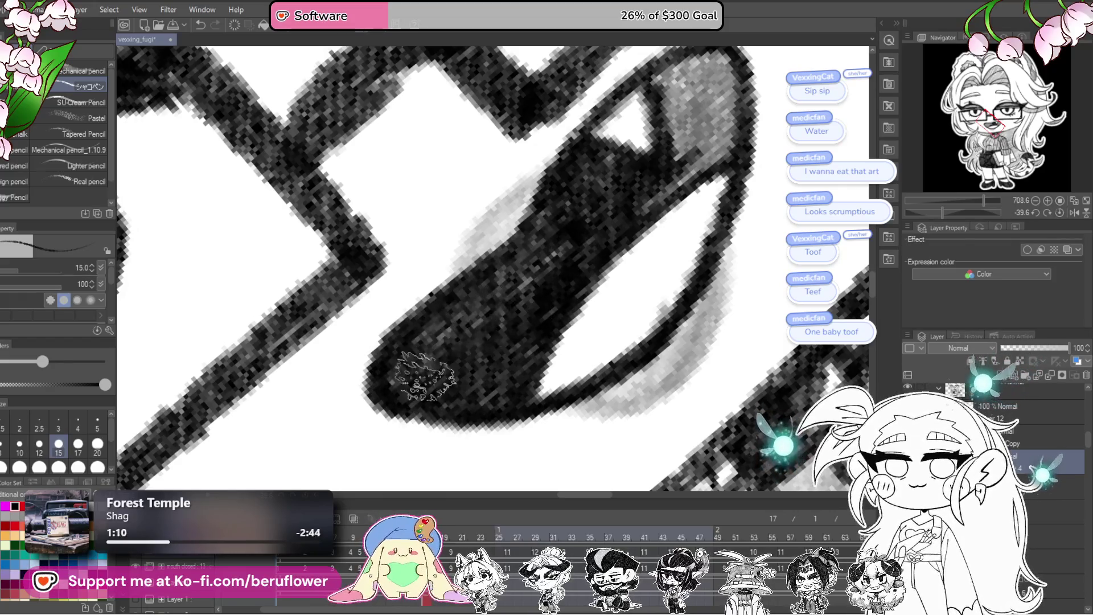
pyautogui.moveTo(559, 239); pyautogui.dragTo(512, 286)
pyautogui.moveTo(625, 220); pyautogui.dragTo(535, 382)
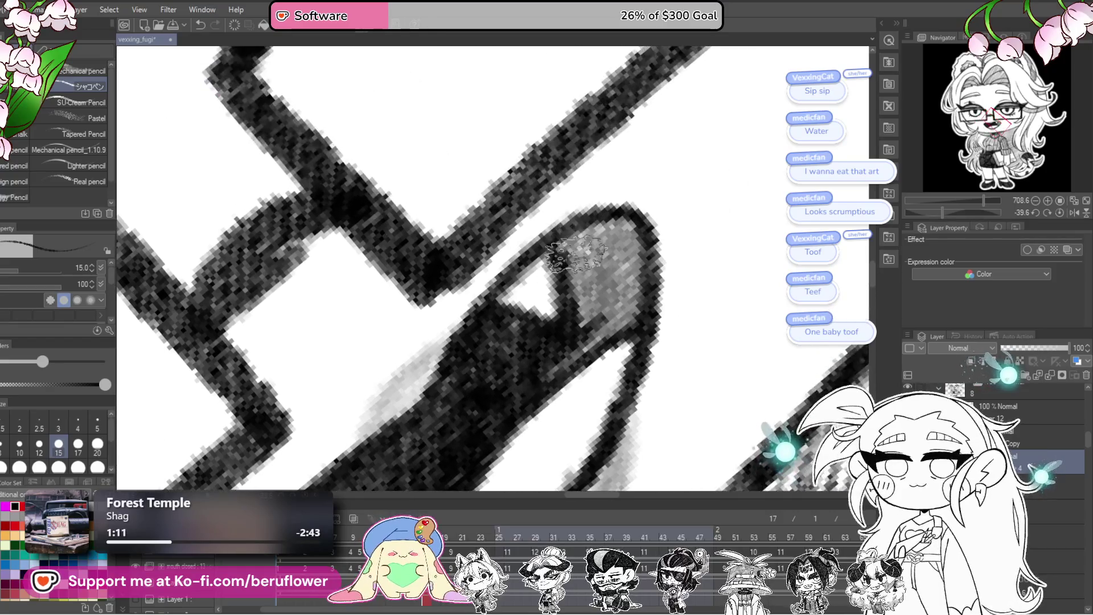
pyautogui.moveTo(589, 235); pyautogui.dragTo(598, 282)
pyautogui.moveTo(632, 241)
pyautogui.mouseDown()
pyautogui.moveTo(597, 317)
pyautogui.moveTo(585, 313)
pyautogui.moveTo(589, 265)
pyautogui.moveTo(622, 287)
pyautogui.mouseUp()
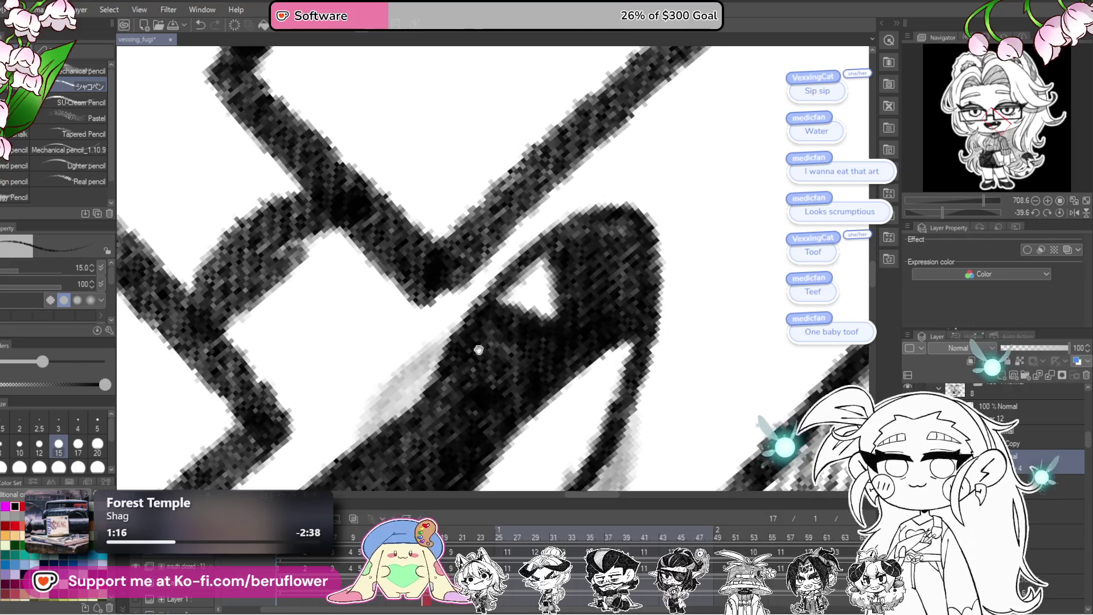
pyautogui.moveTo(479, 350)
pyautogui.mouseDown()
pyautogui.moveTo(570, 223)
pyautogui.moveTo(504, 265)
pyautogui.mouseUp()
pyautogui.moveTo(546, 213); pyautogui.dragTo(453, 338)
pyautogui.moveTo(551, 247); pyautogui.dragTo(504, 294)
pyautogui.moveTo(684, 357)
pyautogui.mouseDown()
pyautogui.moveTo(592, 358)
pyautogui.moveTo(610, 293)
pyautogui.moveTo(561, 397)
pyautogui.moveTo(462, 431)
pyautogui.moveTo(559, 359)
pyautogui.mouseUp()
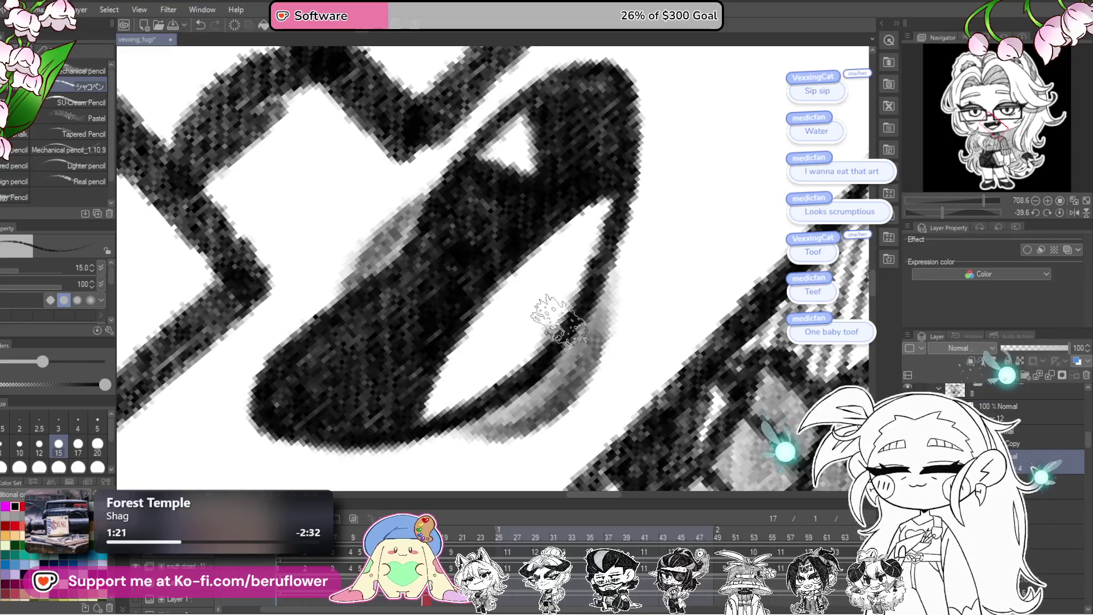
pyautogui.scroll(-5, 556, 320)
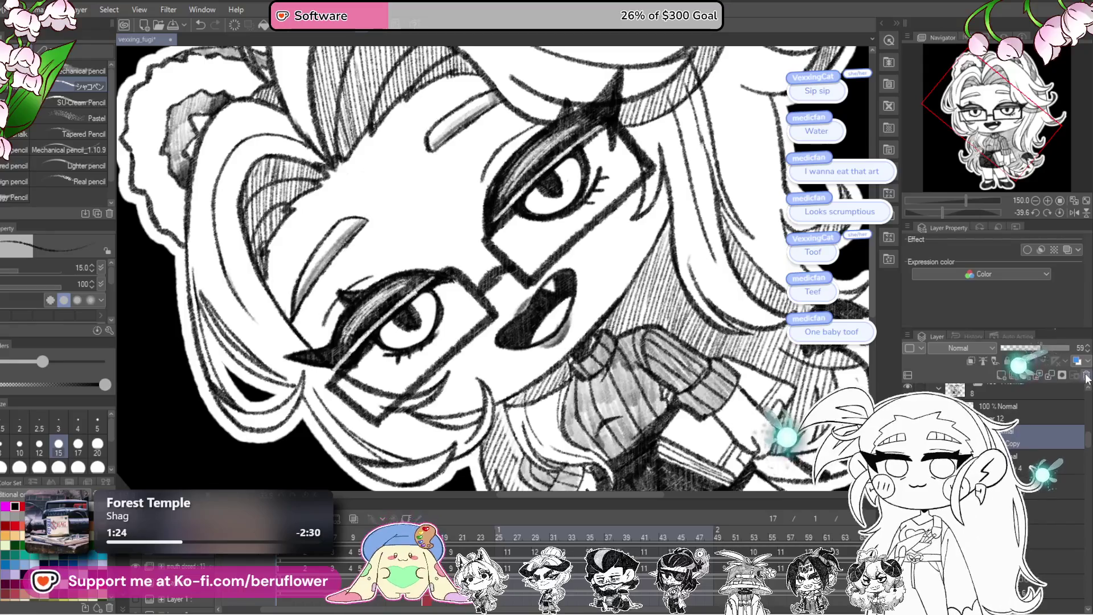
# - Undo the last stroke, move to frame 20, select its mouth layer and darken the fang outline
pyautogui.hotkey('ctrl', 'z')
pyautogui.scroll(2, 547, 321)
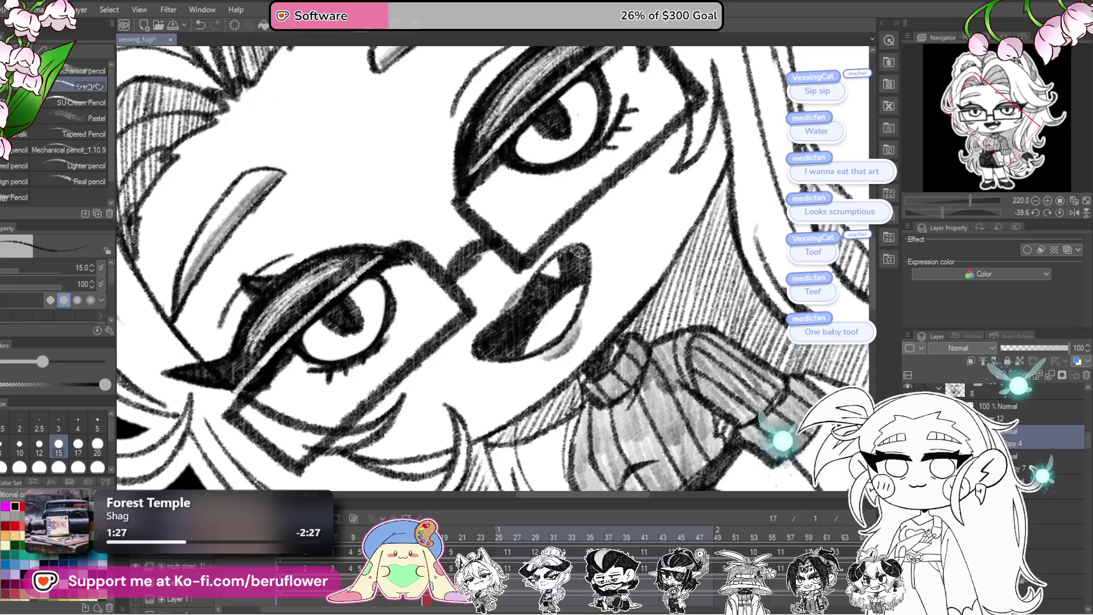
pyautogui.scroll(-3, 566, 255)
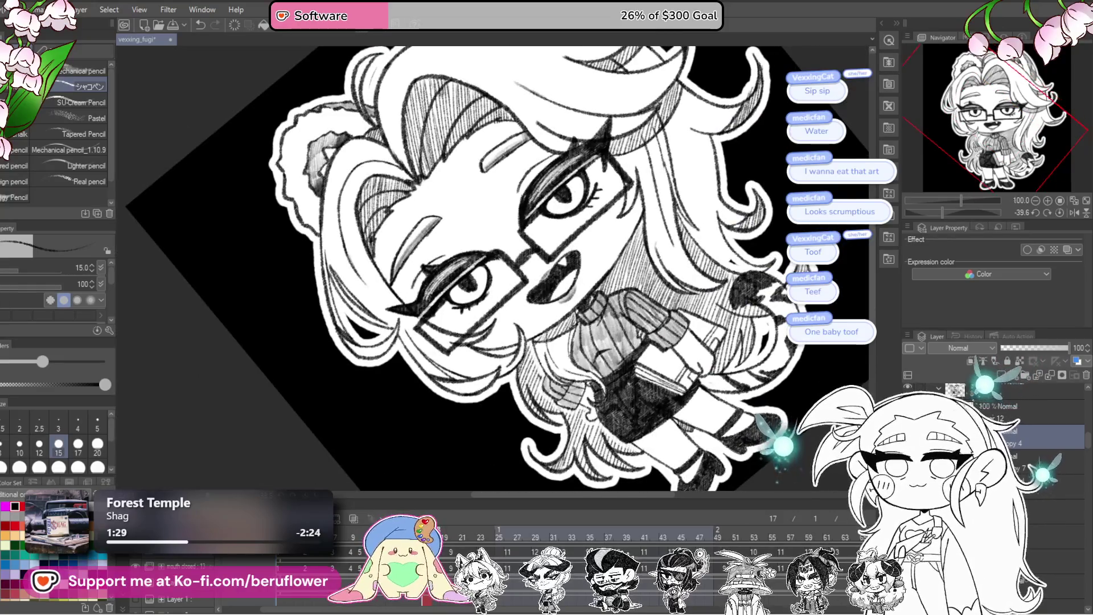
pyautogui.click(452, 531)
pyautogui.click(1018, 421)
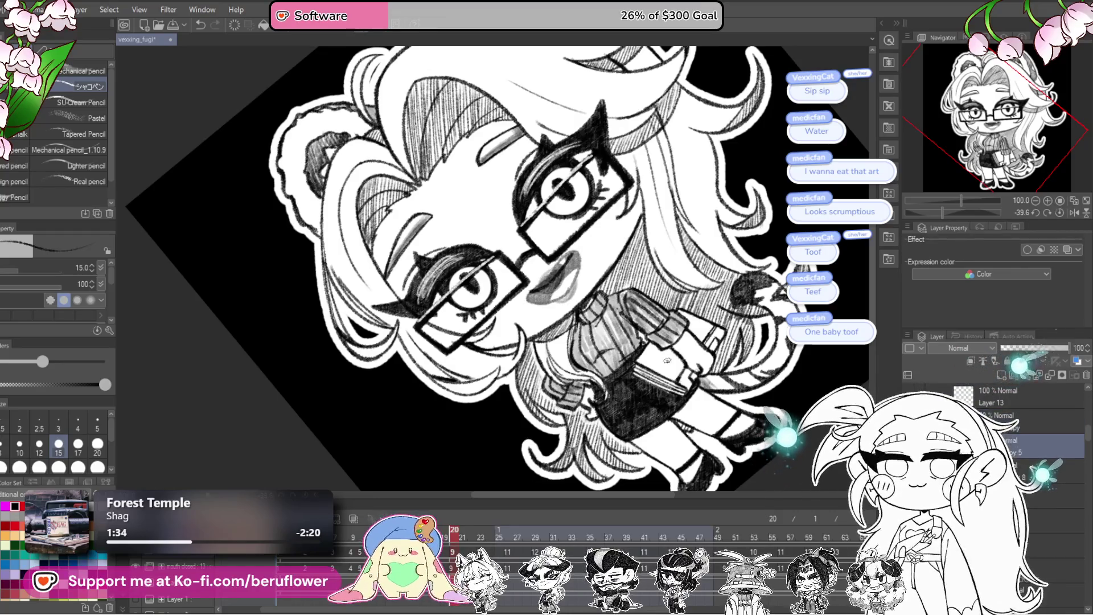
pyautogui.scroll(3, 587, 302)
pyautogui.scroll(1, 577, 245)
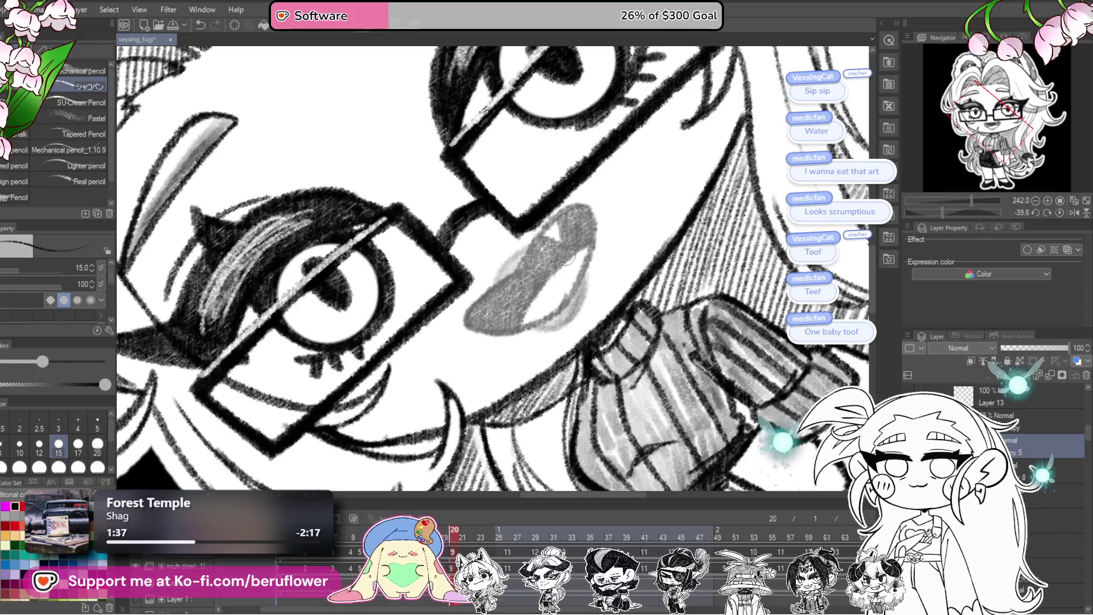
pyautogui.scroll(2, 572, 217)
pyautogui.scroll(2, 567, 256)
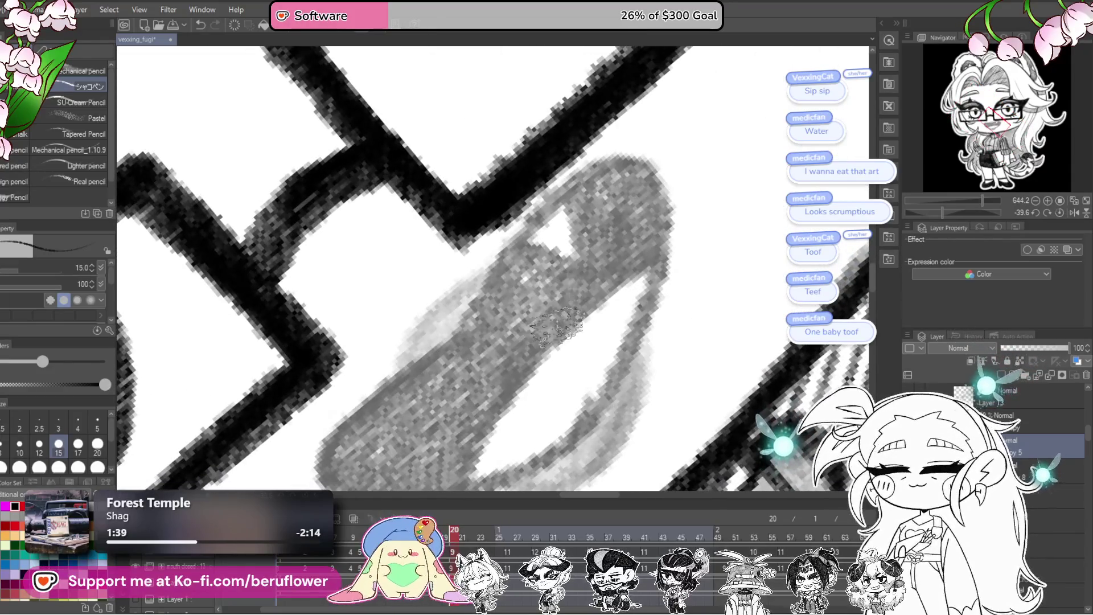
pyautogui.moveTo(478, 304)
pyautogui.mouseDown()
pyautogui.moveTo(580, 184)
pyautogui.moveTo(610, 175)
pyautogui.moveTo(598, 432)
pyautogui.moveTo(698, 256)
pyautogui.moveTo(636, 312)
pyautogui.mouseUp()
pyautogui.moveTo(445, 337)
pyautogui.mouseDown()
pyautogui.moveTo(521, 205)
pyautogui.moveTo(597, 141)
pyautogui.moveTo(478, 257)
pyautogui.moveTo(423, 342)
pyautogui.mouseUp()
pyautogui.moveTo(762, 274)
pyautogui.mouseDown()
pyautogui.moveTo(752, 290)
pyautogui.moveTo(781, 340)
pyautogui.moveTo(710, 397)
pyautogui.mouseUp()
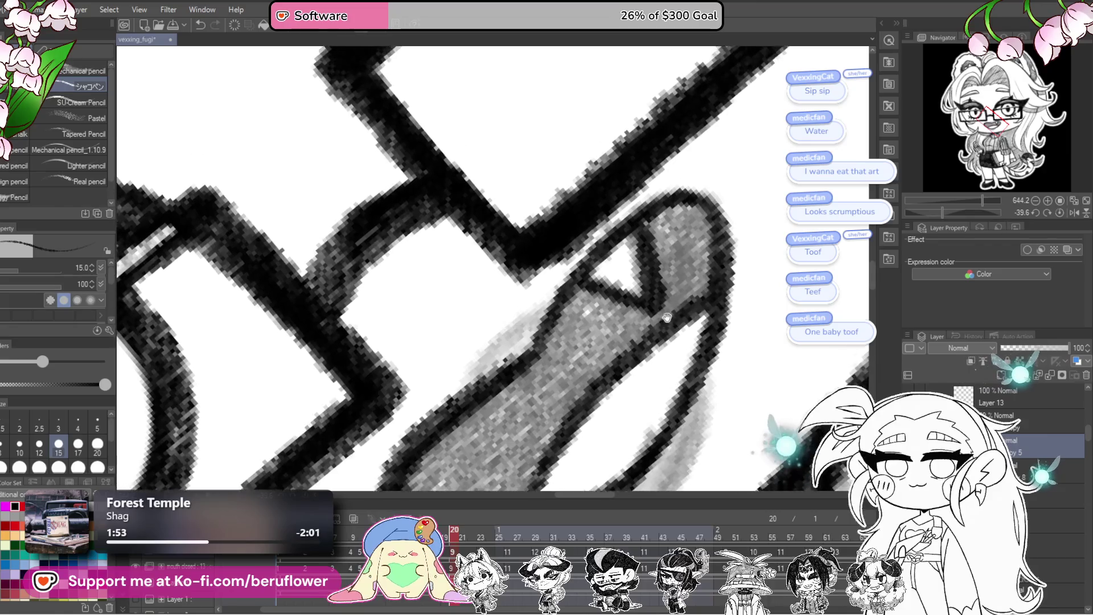
# - Fill the grey mouth interior with dark ink, covering the lower-left and upper-left areas
pyautogui.moveTo(640, 249)
pyautogui.mouseDown()
pyautogui.moveTo(646, 290)
pyautogui.moveTo(619, 282)
pyautogui.moveTo(657, 244)
pyautogui.mouseUp()
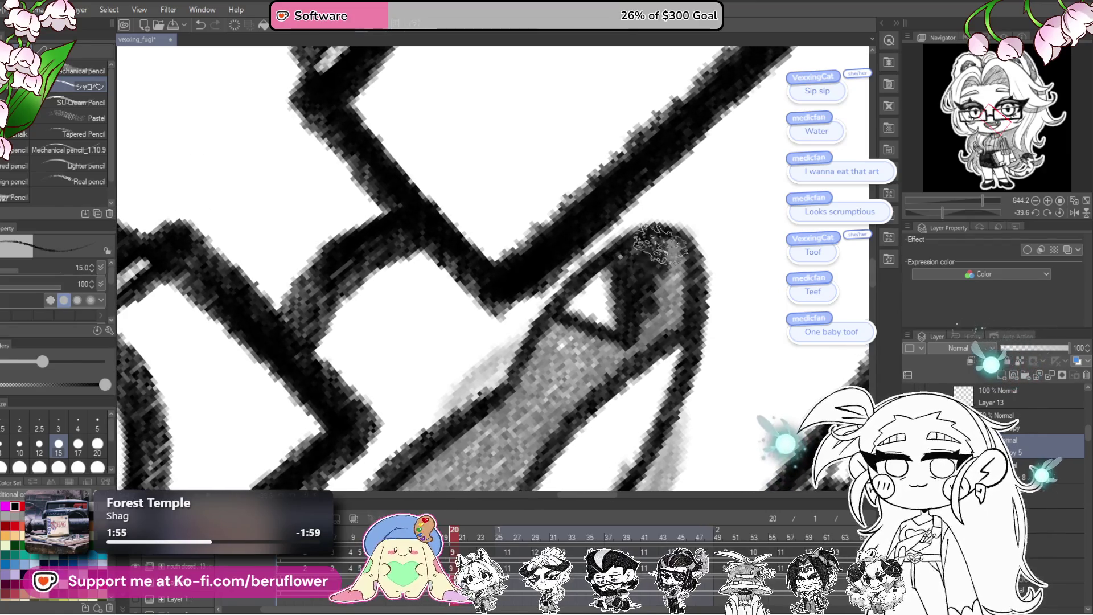
pyautogui.moveTo(663, 300)
pyautogui.mouseDown()
pyautogui.moveTo(629, 287)
pyautogui.moveTo(608, 346)
pyautogui.mouseUp()
pyautogui.moveTo(551, 316)
pyautogui.mouseDown()
pyautogui.moveTo(565, 305)
pyautogui.moveTo(581, 341)
pyautogui.moveTo(563, 375)
pyautogui.moveTo(506, 394)
pyautogui.mouseUp()
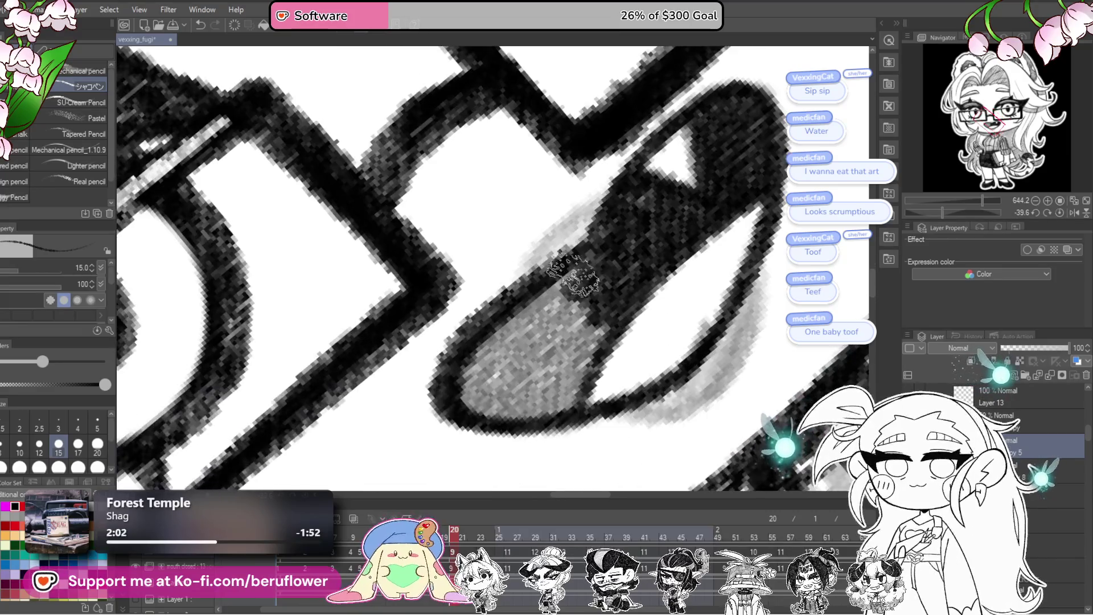
pyautogui.moveTo(589, 257); pyautogui.dragTo(466, 380)
pyautogui.moveTo(580, 369)
pyautogui.mouseDown()
pyautogui.moveTo(589, 307)
pyautogui.moveTo(530, 402)
pyautogui.moveTo(512, 342)
pyautogui.moveTo(574, 275)
pyautogui.mouseUp()
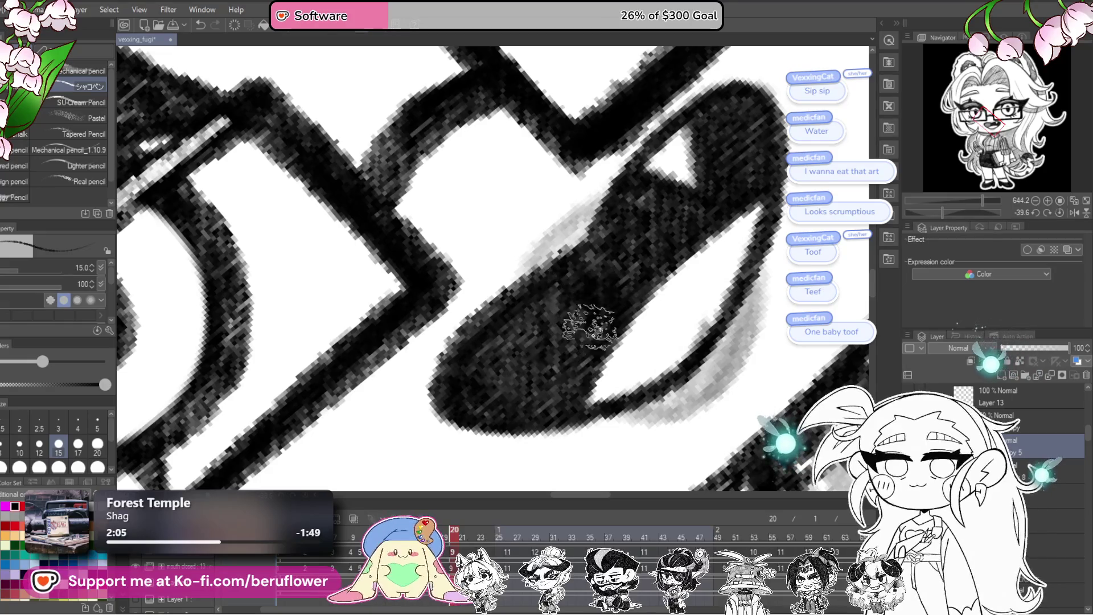
pyautogui.moveTo(590, 325)
pyautogui.mouseDown()
pyautogui.moveTo(586, 354)
pyautogui.moveTo(580, 282)
pyautogui.moveTo(504, 350)
pyautogui.moveTo(593, 294)
pyautogui.moveTo(482, 235)
pyautogui.mouseUp()
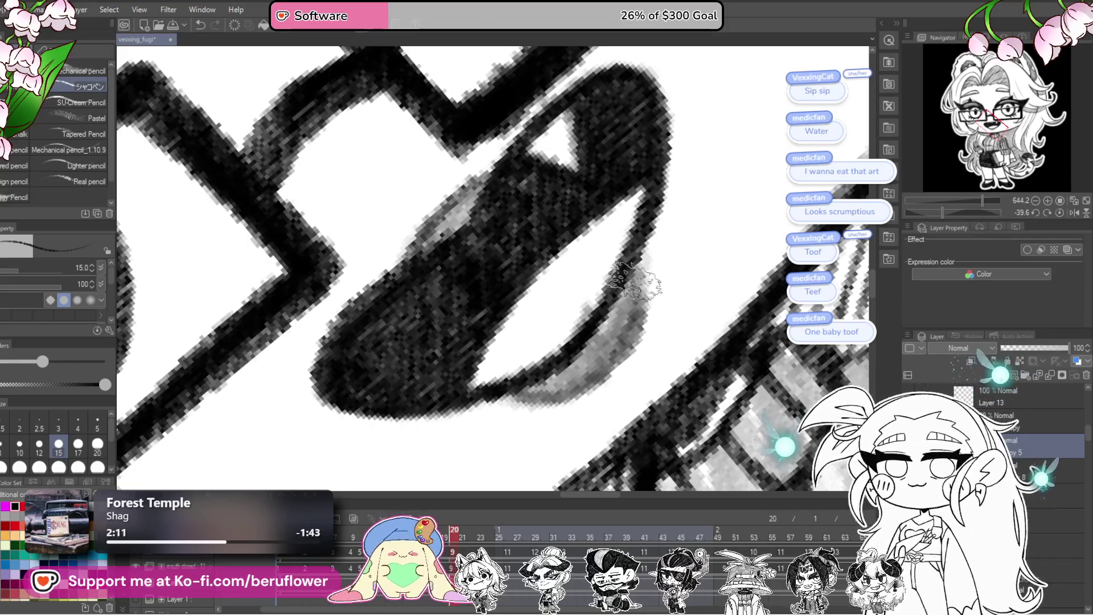
pyautogui.scroll(-3, 624, 277)
pyautogui.scroll(-3, 632, 342)
pyautogui.scroll(-2, 645, 428)
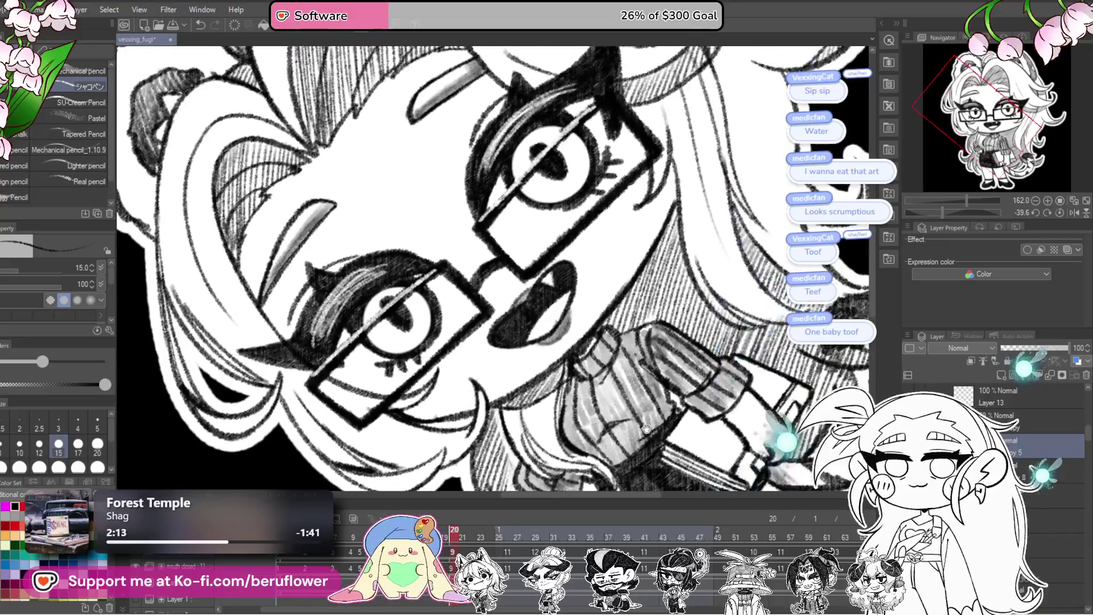
# - Reset the view, play the animation and scrub the playhead across the open- and closed-mouth frames
pyautogui.hotkey('ctrl', '0')
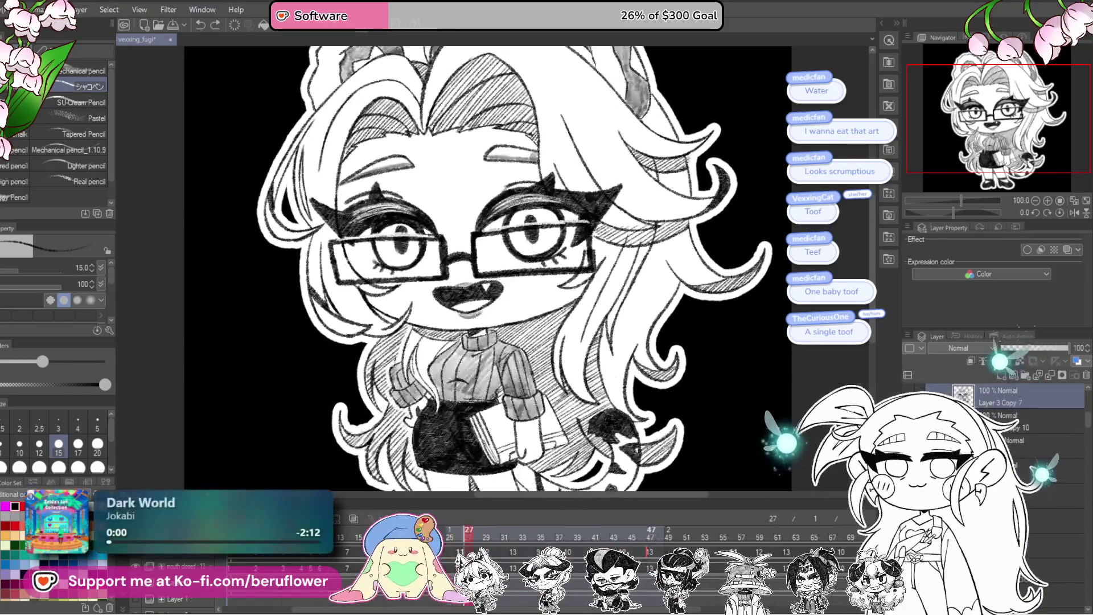
pyautogui.moveTo(497, 537)
pyautogui.mouseDown()
pyautogui.moveTo(468, 543)
pyautogui.moveTo(517, 535)
pyautogui.mouseUp()
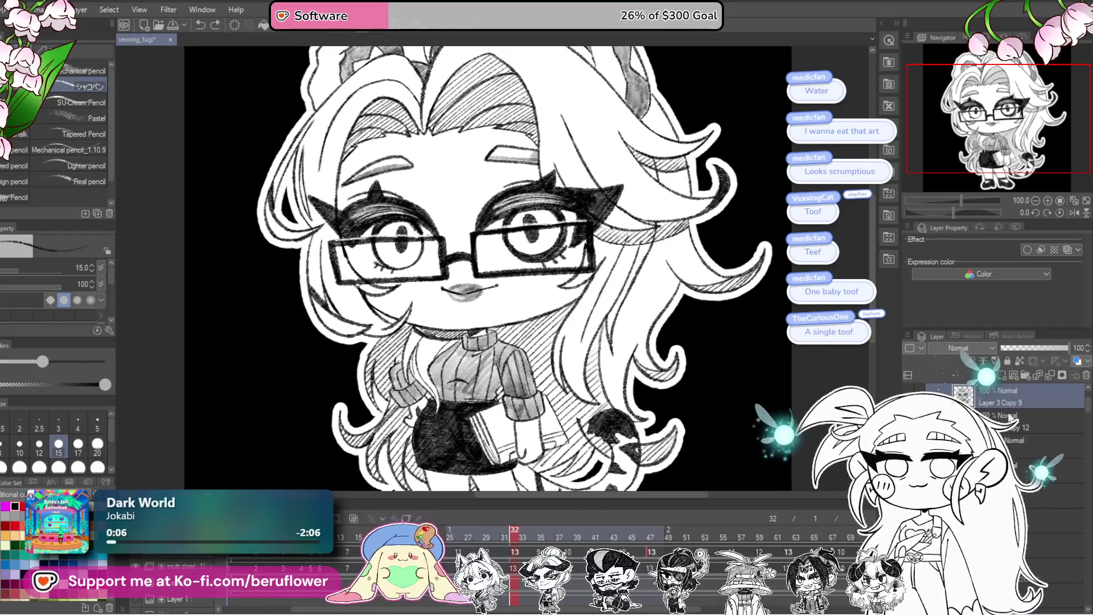
pyautogui.scroll(2, 1010, 418)
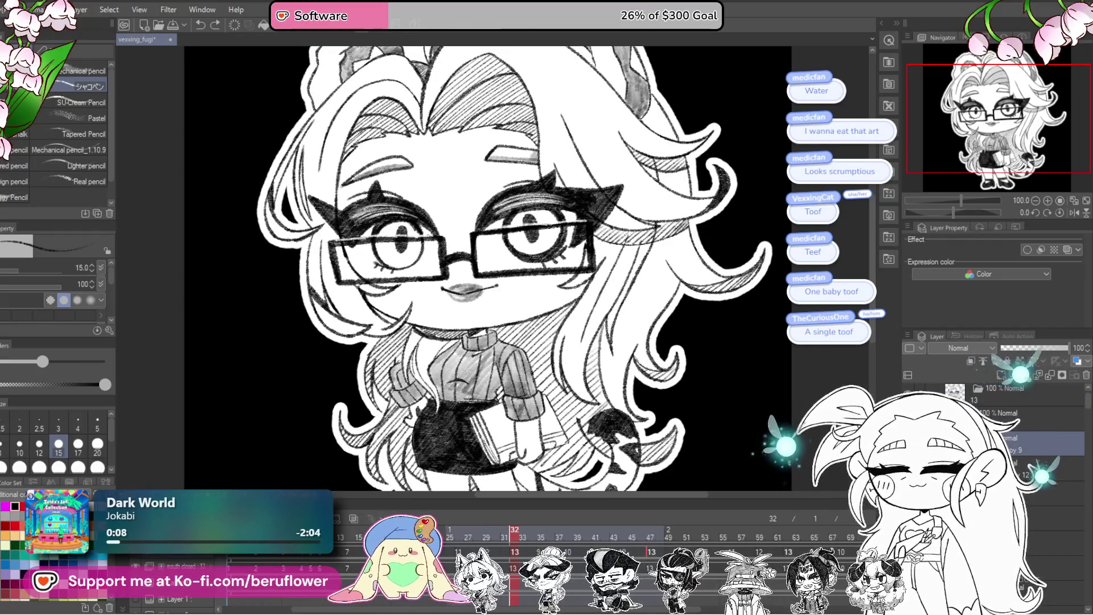
pyautogui.moveTo(489, 538)
pyautogui.mouseDown()
pyautogui.moveTo(458, 544)
pyautogui.moveTo(522, 531)
pyautogui.mouseUp()
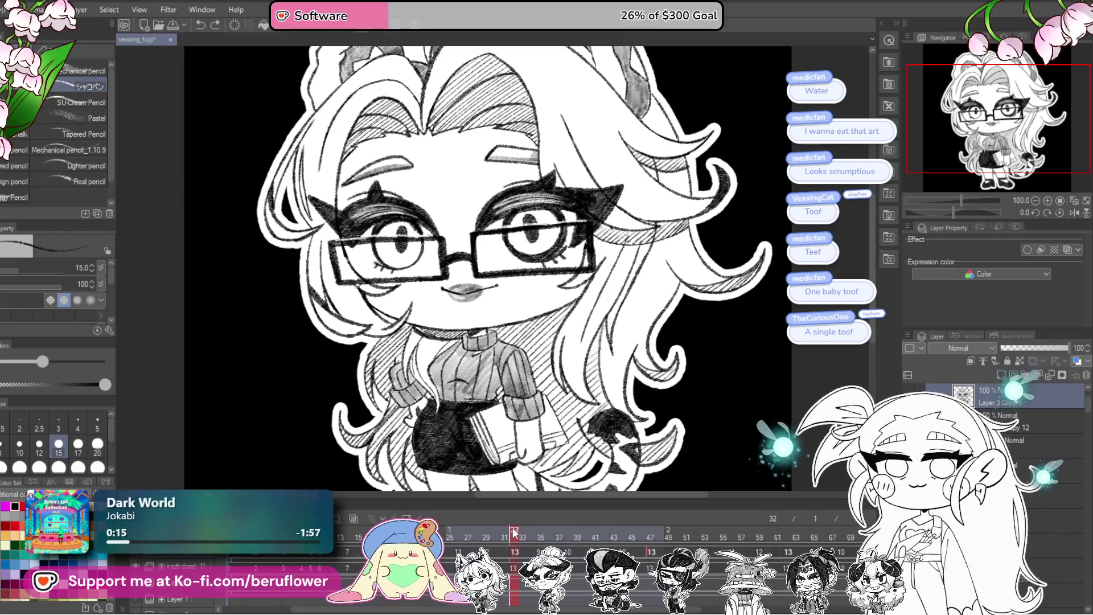
pyautogui.moveTo(516, 532)
pyautogui.mouseDown()
pyautogui.moveTo(411, 534)
pyautogui.moveTo(488, 536)
pyautogui.moveTo(459, 536)
pyautogui.mouseUp()
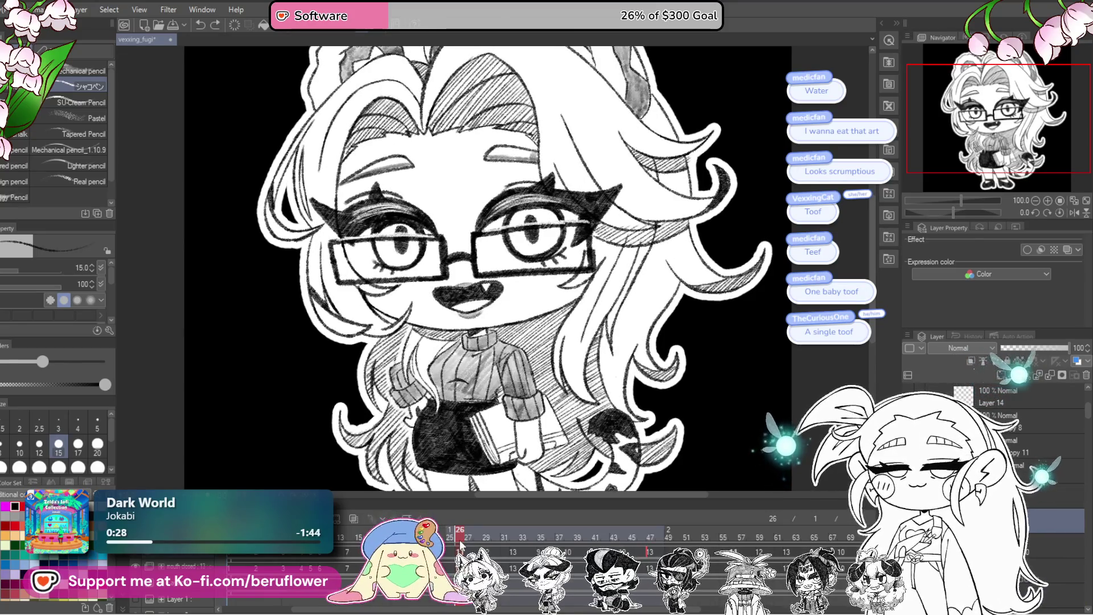
pyautogui.moveTo(459, 536); pyautogui.dragTo(442, 537)
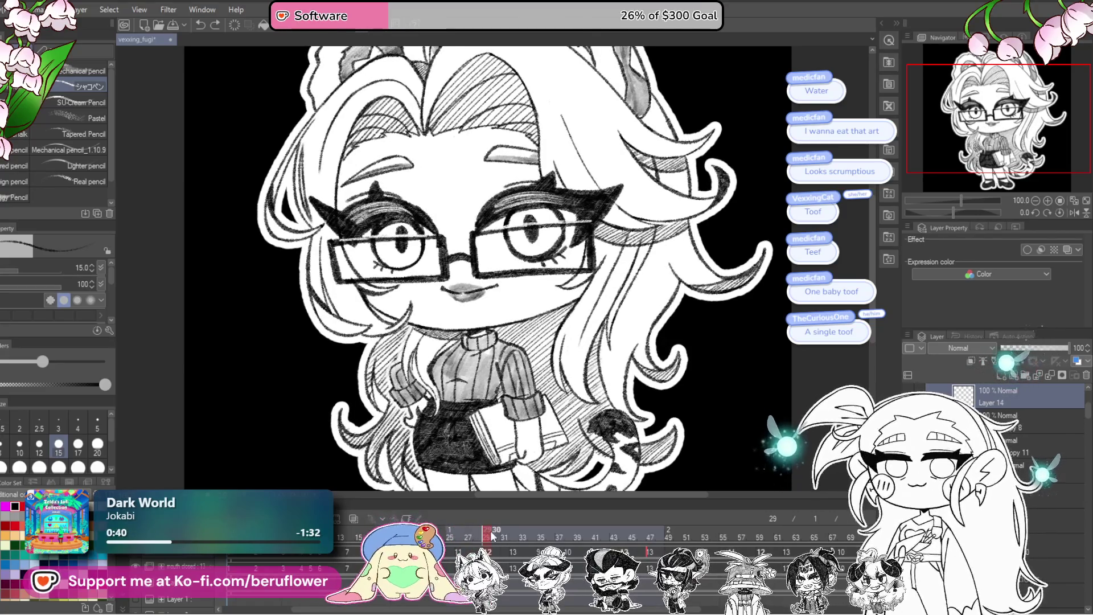
pyautogui.moveTo(492, 535)
pyautogui.mouseDown()
pyautogui.moveTo(515, 534)
pyautogui.moveTo(442, 535)
pyautogui.moveTo(486, 540)
pyautogui.mouseUp()
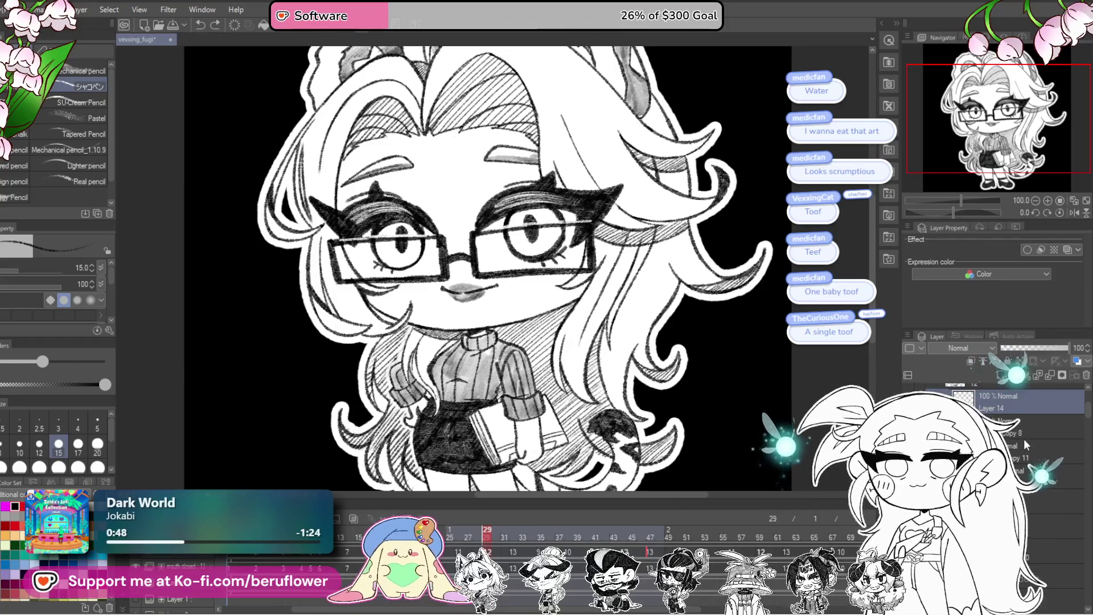
pyautogui.click(1012, 420)
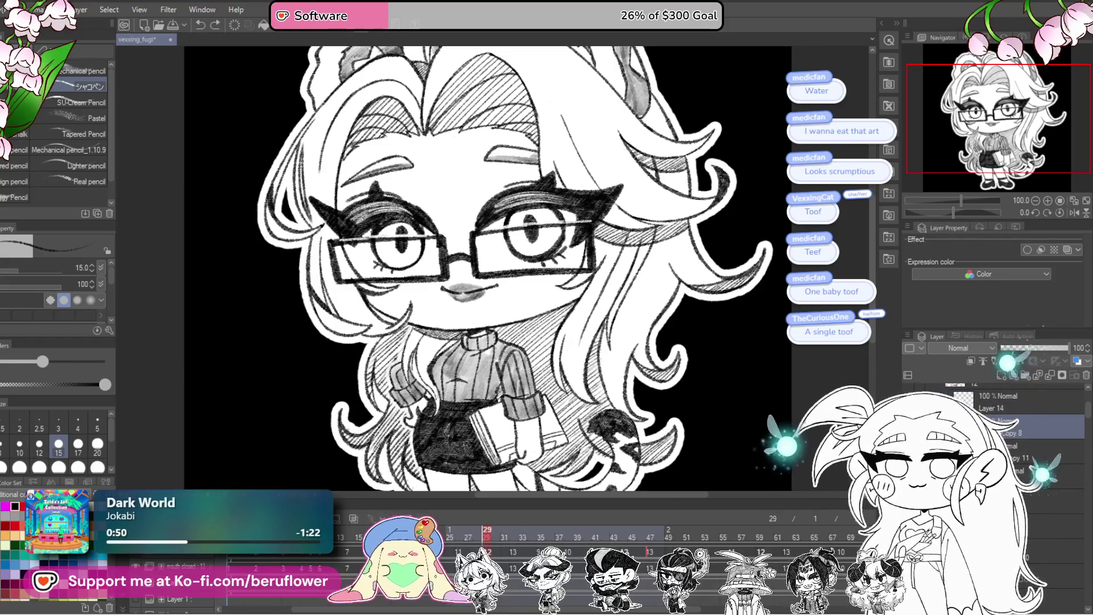
# - Copy the mouth layer, then on the original sketch a fang mark and darken both lip edges
pyautogui.hotkey('ctrl', 'v')
pyautogui.click(1016, 453)
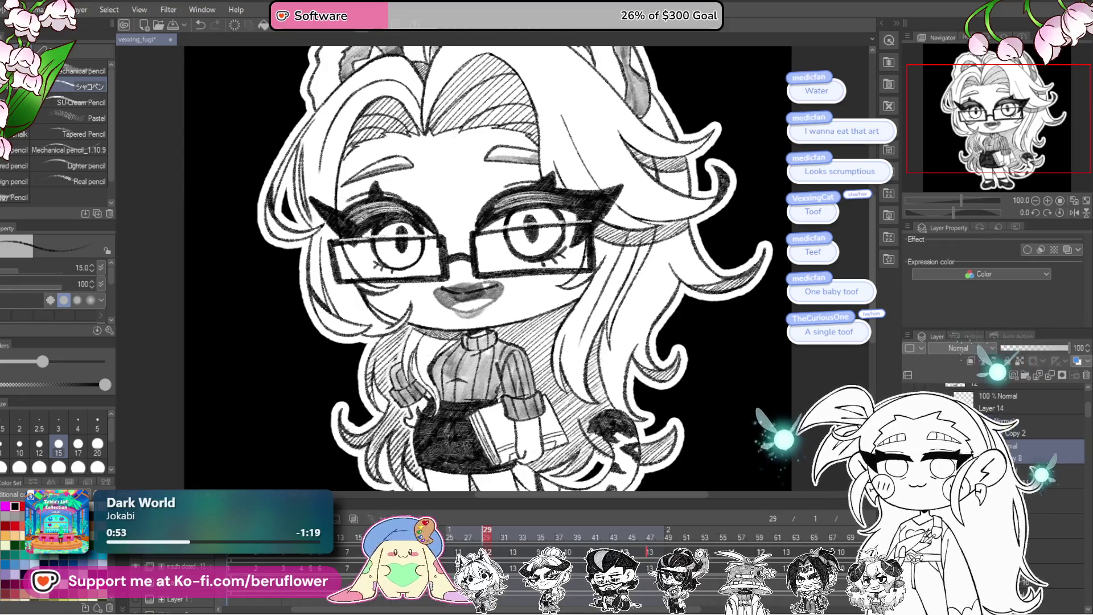
pyautogui.scroll(3, 502, 281)
pyautogui.scroll(2, 444, 299)
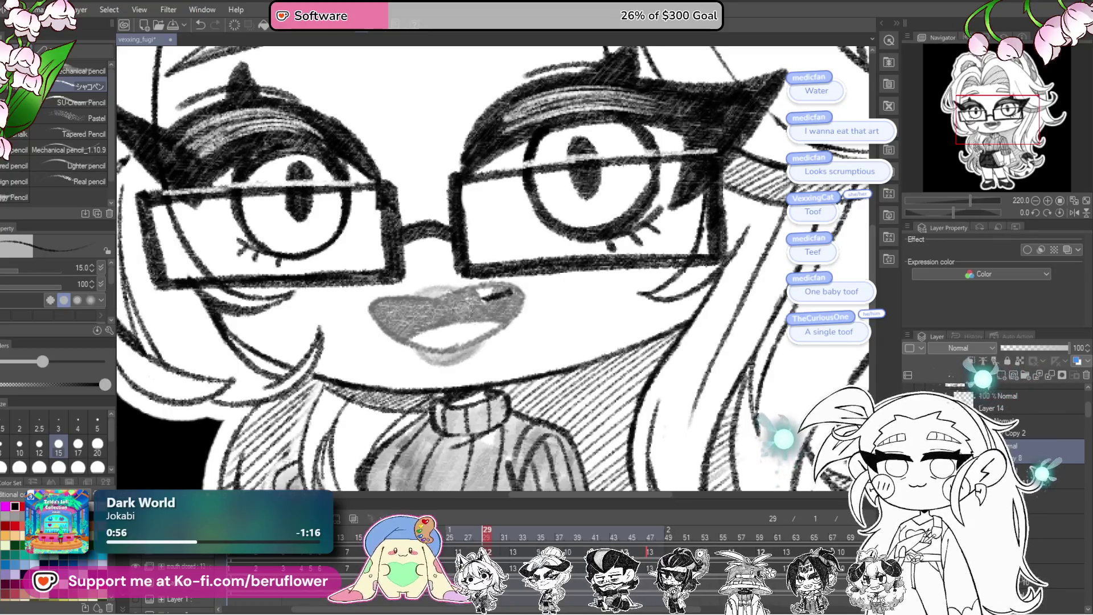
pyautogui.scroll(1, 478, 353)
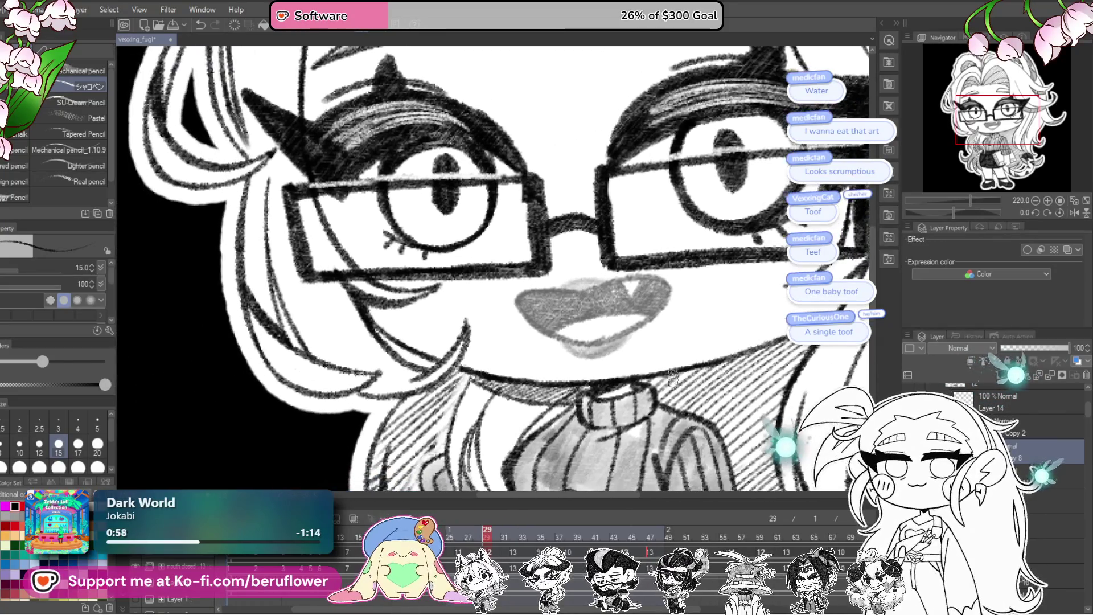
pyautogui.scroll(2, 513, 316)
pyautogui.scroll(1, 538, 282)
pyautogui.scroll(1, 566, 249)
pyautogui.moveTo(563, 248)
pyautogui.mouseDown()
pyautogui.moveTo(582, 266)
pyautogui.moveTo(622, 229)
pyautogui.mouseUp()
pyautogui.moveTo(954, 211); pyautogui.dragTo(939, 213)
pyautogui.moveTo(621, 244)
pyautogui.mouseDown()
pyautogui.moveTo(525, 375)
pyautogui.moveTo(517, 431)
pyautogui.mouseUp()
pyautogui.moveTo(535, 364); pyautogui.dragTo(536, 410)
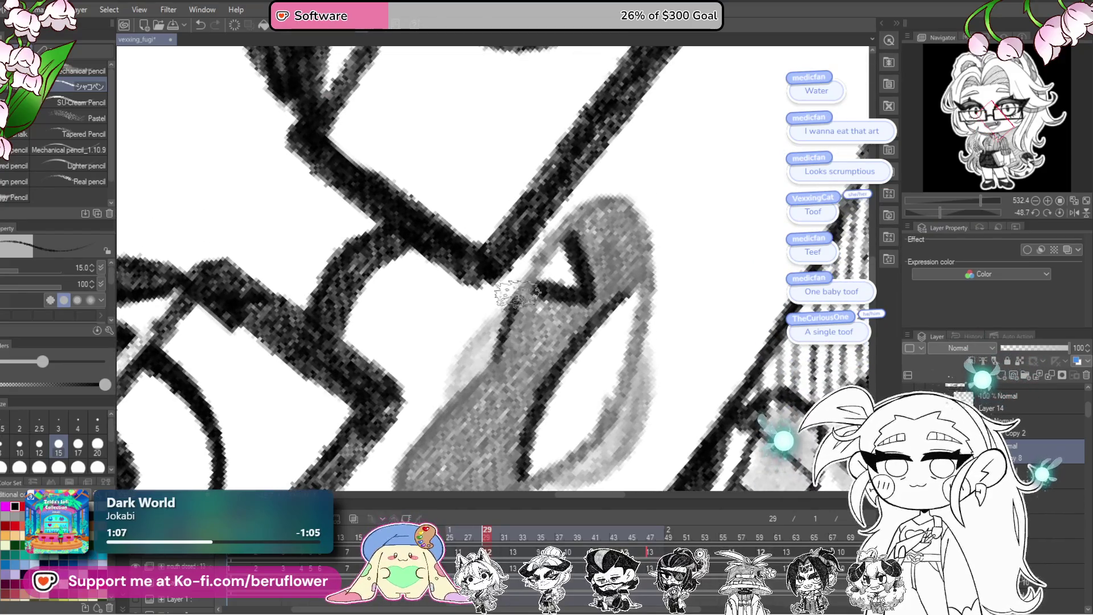
pyautogui.moveTo(500, 367); pyautogui.dragTo(596, 199)
pyautogui.moveTo(647, 241); pyautogui.dragTo(631, 209)
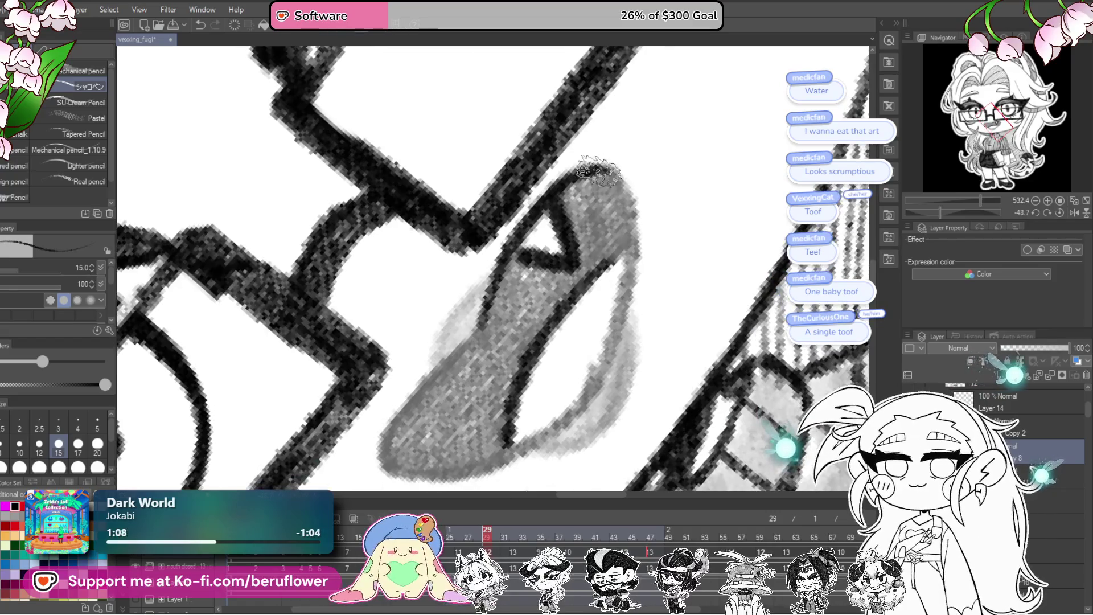
pyautogui.moveTo(597, 167); pyautogui.dragTo(602, 364)
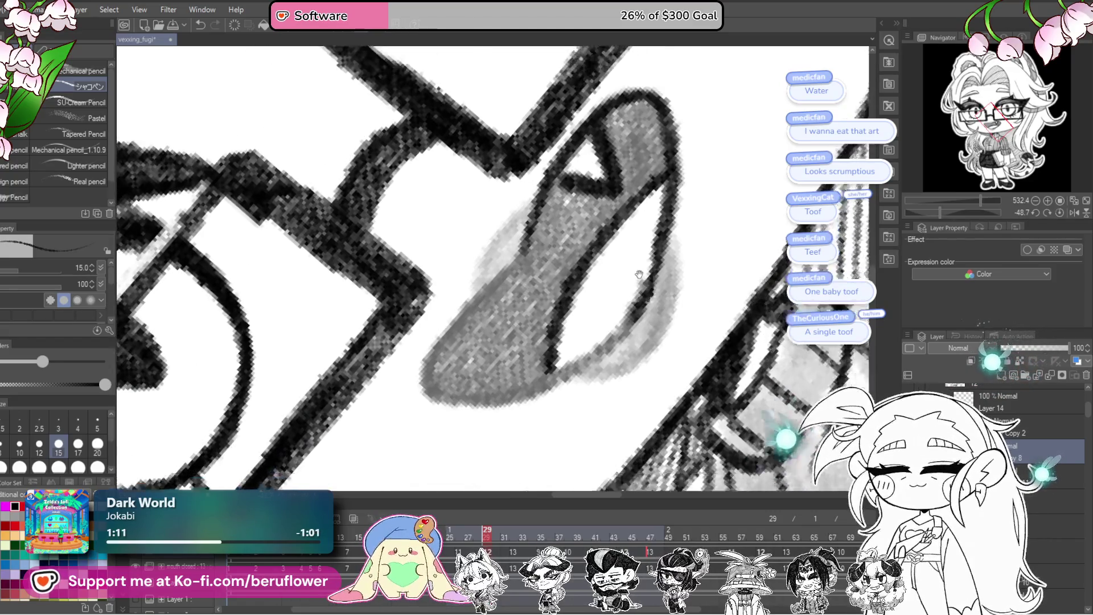
# - Outline and darken the mouth's lower edge and upper tip, then check the Copy 2 and Copy 8 layers
pyautogui.moveTo(615, 252); pyautogui.dragTo(713, 149)
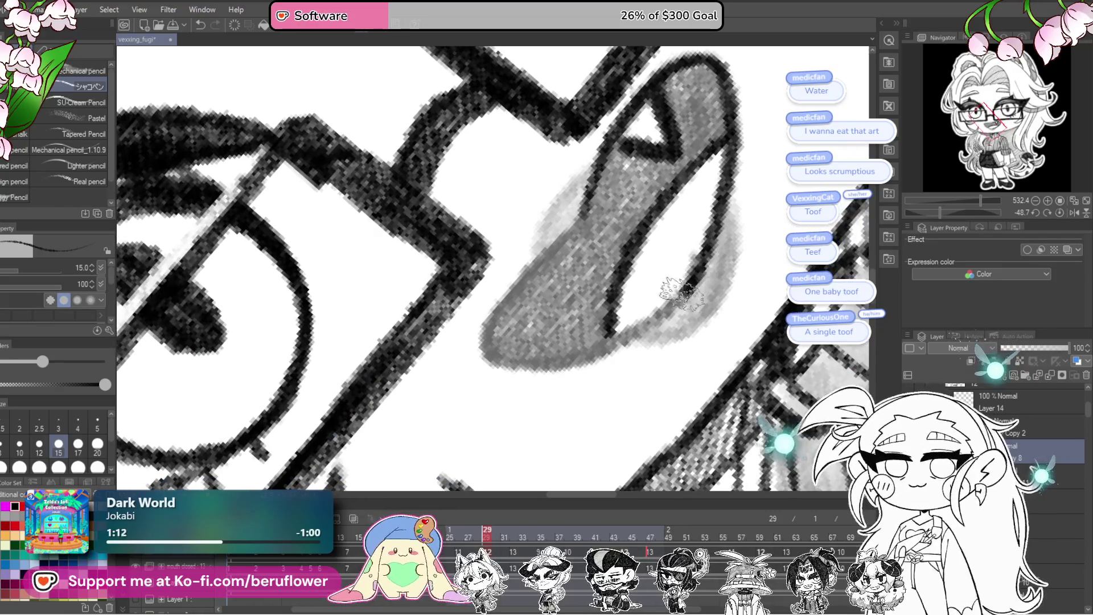
pyautogui.moveTo(618, 342)
pyautogui.mouseDown()
pyautogui.moveTo(581, 212)
pyautogui.moveTo(566, 218)
pyautogui.mouseUp()
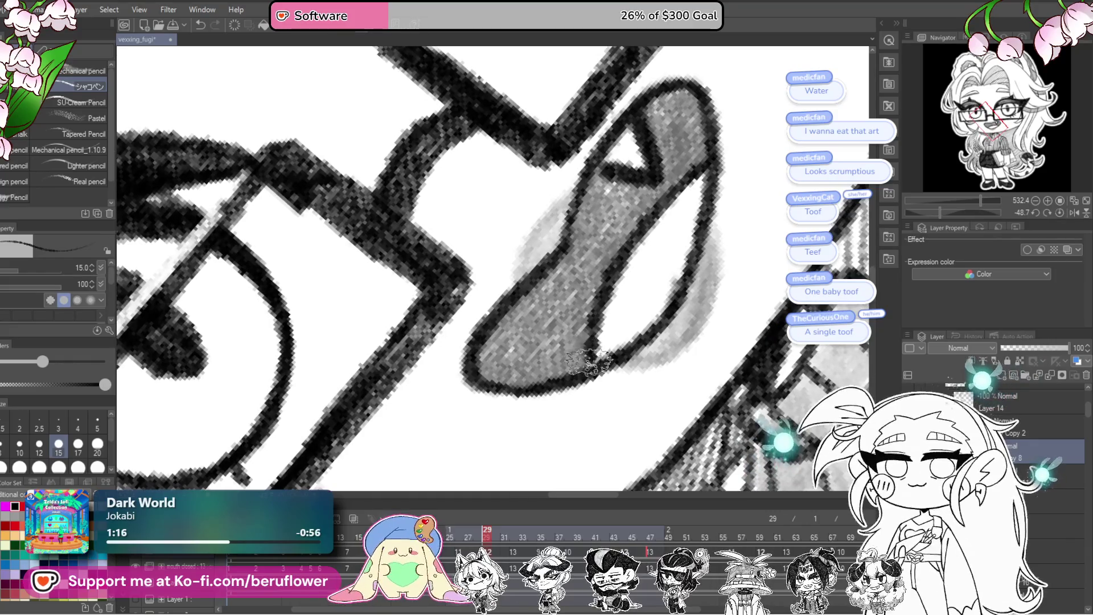
pyautogui.moveTo(583, 346)
pyautogui.mouseDown()
pyautogui.moveTo(549, 360)
pyautogui.moveTo(685, 433)
pyautogui.mouseUp()
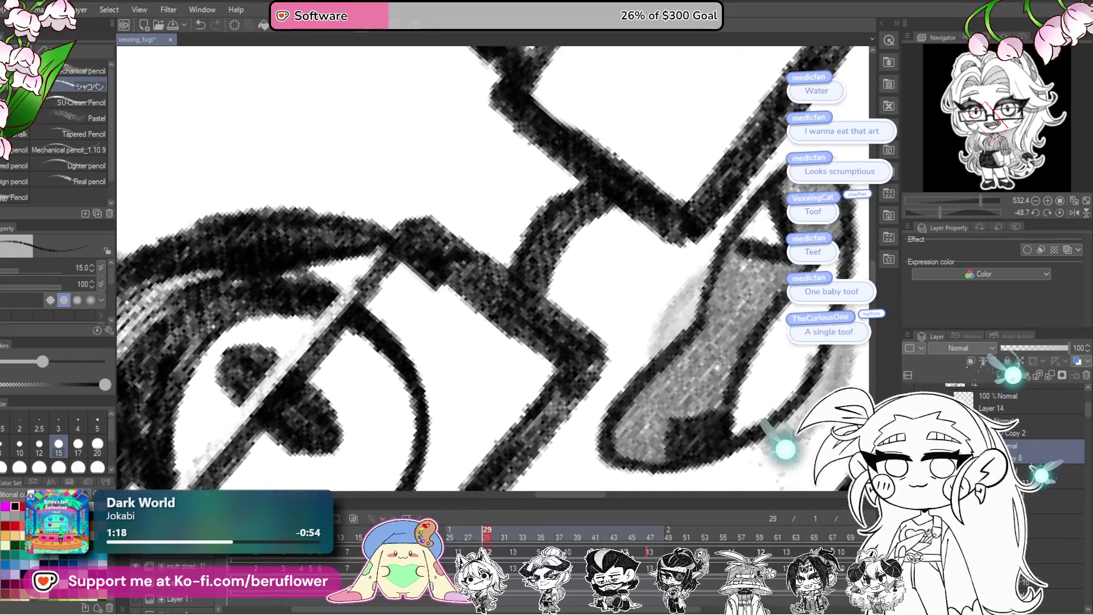
pyautogui.moveTo(708, 316)
pyautogui.mouseDown()
pyautogui.moveTo(717, 317)
pyautogui.moveTo(615, 431)
pyautogui.moveTo(627, 448)
pyautogui.moveTo(649, 457)
pyautogui.moveTo(632, 427)
pyautogui.moveTo(666, 418)
pyautogui.moveTo(718, 376)
pyautogui.moveTo(758, 304)
pyautogui.moveTo(700, 359)
pyautogui.moveTo(735, 256)
pyautogui.moveTo(763, 265)
pyautogui.mouseUp()
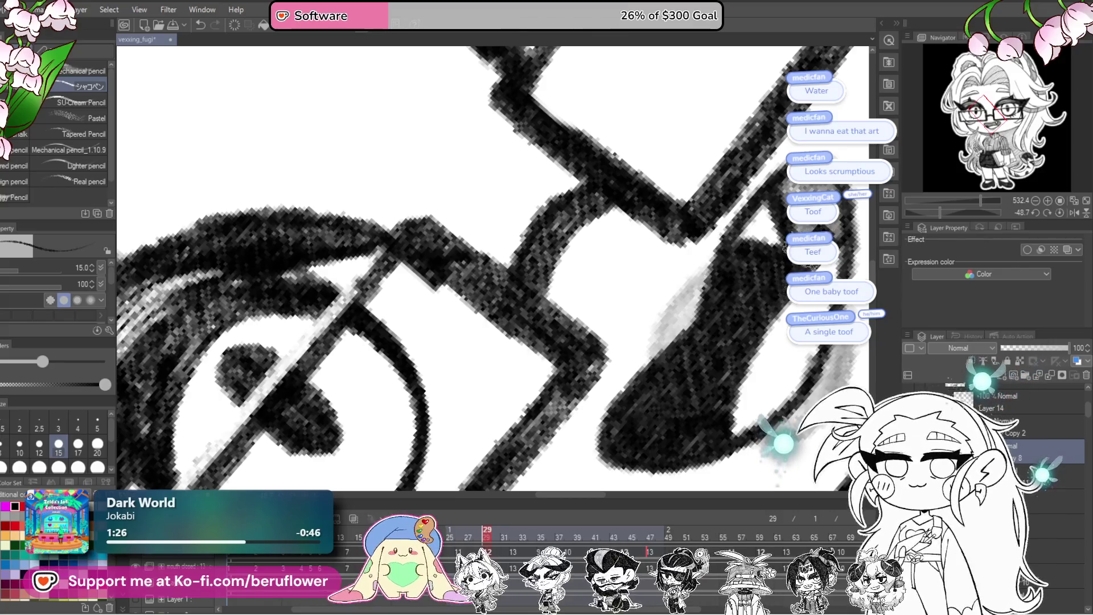
pyautogui.moveTo(844, 224); pyautogui.dragTo(849, 202)
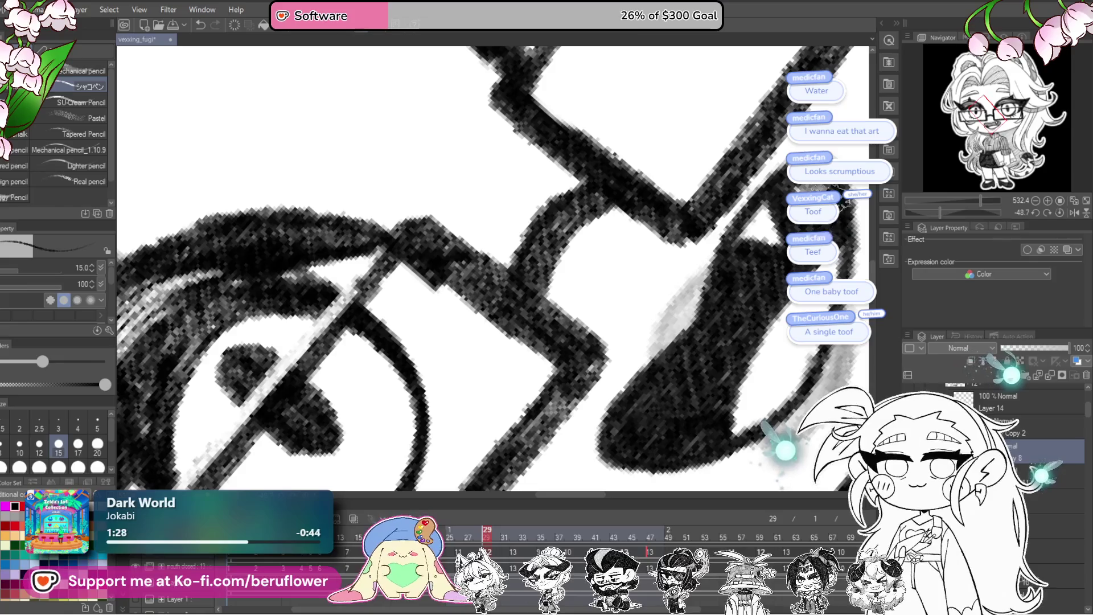
pyautogui.moveTo(674, 316); pyautogui.dragTo(613, 305)
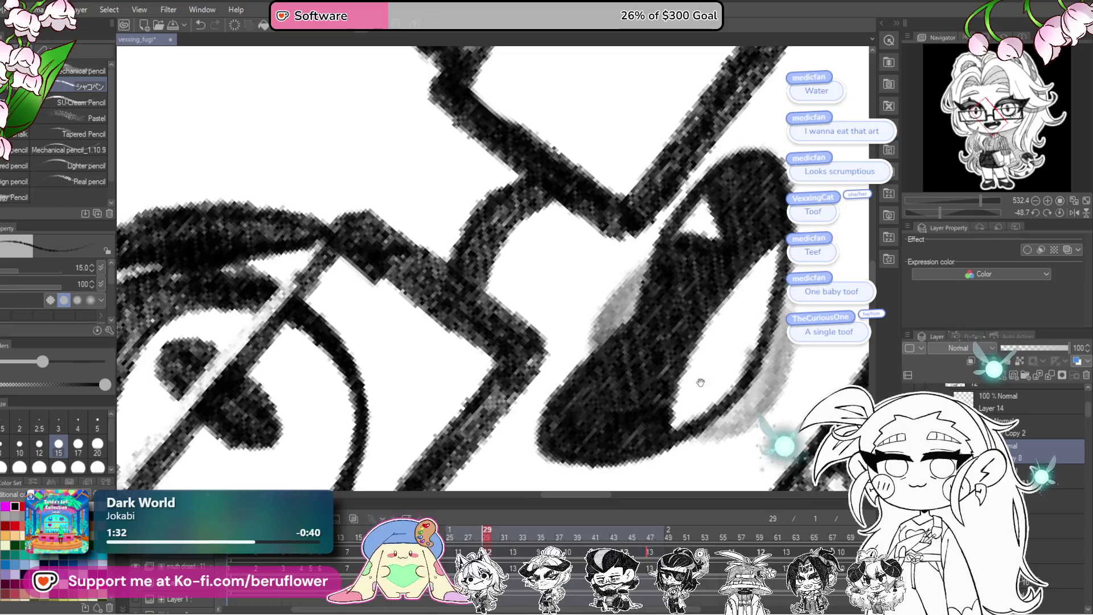
pyautogui.moveTo(781, 303)
pyautogui.mouseDown()
pyautogui.moveTo(658, 278)
pyautogui.moveTo(649, 367)
pyautogui.moveTo(563, 418)
pyautogui.moveTo(639, 358)
pyautogui.moveTo(658, 288)
pyautogui.mouseUp()
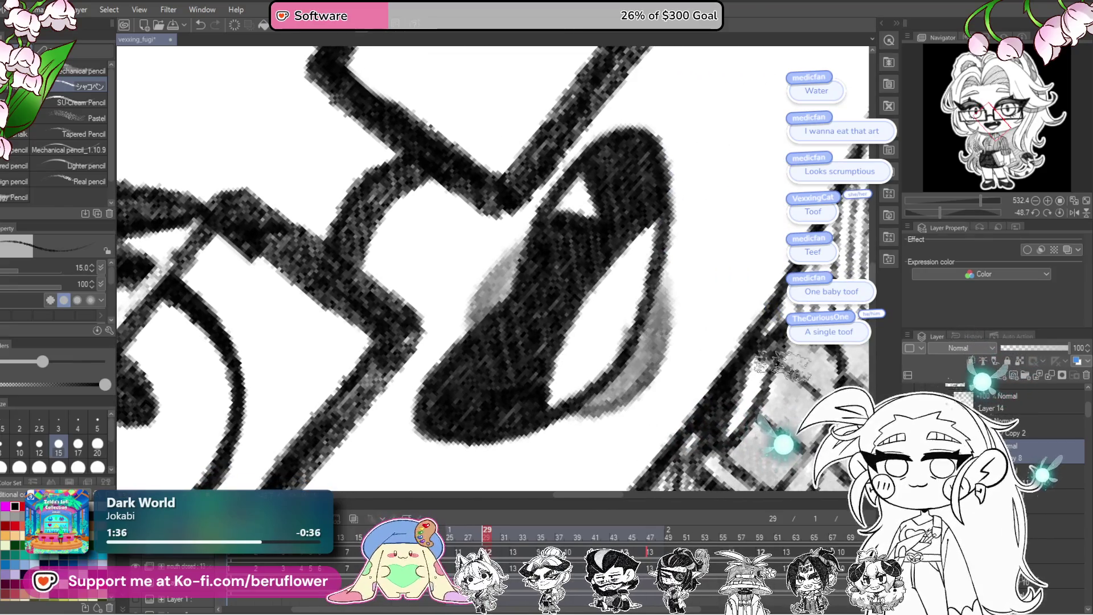
pyautogui.click(1025, 429)
pyautogui.click(1084, 378)
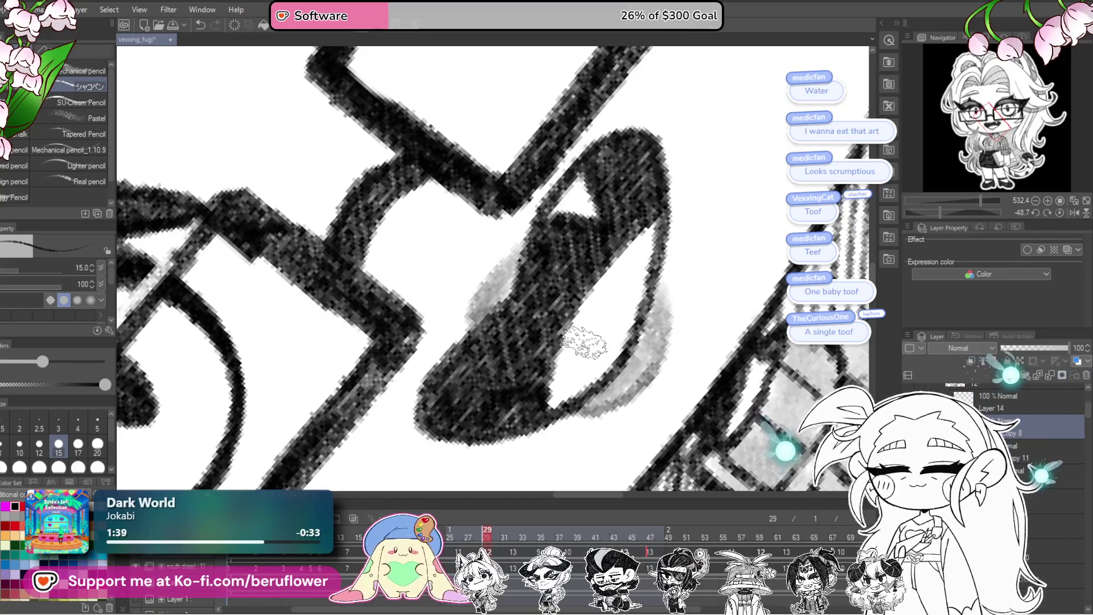
pyautogui.scroll(-2, 580, 342)
pyautogui.scroll(-3, 584, 342)
pyautogui.click(1062, 213)
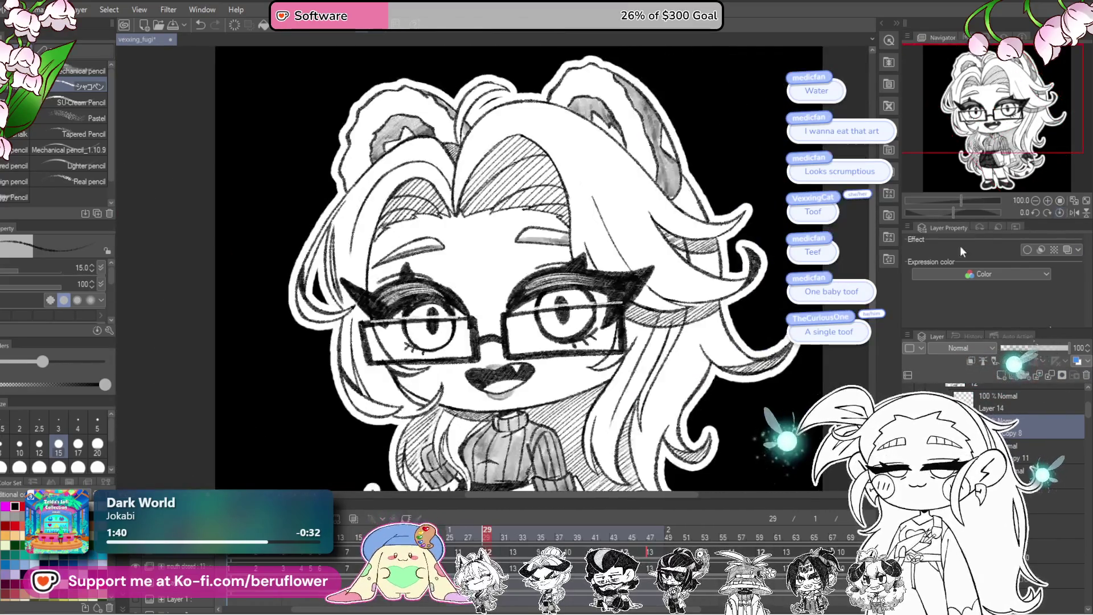
pyautogui.moveTo(512, 256); pyautogui.dragTo(491, 245)
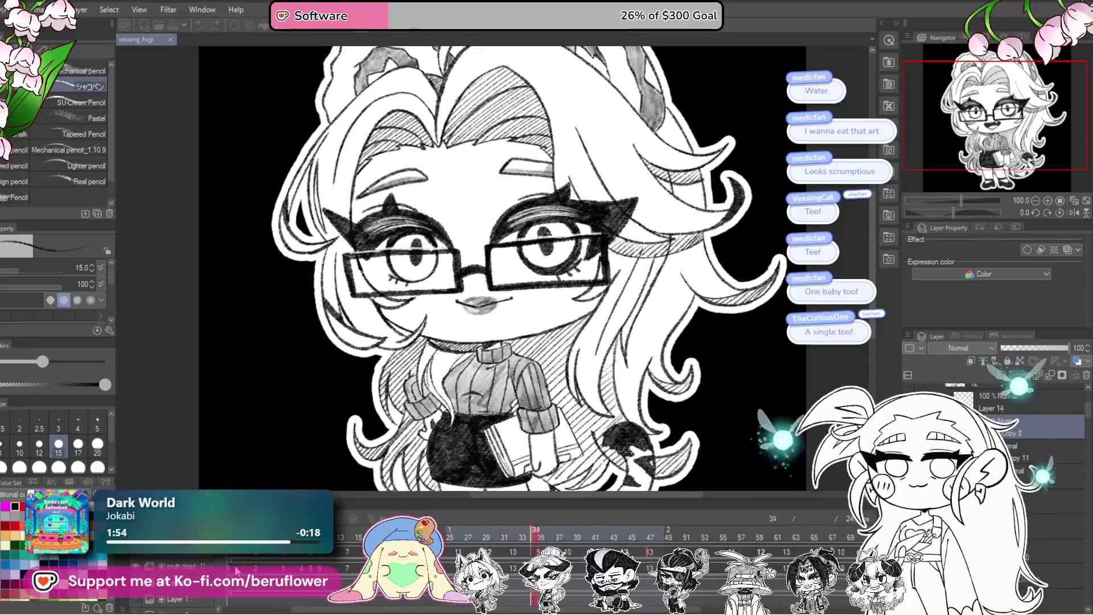
pyautogui.scroll(-3, 502, 268)
pyautogui.scroll(2, 502, 269)
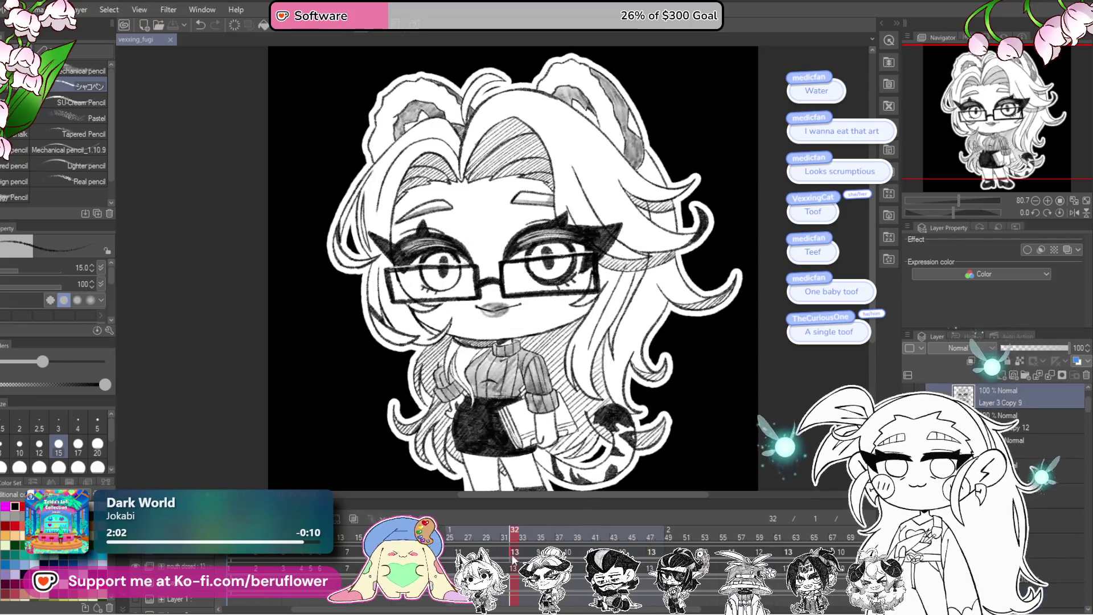
pyautogui.click(488, 535)
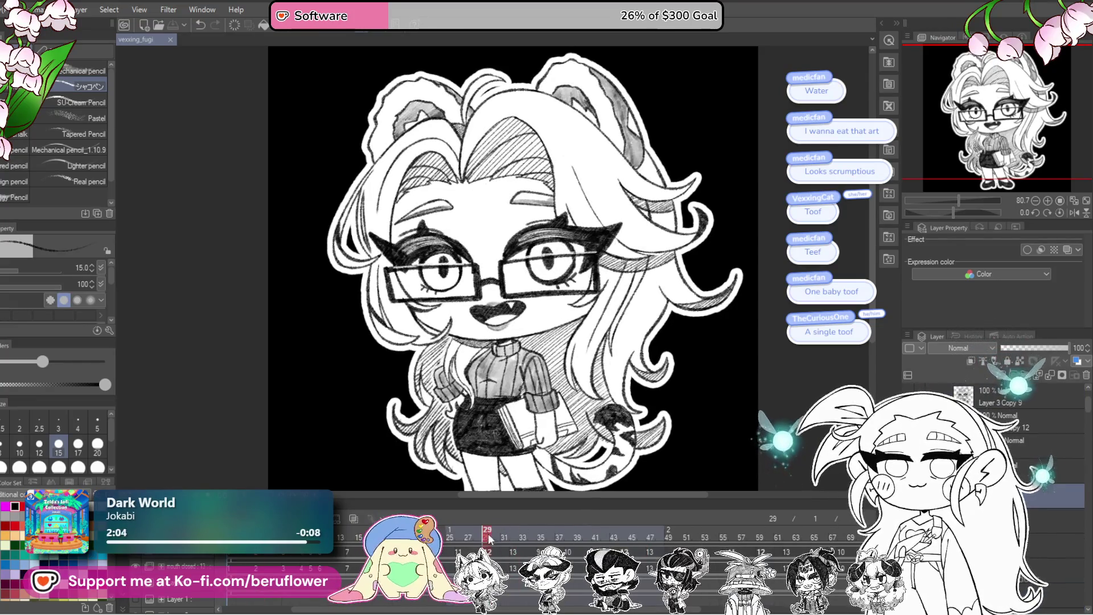
pyautogui.moveTo(487, 535); pyautogui.dragTo(524, 535)
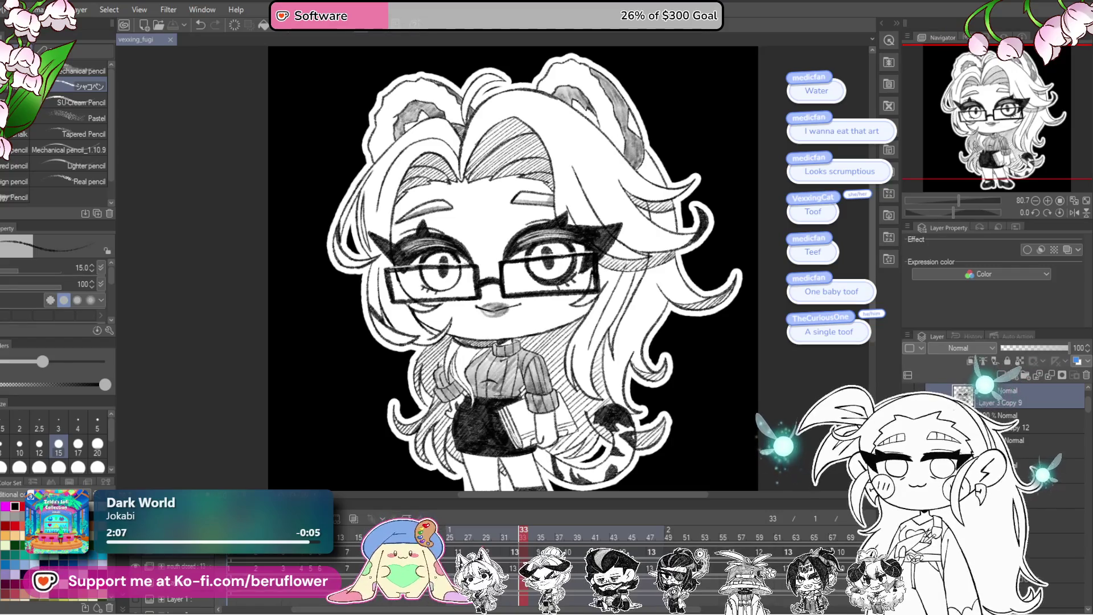
pyautogui.moveTo(523, 534); pyautogui.dragTo(540, 536)
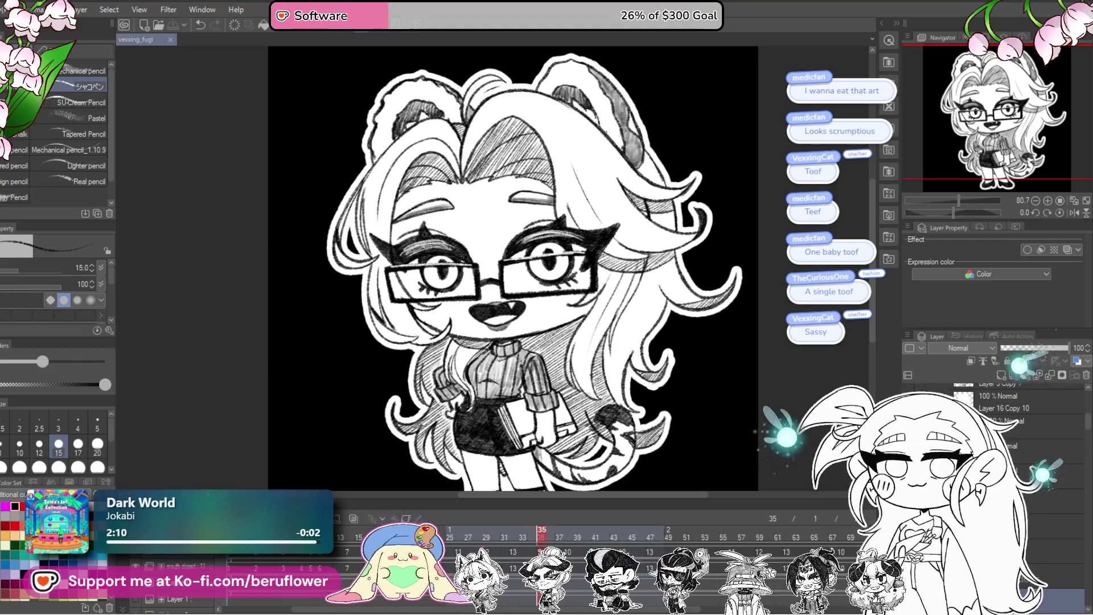
pyautogui.scroll(-2, 1075, 407)
pyautogui.scroll(-2, 1074, 407)
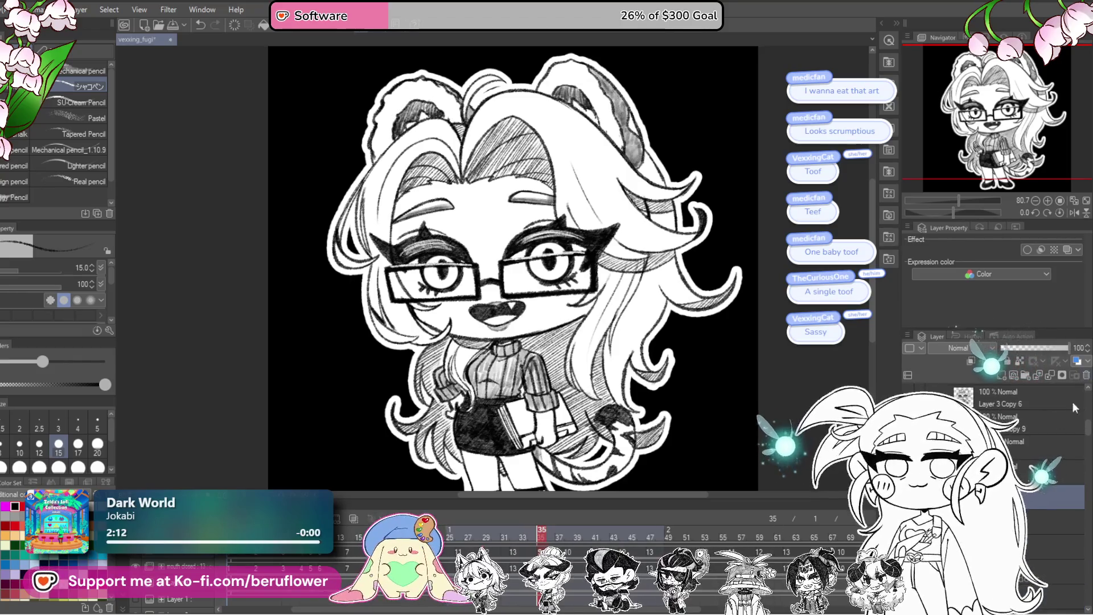
pyautogui.click(621, 531)
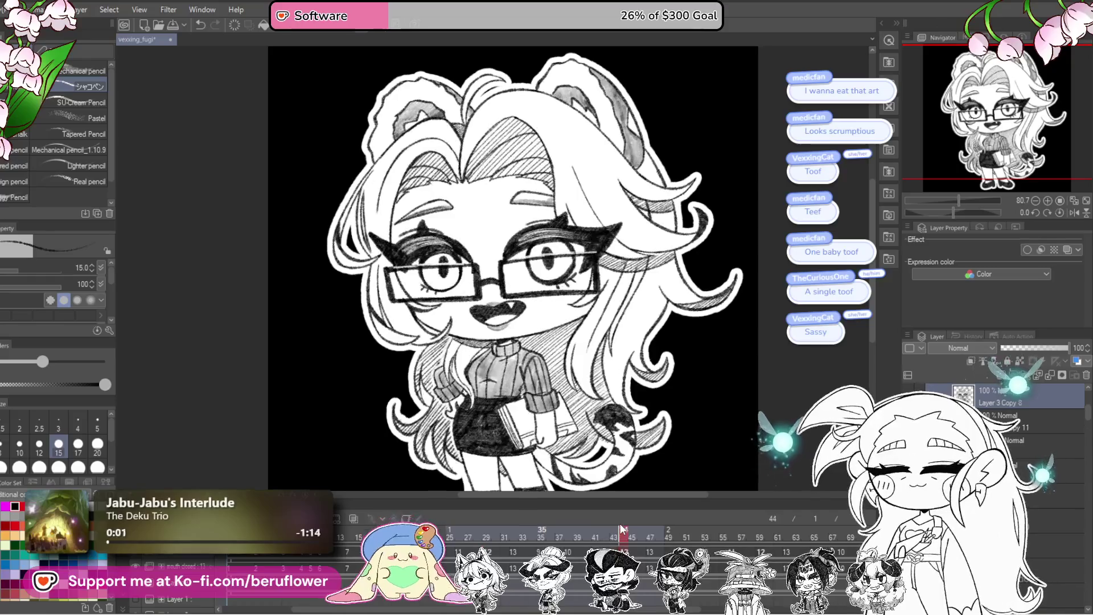
pyautogui.moveTo(622, 531); pyautogui.dragTo(605, 531)
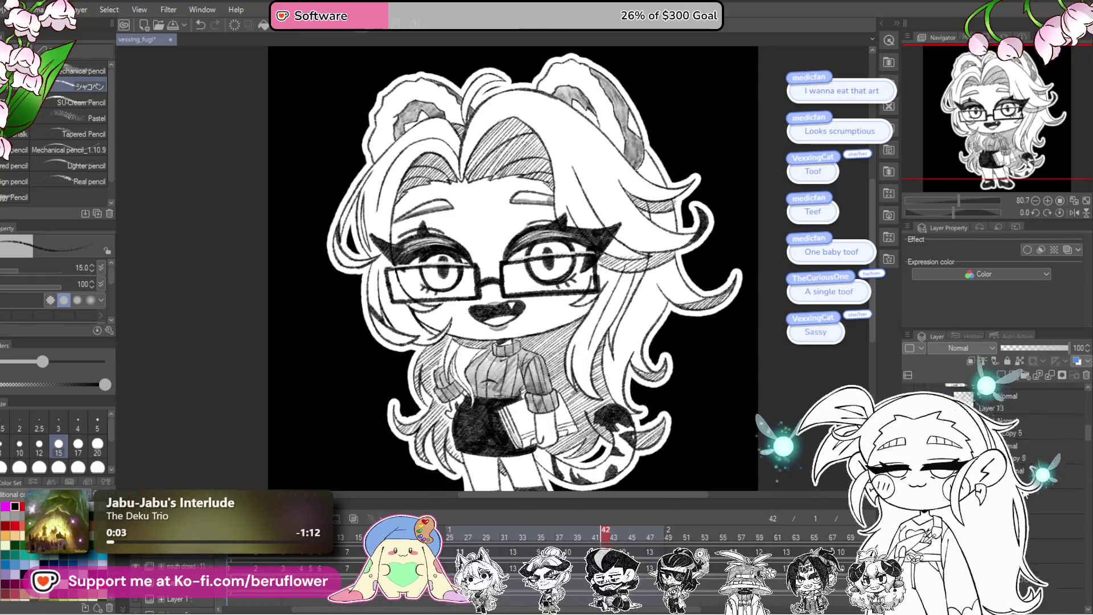
pyautogui.scroll(2, 1025, 409)
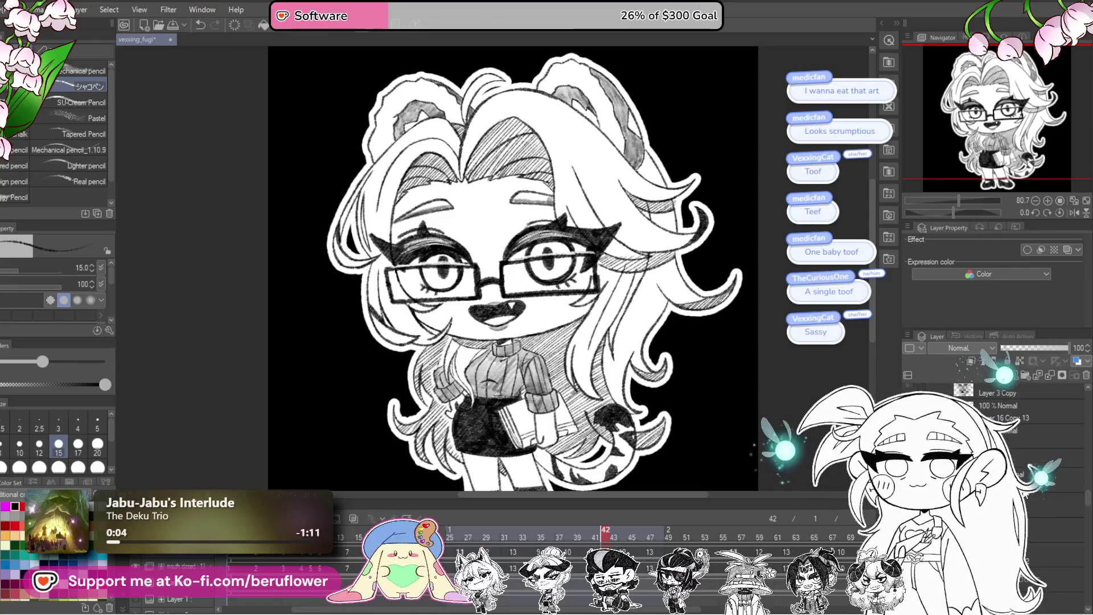
pyautogui.scroll(2, 1015, 376)
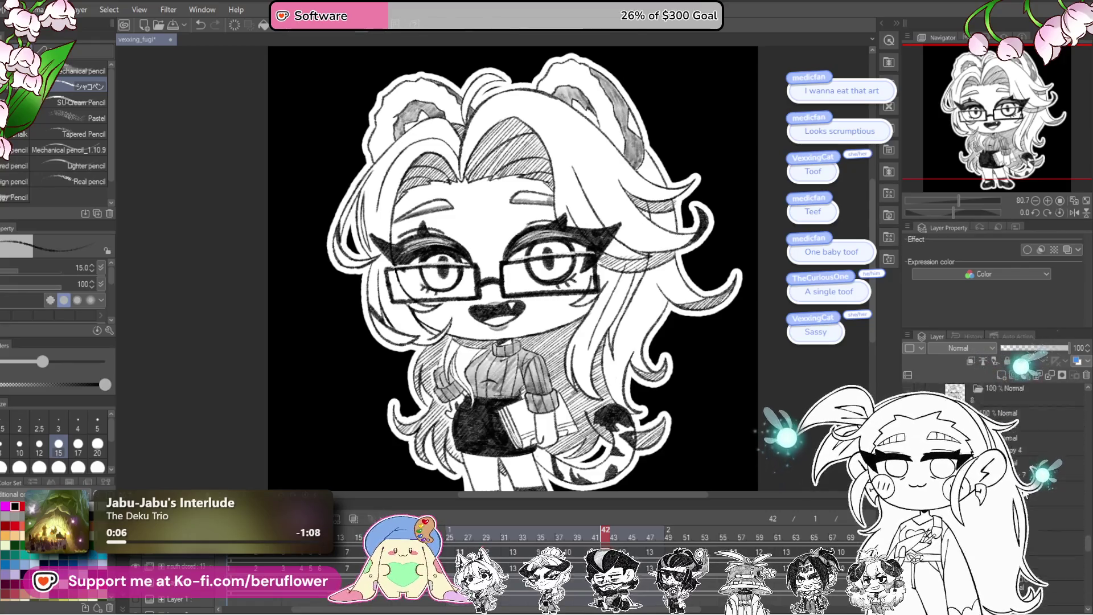
pyautogui.scroll(1, 1015, 402)
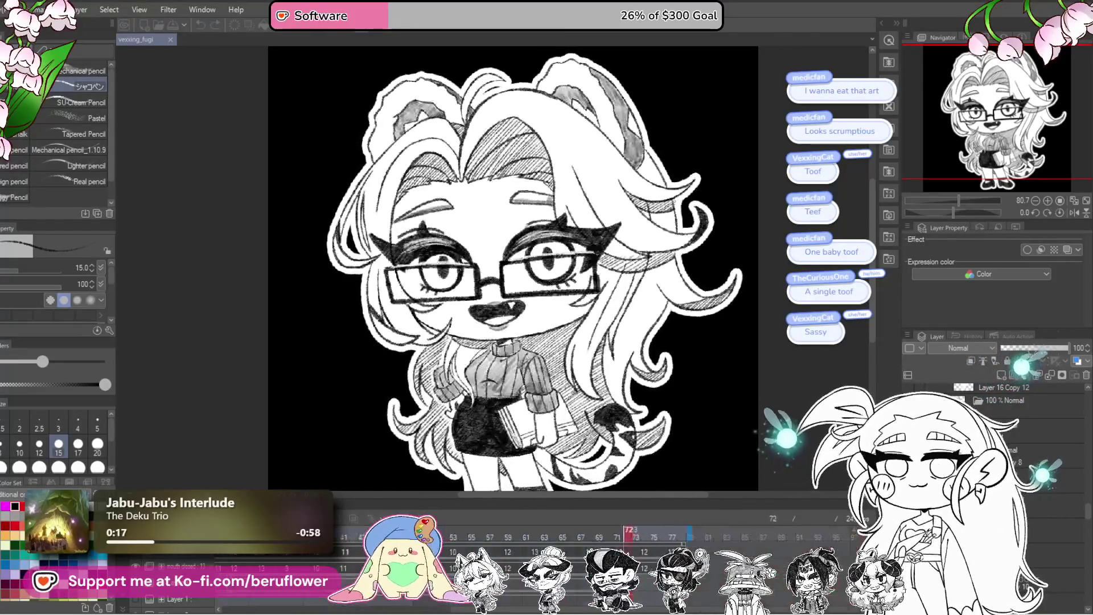
pyautogui.moveTo(593, 334)
pyautogui.mouseDown()
pyautogui.moveTo(576, 326)
pyautogui.moveTo(566, 354)
pyautogui.mouseUp()
pyautogui.scroll(-3, 510, 277)
pyautogui.scroll(1, 510, 278)
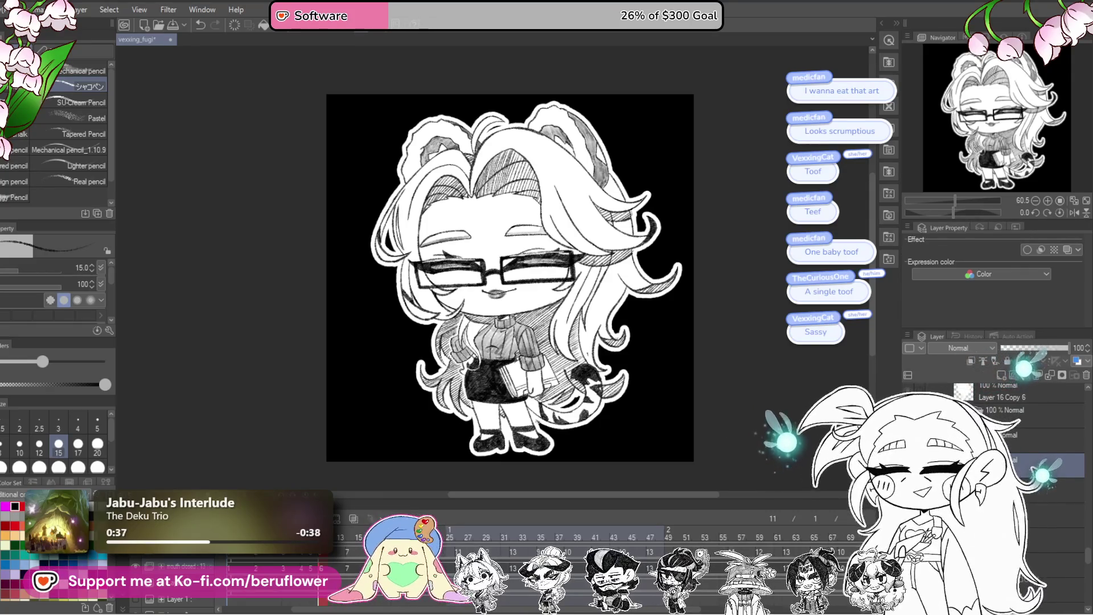
pyautogui.scroll(4, 493, 376)
pyautogui.moveTo(943, 212); pyautogui.dragTo(928, 212)
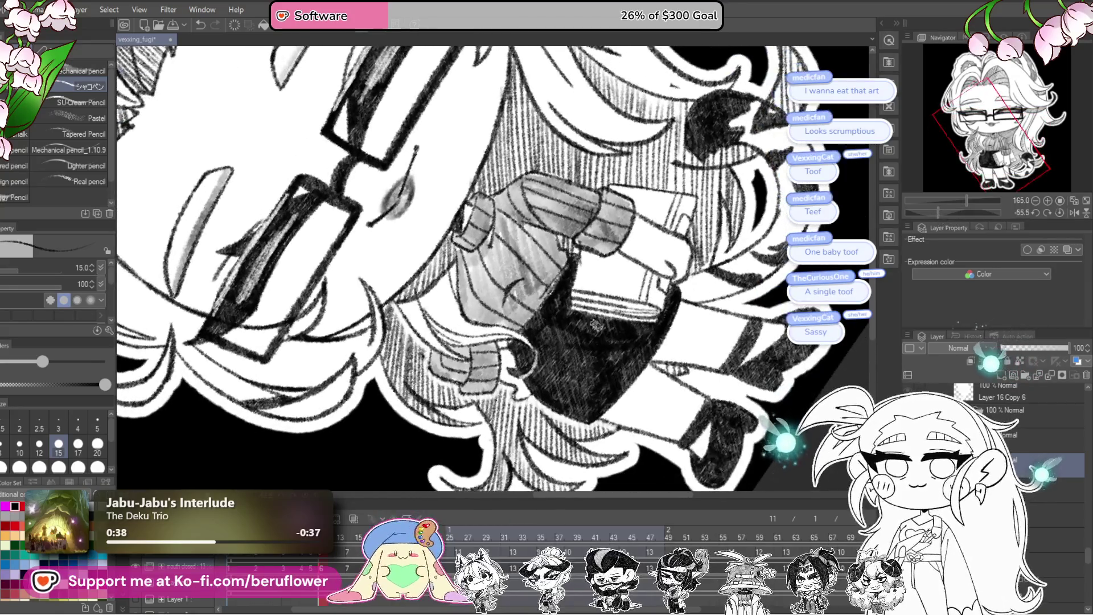
pyautogui.scroll(3, 590, 309)
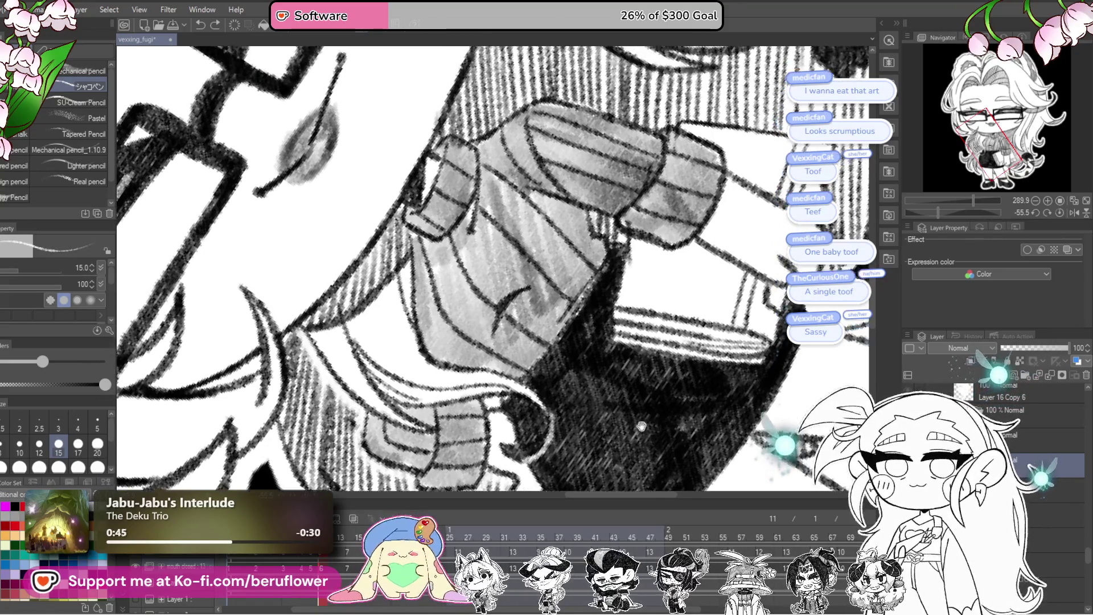
pyautogui.scroll(3, 644, 366)
pyautogui.moveTo(632, 318); pyautogui.dragTo(590, 373)
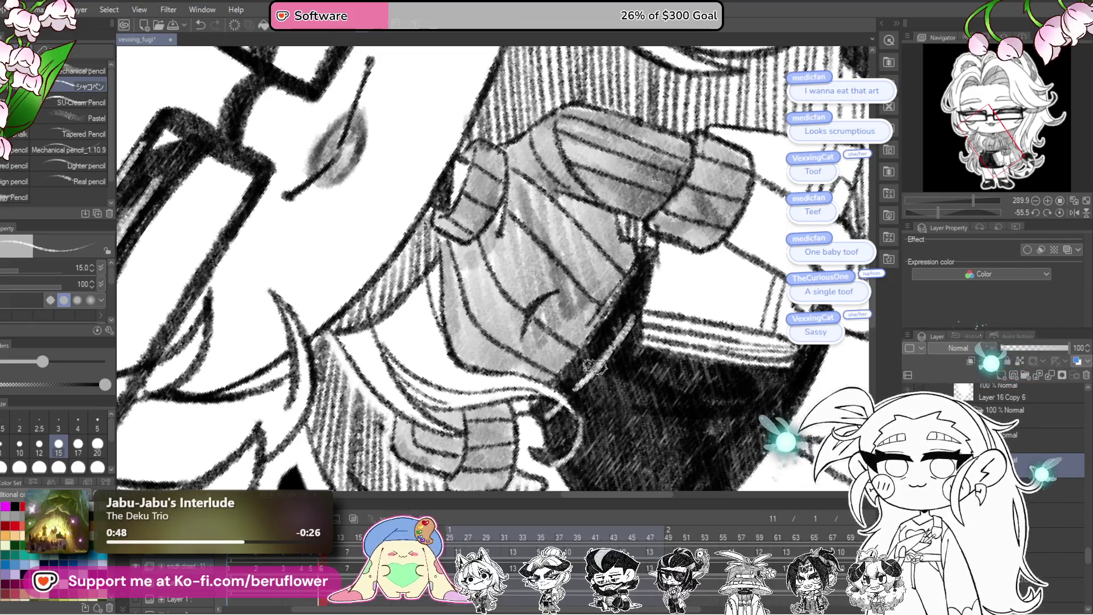
pyautogui.moveTo(575, 396); pyautogui.dragTo(590, 377)
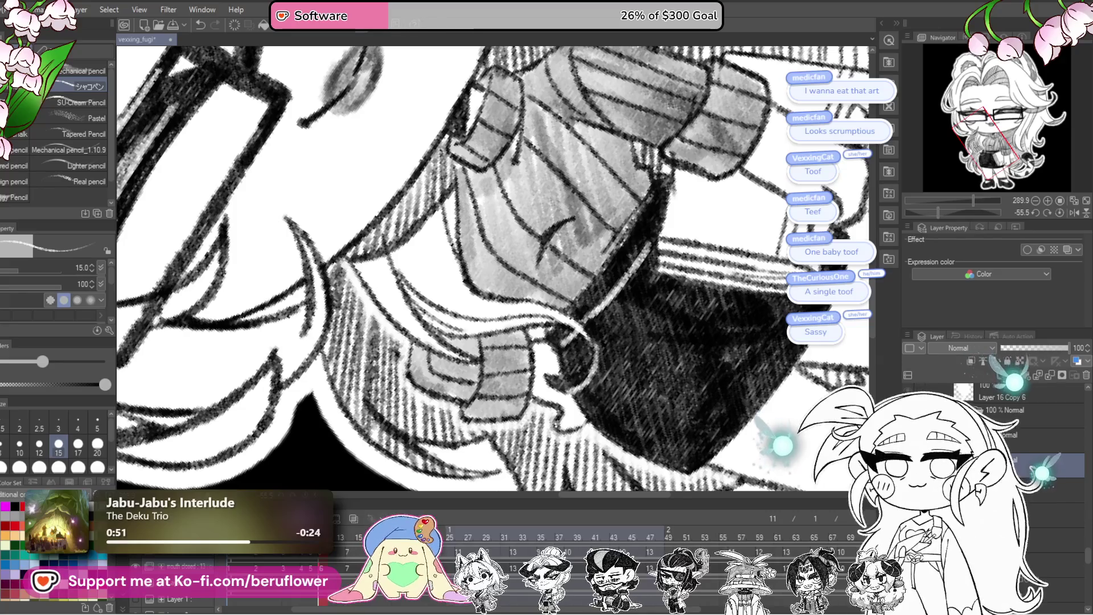
pyautogui.moveTo(340, 537)
pyautogui.mouseDown()
pyautogui.moveTo(350, 538)
pyautogui.moveTo(321, 537)
pyautogui.mouseUp()
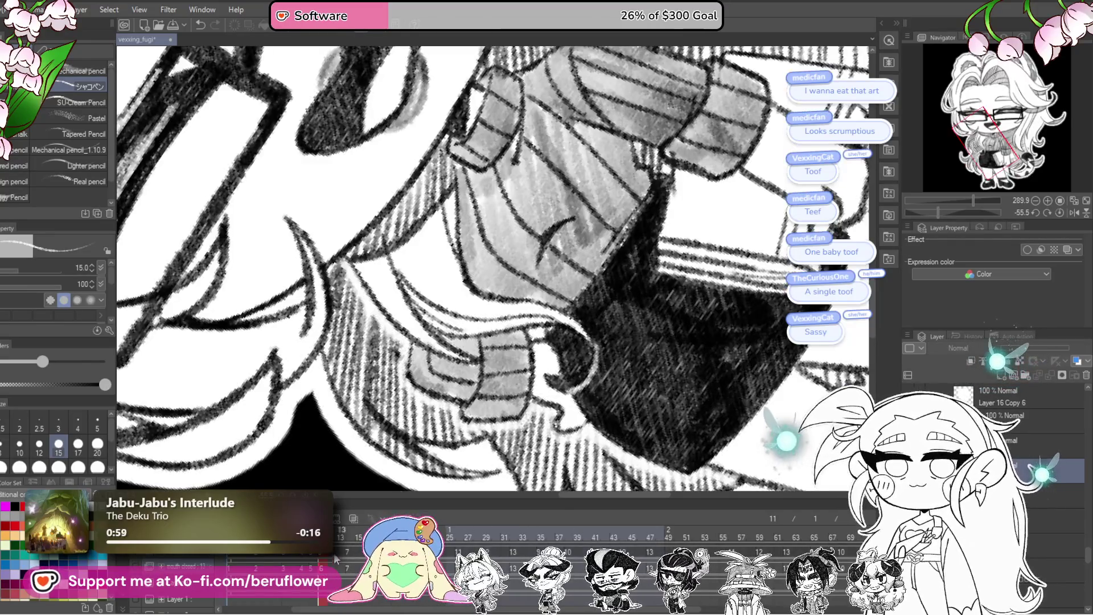
pyautogui.click(335, 559)
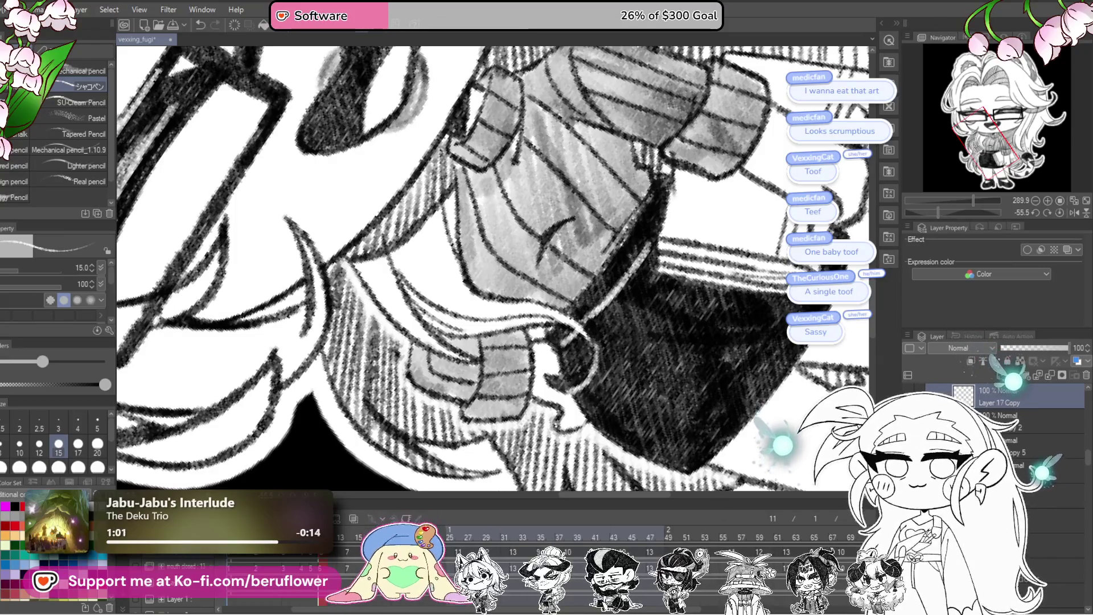
pyautogui.hotkey('ctrl', 'z')
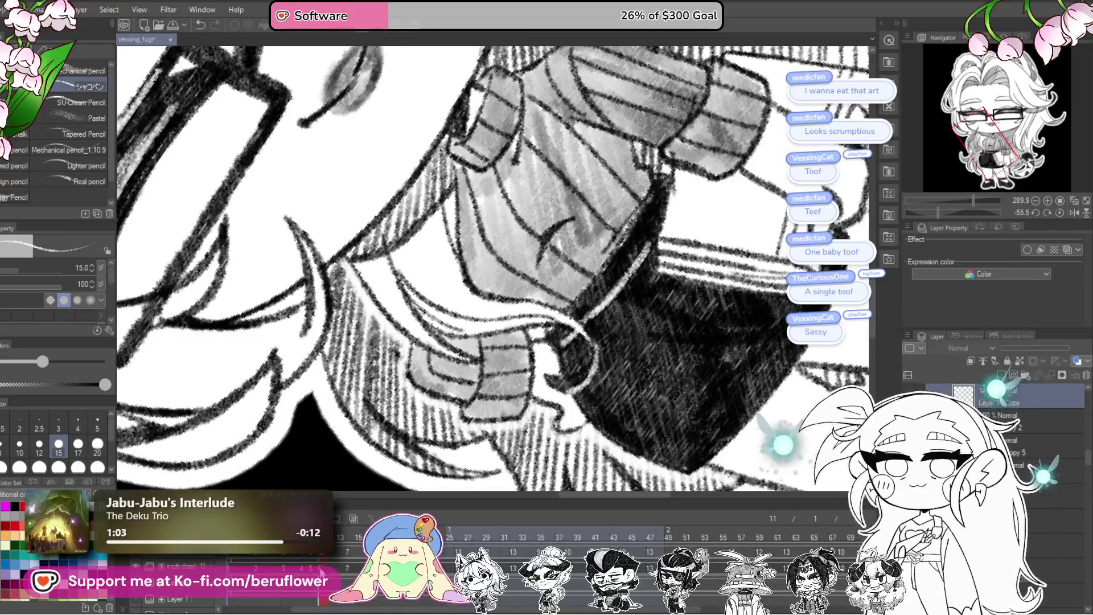
pyautogui.press('Right')
pyautogui.press('Right')
pyautogui.press('Right')
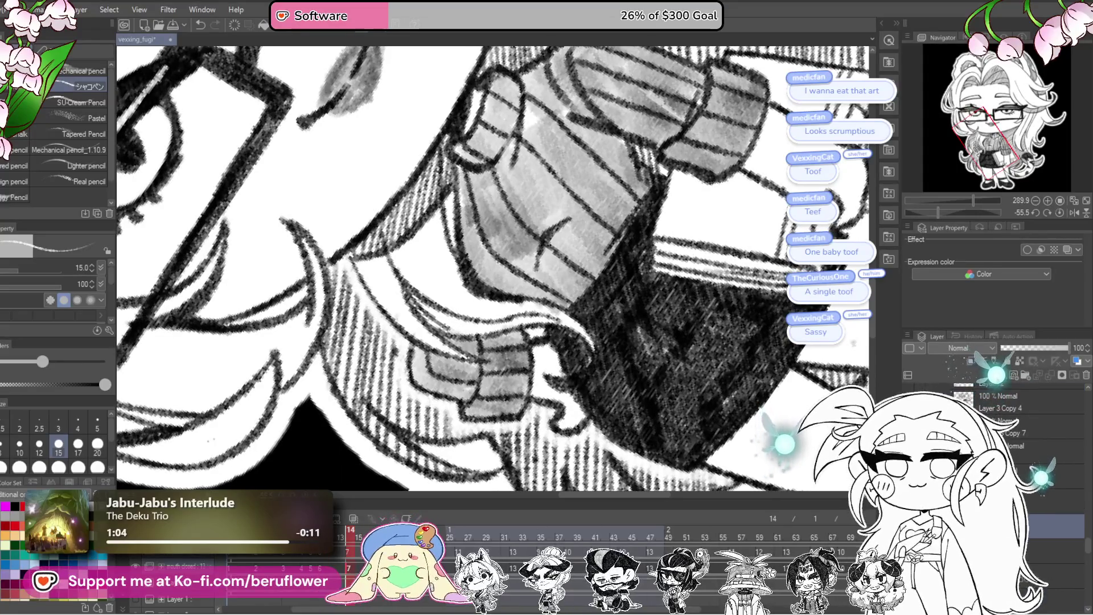
pyautogui.scroll(2, 581, 362)
pyautogui.scroll(2, 585, 363)
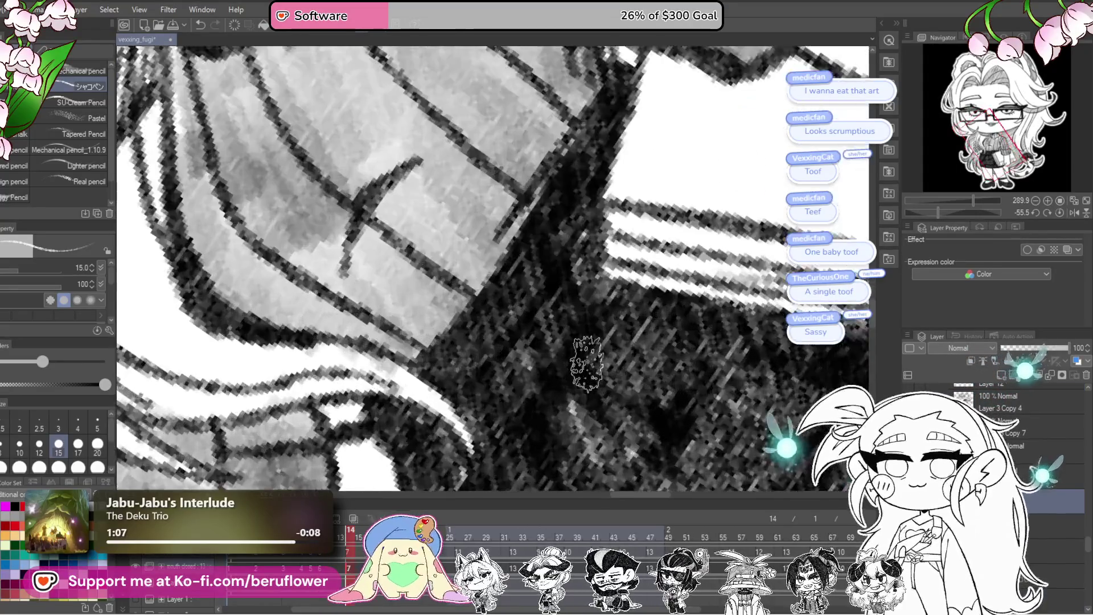
pyautogui.scroll(2, 596, 272)
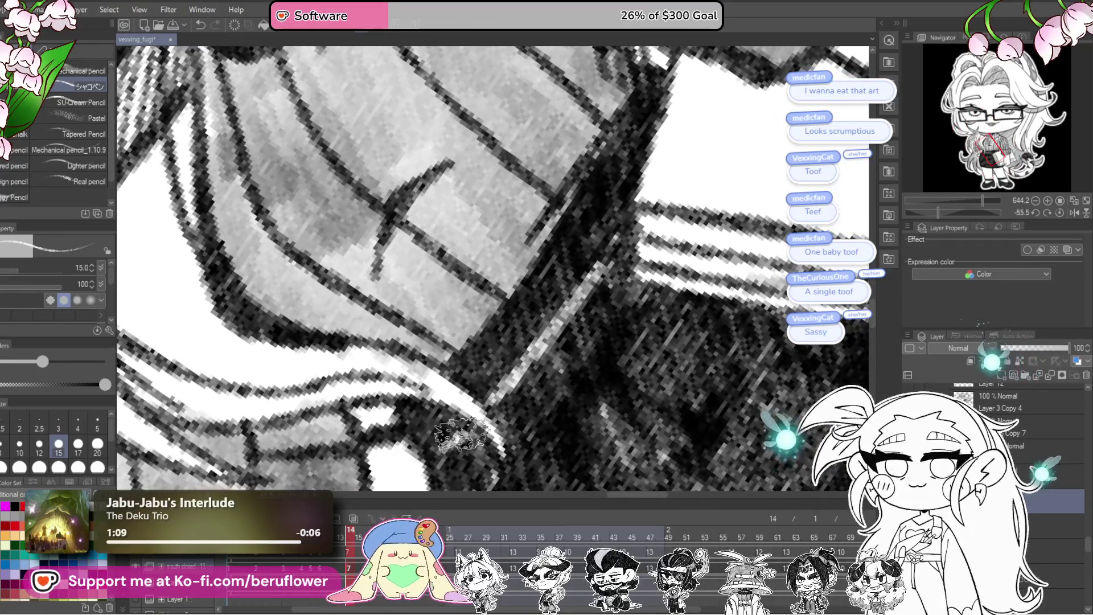
pyautogui.scroll(-3, 578, 299)
pyautogui.scroll(-3, 589, 286)
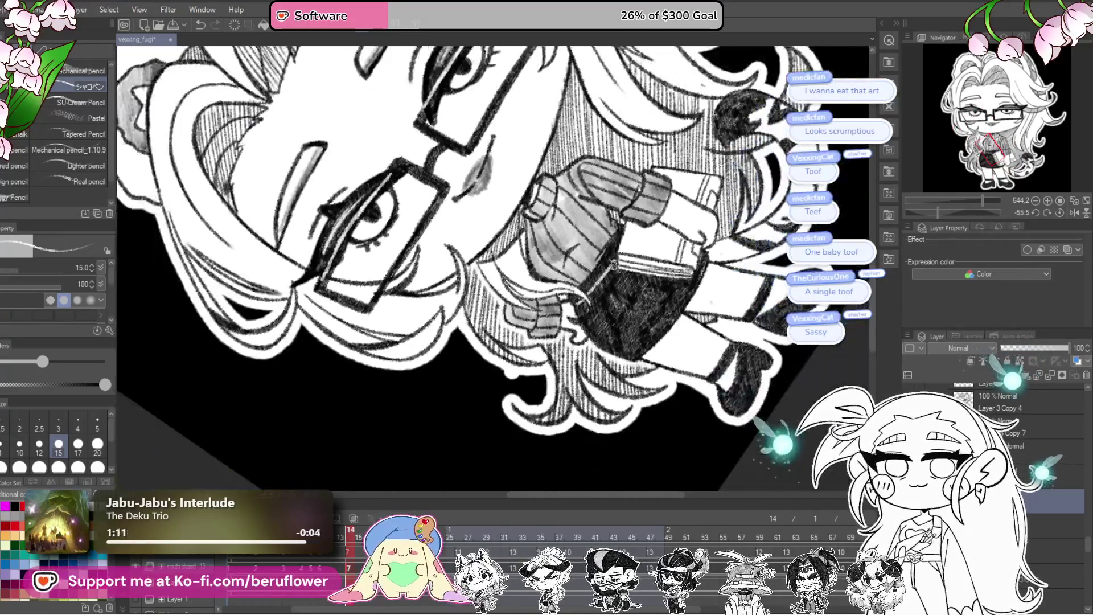
pyautogui.scroll(2, 606, 269)
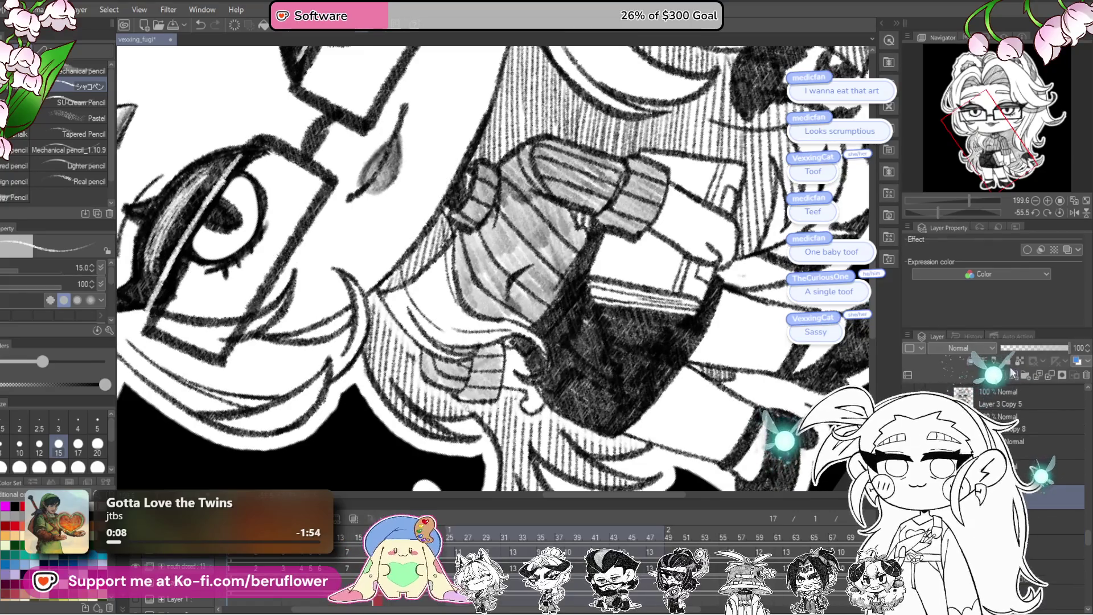
pyautogui.scroll(3, 563, 333)
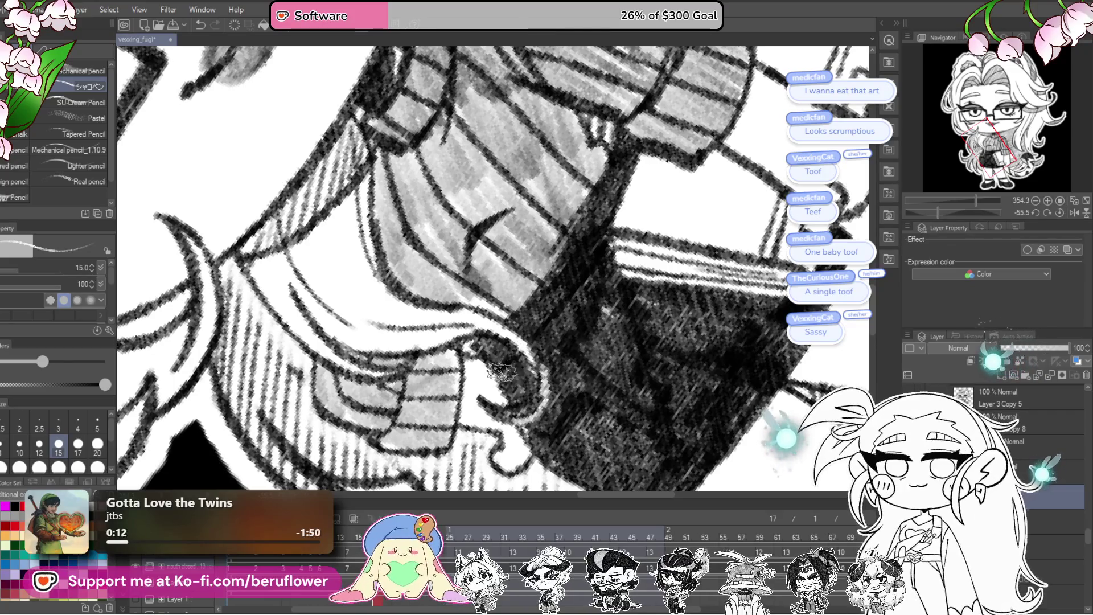
# - Hatch light diagonal strokes over the dark shirt collar on frame 17 and merge them down
pyautogui.moveTo(571, 315)
pyautogui.mouseDown()
pyautogui.moveTo(537, 378)
pyautogui.moveTo(583, 300)
pyautogui.mouseUp()
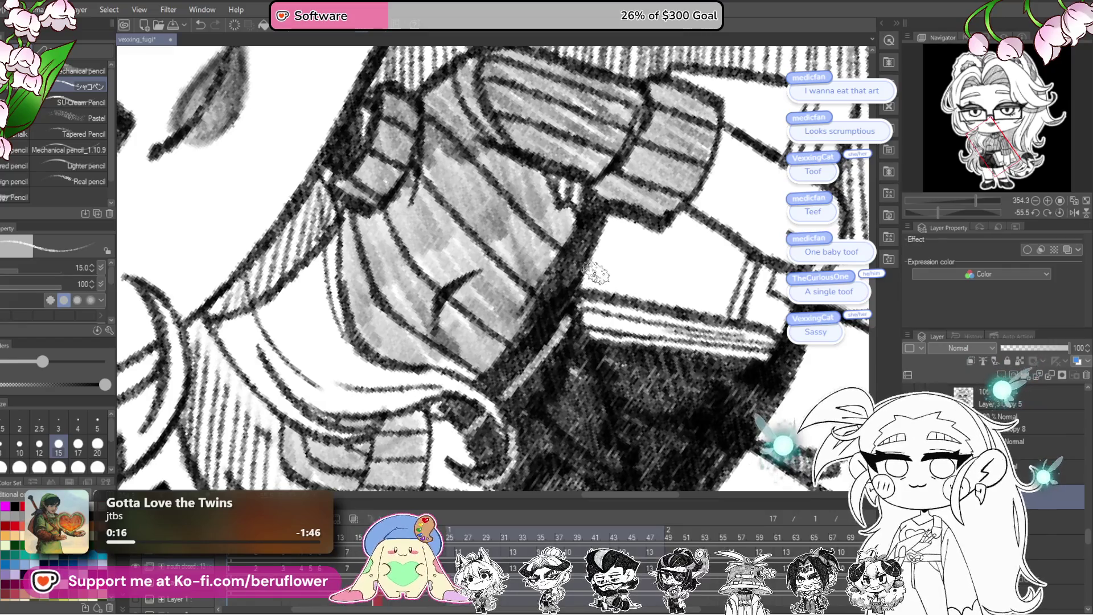
pyautogui.moveTo(521, 373); pyautogui.dragTo(586, 297)
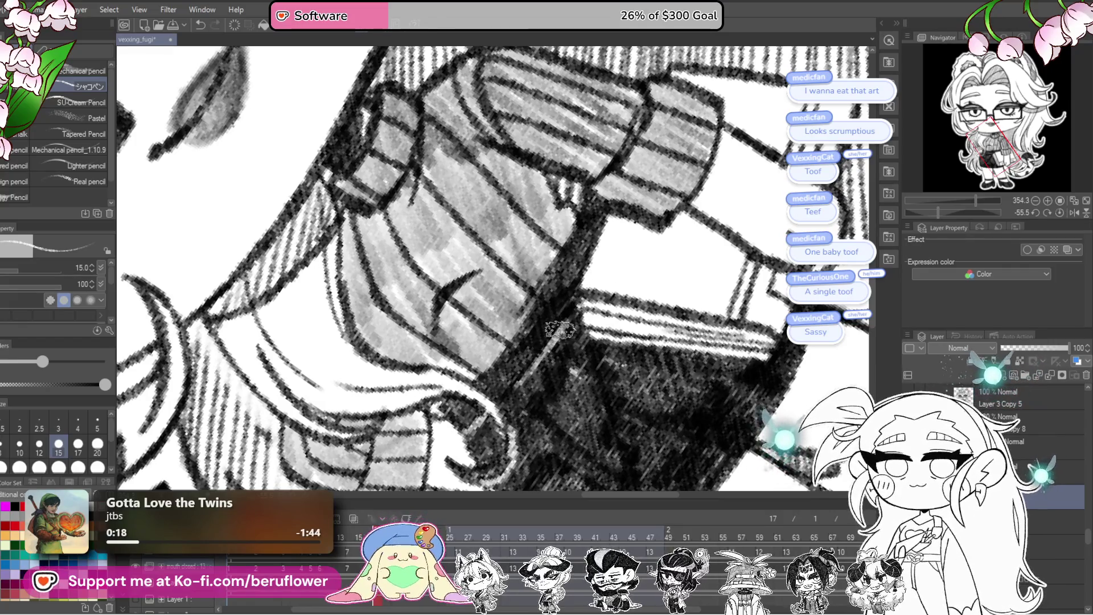
pyautogui.moveTo(499, 401)
pyautogui.mouseDown()
pyautogui.moveTo(577, 321)
pyautogui.moveTo(563, 366)
pyautogui.mouseUp()
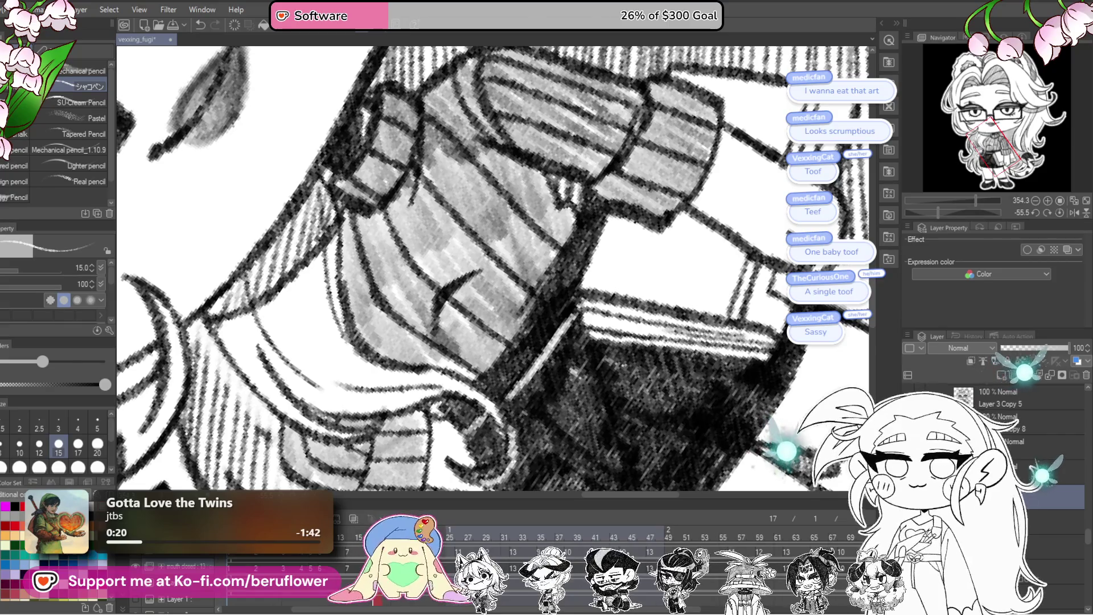
pyautogui.hotkey('ctrl', 'e')
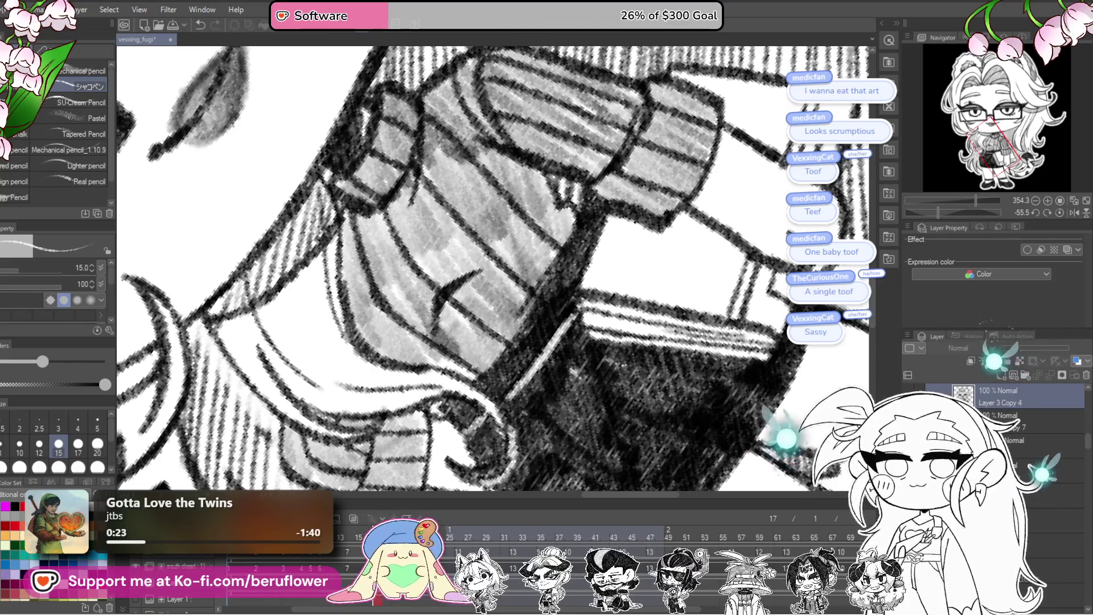
# - Add a new layer, move to frame 20, darken the collar shading and pick Layer 3 Copy 5
pyautogui.hotkey('ctrl', 'v')
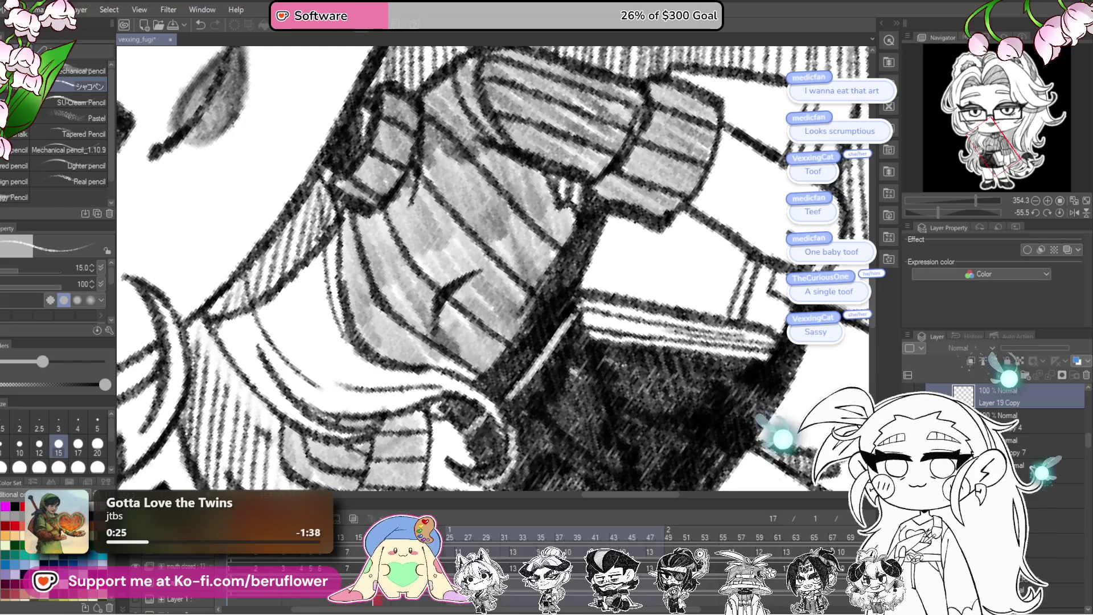
pyautogui.press('Right')
pyautogui.press('Right')
pyautogui.press('Right')
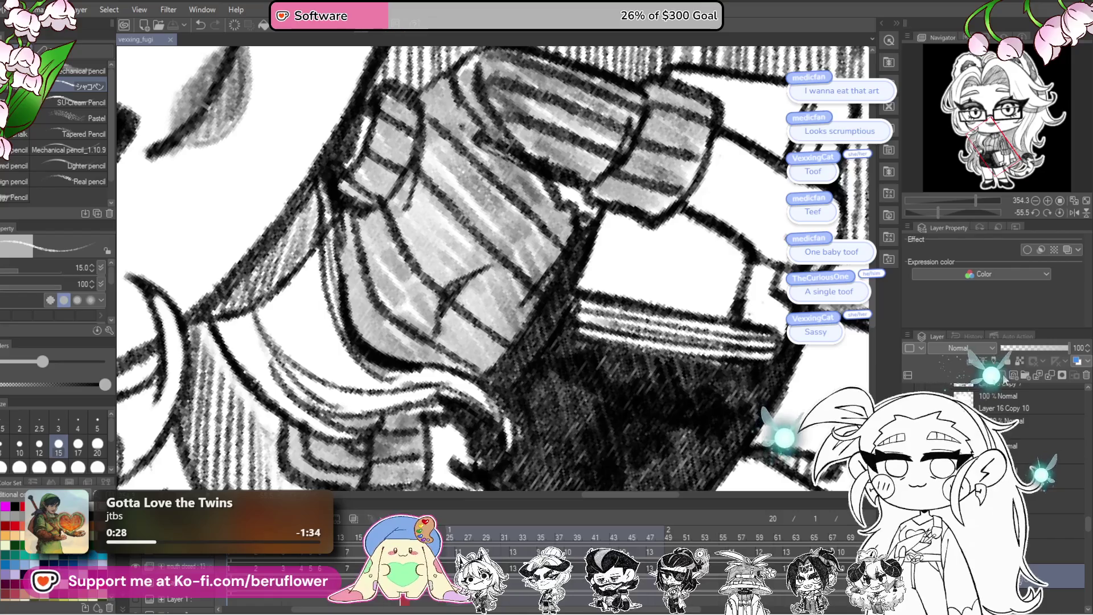
pyautogui.scroll(1, 547, 381)
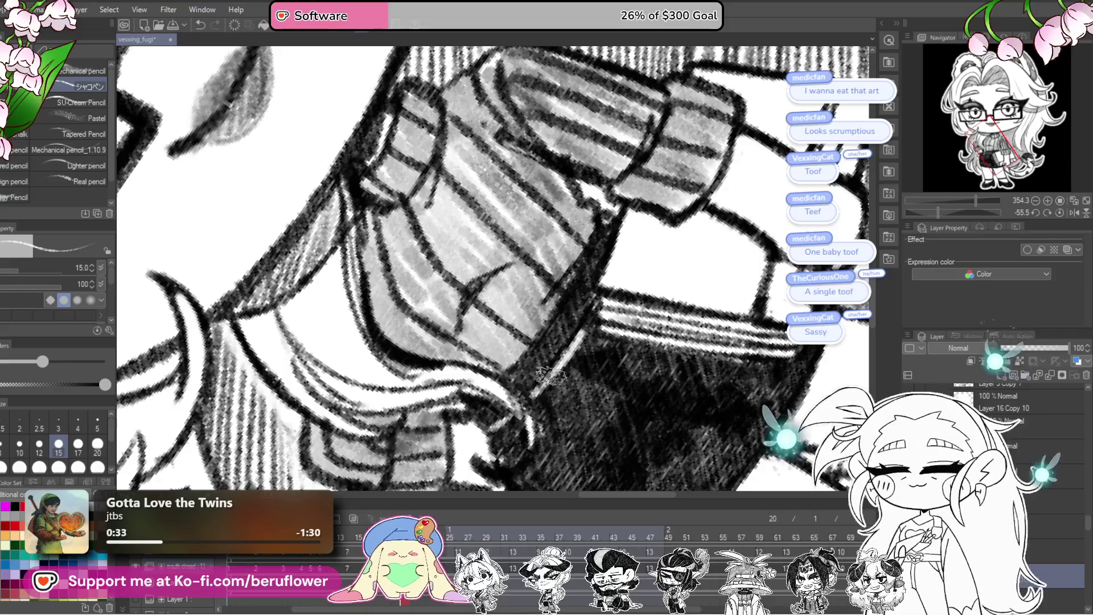
pyautogui.moveTo(496, 427); pyautogui.dragTo(515, 416)
pyautogui.scroll(-1, 606, 376)
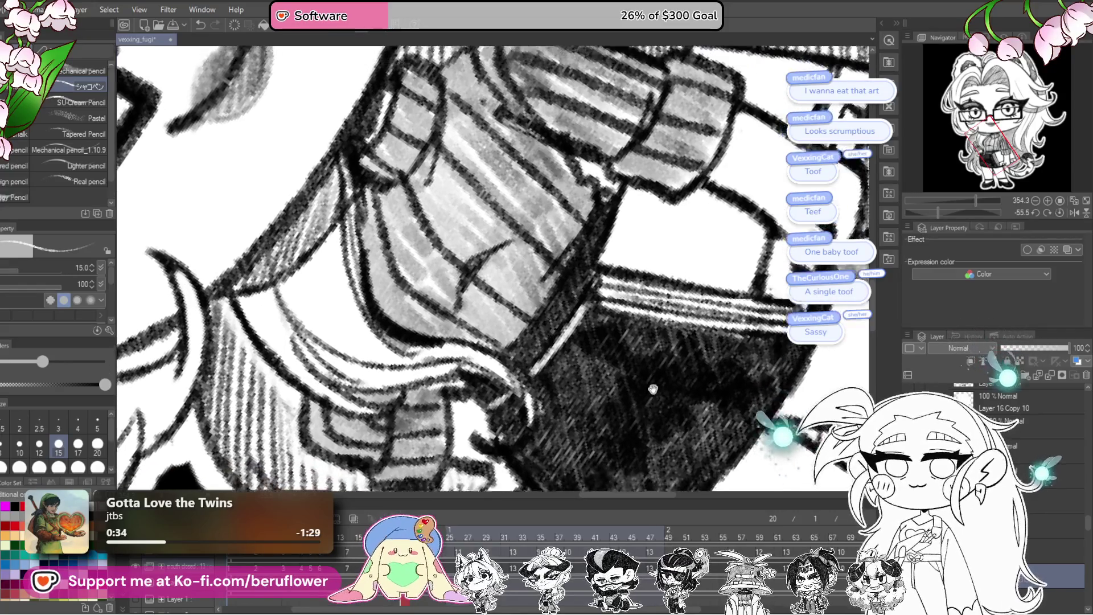
pyautogui.click(498, 559)
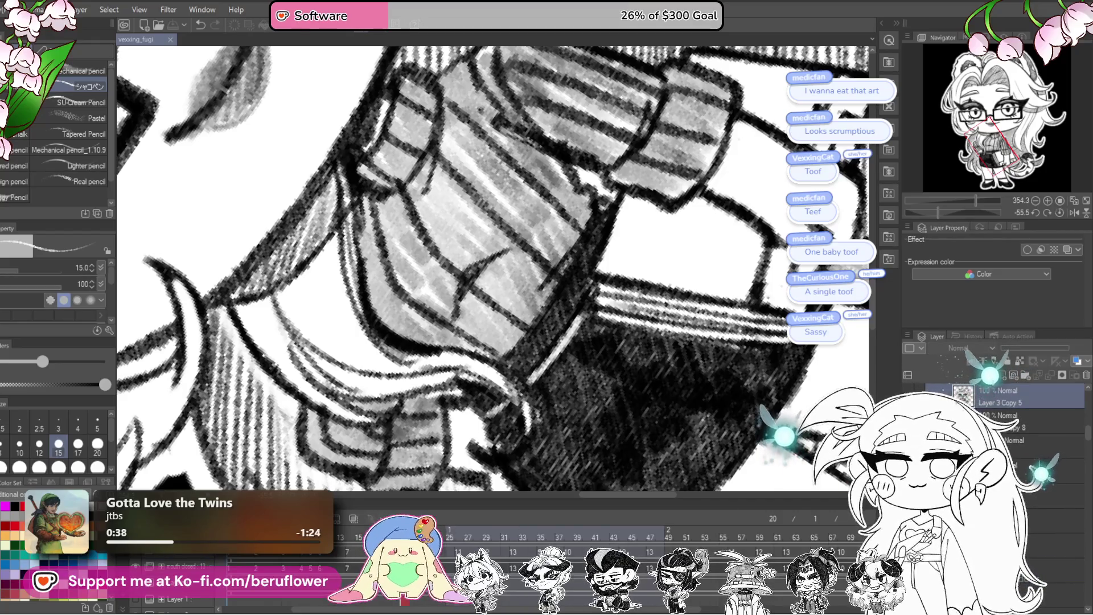
# - Step back and forth through the animation frames around 20-32 and select the Layer 20 Copy layer
pyautogui.hotkey('alt', ']')
pyautogui.press('Right')
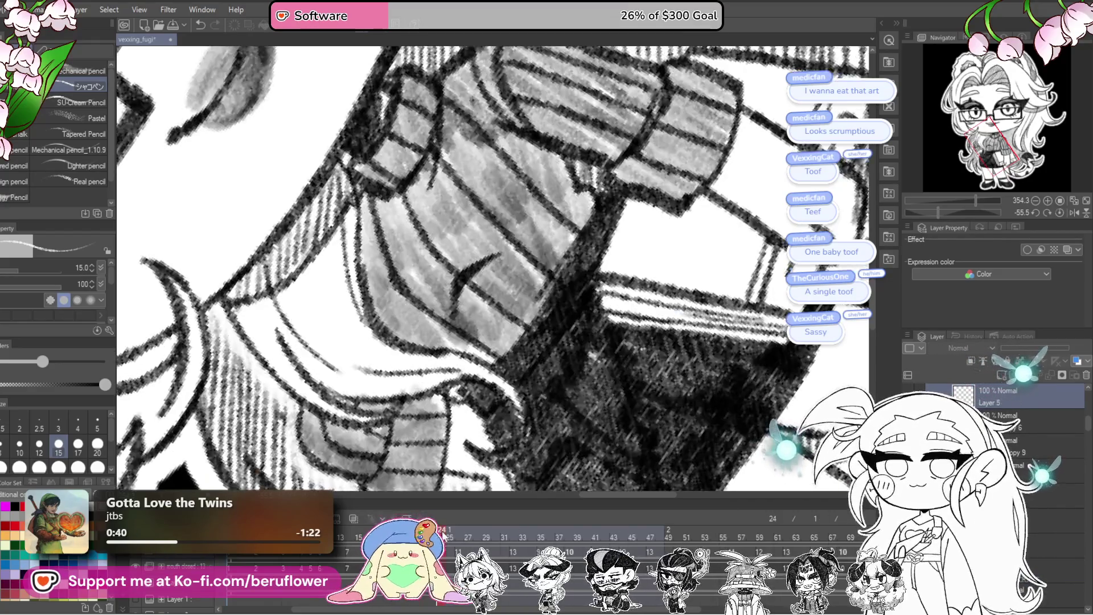
pyautogui.press('Right')
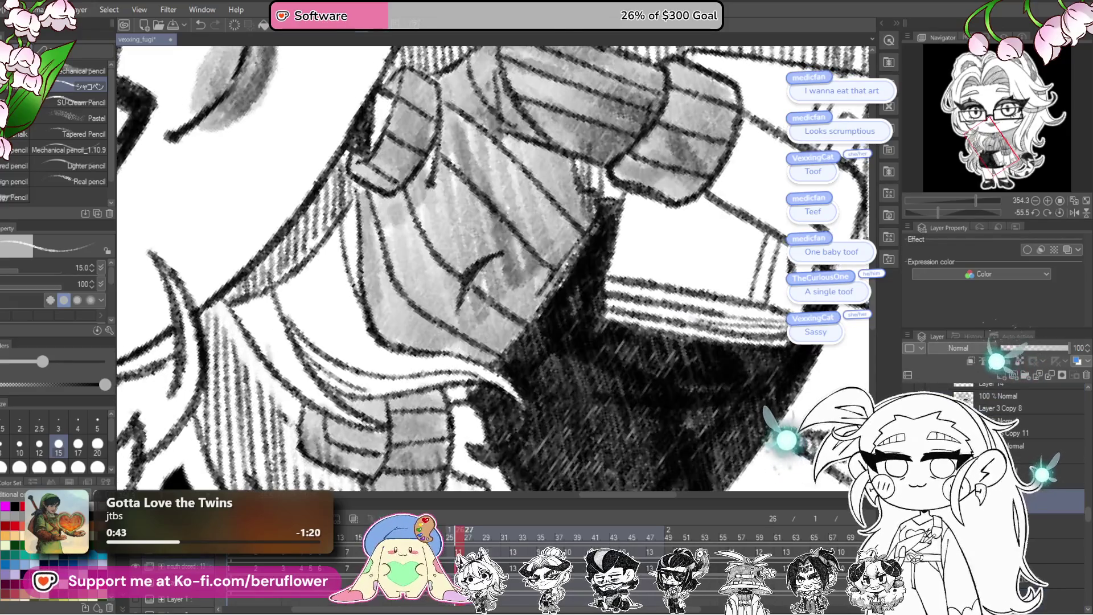
pyautogui.press('Right')
pyautogui.press('Right')
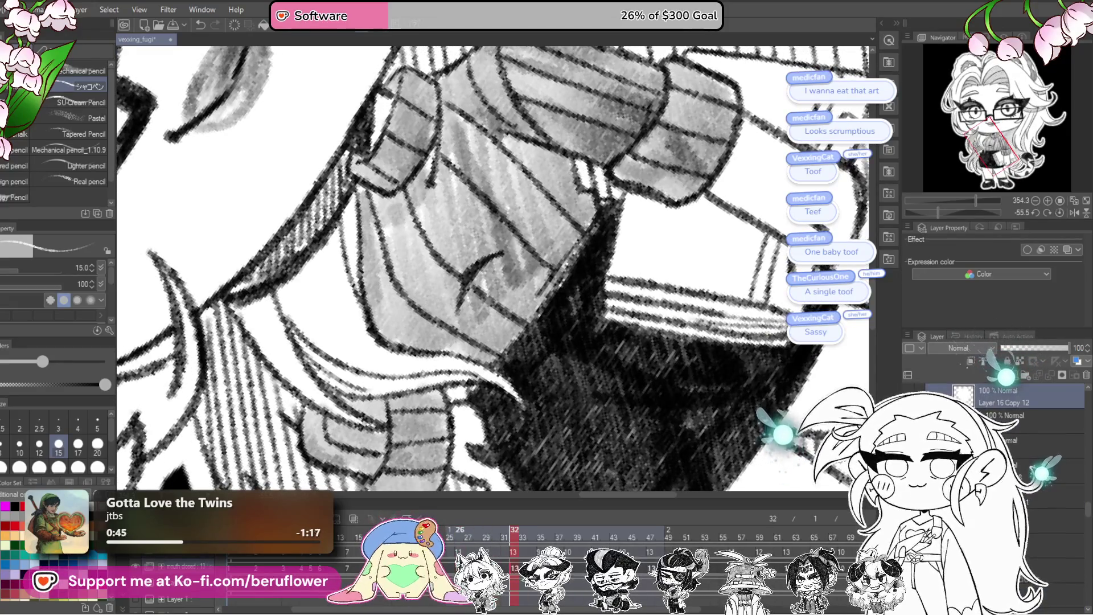
pyautogui.press('Left')
pyautogui.press('Left')
pyautogui.press('Left')
pyautogui.press('Left')
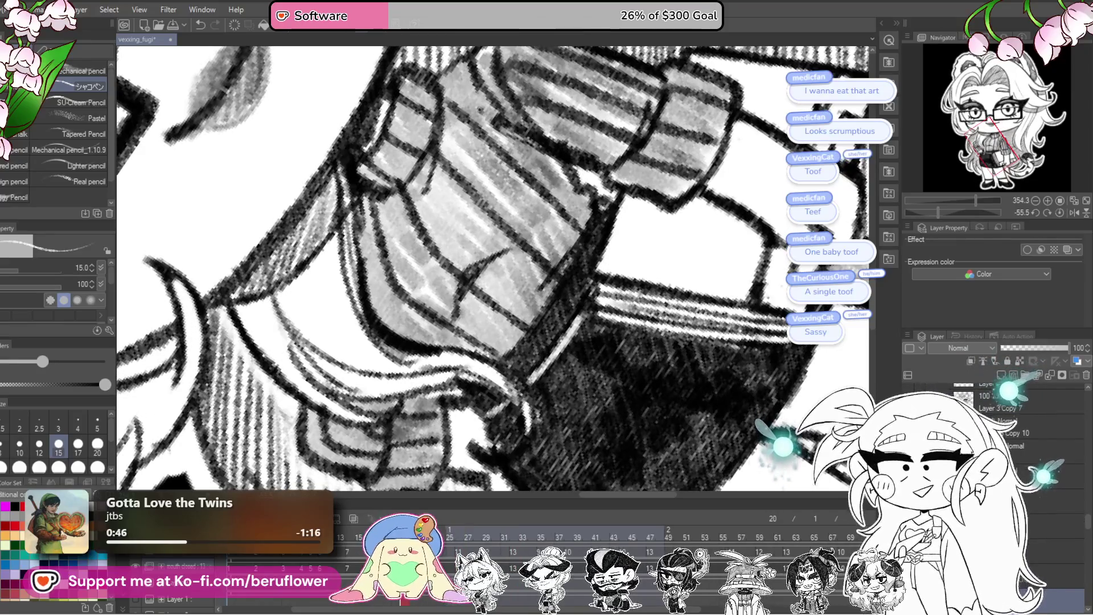
pyautogui.press('Right')
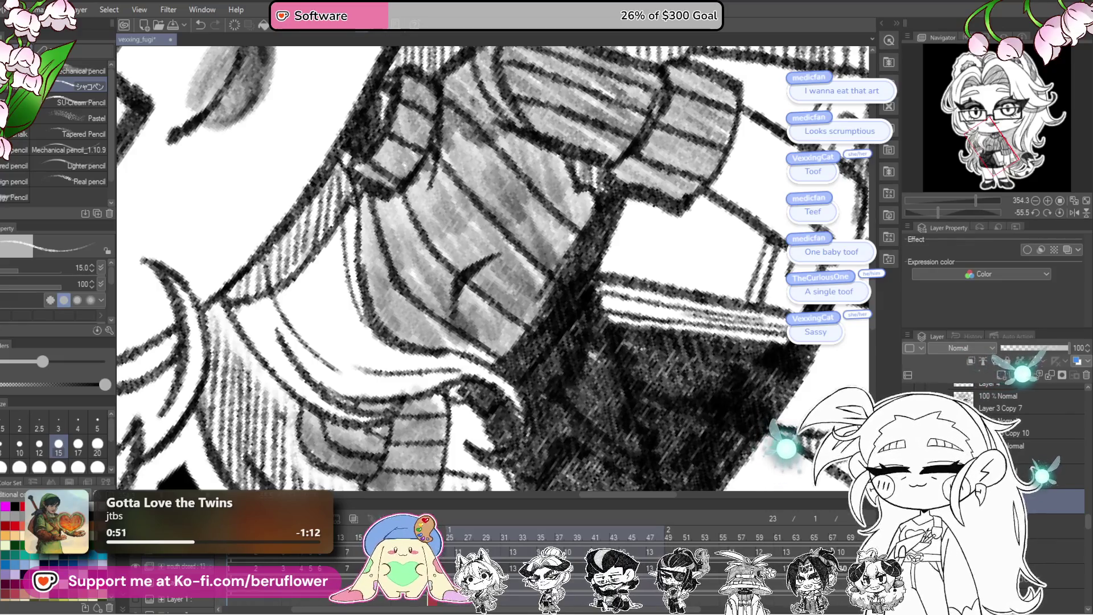
pyautogui.moveTo(670, 417); pyautogui.dragTo(499, 429)
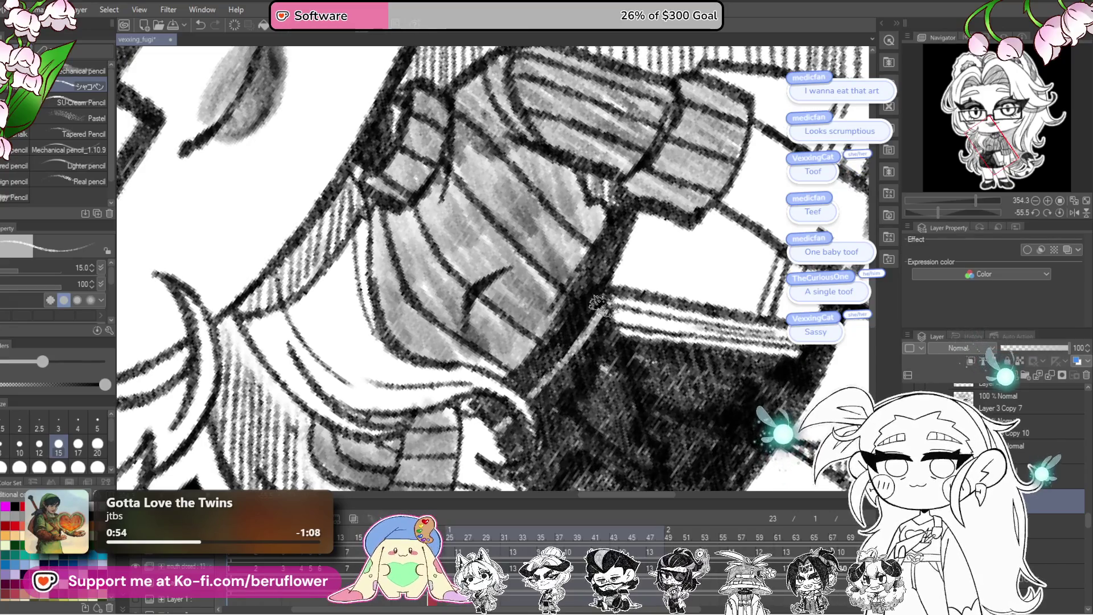
pyautogui.press('Left')
pyautogui.press('Left')
pyautogui.press('Left')
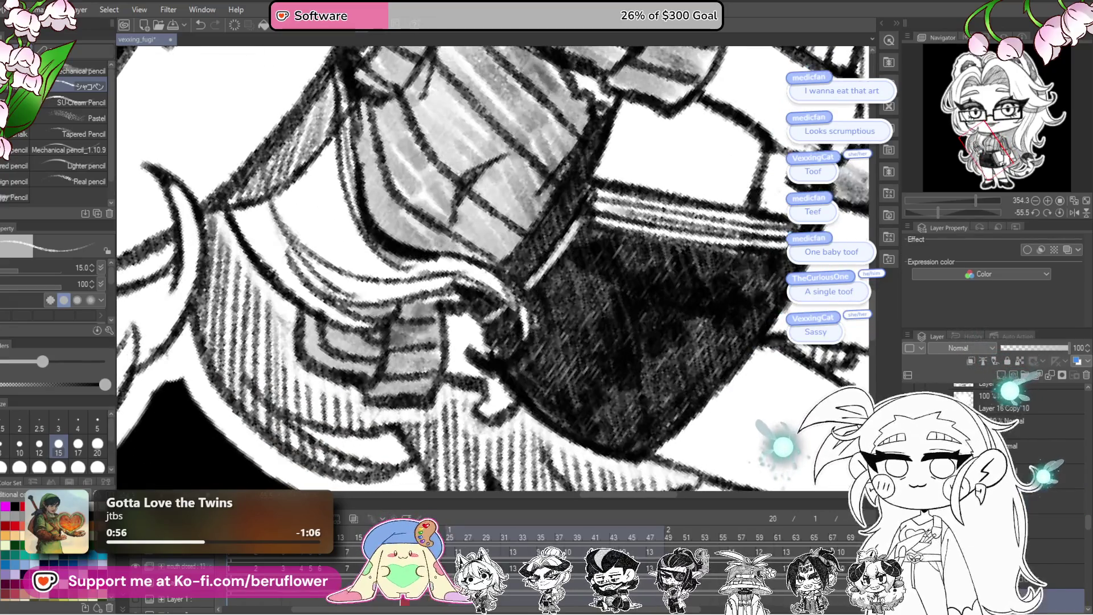
pyautogui.press('Right')
pyautogui.press('Right')
pyautogui.press('Right')
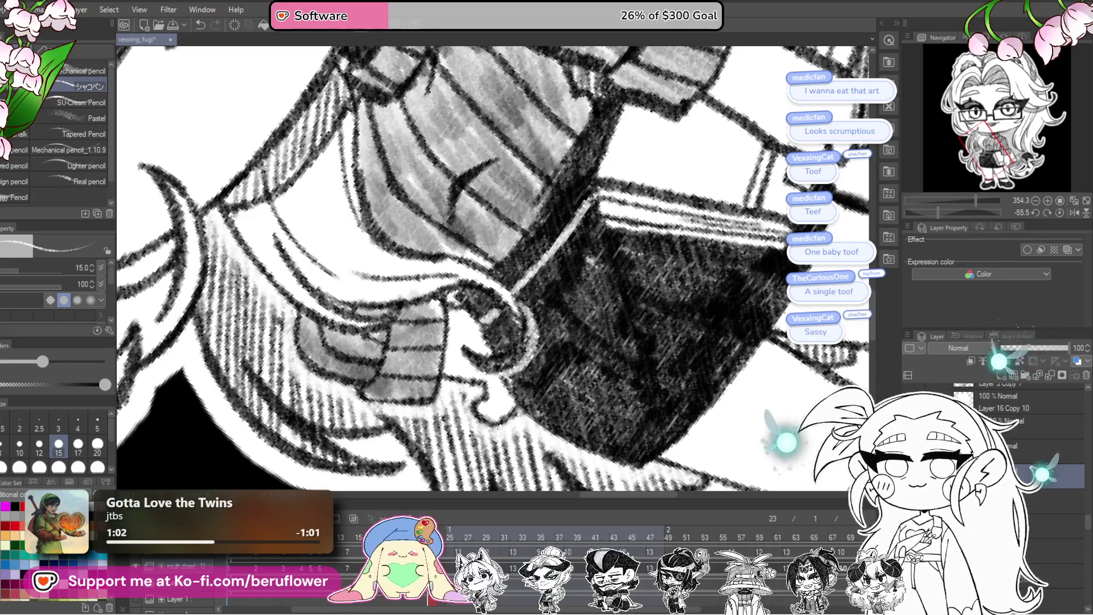
pyautogui.press('Left')
pyautogui.press('Left')
pyautogui.press('Left')
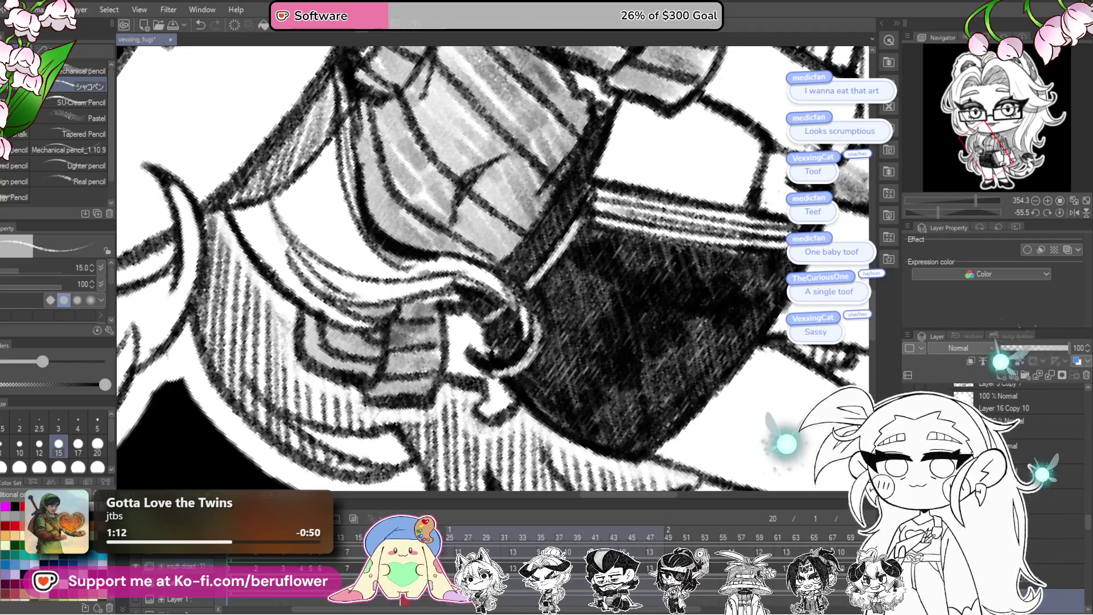
pyautogui.scroll(3, 996, 443)
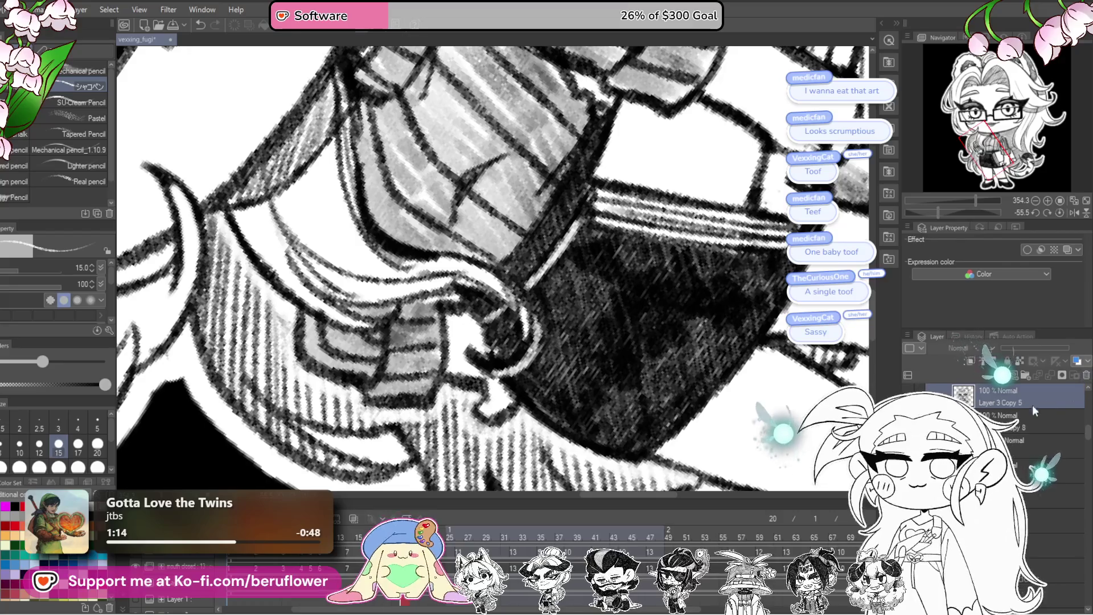
pyautogui.click(1004, 405)
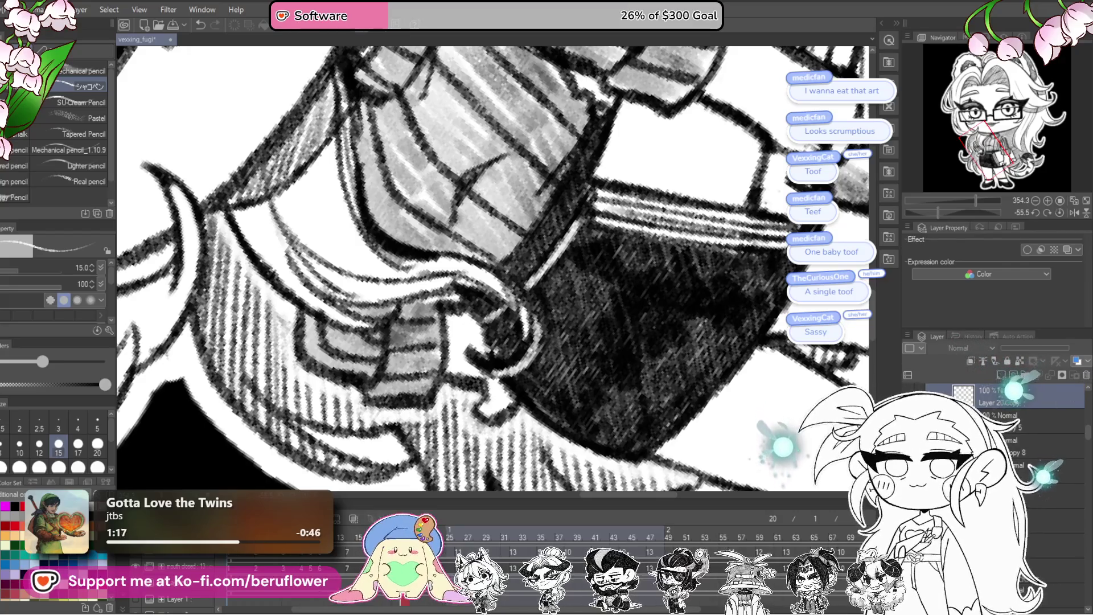
pyautogui.scroll(1, 1005, 418)
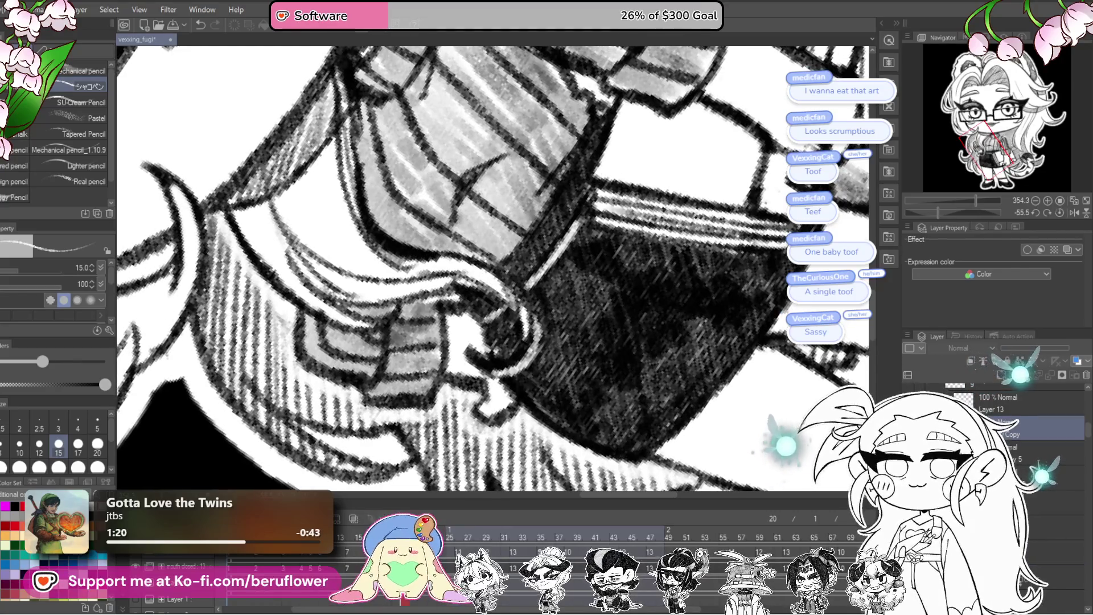
pyautogui.scroll(-2, 1005, 418)
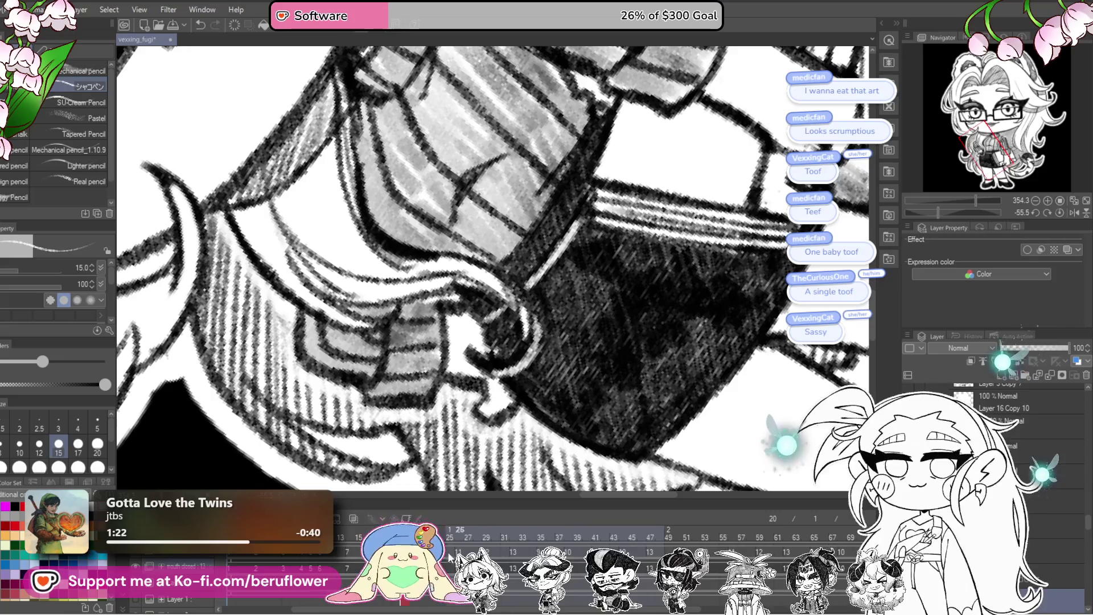
# - Add Layer 21 on frame 23, move down the layer stack to Layer 21 Copy and step to frame 26
pyautogui.press('Right')
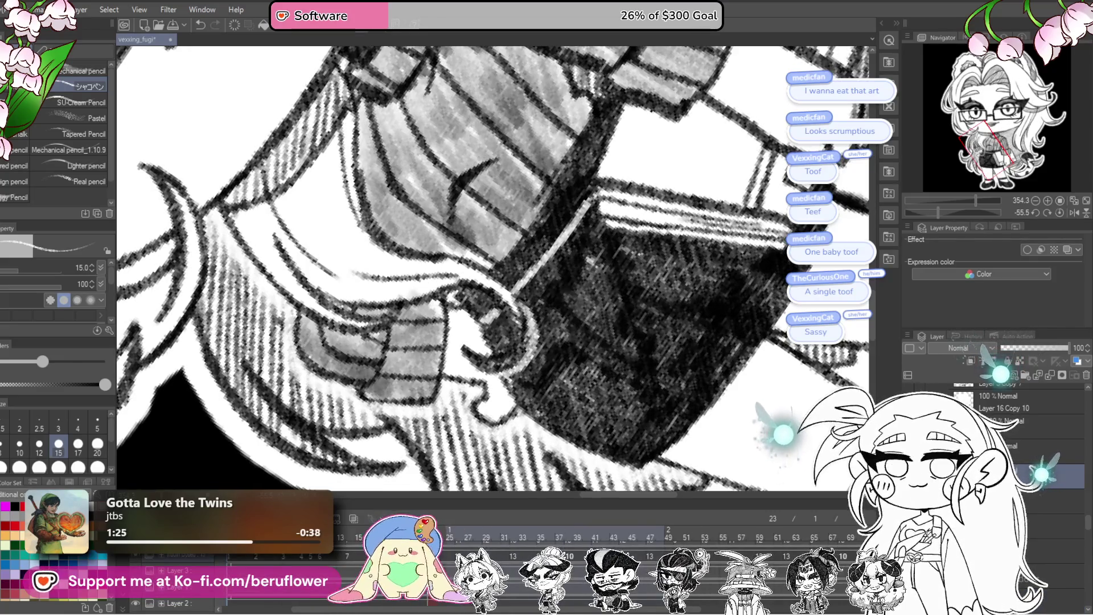
pyautogui.hotkey('ctrl', 'shift', 'n')
pyautogui.press('Right')
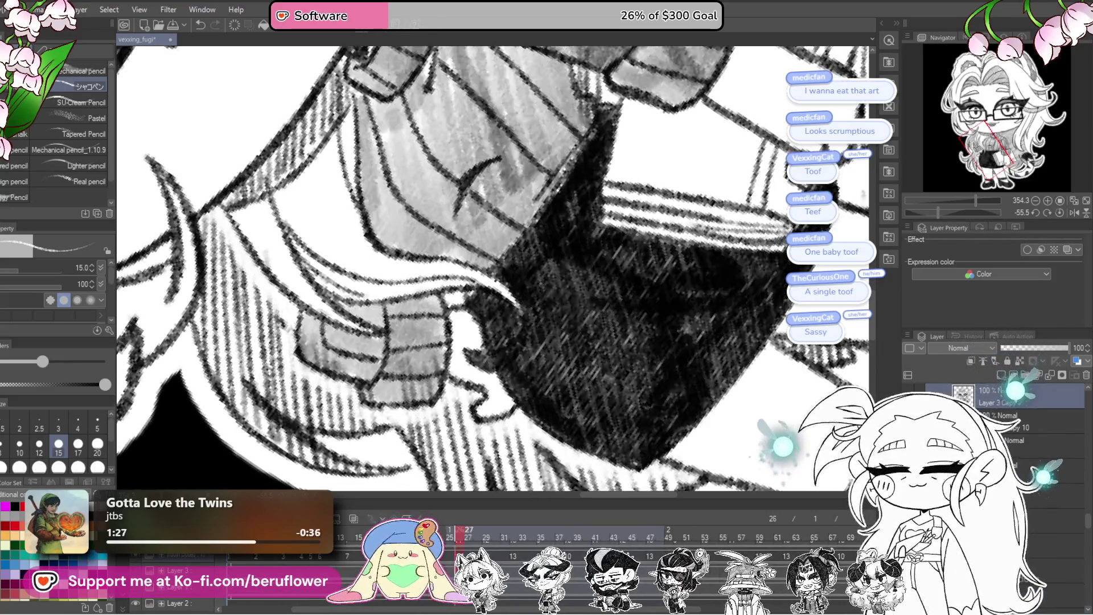
pyautogui.press('Left')
pyautogui.press('Left')
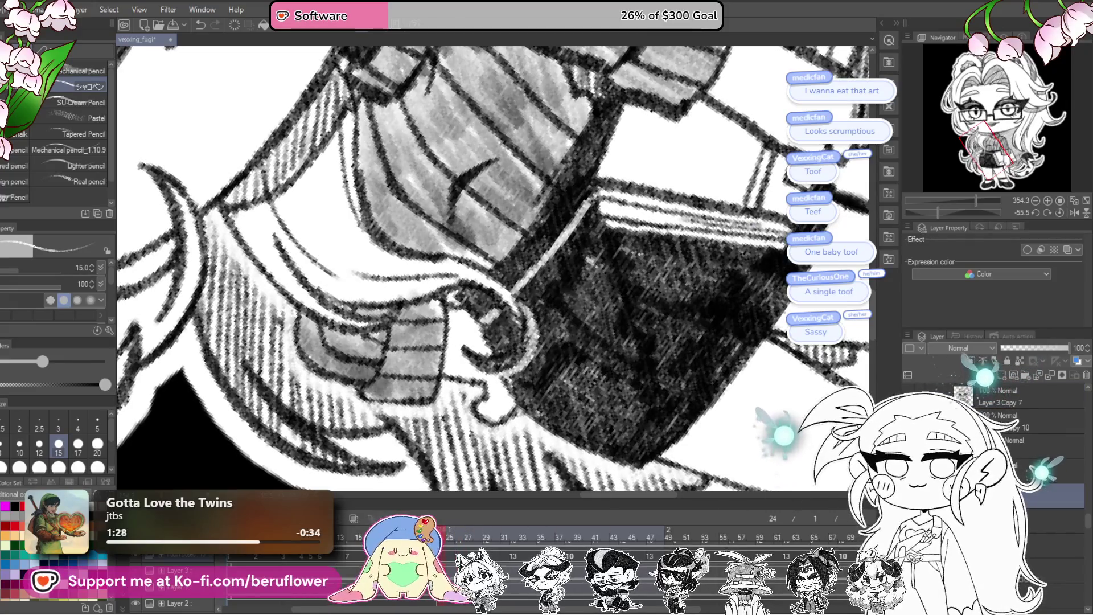
pyautogui.press('Right')
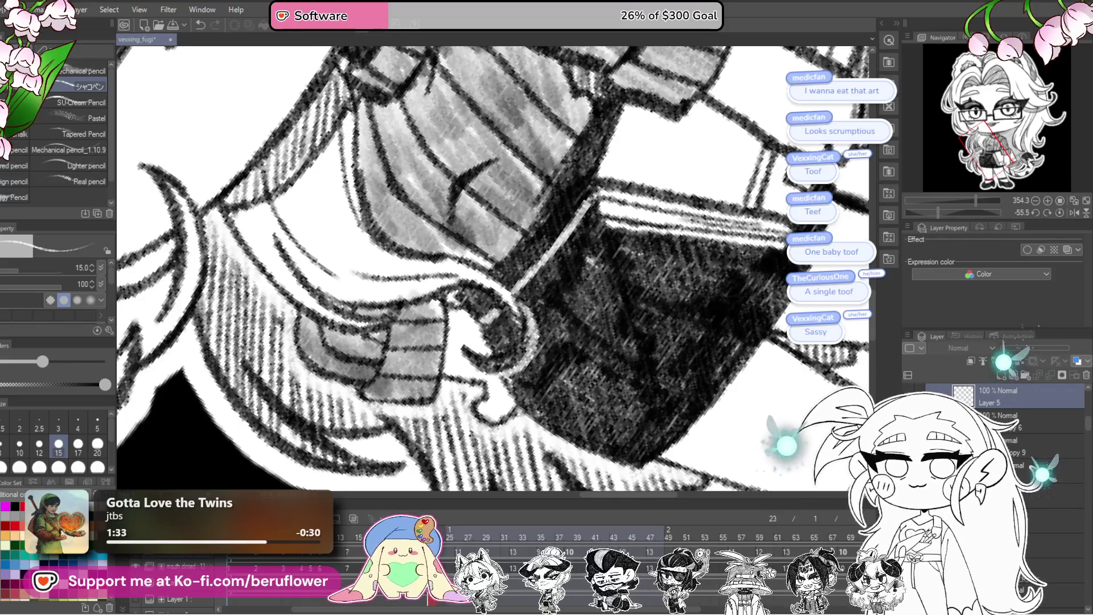
pyautogui.hotkey('alt', '[')
pyautogui.hotkey('alt', '[')
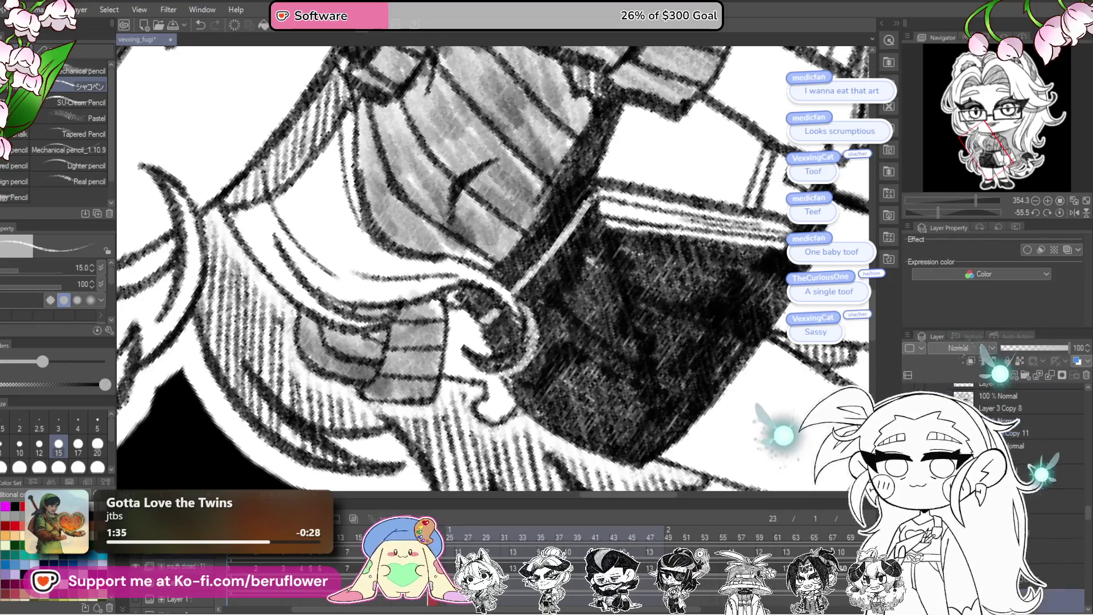
pyautogui.hotkey('alt', '[')
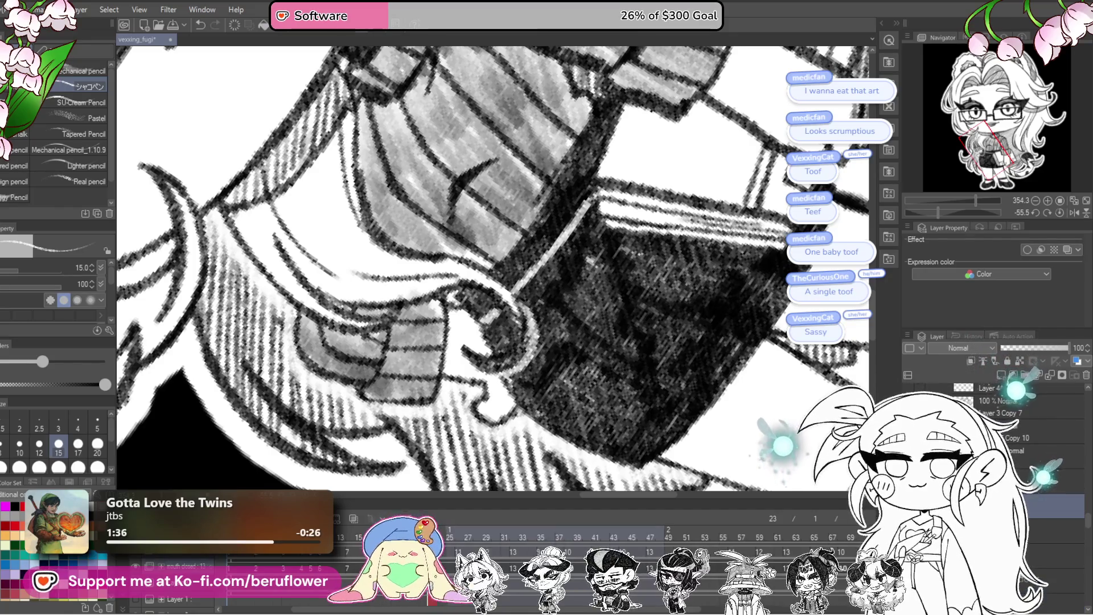
pyautogui.hotkey('alt', '[')
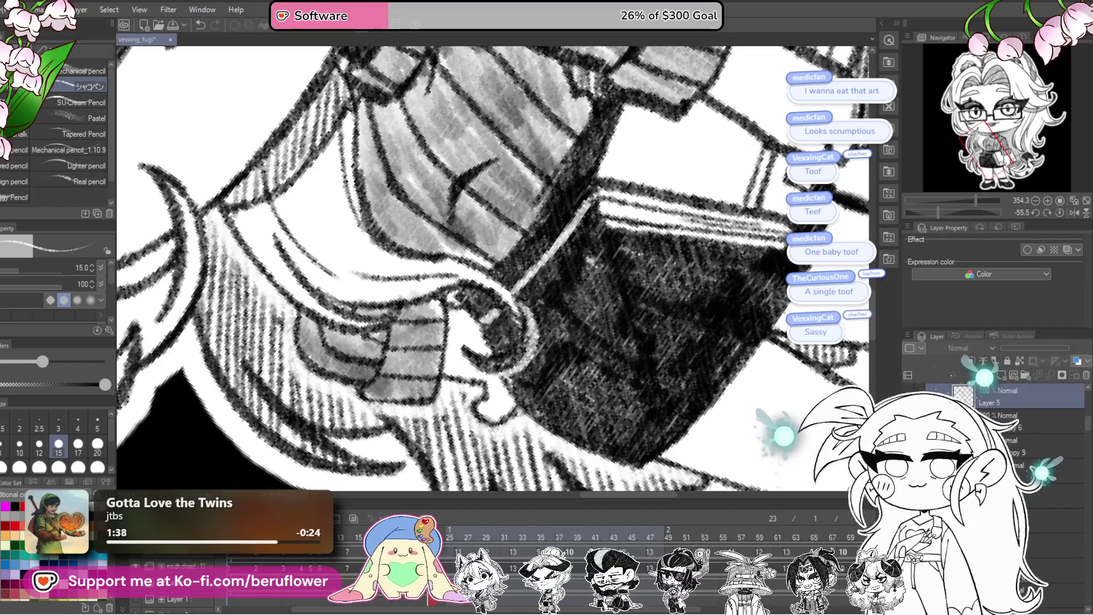
pyautogui.hotkey('alt', '[')
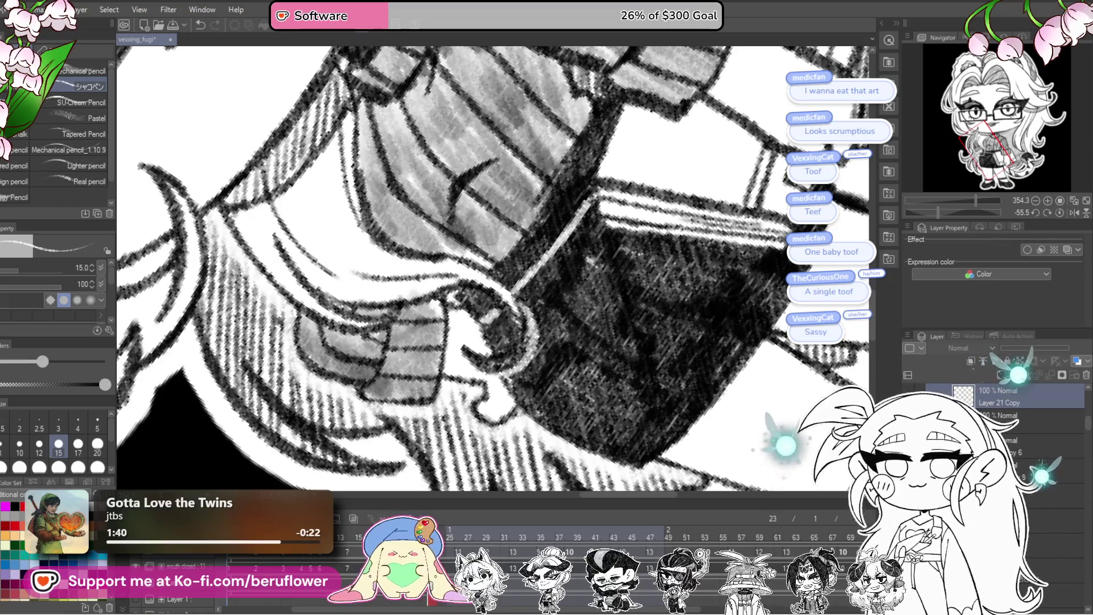
pyautogui.hotkey('alt', '[')
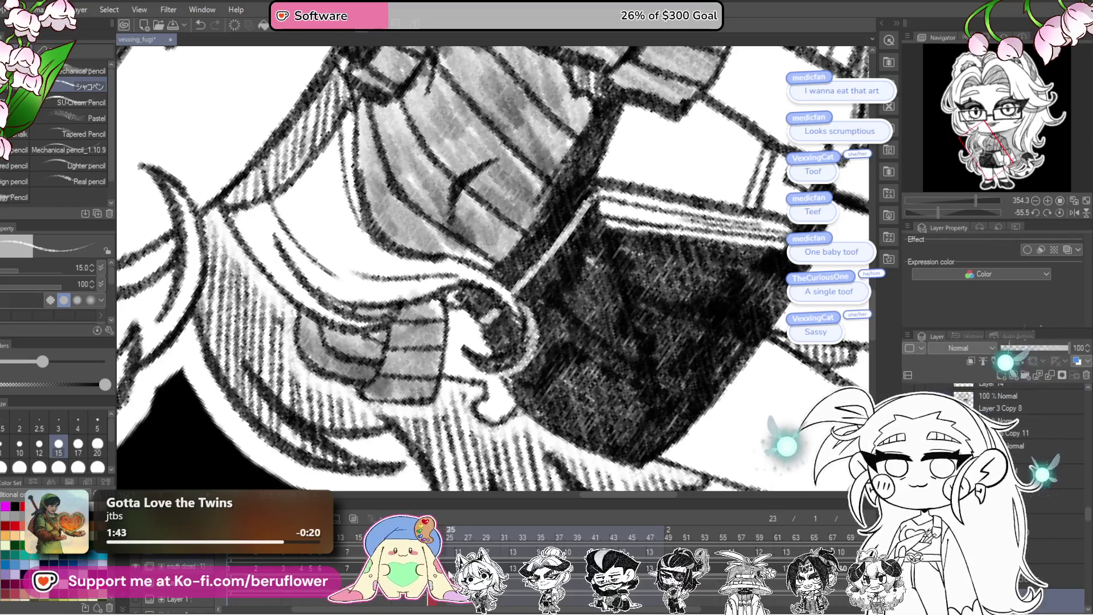
pyautogui.press('Right')
pyautogui.press('Right')
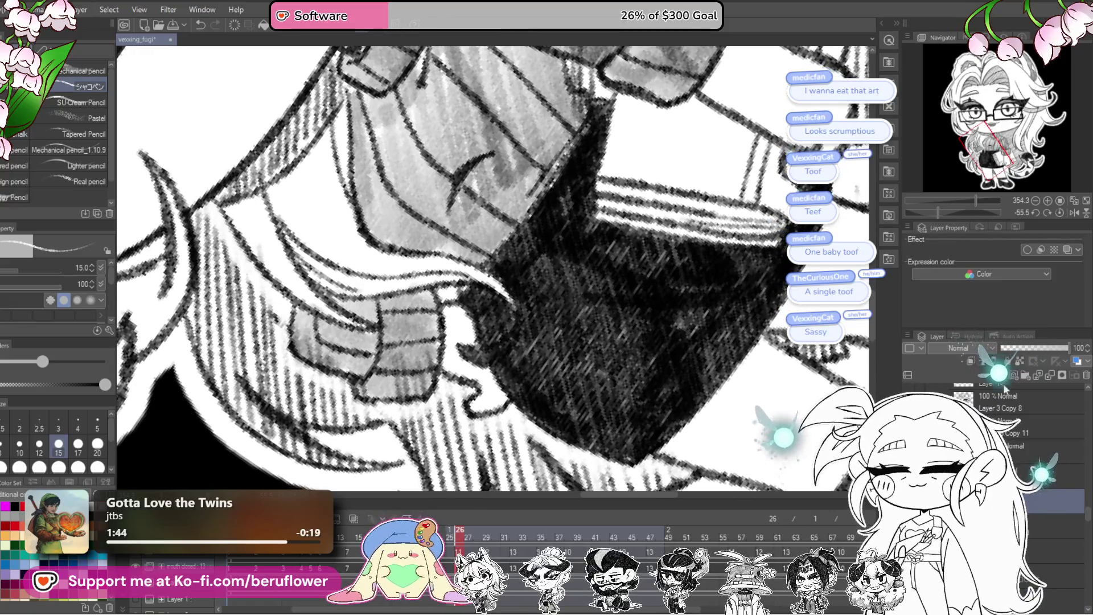
pyautogui.press('Right')
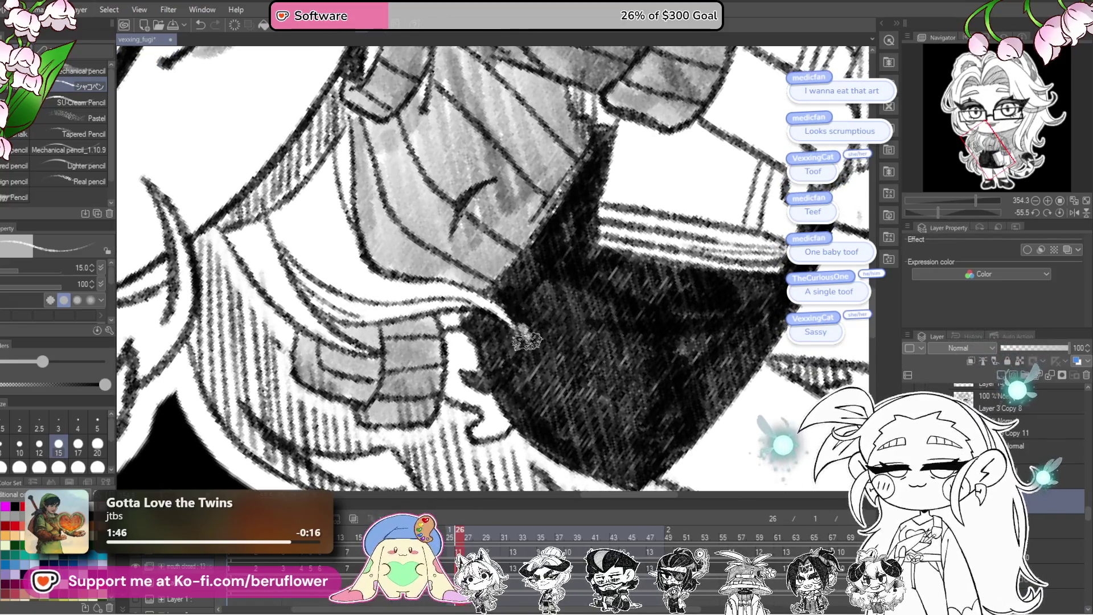
pyautogui.press('Right')
pyautogui.press('Right')
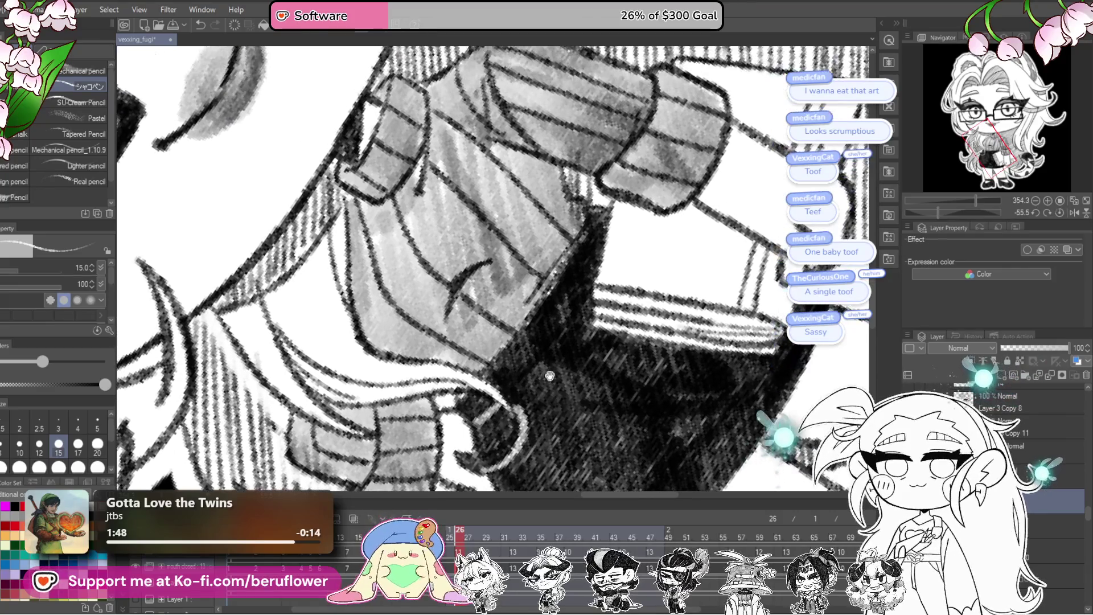
# - Highlight the skirt's dark edge on frame 26, then on frame 29 merge into Layer 3 Copy 8
pyautogui.moveTo(512, 386); pyautogui.dragTo(582, 308)
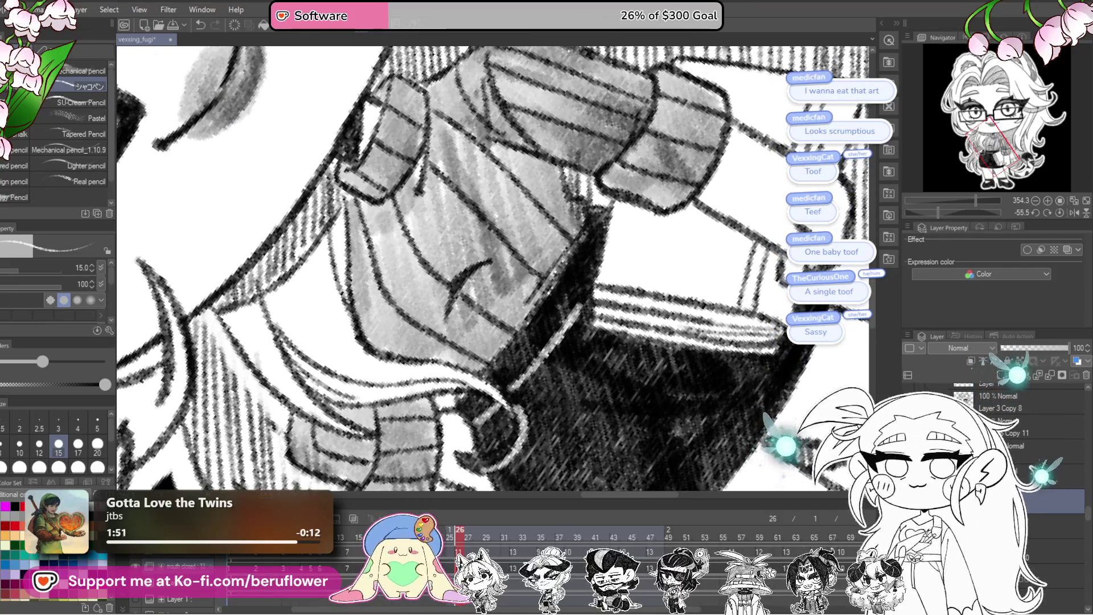
pyautogui.click(999, 397)
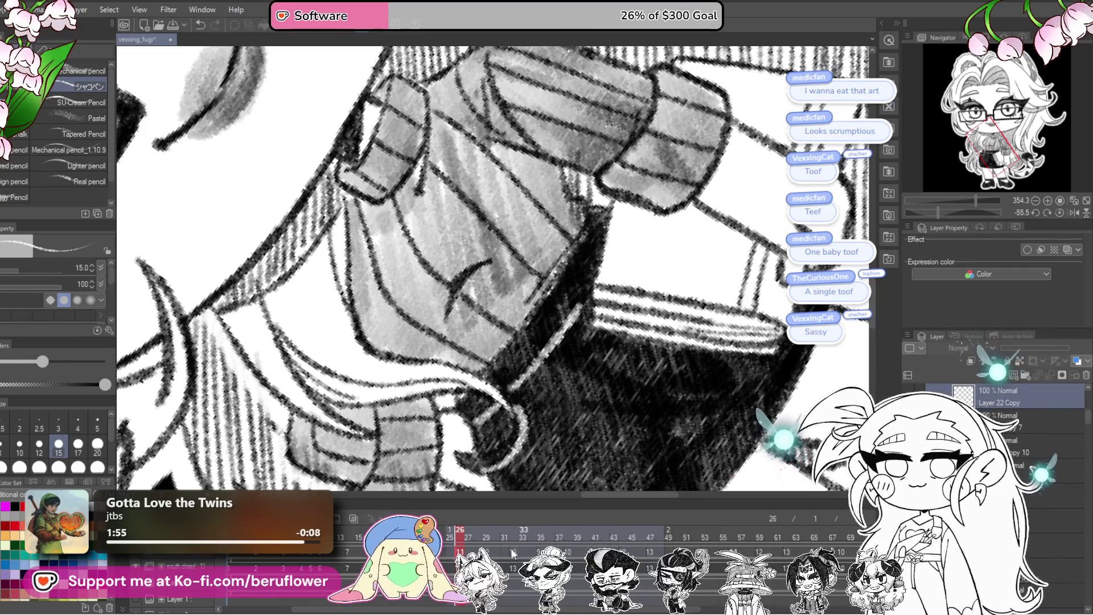
pyautogui.scroll(-3, 1014, 439)
pyautogui.click(1050, 501)
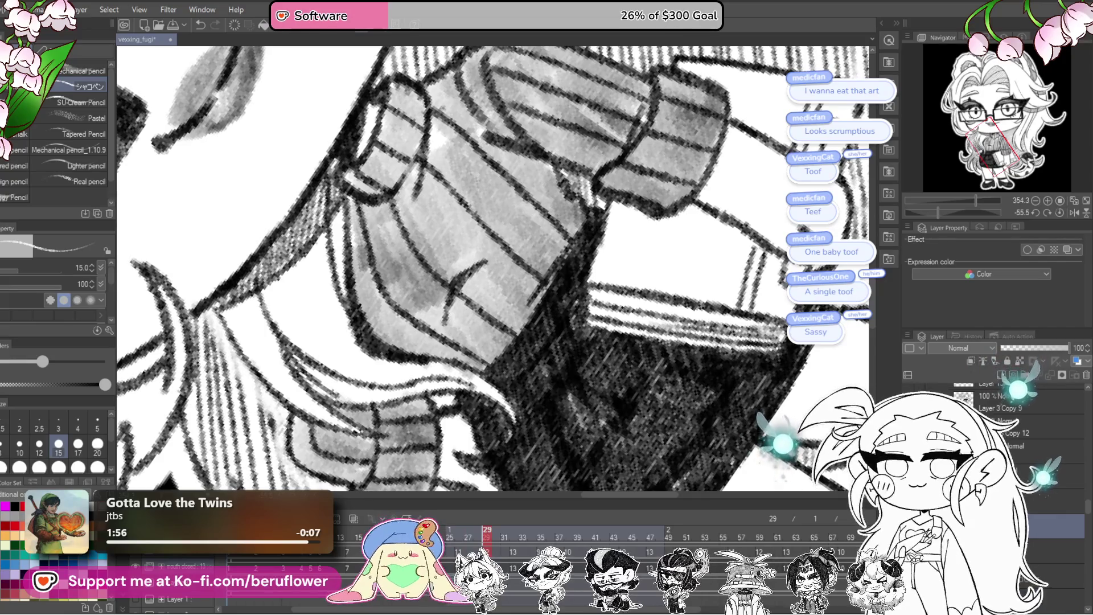
pyautogui.moveTo(516, 381)
pyautogui.mouseDown()
pyautogui.moveTo(523, 413)
pyautogui.moveTo(581, 344)
pyautogui.moveTo(556, 323)
pyautogui.mouseUp()
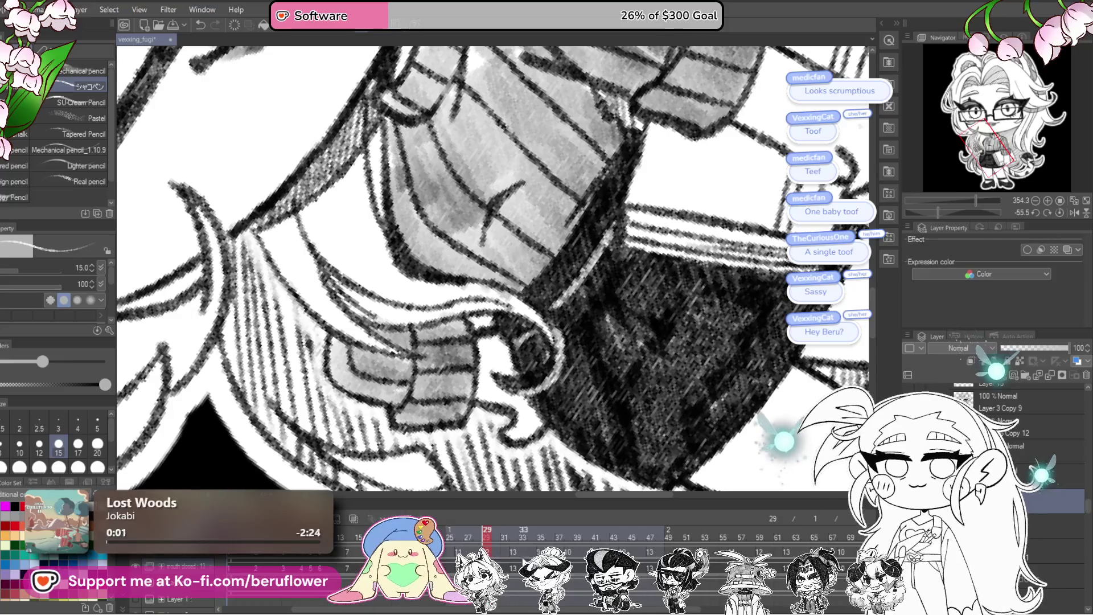
pyautogui.hotkey('ctrl', 'e')
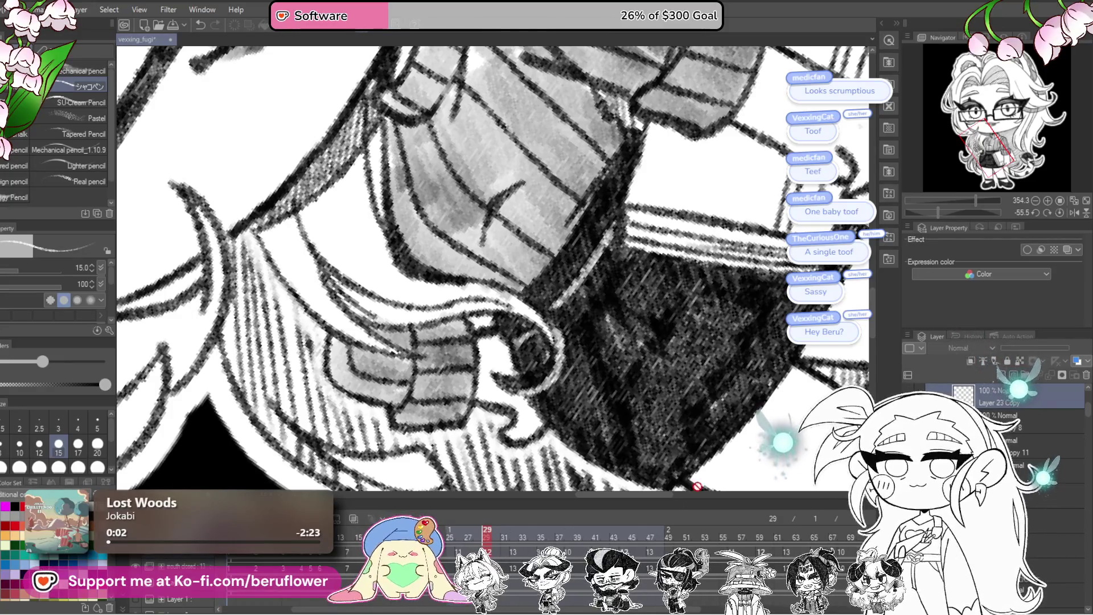
# - On frame 32 draw a curved hooked line beside the skirt and set the canvas back upright
pyautogui.press('Right')
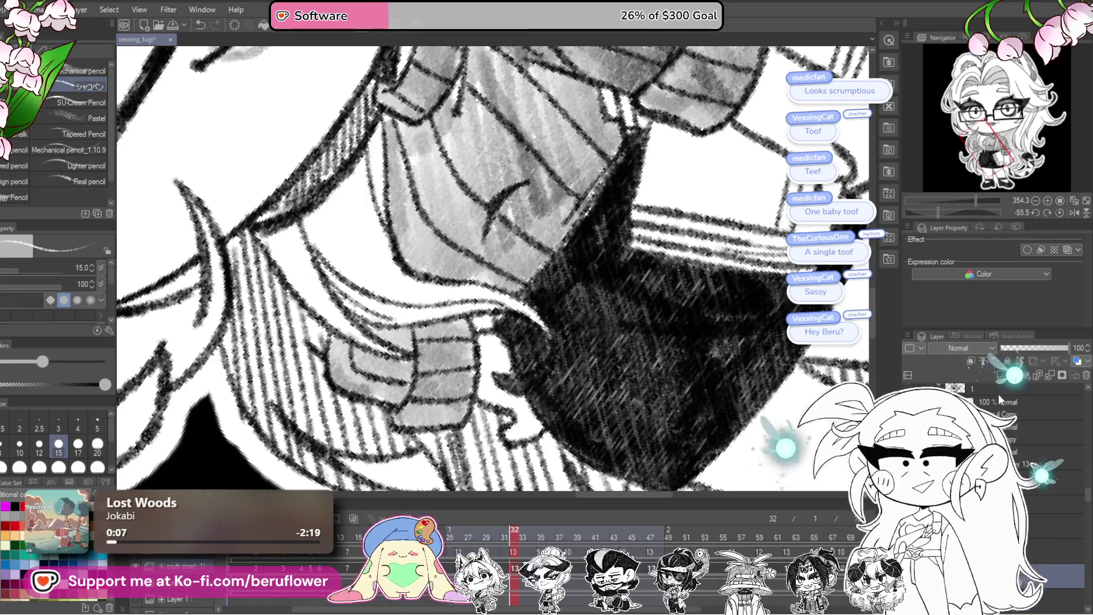
pyautogui.moveTo(606, 232); pyautogui.dragTo(615, 301)
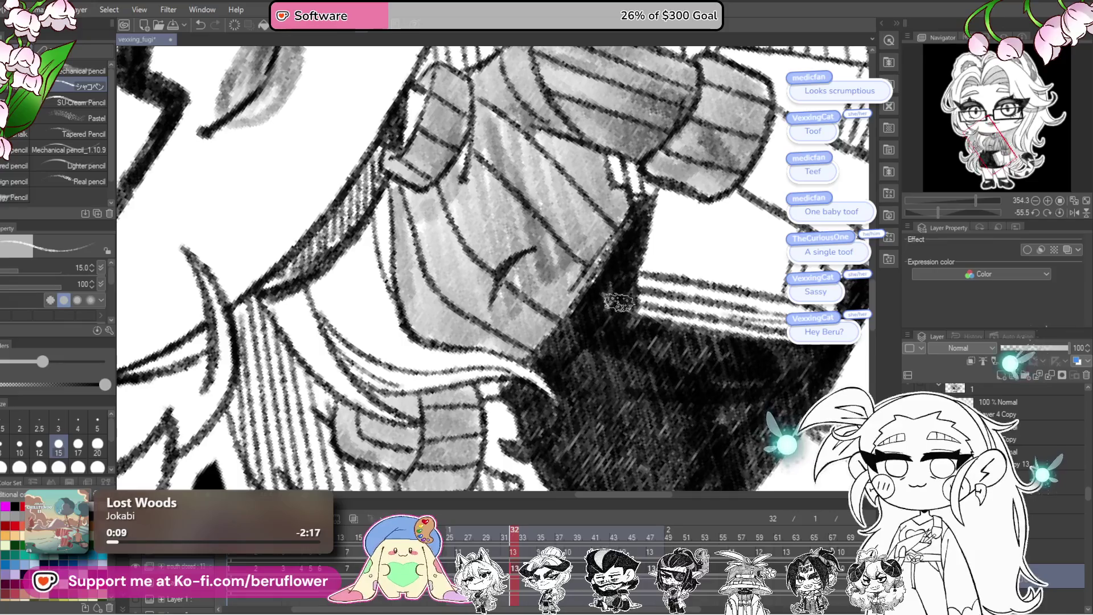
pyautogui.moveTo(559, 374)
pyautogui.mouseDown()
pyautogui.moveTo(534, 461)
pyautogui.moveTo(521, 440)
pyautogui.mouseUp()
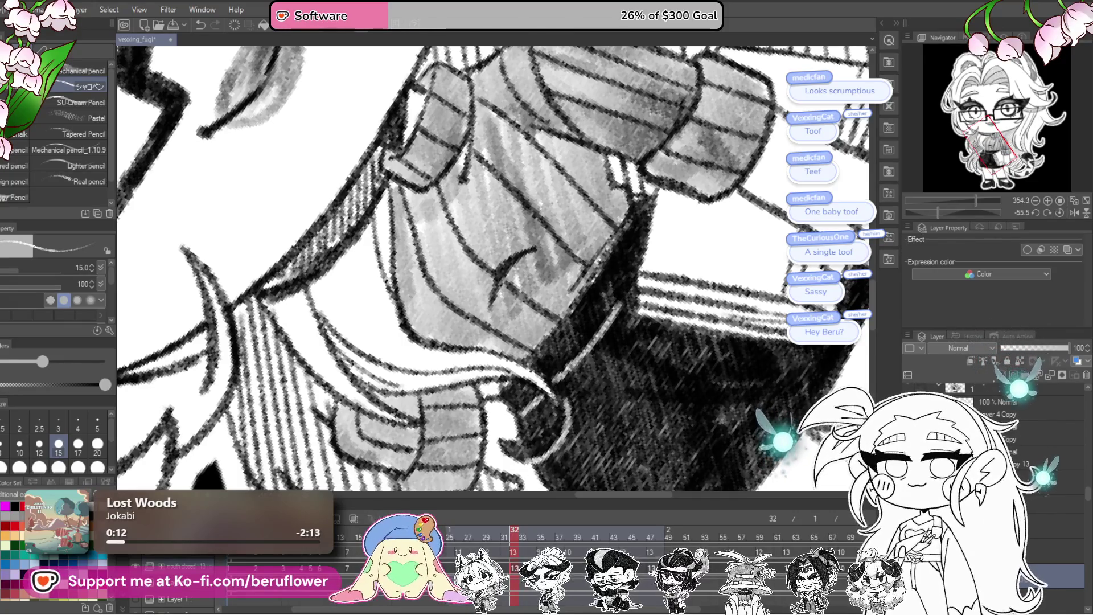
pyautogui.click(515, 554)
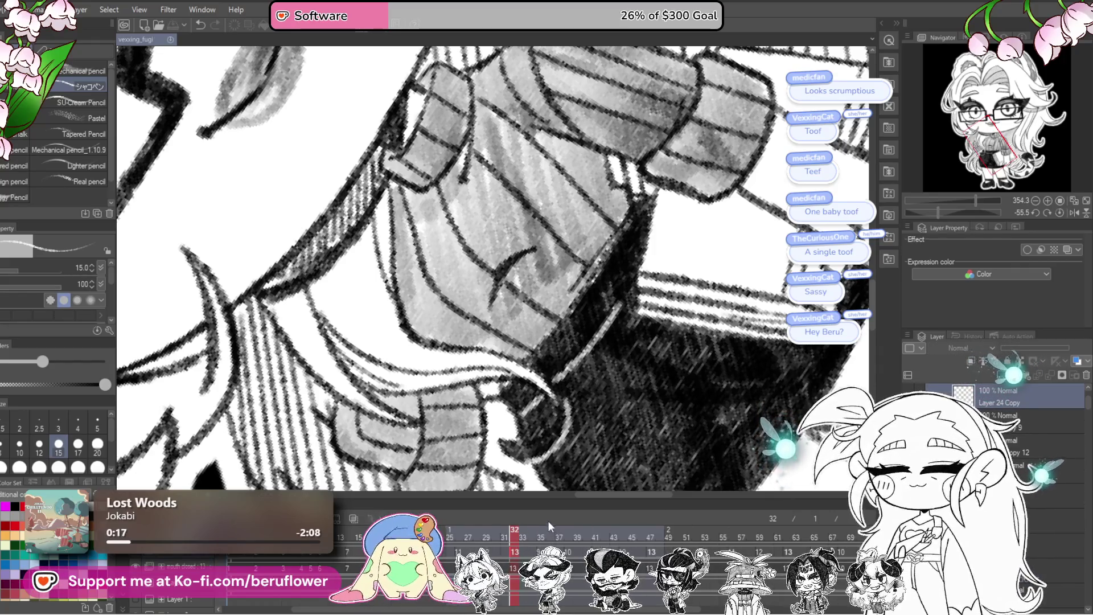
pyautogui.click(1058, 211)
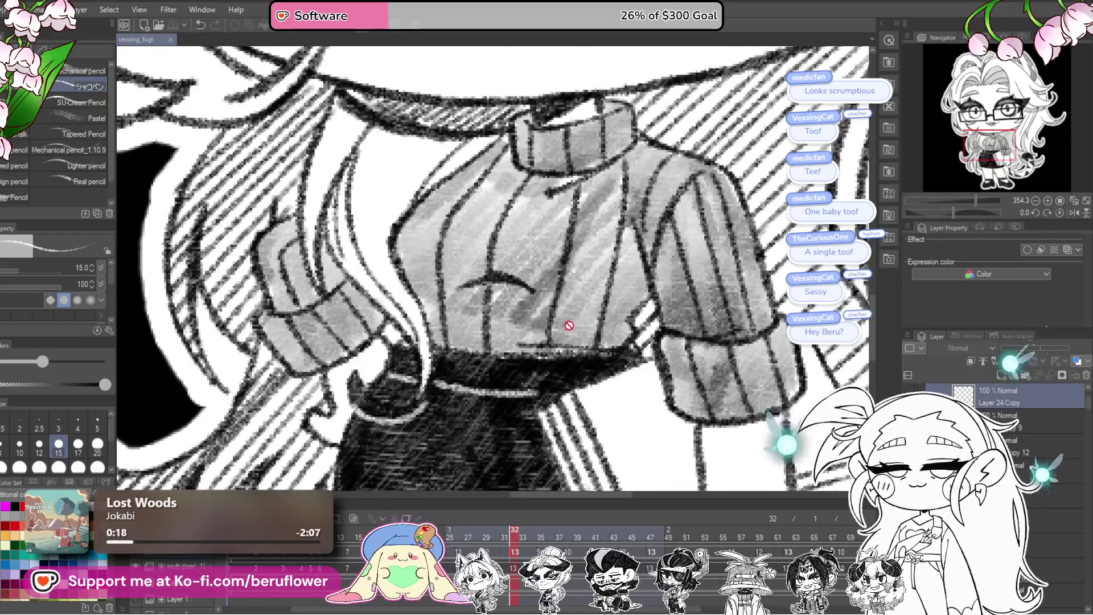
pyautogui.scroll(-2, 567, 321)
pyautogui.scroll(-2, 568, 325)
pyautogui.scroll(1, 568, 326)
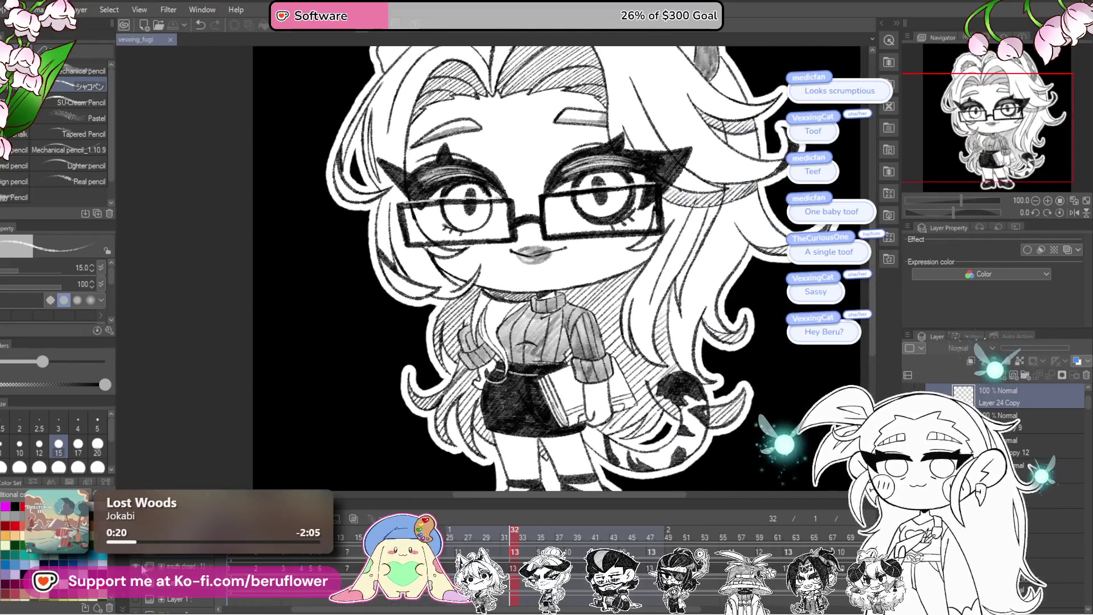
pyautogui.scroll(1, 551, 268)
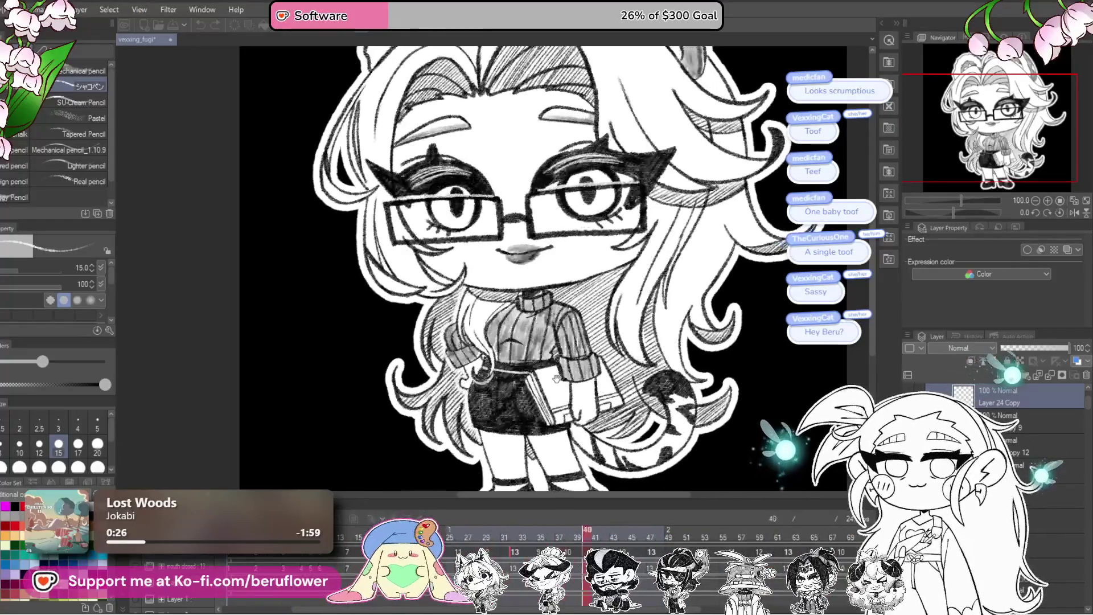
pyautogui.scroll(-2, 557, 380)
pyautogui.scroll(-2, 557, 380)
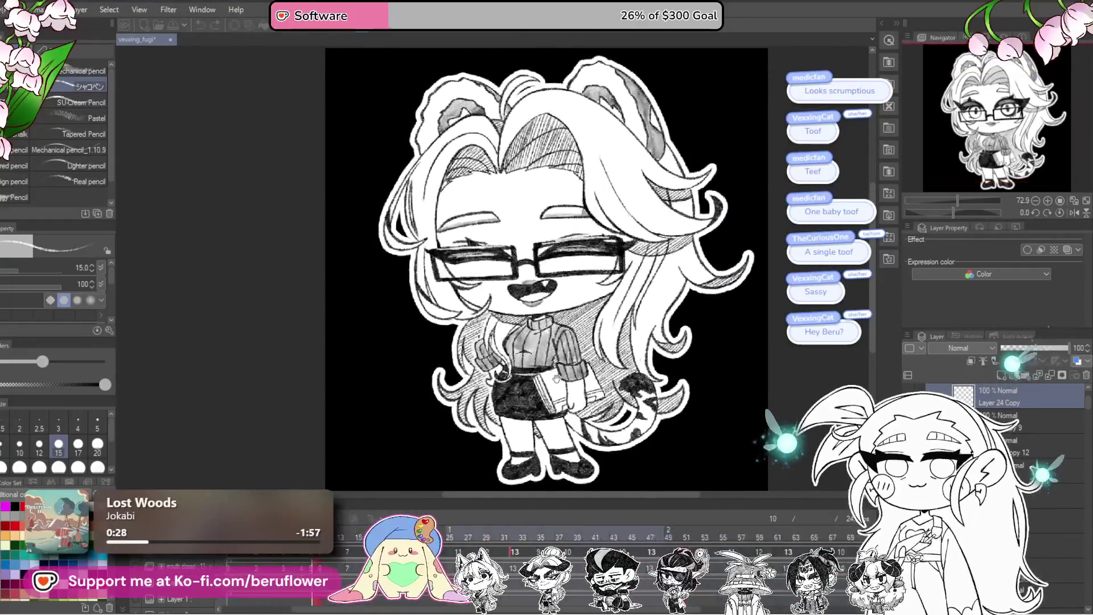
pyautogui.scroll(3, 557, 380)
pyautogui.scroll(2, 557, 380)
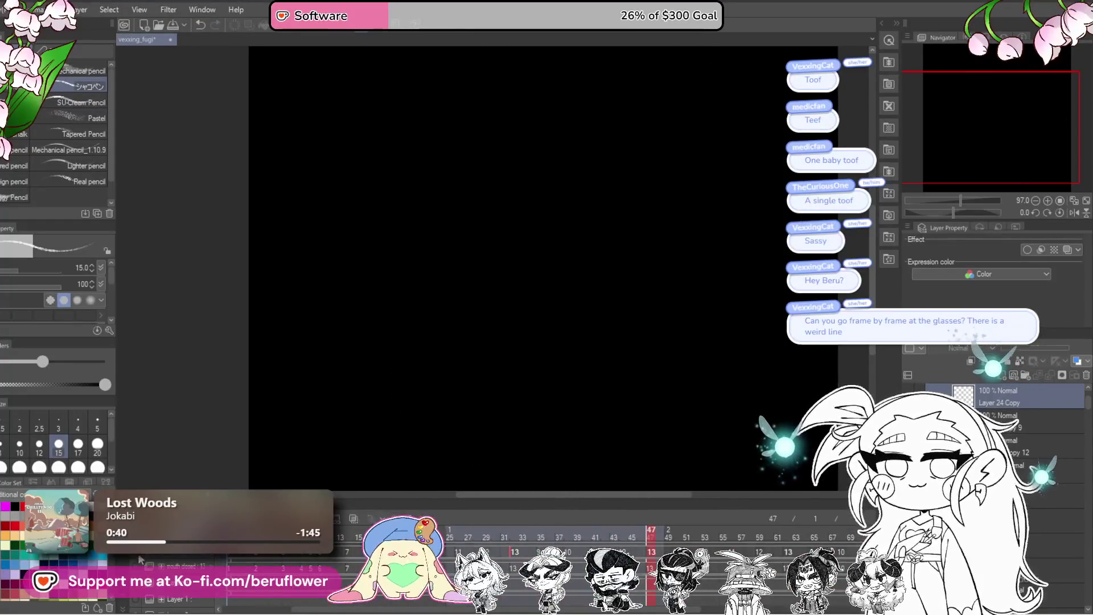
pyautogui.click(688, 532)
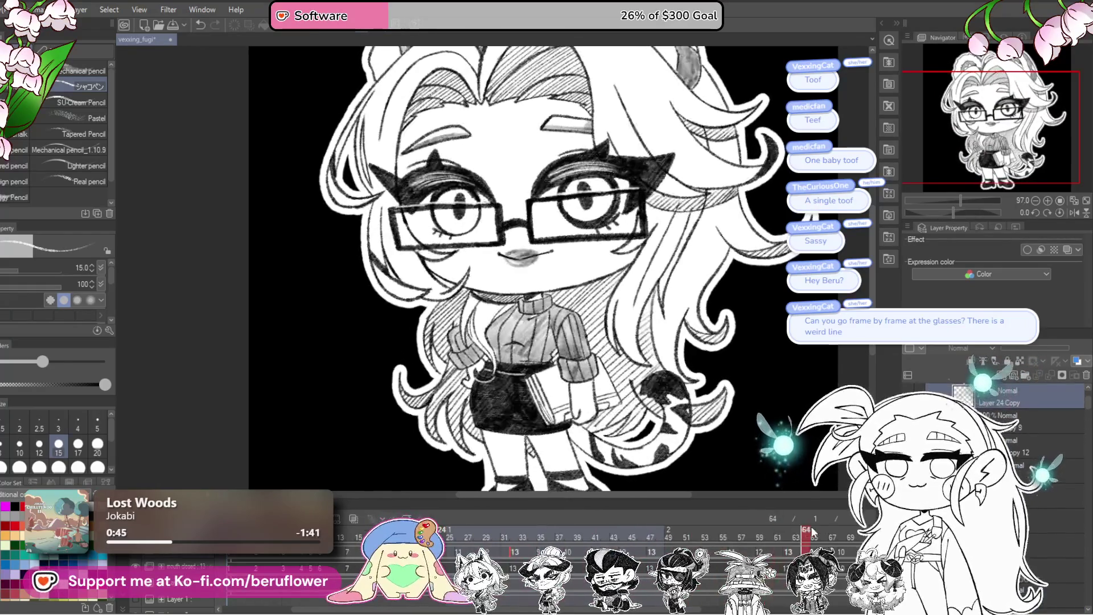
pyautogui.moveTo(688, 533); pyautogui.dragTo(224, 600)
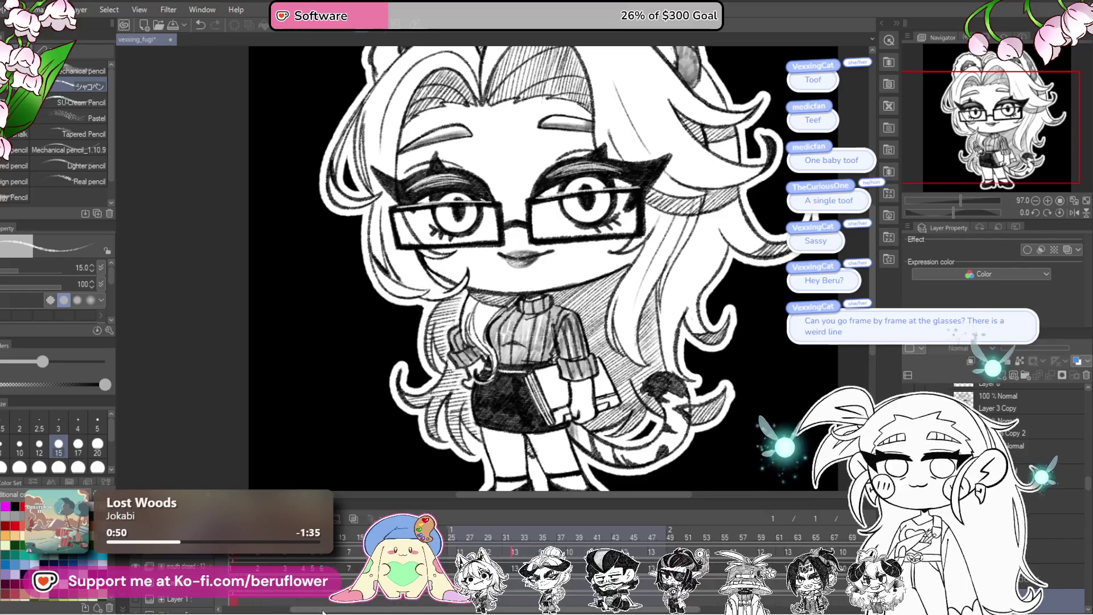
pyautogui.moveTo(232, 601); pyautogui.dragTo(318, 600)
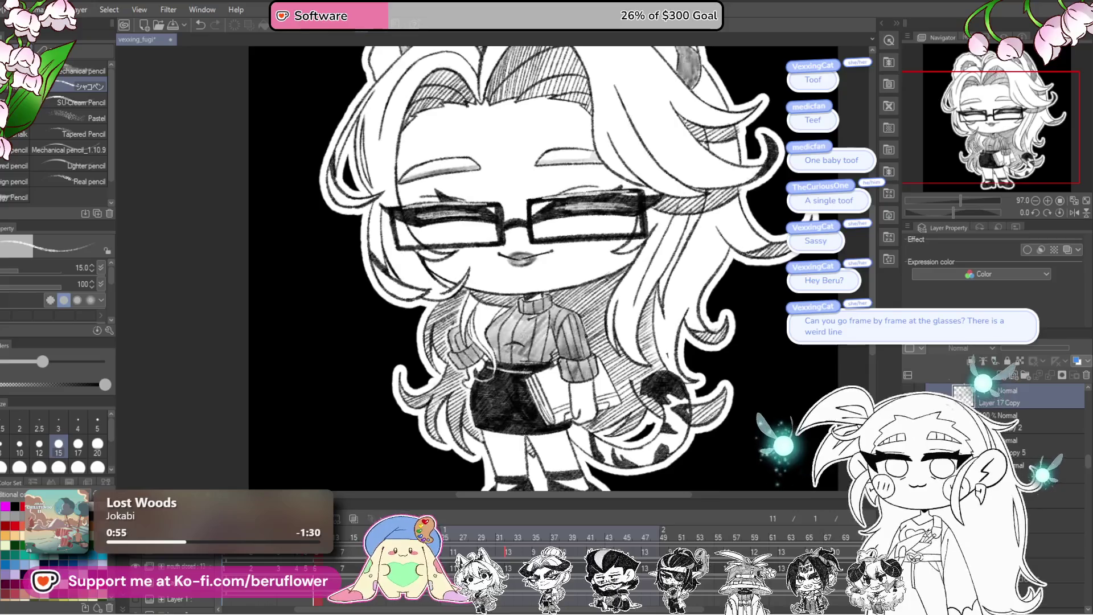
pyautogui.moveTo(338, 529)
pyautogui.mouseDown()
pyautogui.moveTo(346, 546)
pyautogui.moveTo(444, 530)
pyautogui.mouseUp()
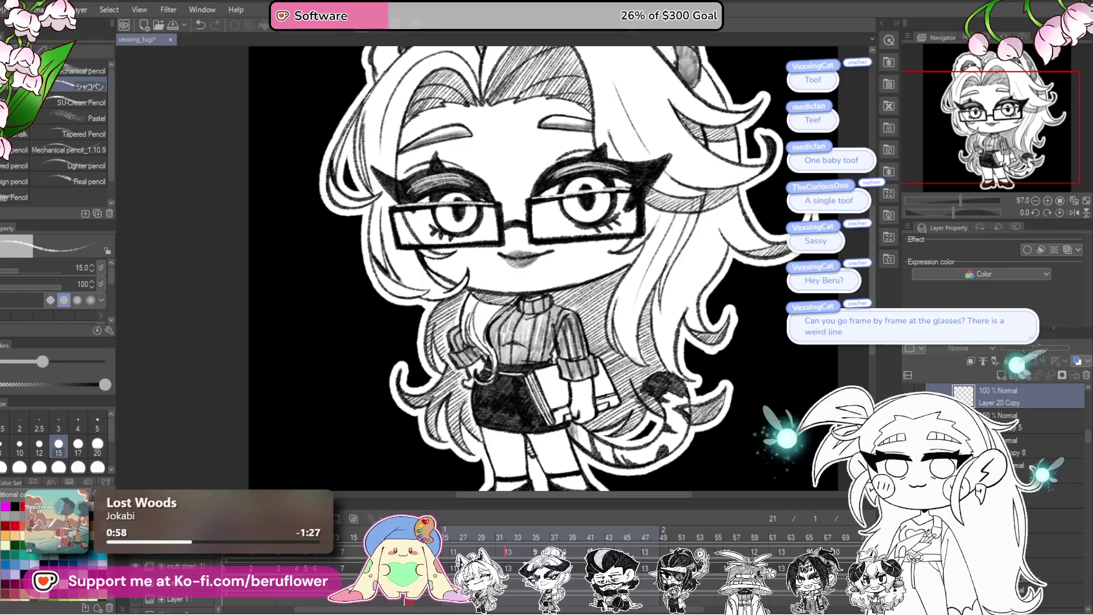
pyautogui.click(436, 530)
pyautogui.click(452, 529)
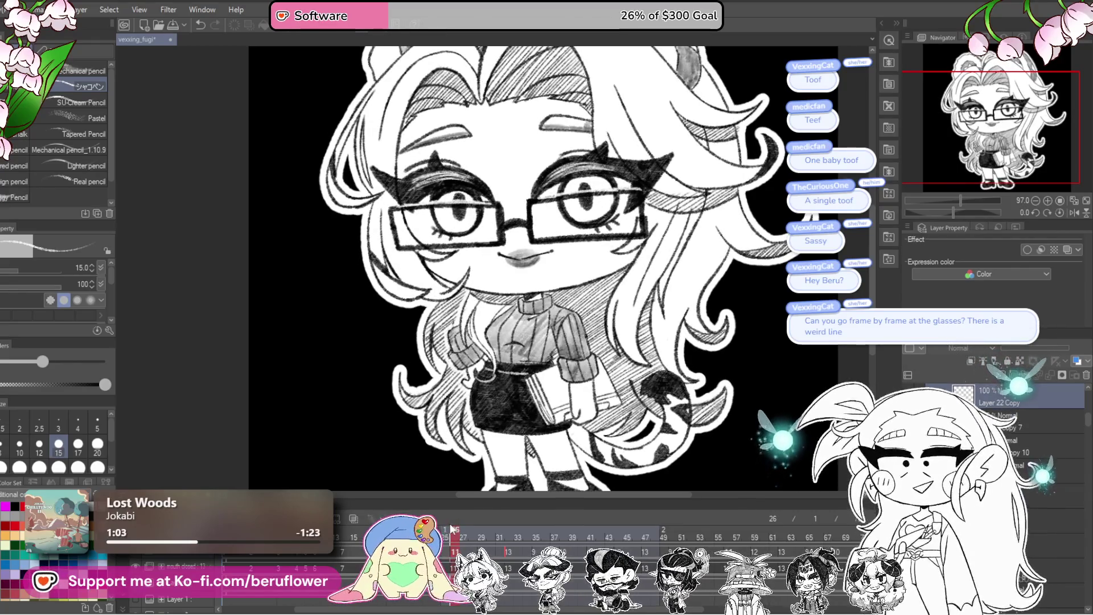
pyautogui.click(445, 530)
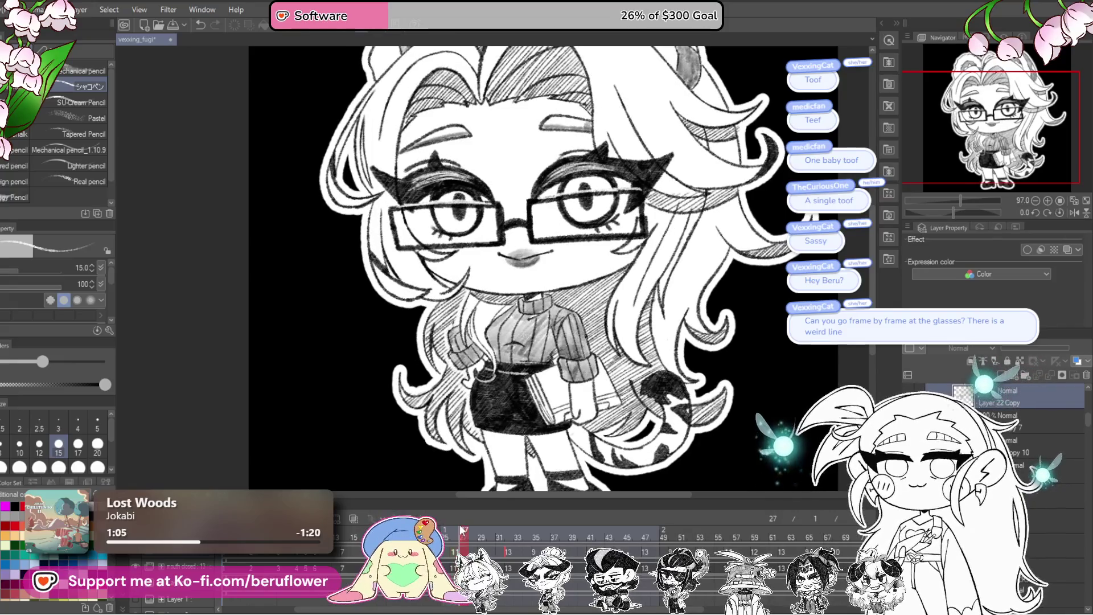
pyautogui.click(483, 531)
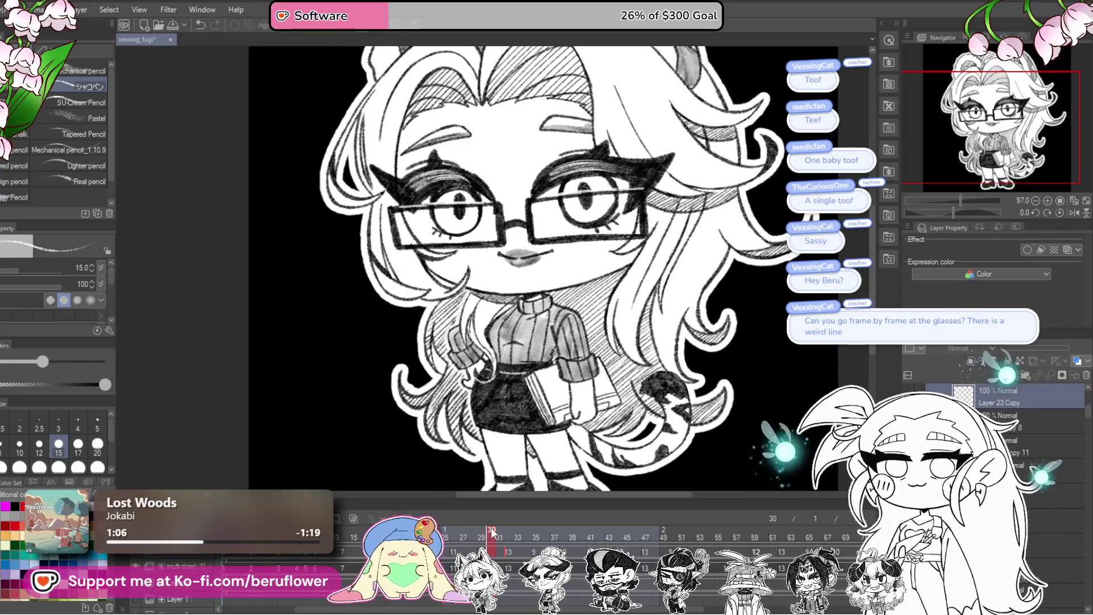
pyautogui.click(490, 532)
pyautogui.click(498, 536)
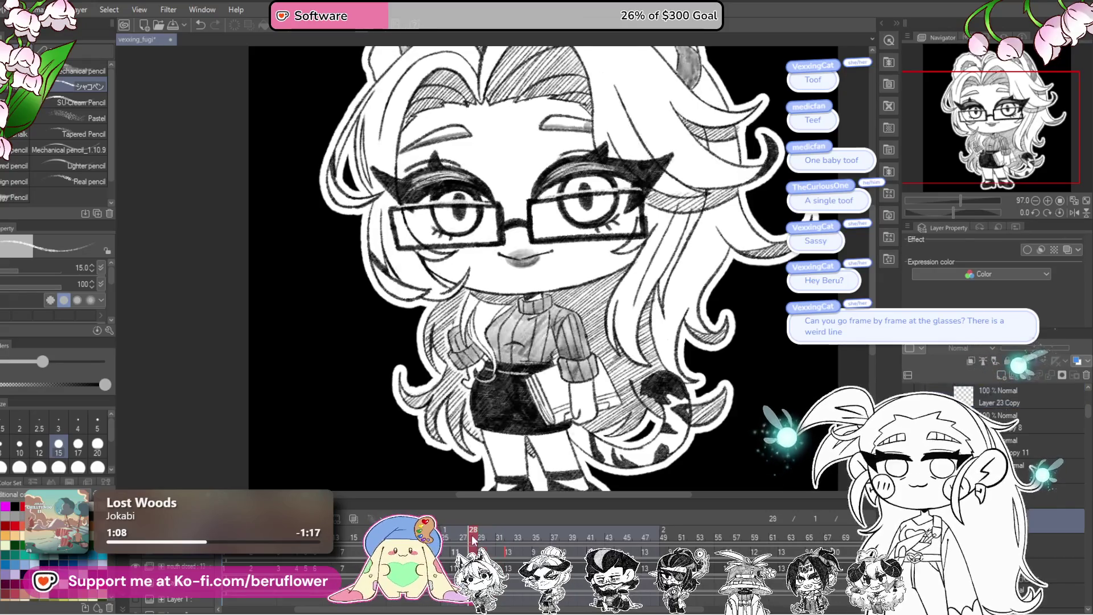
pyautogui.click(517, 539)
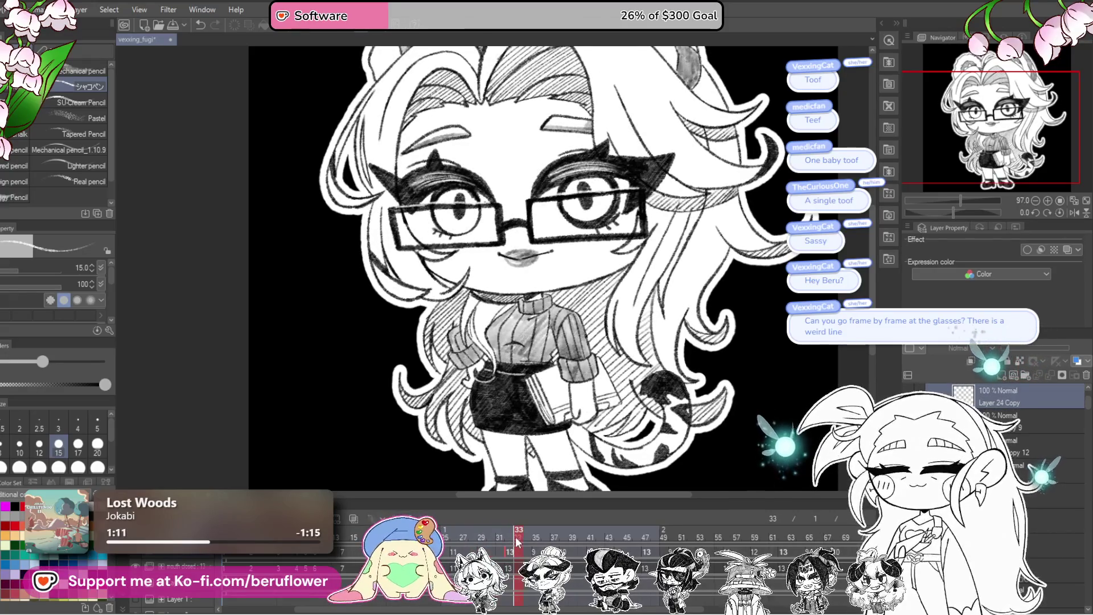
pyautogui.click(530, 538)
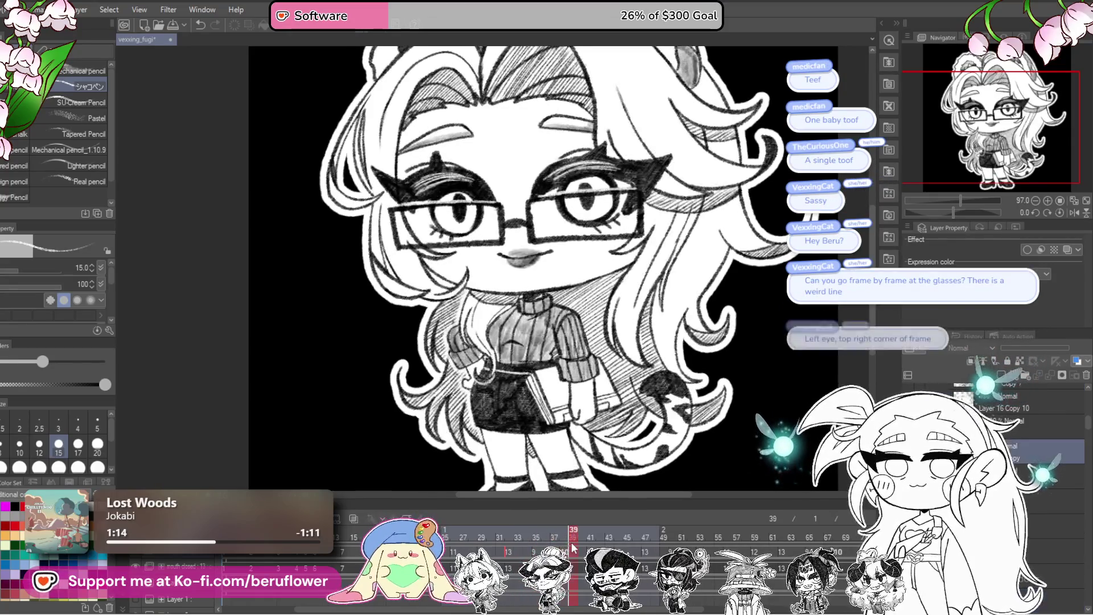
pyautogui.click(527, 540)
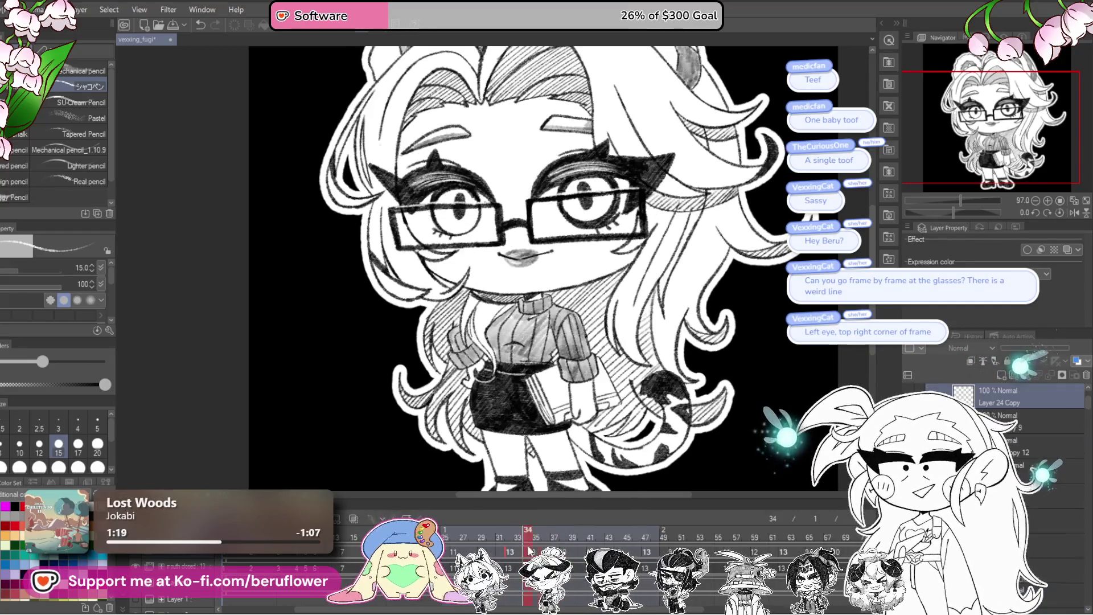
pyautogui.moveTo(528, 550); pyautogui.dragTo(408, 546)
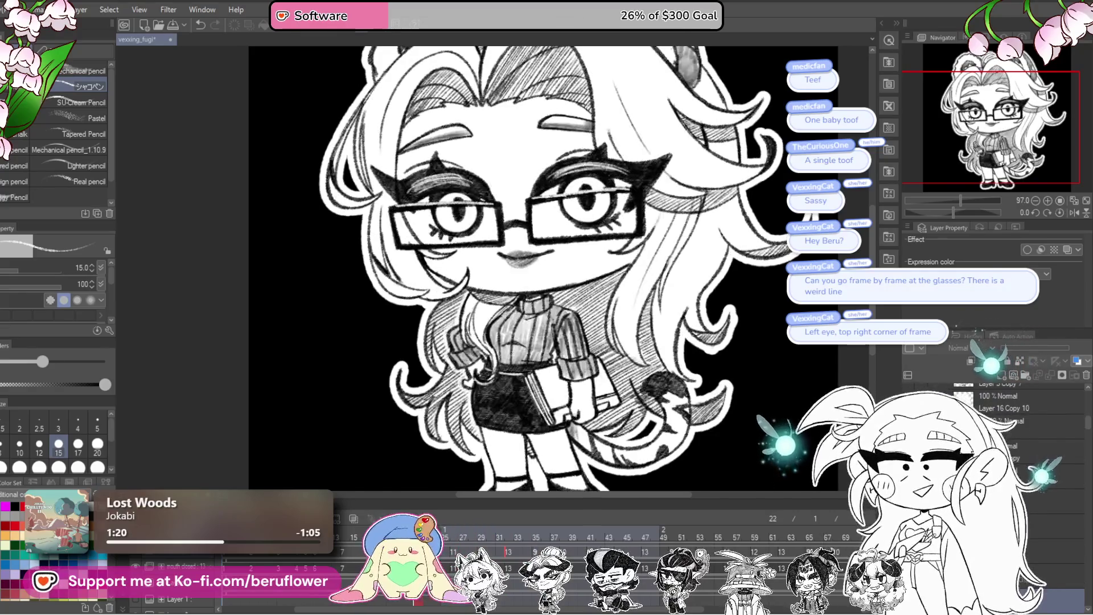
pyautogui.click(463, 536)
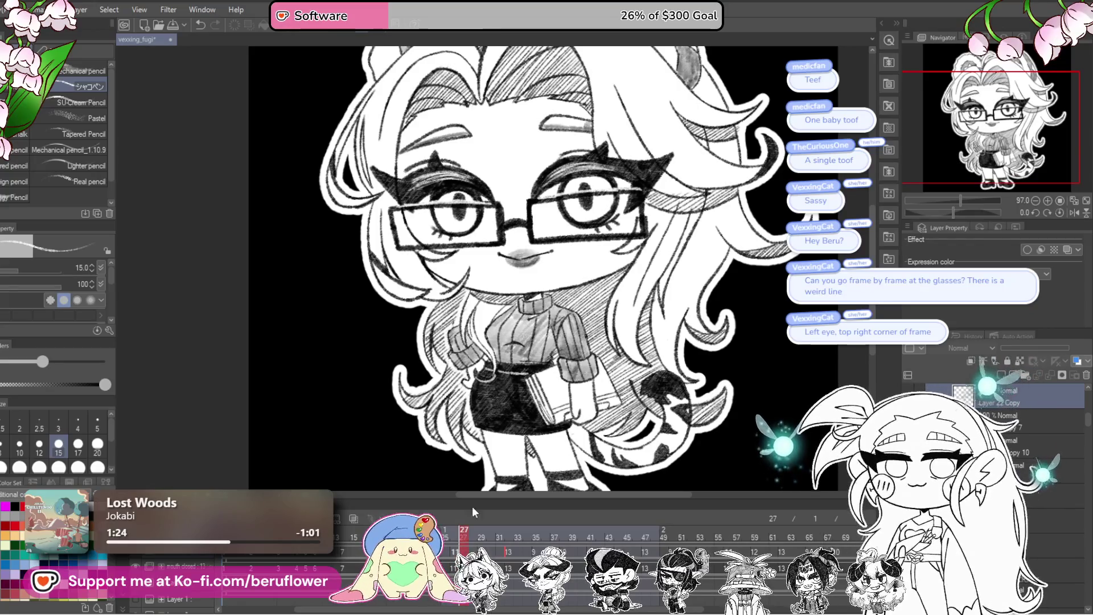
pyautogui.scroll(1, 460, 247)
pyautogui.scroll(1, 459, 246)
pyautogui.scroll(-1, 460, 245)
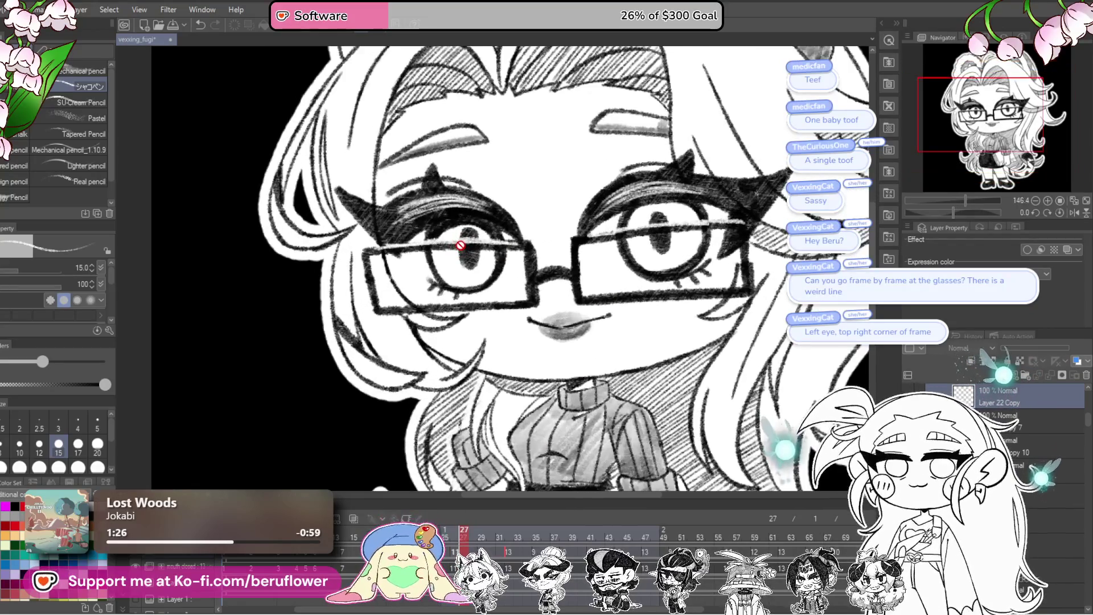
pyautogui.scroll(-1, 461, 246)
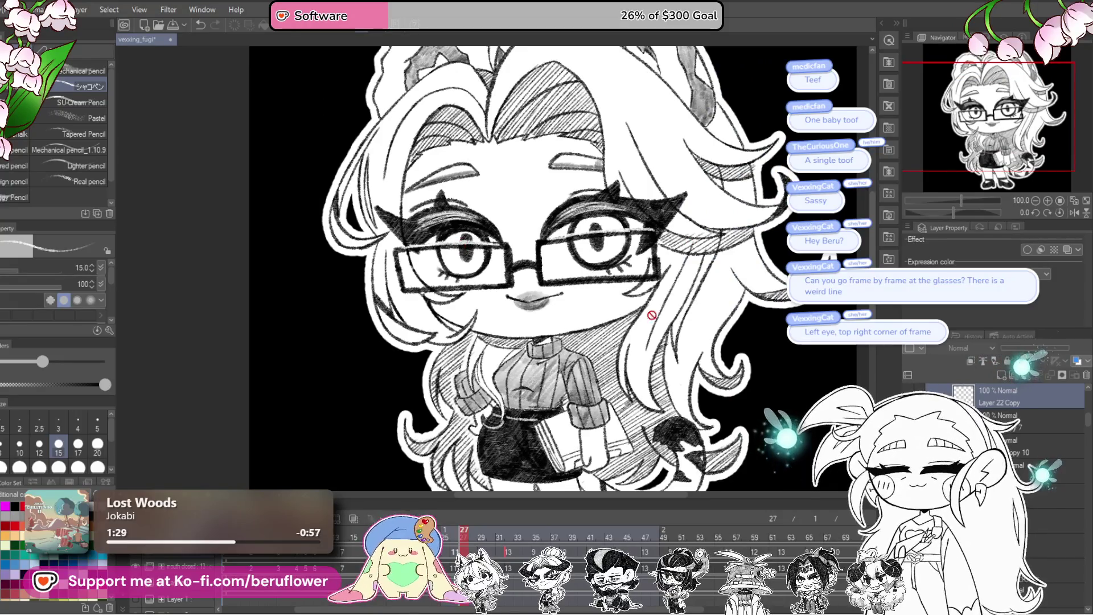
pyautogui.click(490, 540)
pyautogui.moveTo(492, 540); pyautogui.dragTo(554, 540)
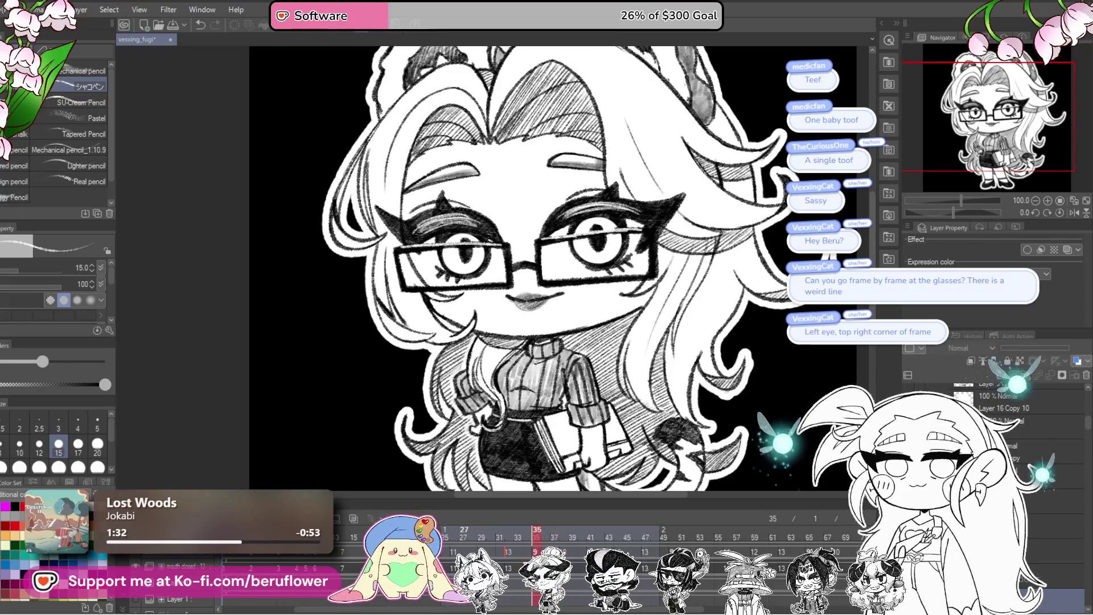
pyautogui.moveTo(555, 537)
pyautogui.mouseDown()
pyautogui.moveTo(463, 538)
pyautogui.moveTo(464, 555)
pyautogui.mouseUp()
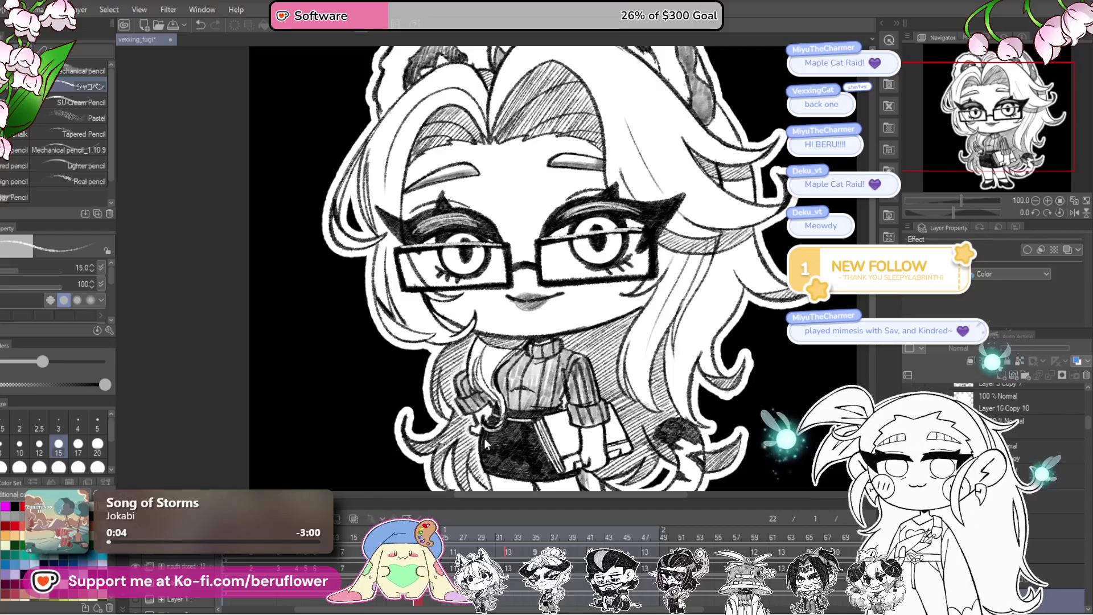
pyautogui.scroll(3, 491, 289)
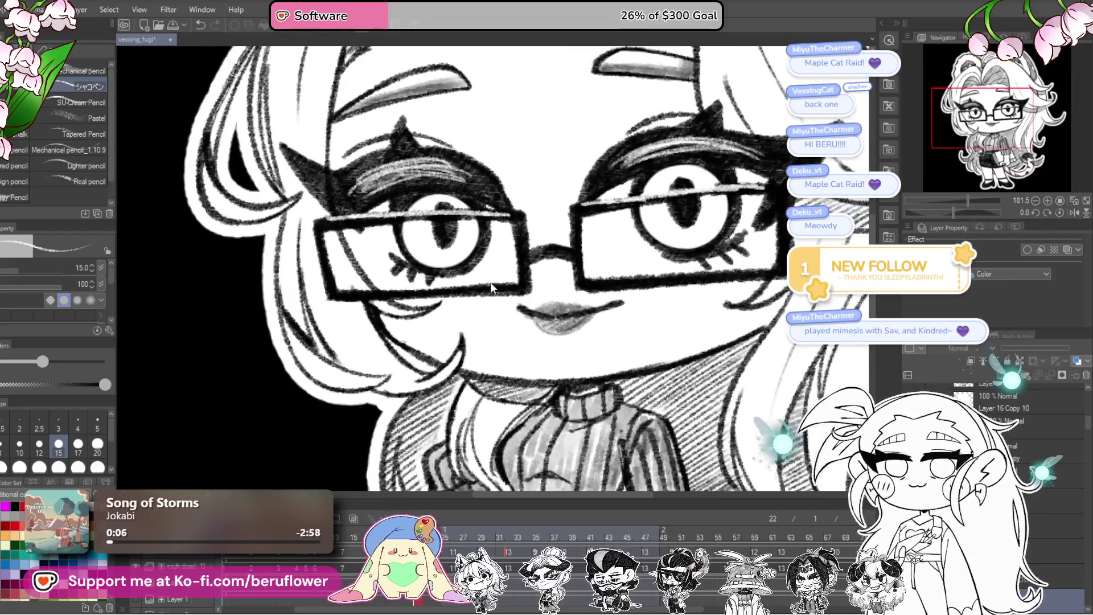
pyautogui.scroll(-2, 491, 288)
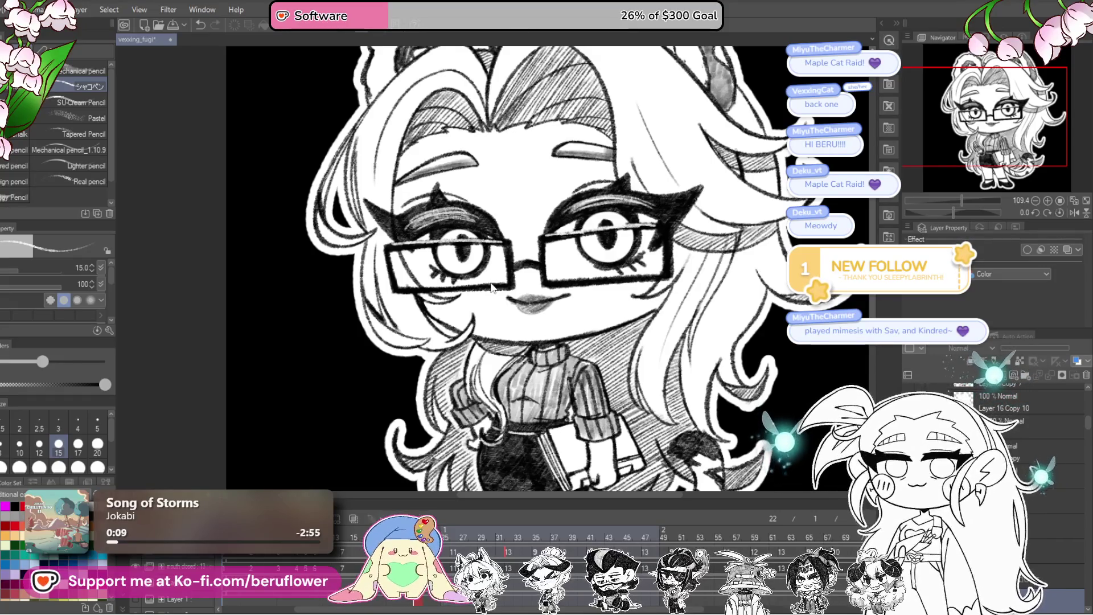
pyautogui.scroll(1, 490, 289)
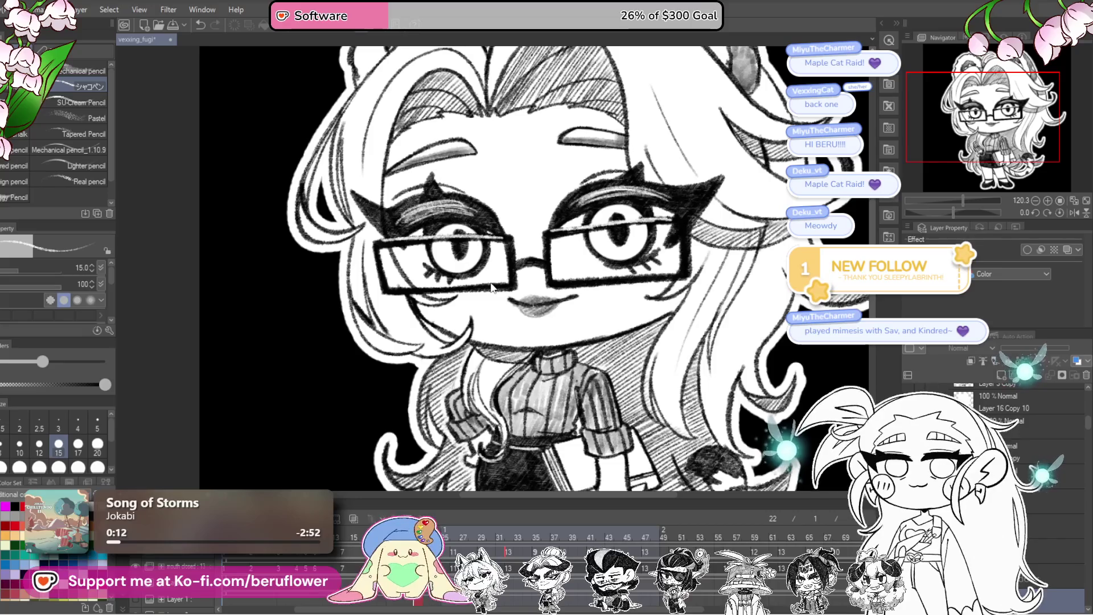
pyautogui.scroll(-1, 492, 289)
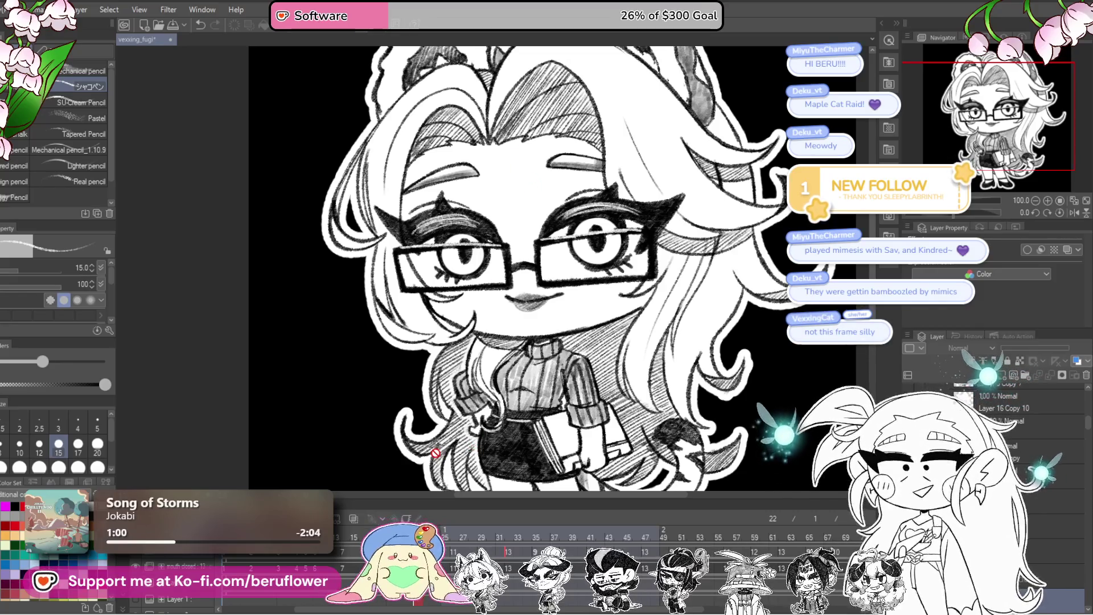
# - Scrub the timeline to frame 29 and fit the whole character in the window
pyautogui.click(451, 536)
pyautogui.moveTo(452, 540); pyautogui.dragTo(509, 547)
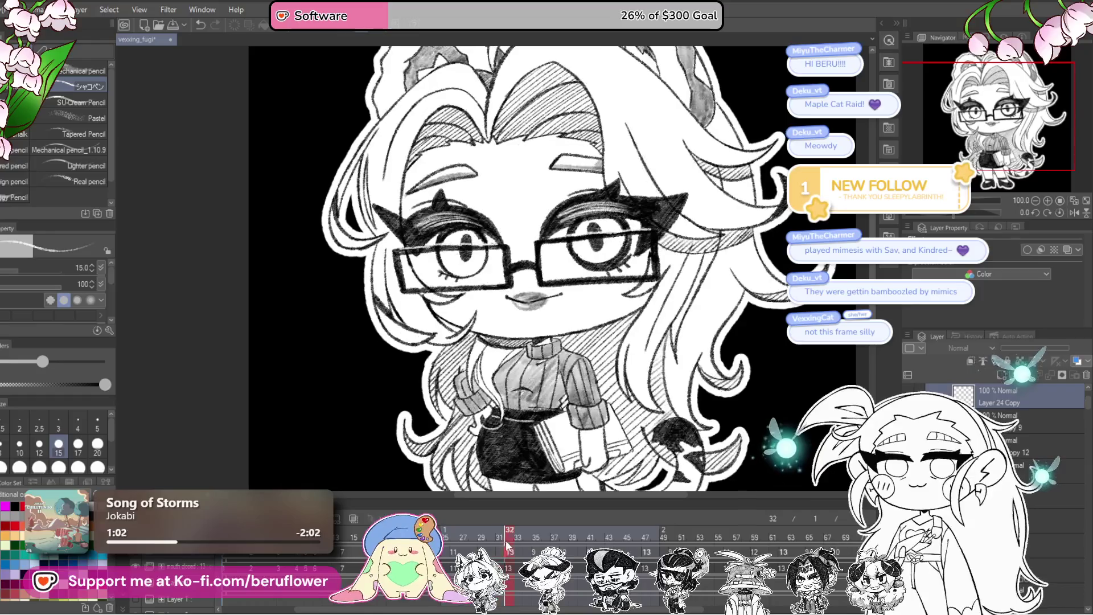
pyautogui.moveTo(509, 546); pyautogui.dragTo(483, 548)
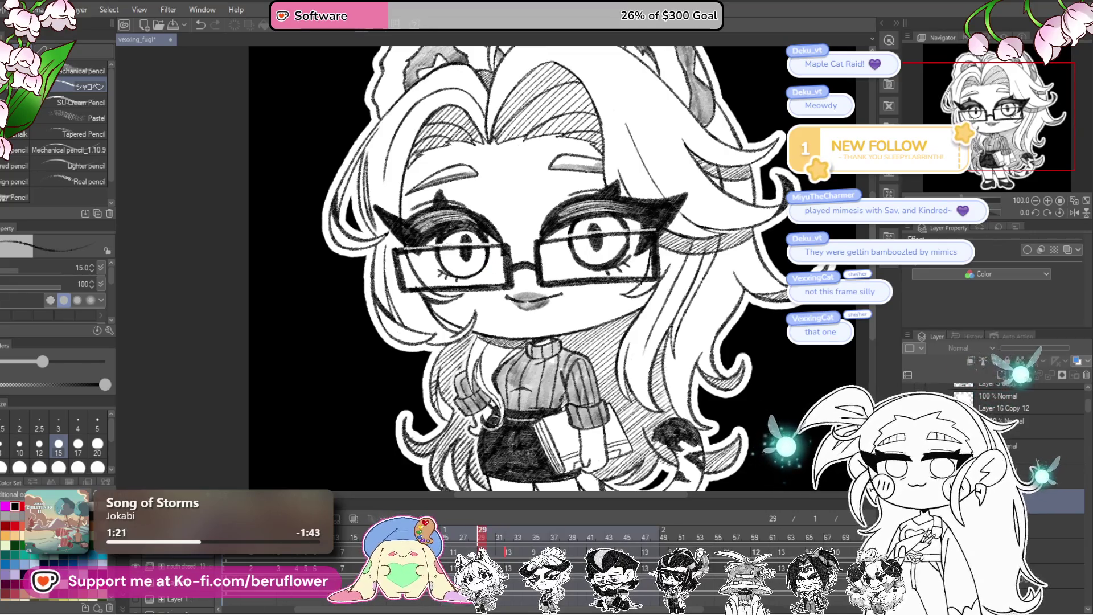
pyautogui.scroll(3, 991, 444)
pyautogui.scroll(-3, 990, 426)
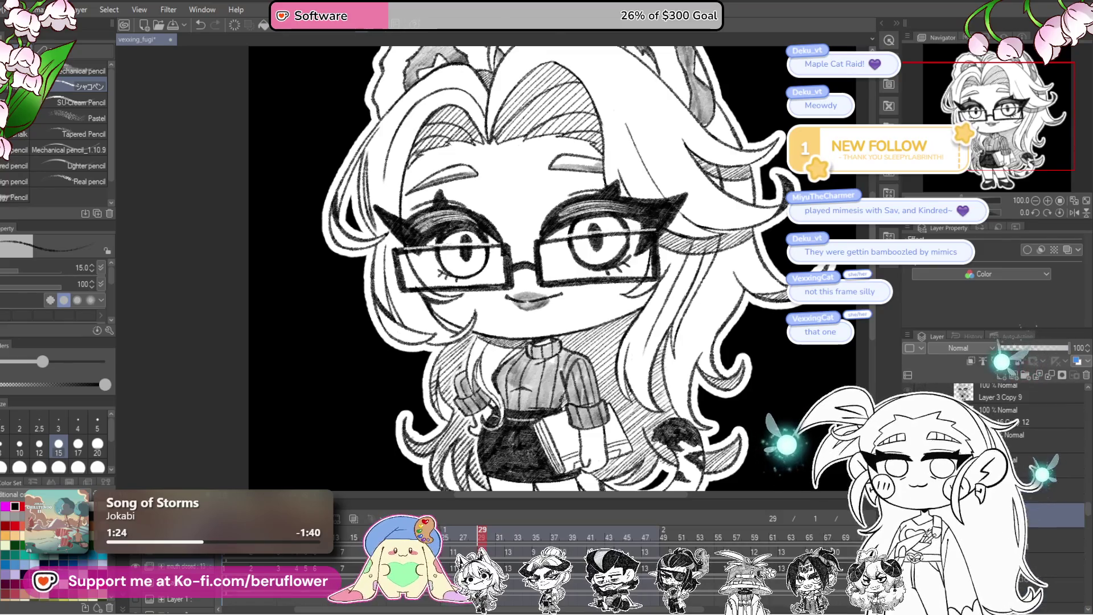
pyautogui.scroll(2, 481, 248)
pyautogui.scroll(4, 482, 248)
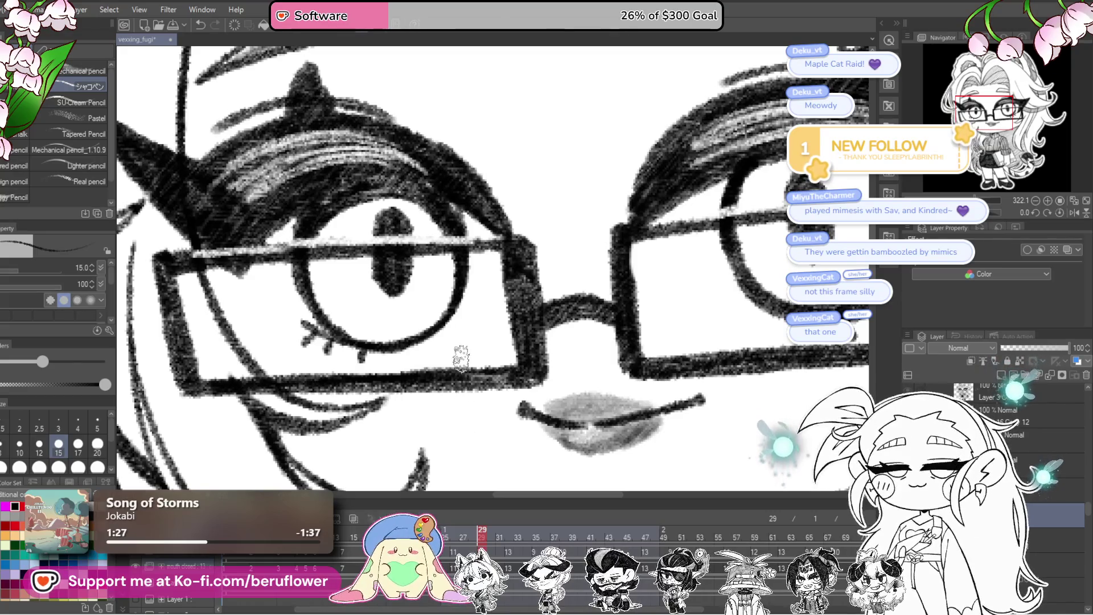
pyautogui.hotkey('ctrl', '0')
pyautogui.scroll(3, 495, 342)
pyautogui.scroll(-1, 495, 342)
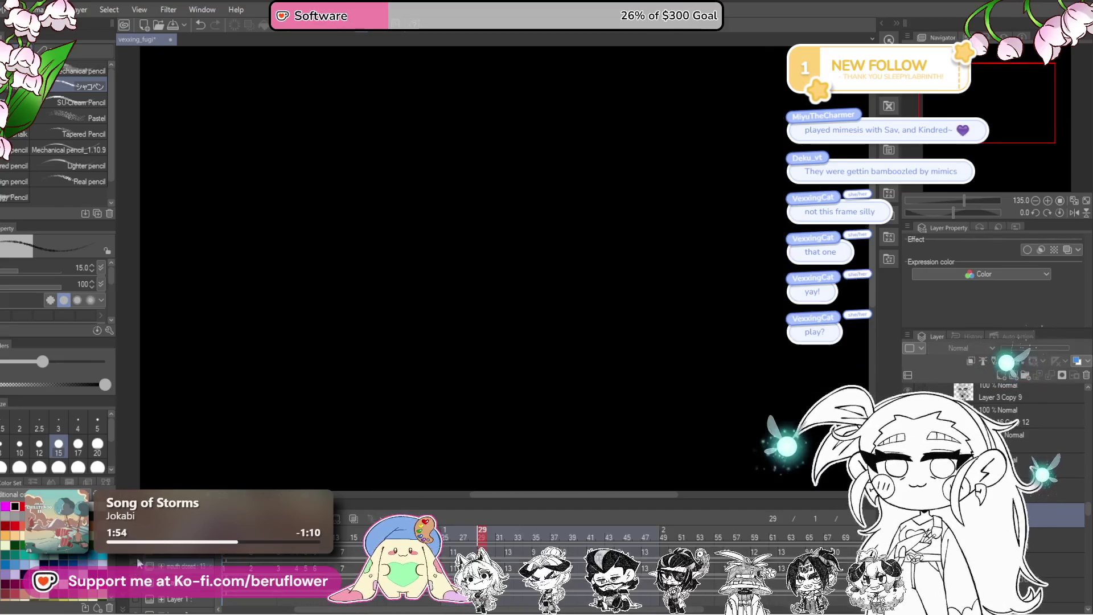
# - Select the open fanged-mouth cel's layer on frame 29 and switch to freehand selection
pyautogui.click(295, 556)
pyautogui.press('Right')
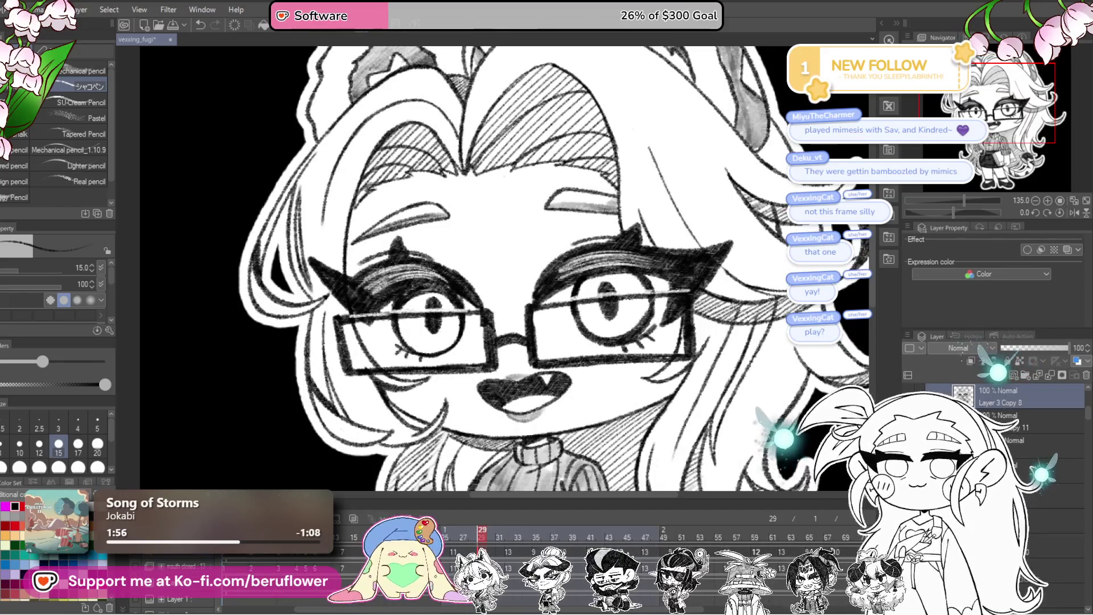
pyautogui.press('Right')
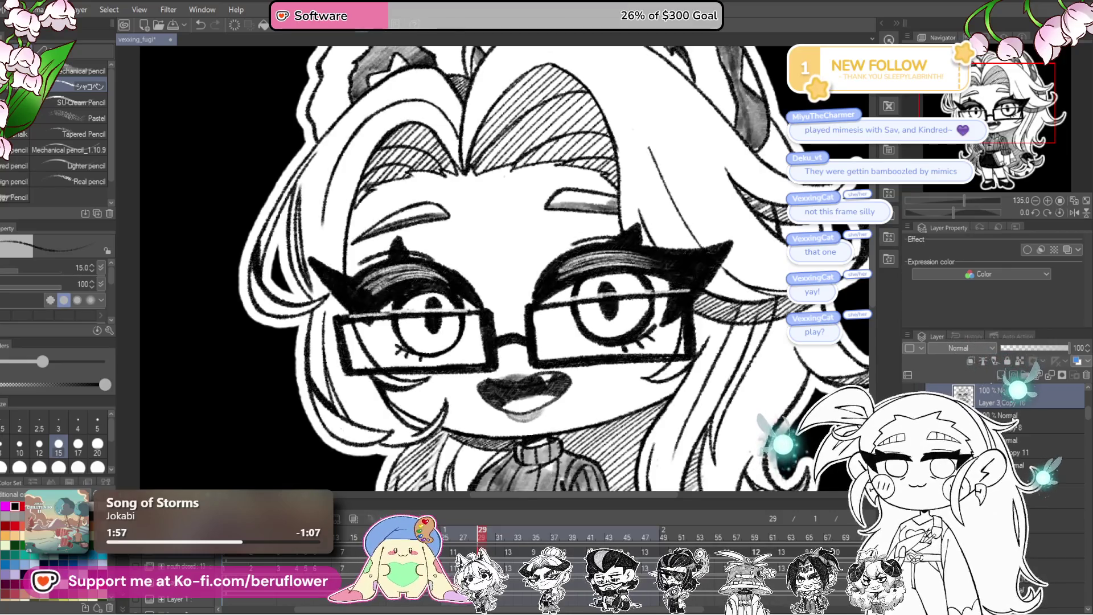
pyautogui.click(1076, 410)
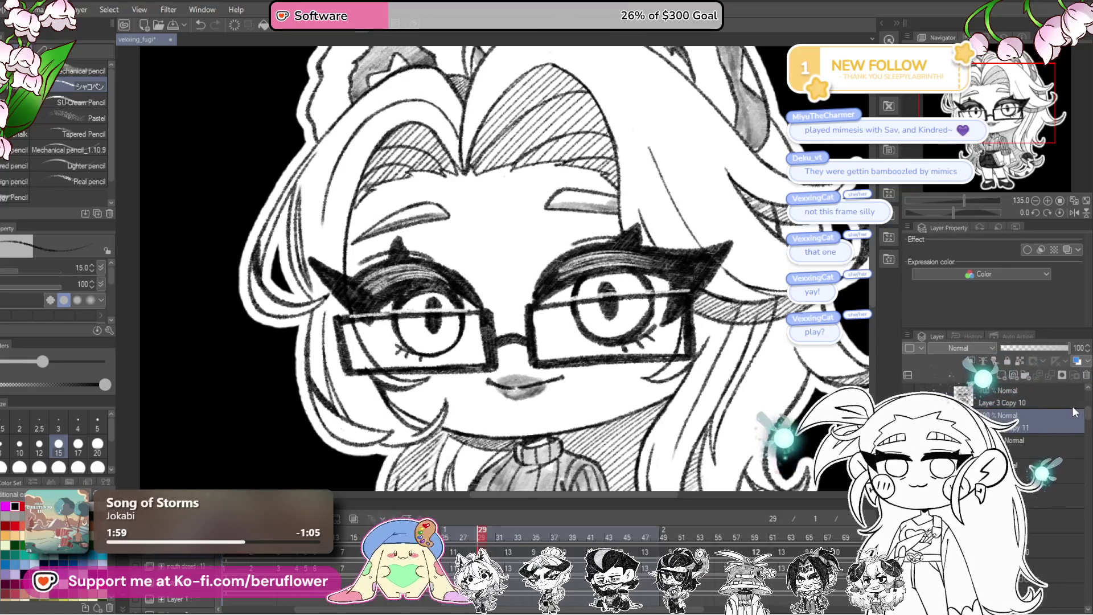
pyautogui.click(1072, 414)
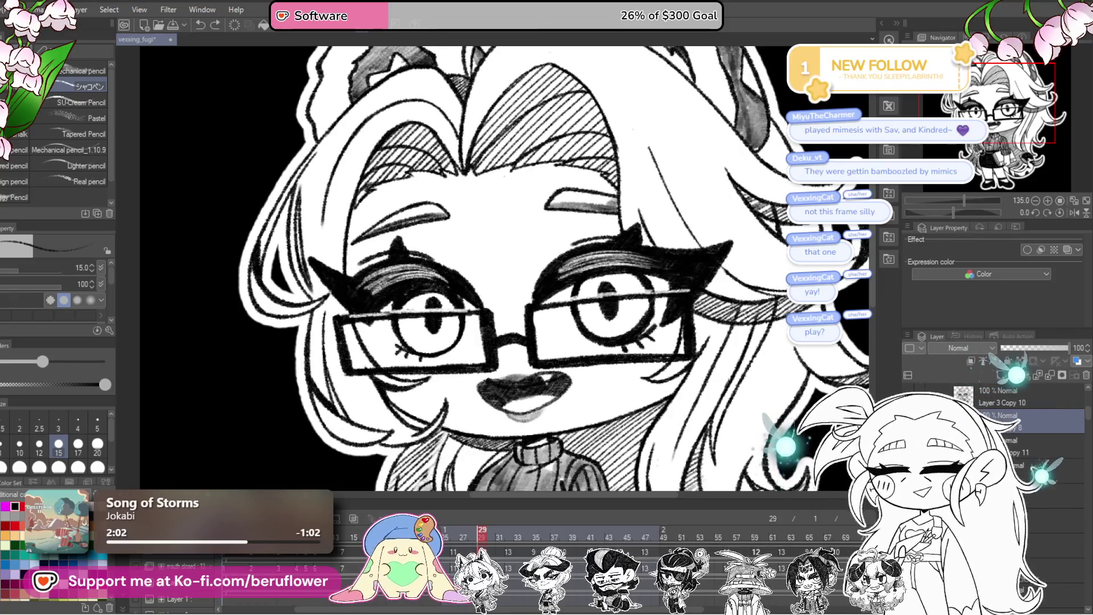
pyautogui.press('m')
pyautogui.scroll(2, 508, 363)
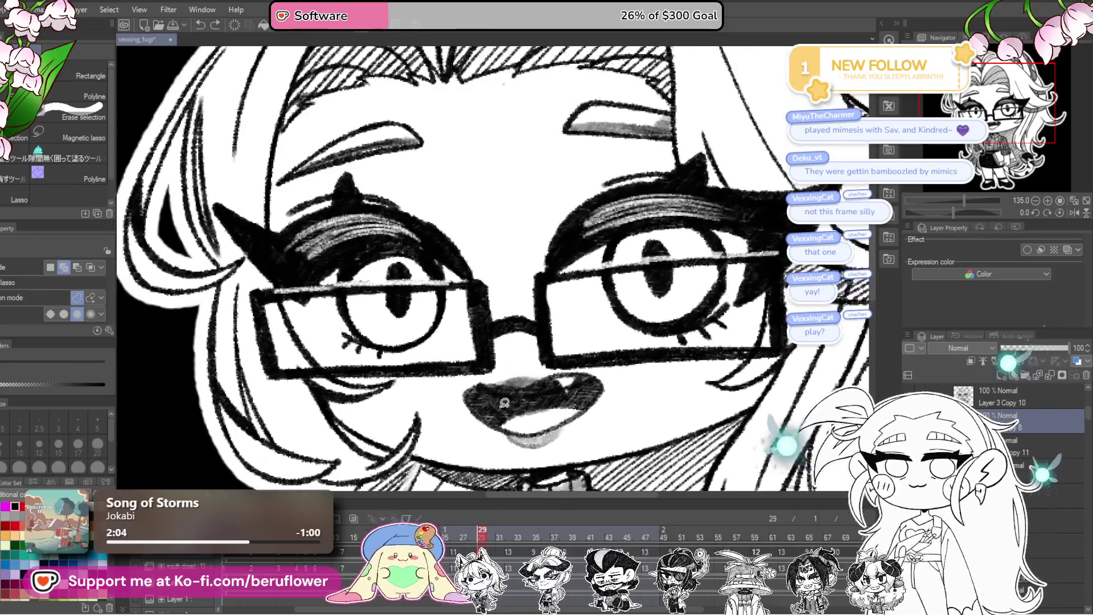
pyautogui.scroll(1, 508, 362)
# - Lasso the open mouth, erase it, then undo to restore the drawing
pyautogui.moveTo(453, 388)
pyautogui.mouseDown()
pyautogui.moveTo(530, 449)
pyautogui.moveTo(585, 359)
pyautogui.mouseUp()
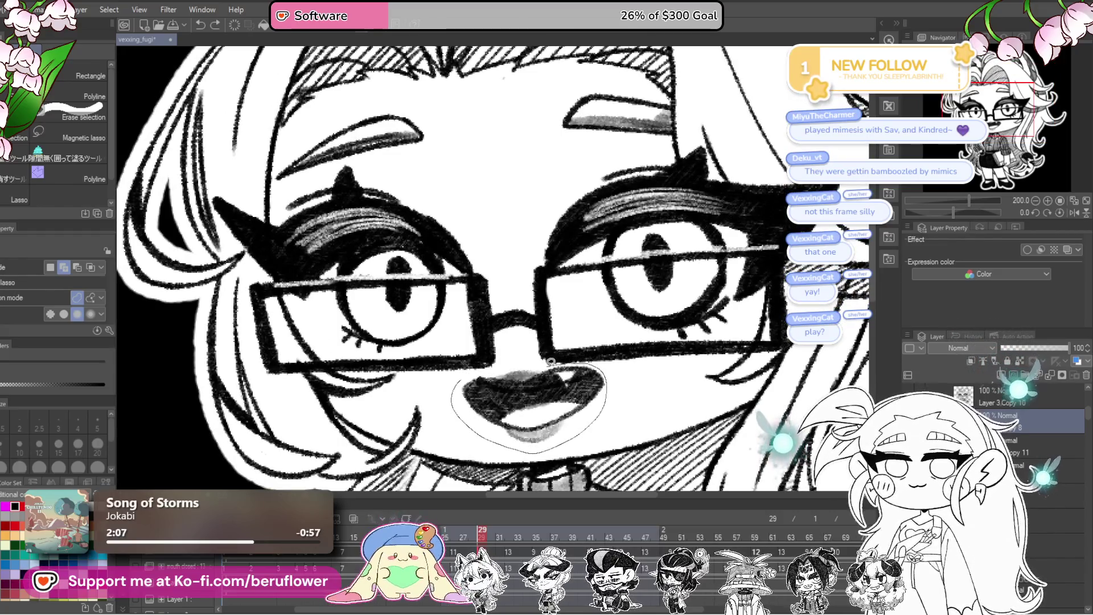
pyautogui.moveTo(574, 358); pyautogui.dragTo(473, 371)
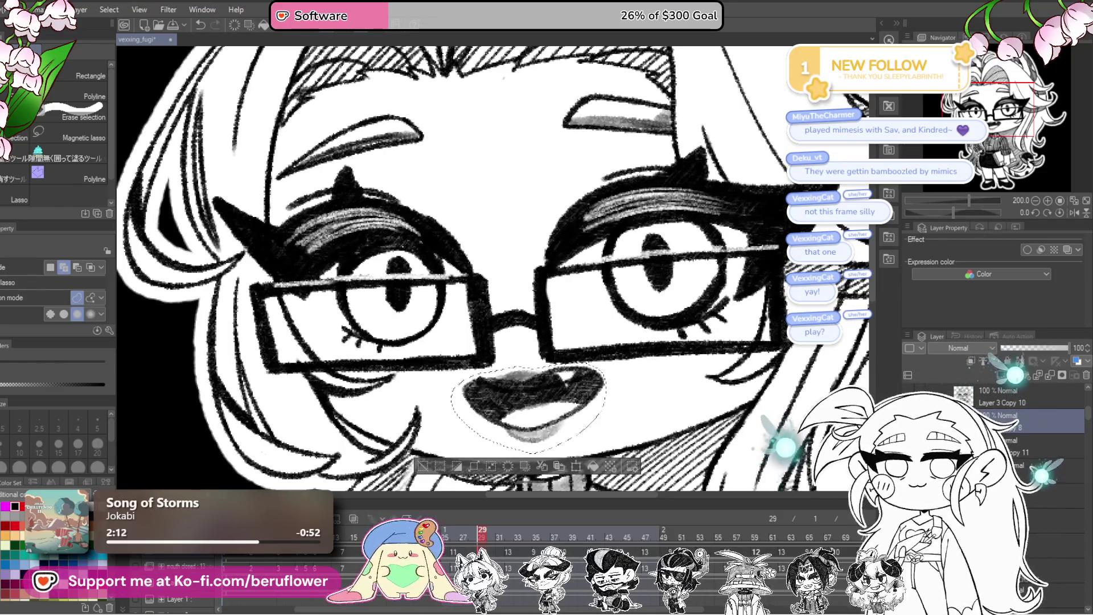
pyautogui.press('Delete')
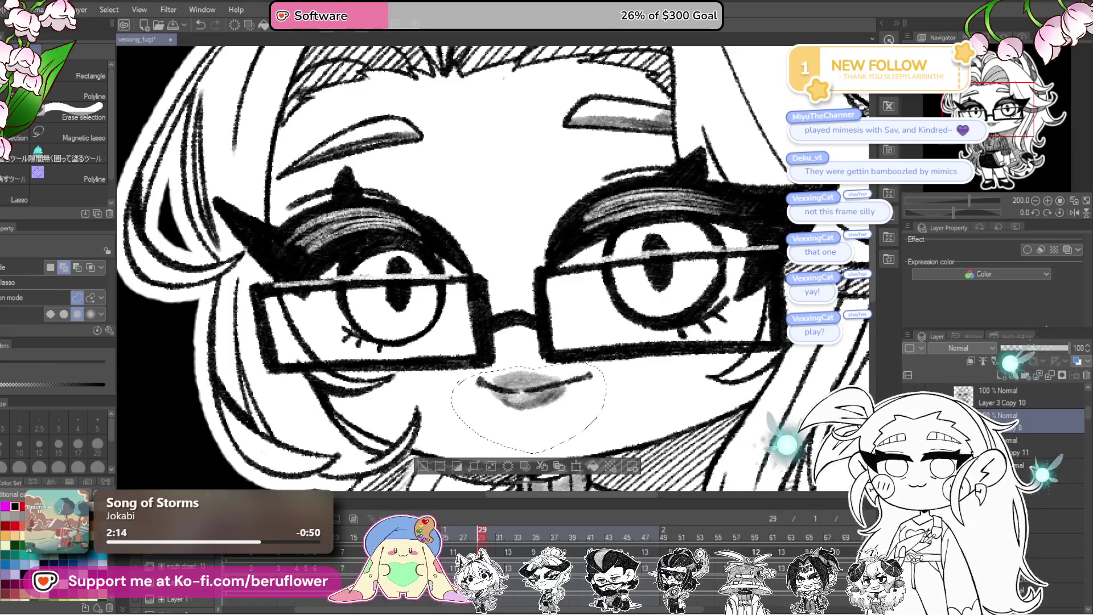
pyautogui.hotkey('ctrl', 'z')
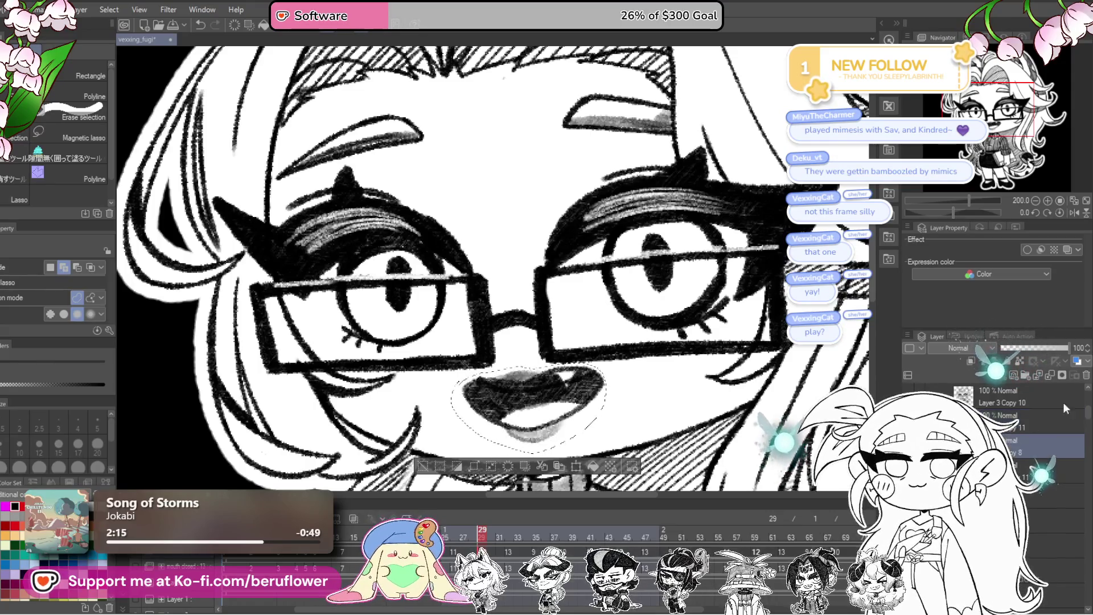
# - Reorder the mouth layer, deselect, and redraw the small fang on Layer 3 Copy 10
pyautogui.moveTo(1086, 381); pyautogui.dragTo(1009, 393)
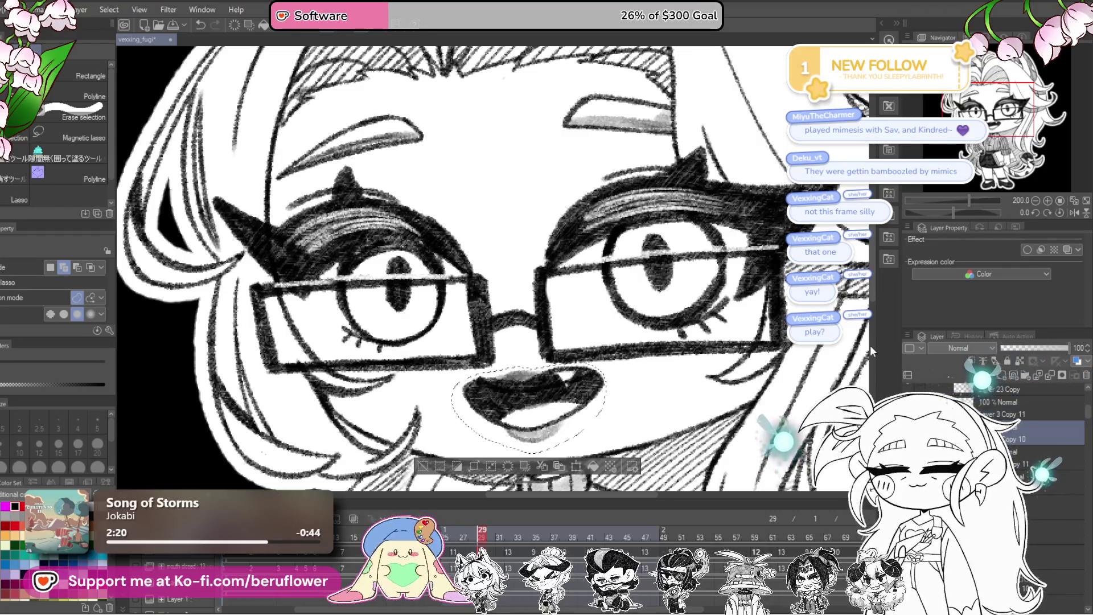
pyautogui.hotkey('ctrl', 'd')
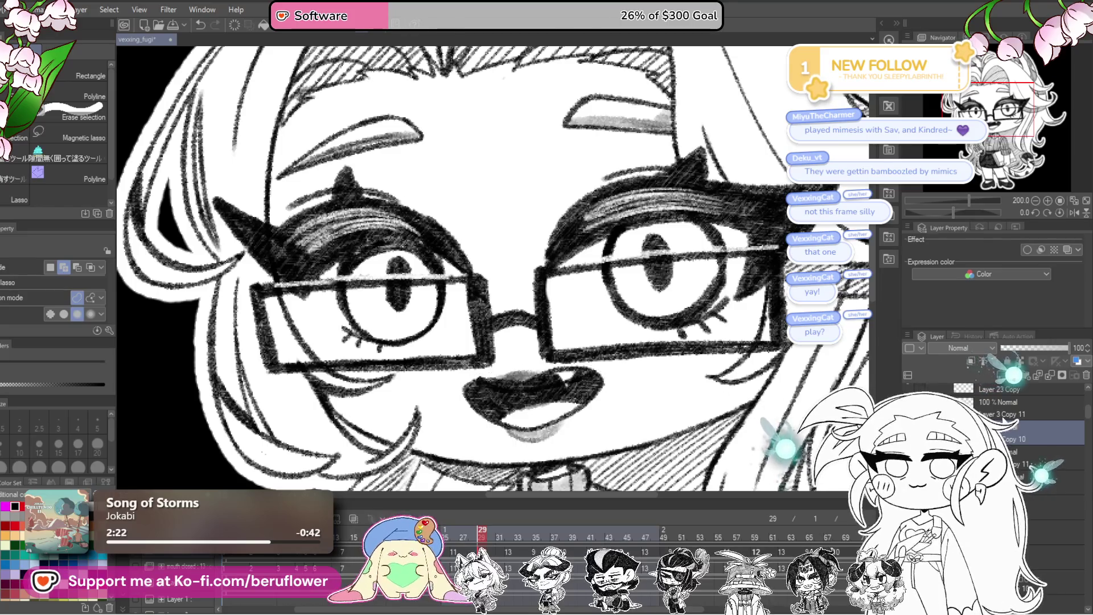
pyautogui.click(1012, 414)
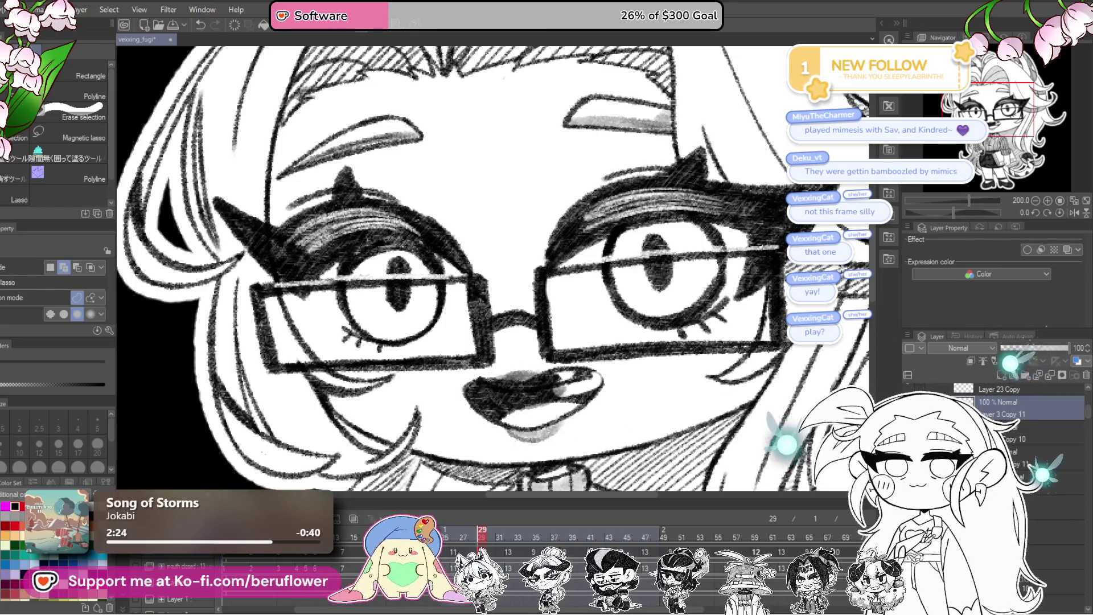
pyautogui.click(1012, 438)
pyautogui.moveTo(563, 382); pyautogui.dragTo(584, 376)
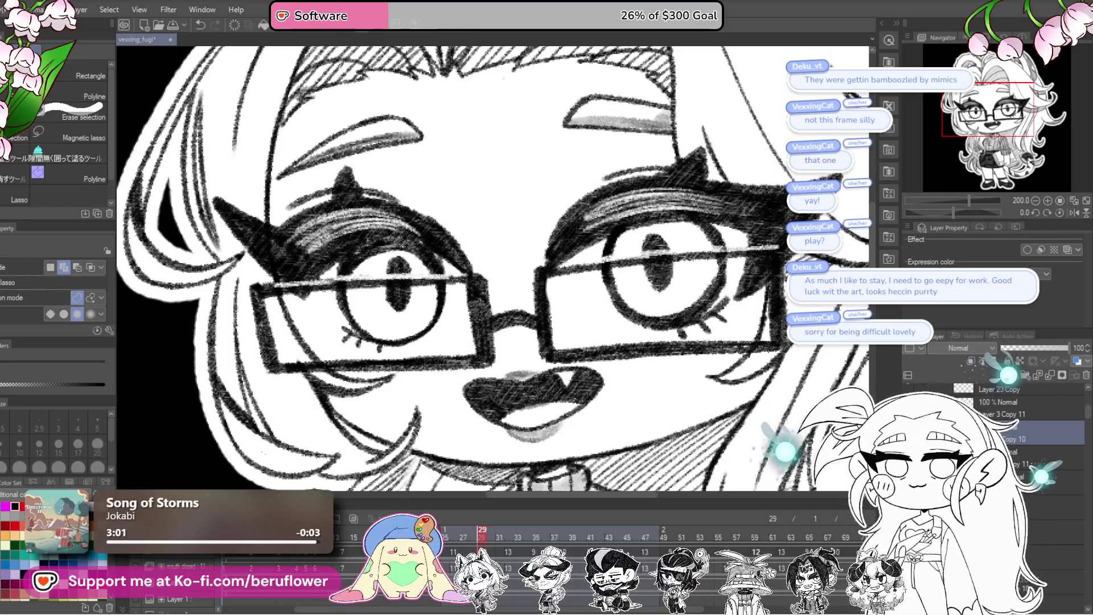
# - Step between frames 26, 29 and 30 to compare the mouth drawings
pyautogui.press('Left')
pyautogui.press('Left')
pyautogui.press('Left')
pyautogui.press('Right')
pyautogui.press('Right')
pyautogui.press('Right')
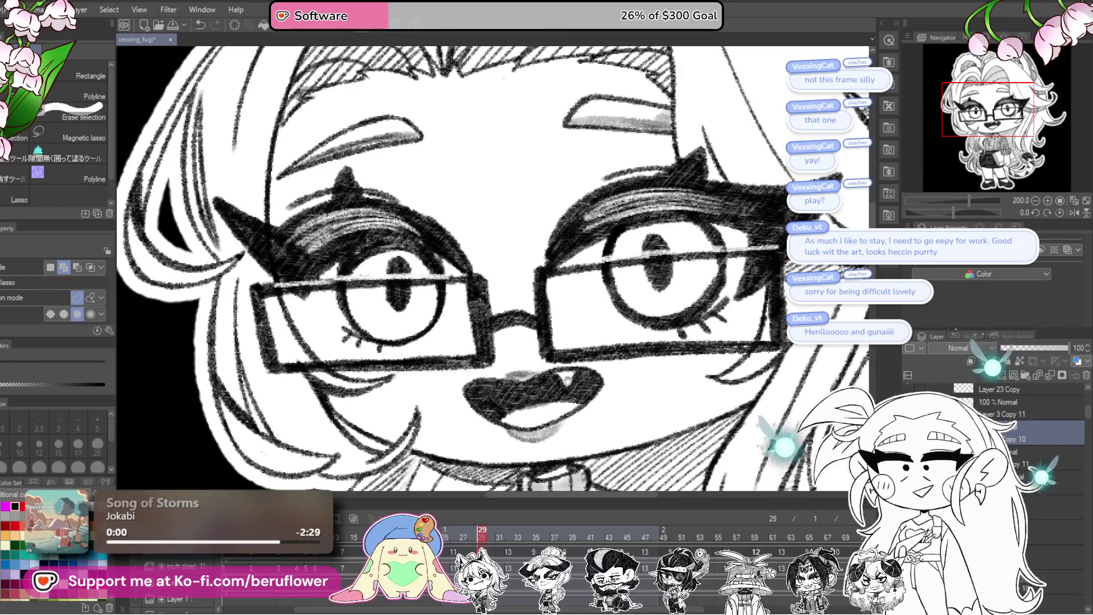
pyautogui.scroll(-3, 551, 286)
pyautogui.moveTo(522, 324)
pyautogui.mouseDown()
pyautogui.moveTo(533, 302)
pyautogui.moveTo(523, 424)
pyautogui.mouseUp()
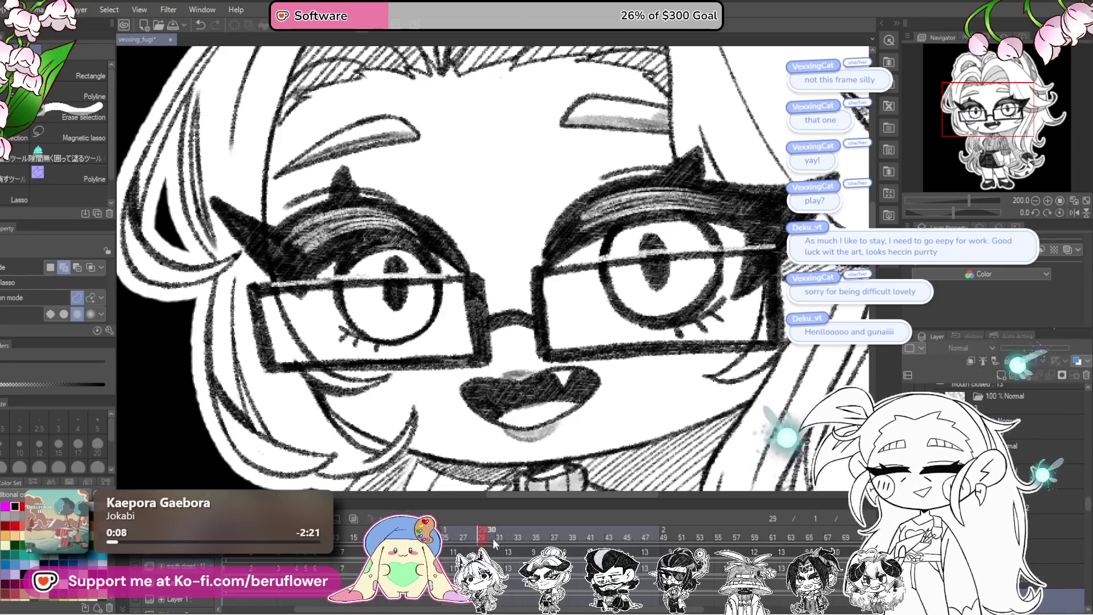
pyautogui.press('Left')
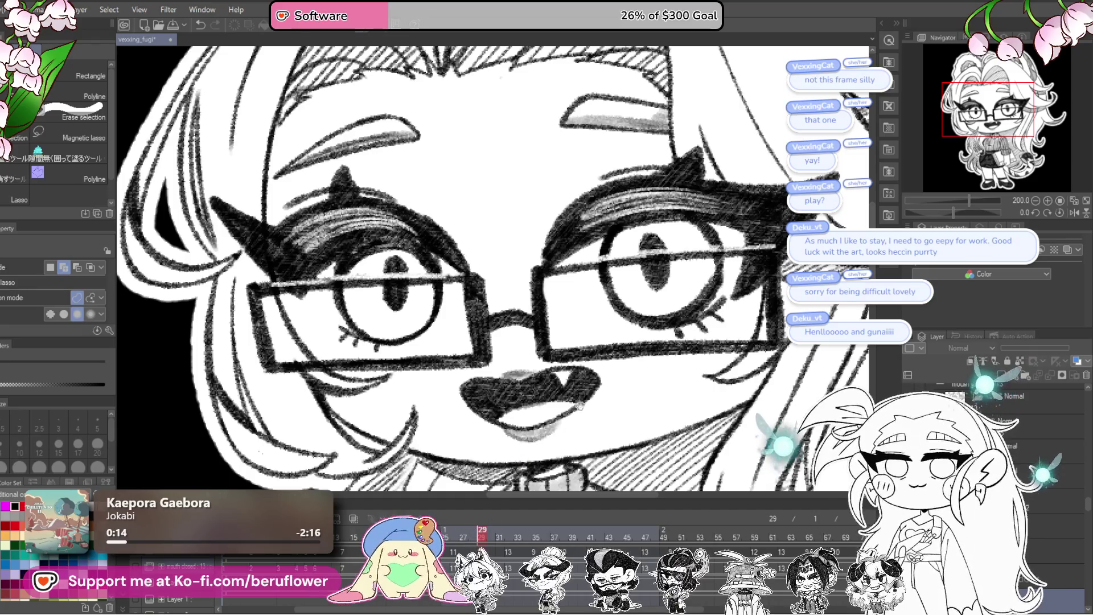
pyautogui.moveTo(608, 442); pyautogui.dragTo(602, 434)
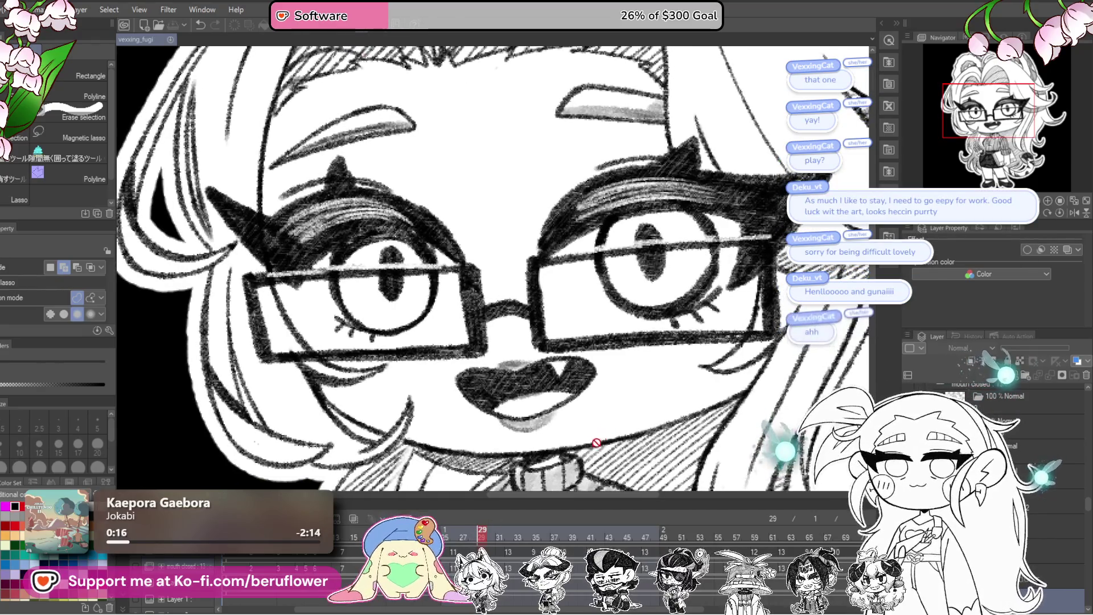
pyautogui.moveTo(512, 342); pyautogui.dragTo(508, 308)
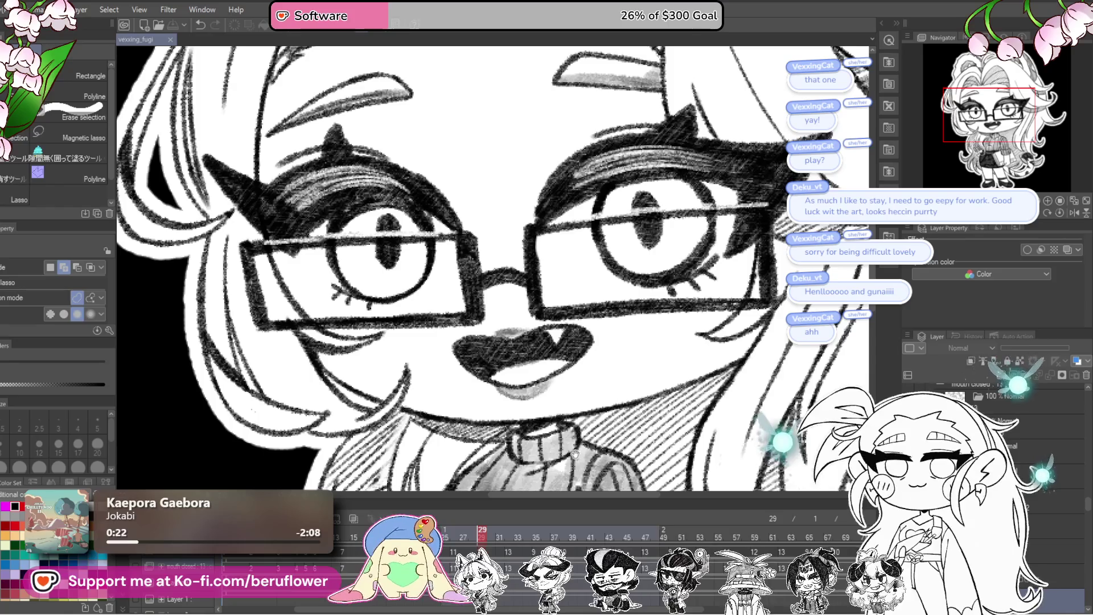
pyautogui.press('Right')
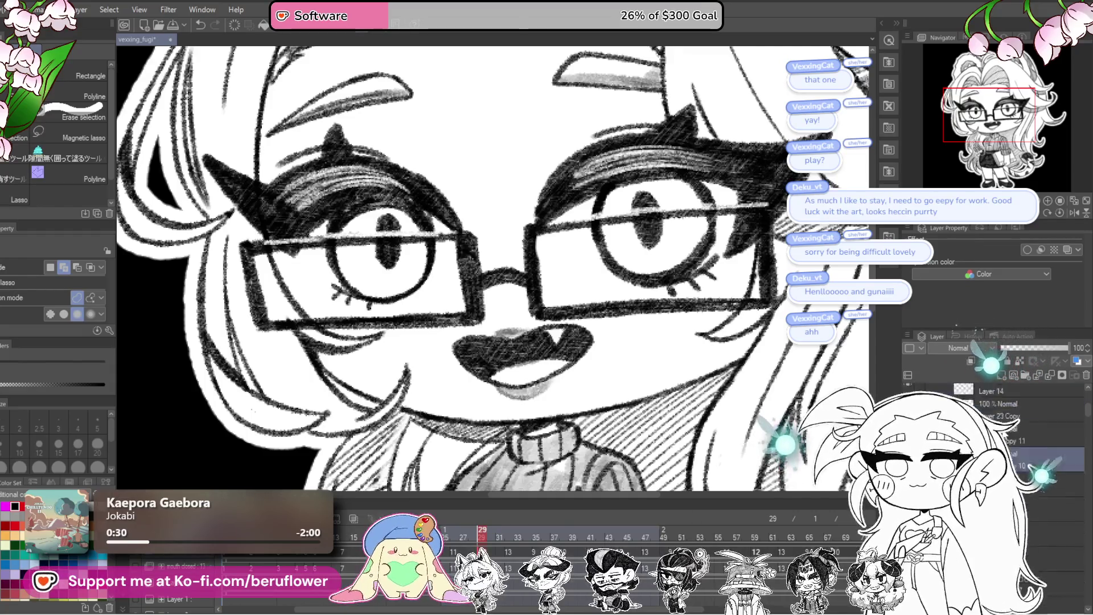
# - Toggle the open mouth against the small lips, then merge the selected mouth layers into one
pyautogui.hotkey('ctrl', 'z')
pyautogui.hotkey('ctrl', 'y')
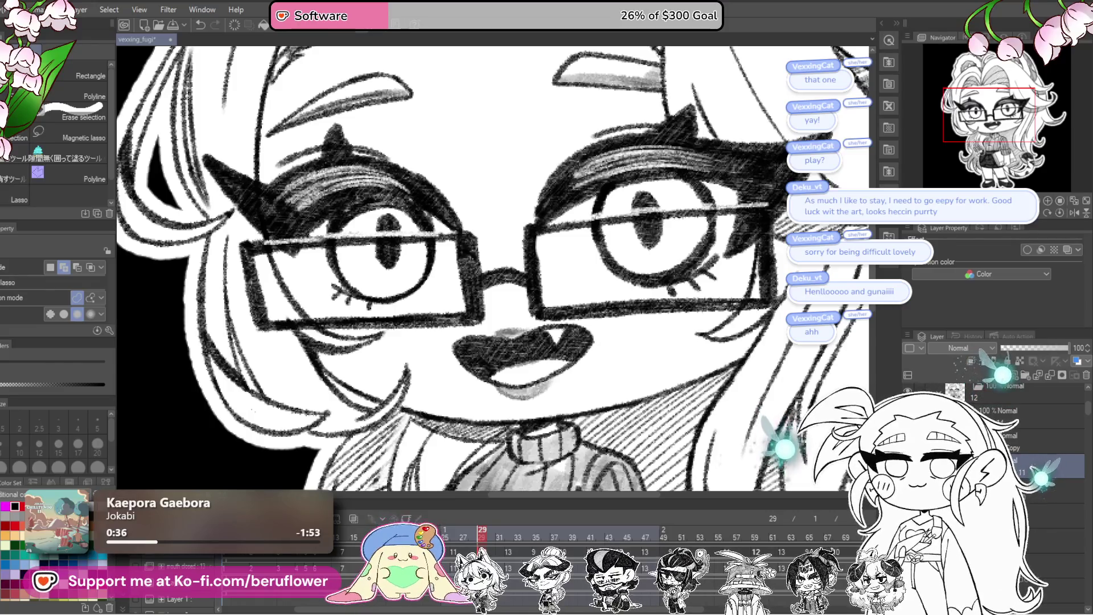
pyautogui.hotkey('ctrl', 'z')
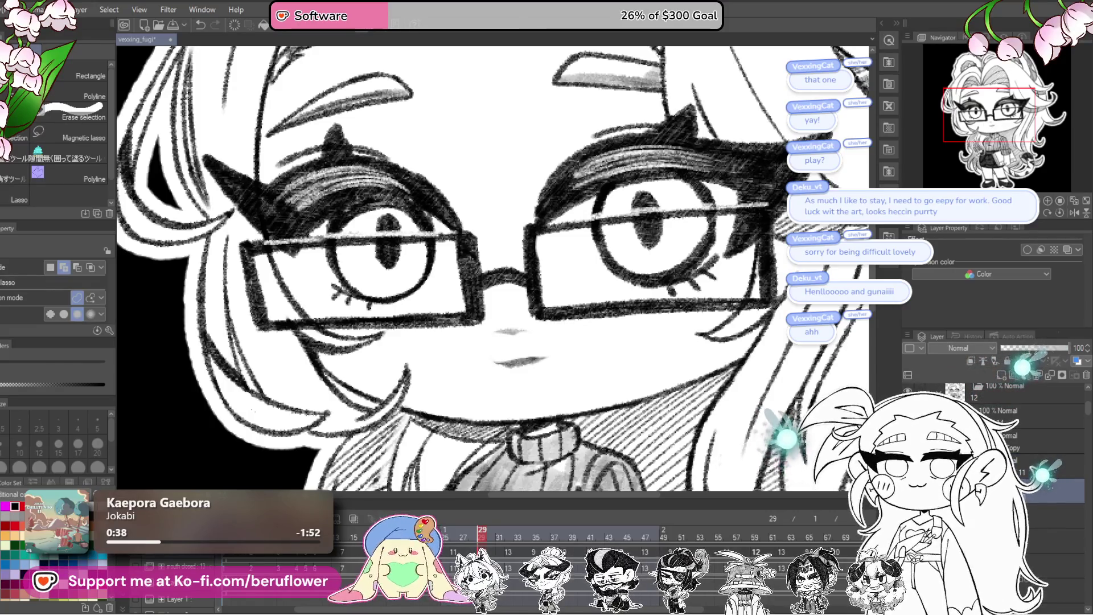
pyautogui.hotkey('ctrl', 'z')
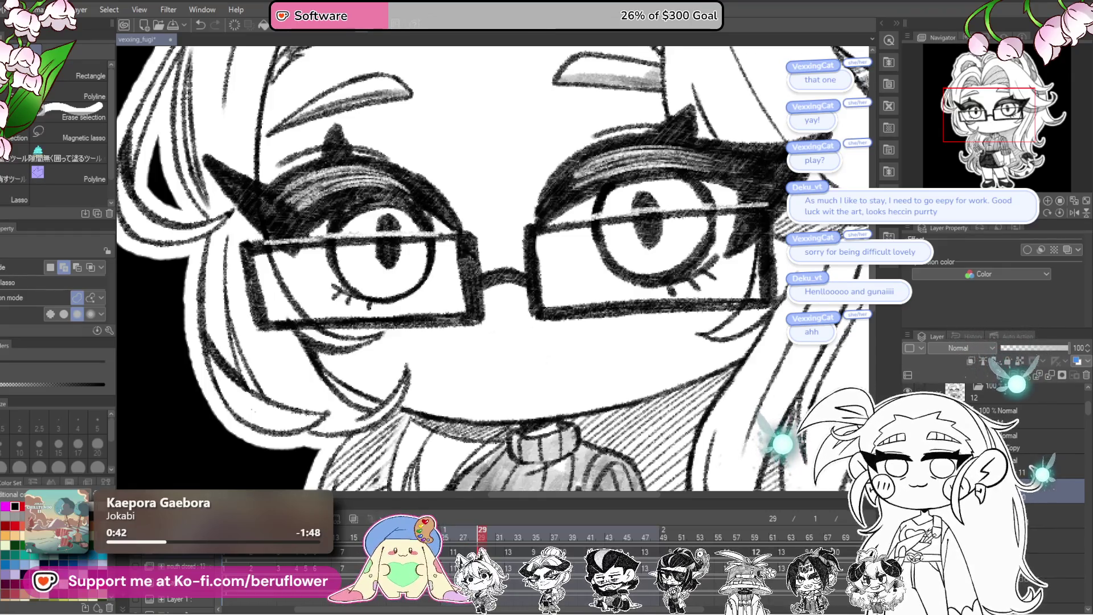
pyautogui.hotkey('ctrl', 'y')
pyautogui.hotkey('ctrl', 'y')
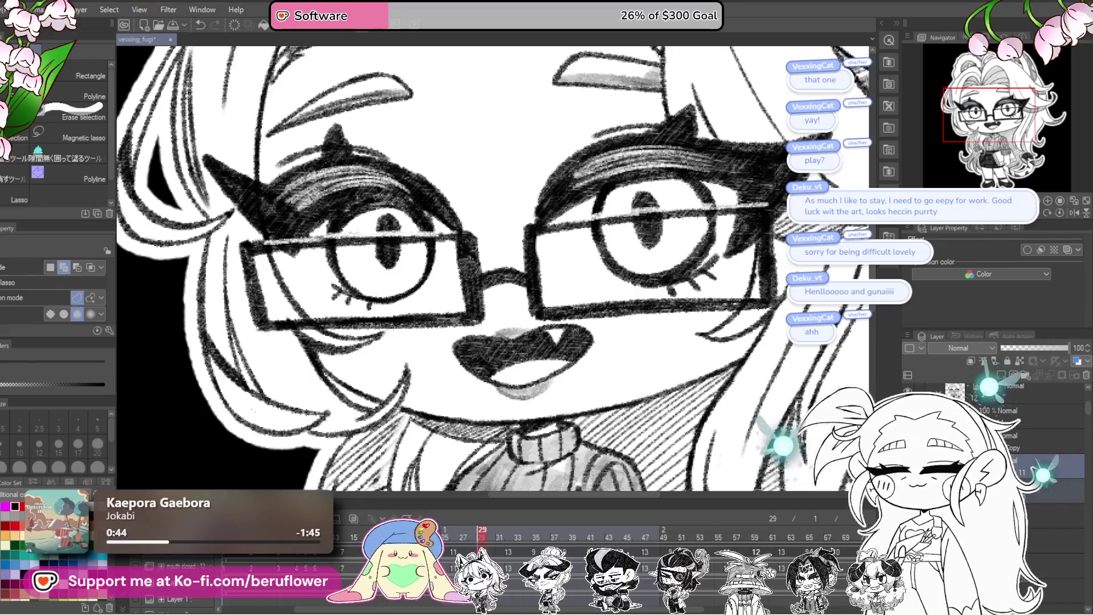
pyautogui.rightClick(1016, 483)
pyautogui.click(1016, 437)
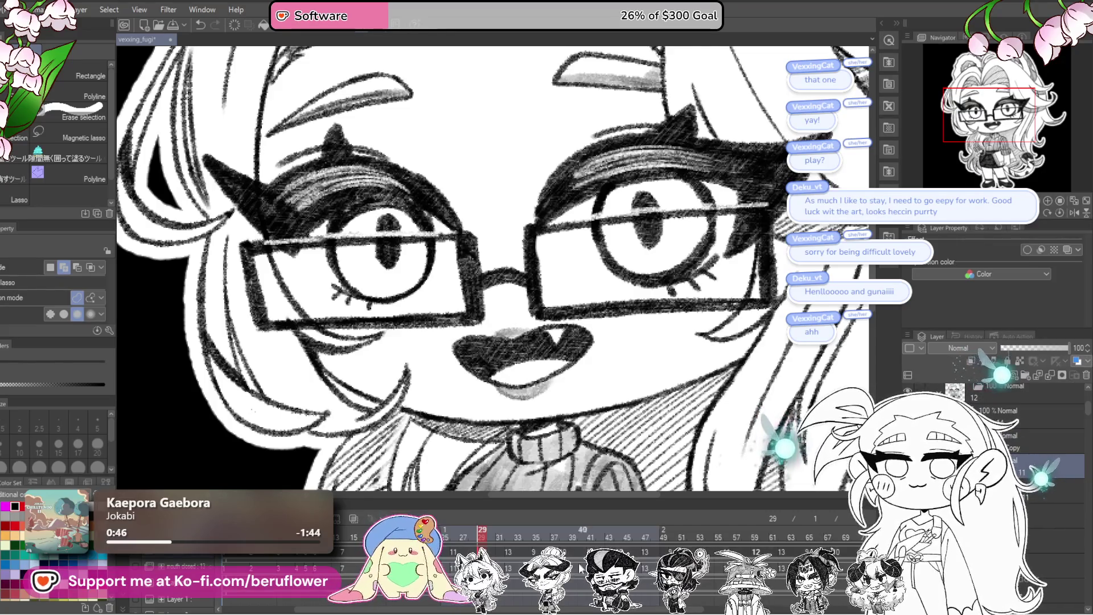
pyautogui.hotkey('ctrl', '-')
pyautogui.hotkey('ctrl', '-')
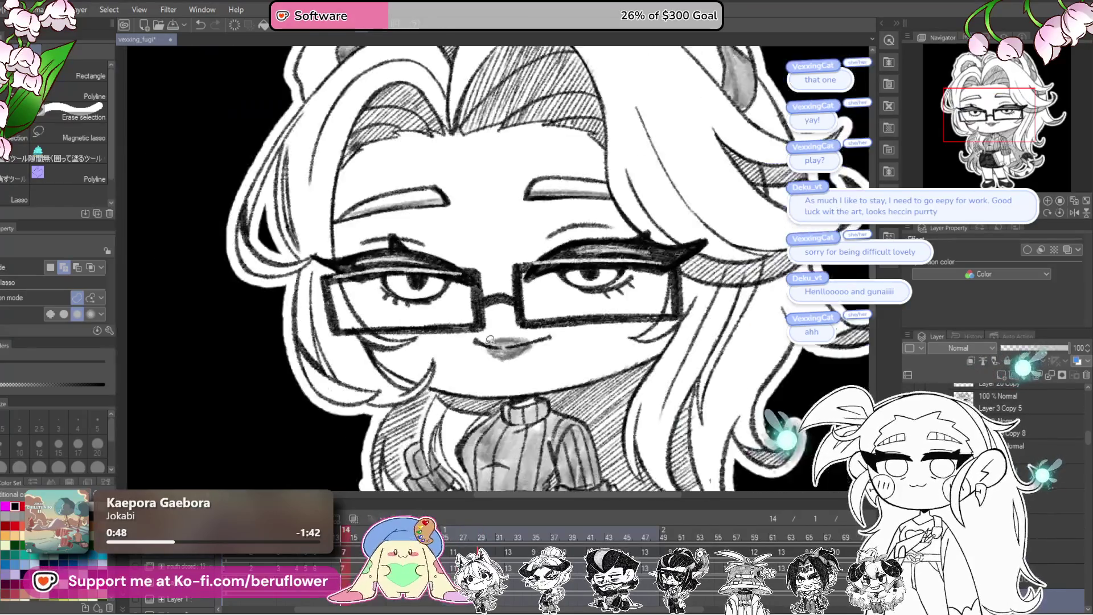
pyautogui.hotkey('ctrl', '-')
pyautogui.hotkey('ctrl', '-')
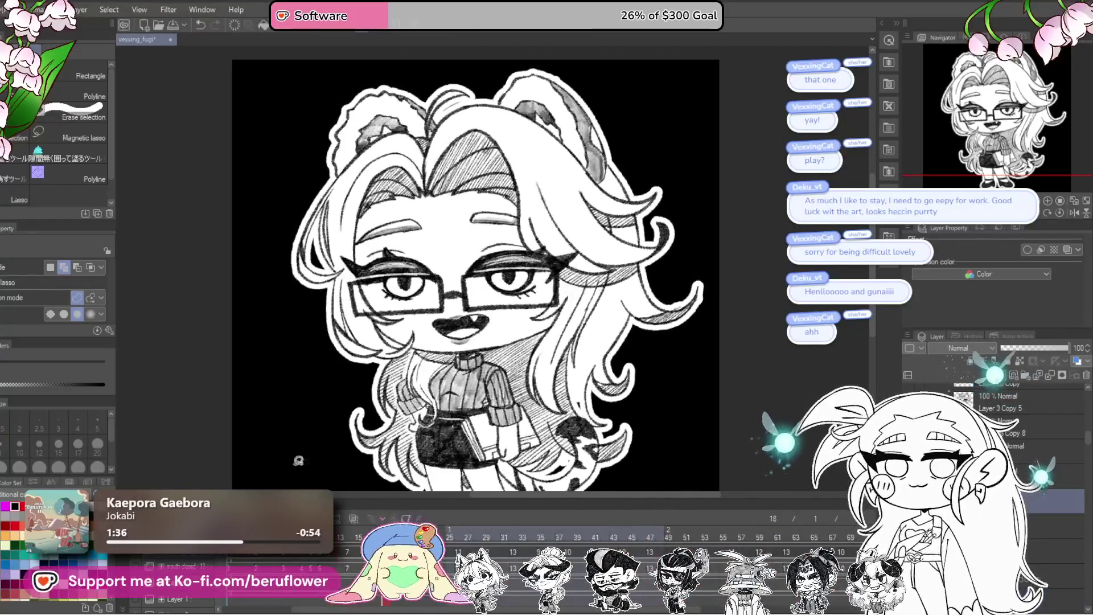
pyautogui.scroll(-1, 613, 299)
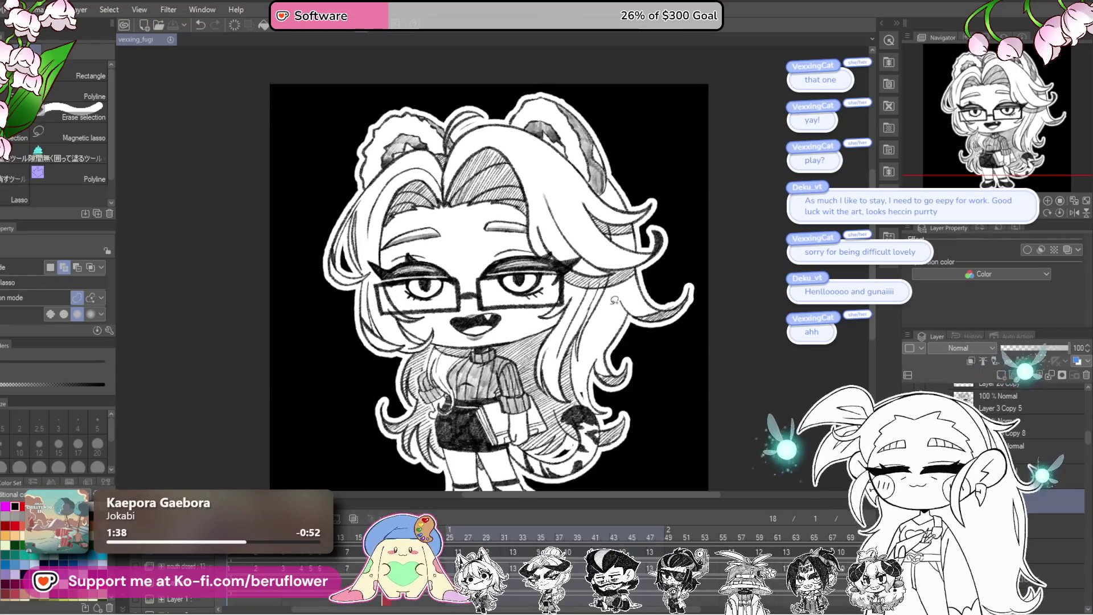
pyautogui.scroll(-1, 613, 300)
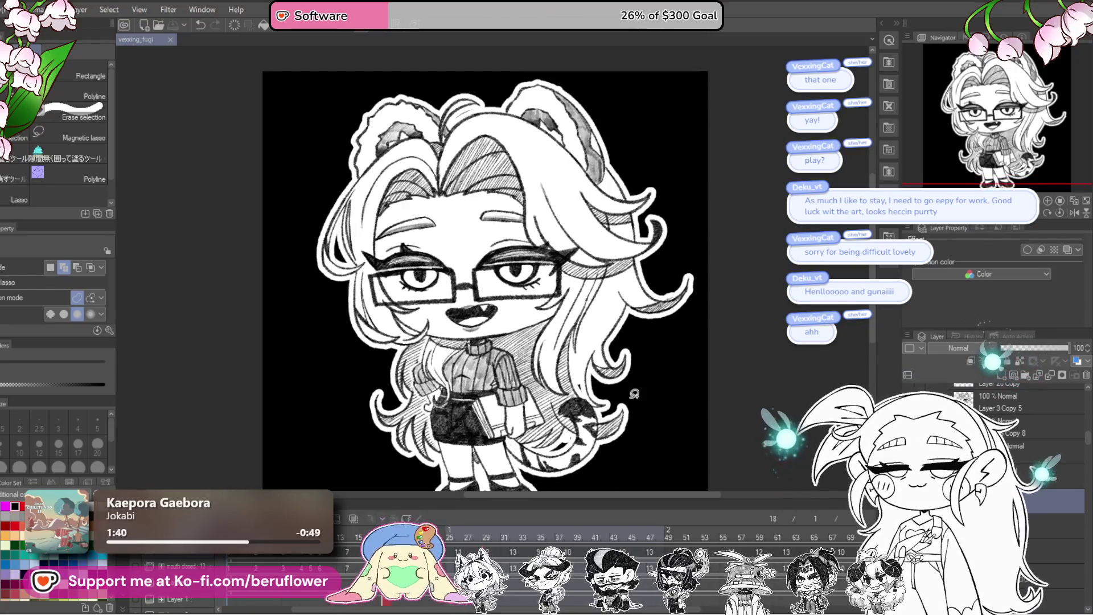
pyautogui.scroll(-1, 498, 273)
pyautogui.scroll(-1, 498, 274)
pyautogui.scroll(1, 612, 357)
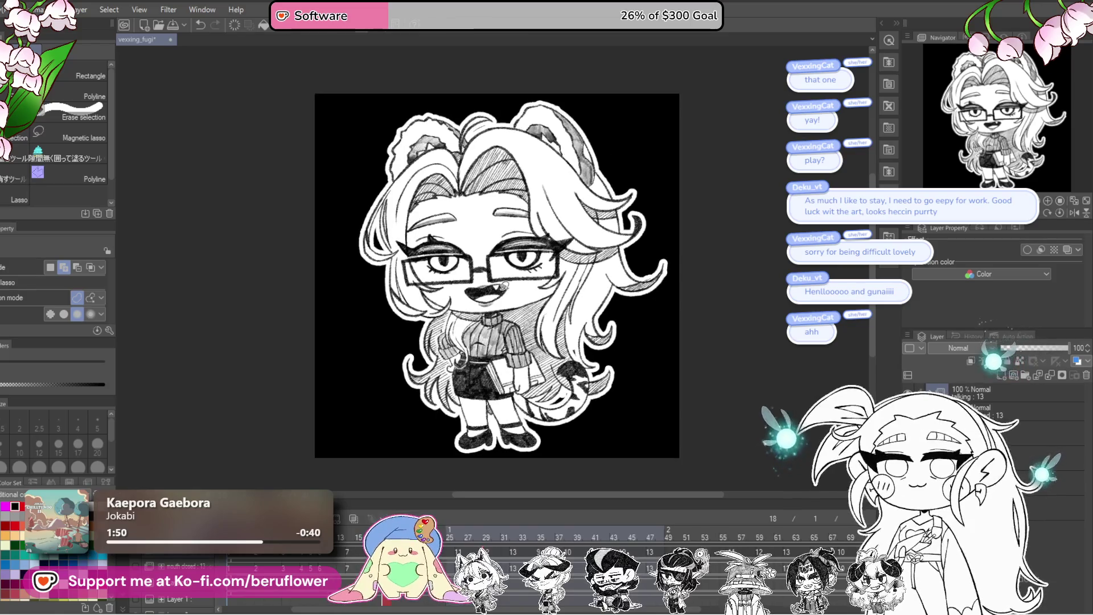
# - Nudge the view during playback and expand a layer folder in the Layer palette
pyautogui.moveTo(521, 286); pyautogui.dragTo(526, 279)
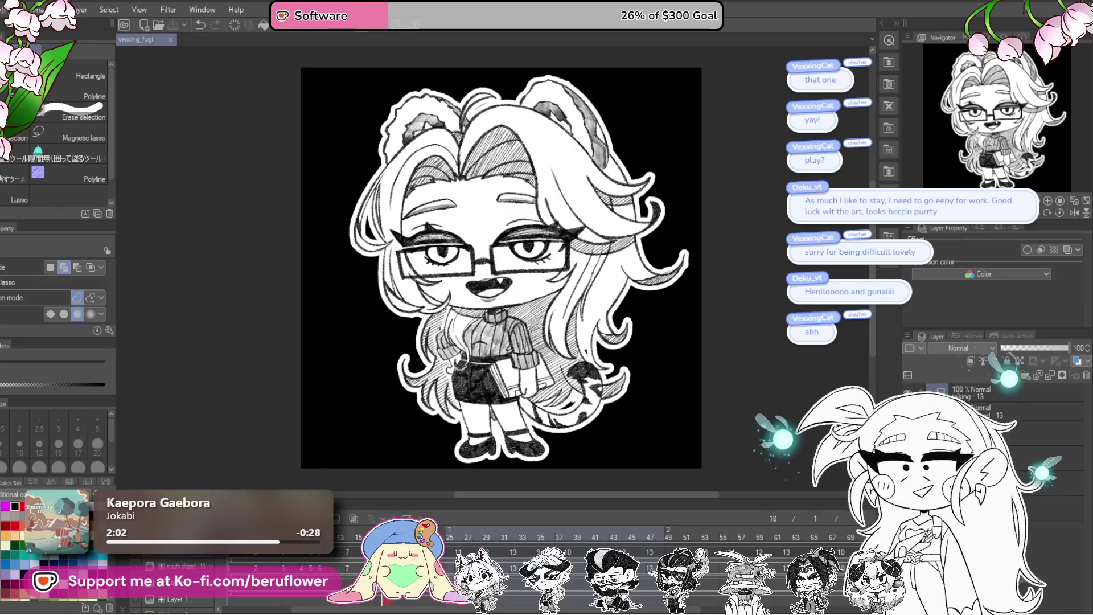
pyautogui.scroll(1, 441, 332)
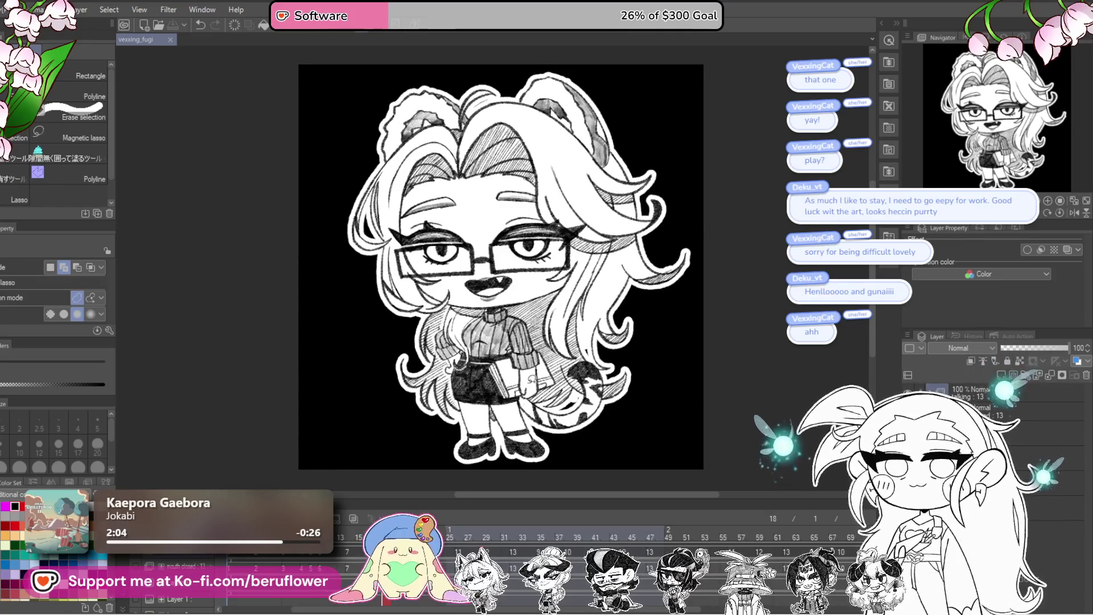
pyautogui.click(978, 409)
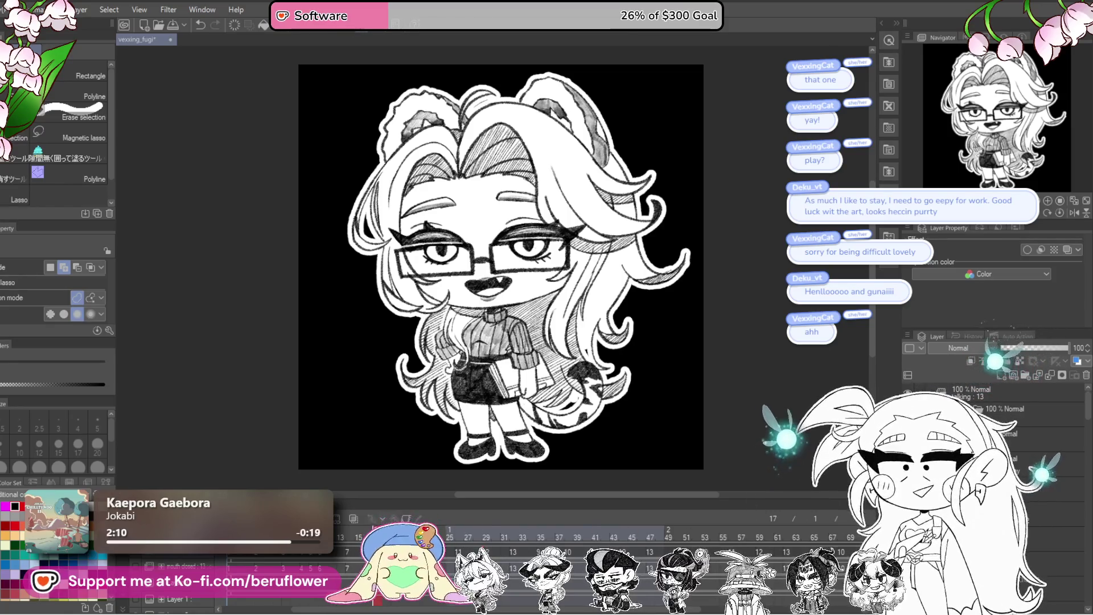
pyautogui.scroll(-3, 990, 418)
pyautogui.scroll(-2, 991, 427)
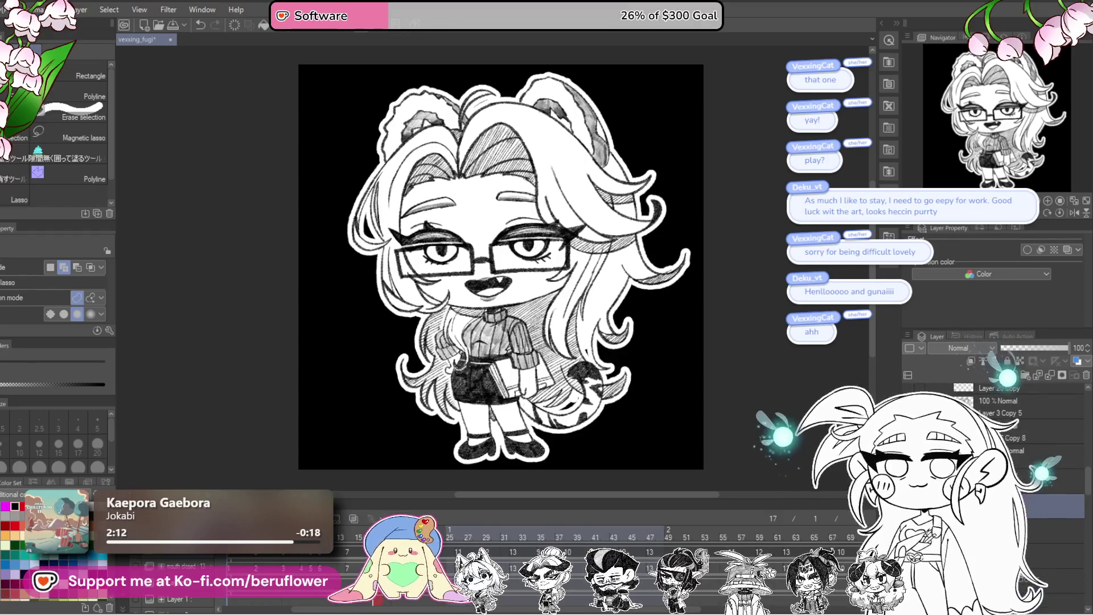
pyautogui.scroll(-2, 990, 427)
# - Switch to lasso fill, duplicate Layer 20 and move to a neighbouring frame
pyautogui.press('u')
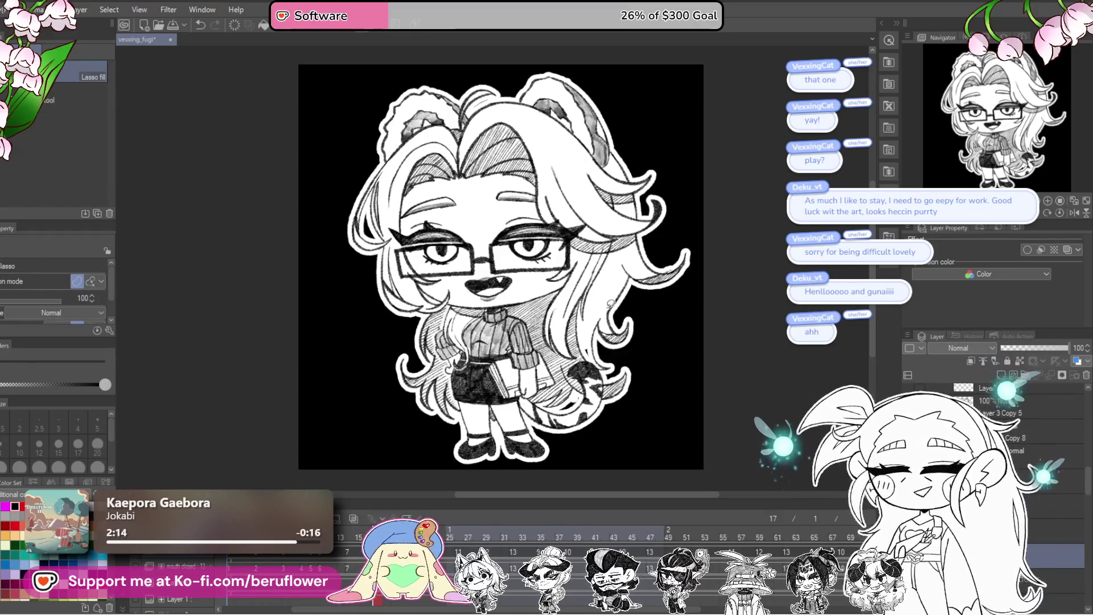
pyautogui.scroll(3, 605, 289)
pyautogui.scroll(1, 604, 290)
pyautogui.moveTo(604, 288); pyautogui.dragTo(572, 197)
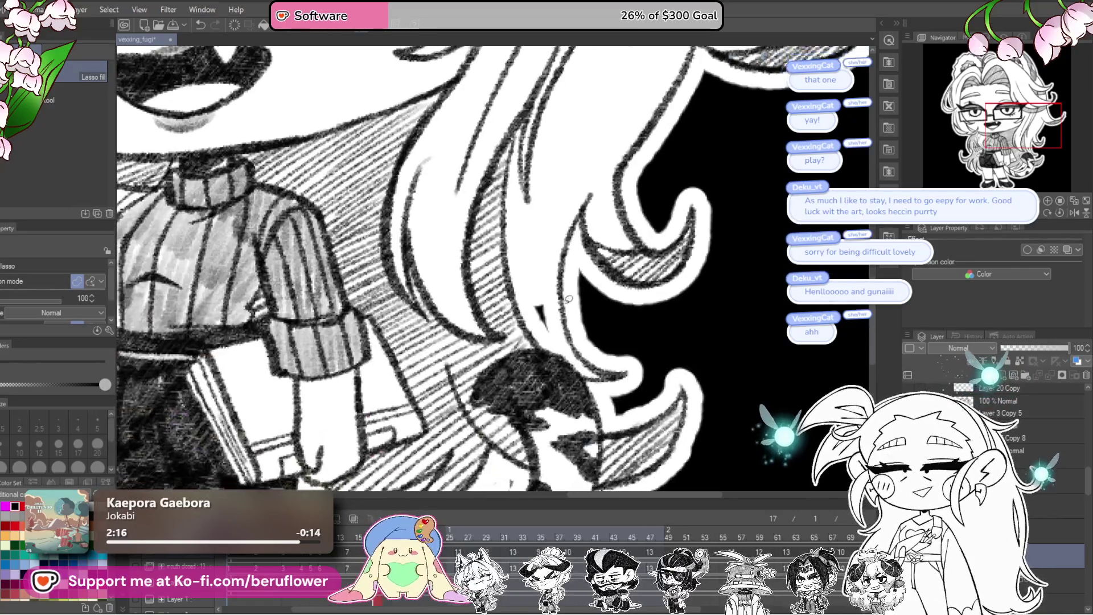
pyautogui.scroll(-3, 551, 251)
pyautogui.scroll(1, 554, 248)
pyautogui.scroll(1, 546, 325)
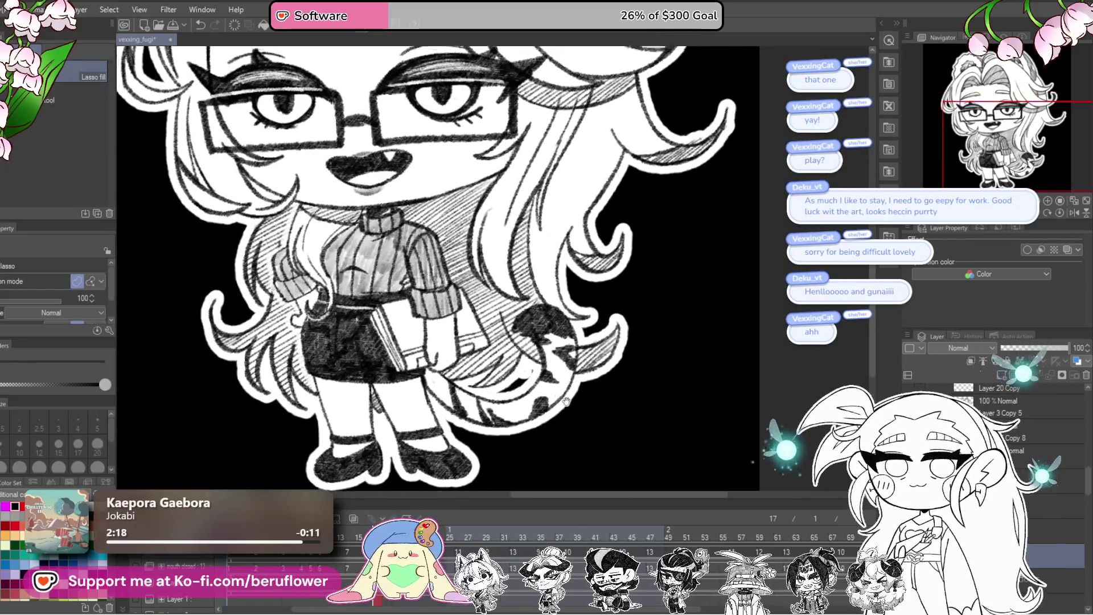
pyautogui.scroll(1, 541, 402)
pyautogui.scroll(1, 533, 392)
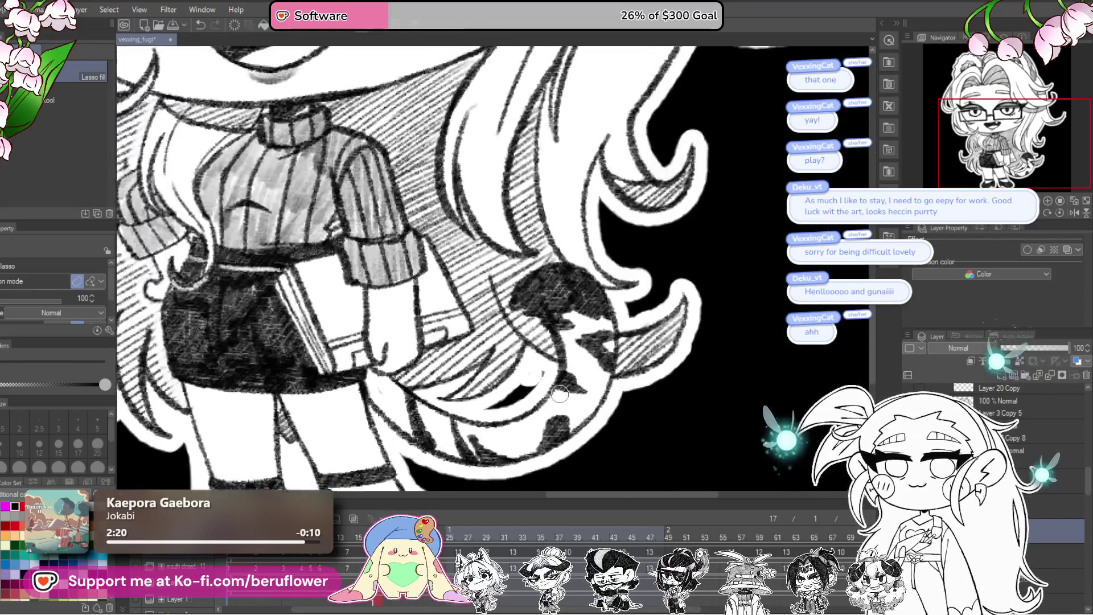
pyautogui.scroll(1, 523, 376)
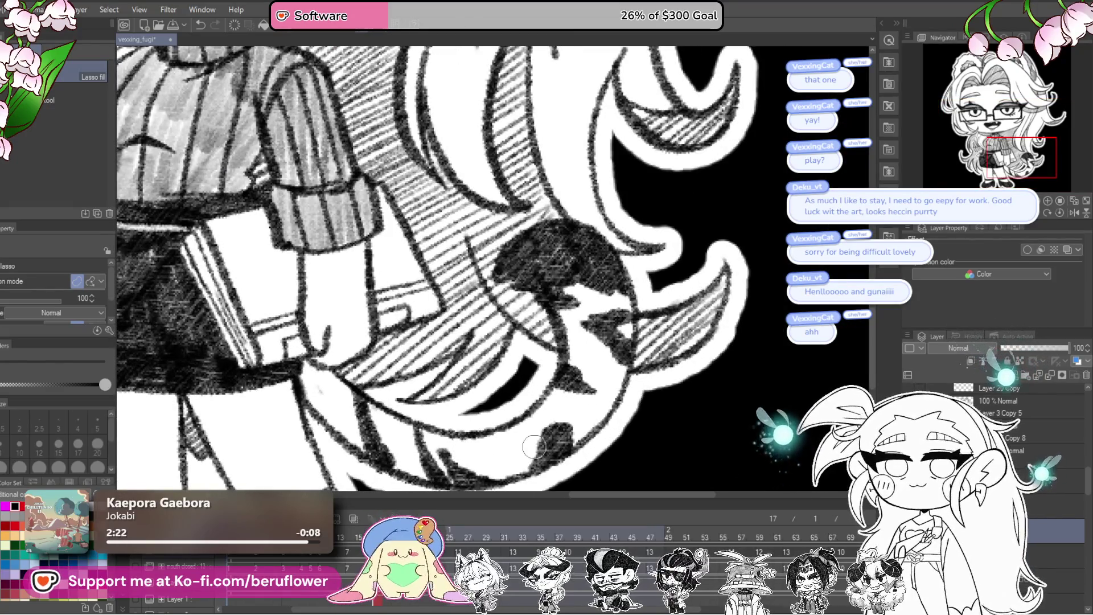
pyautogui.hotkey('ctrl', 'c')
pyautogui.hotkey('ctrl', 'v')
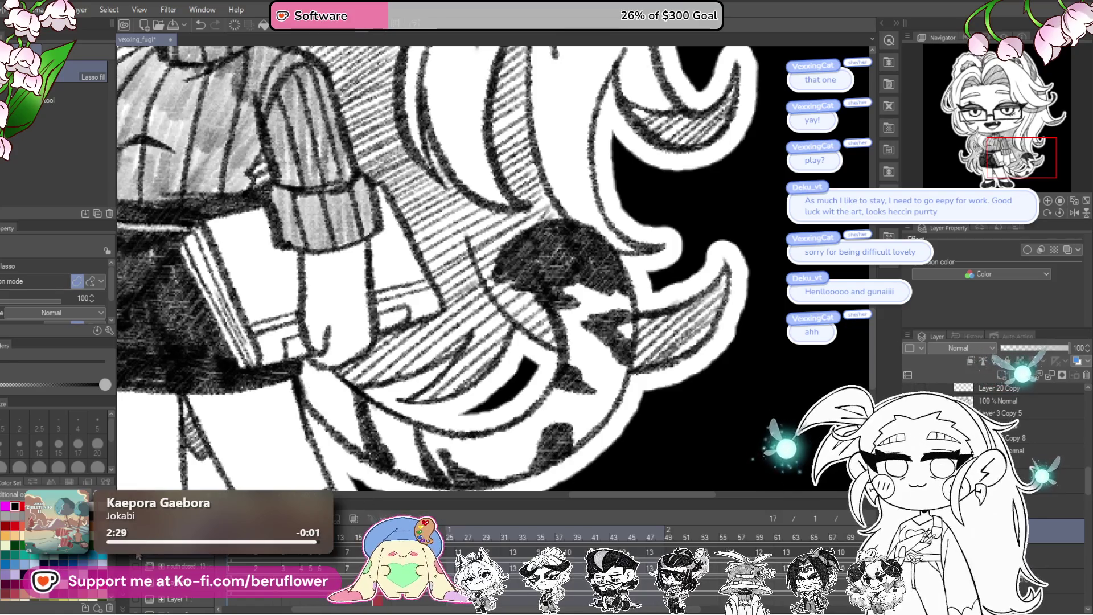
pyautogui.click(349, 516)
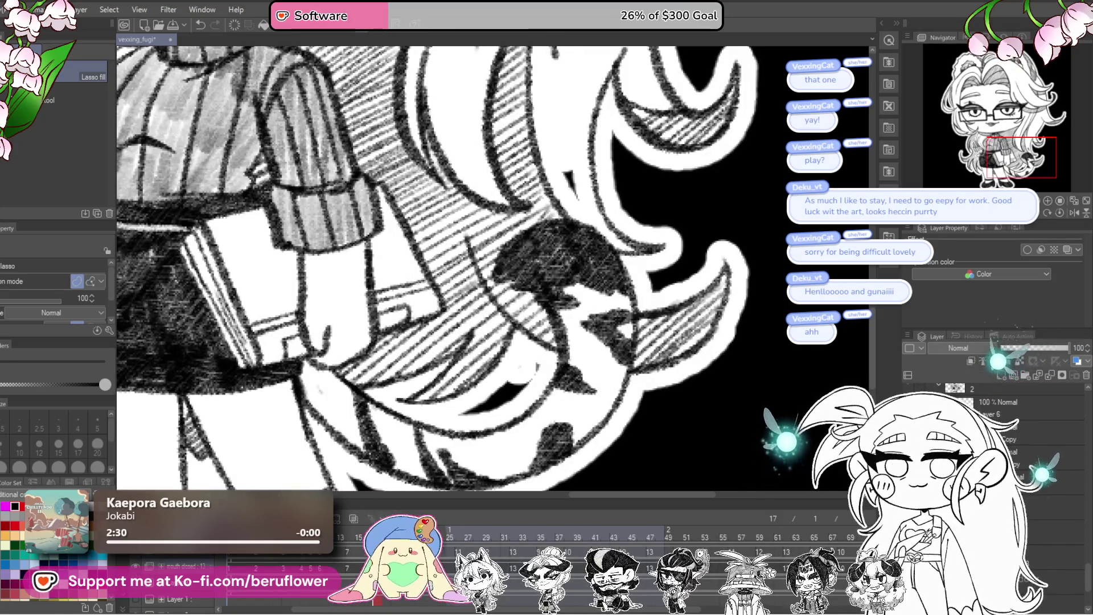
pyautogui.scroll(-2, 990, 366)
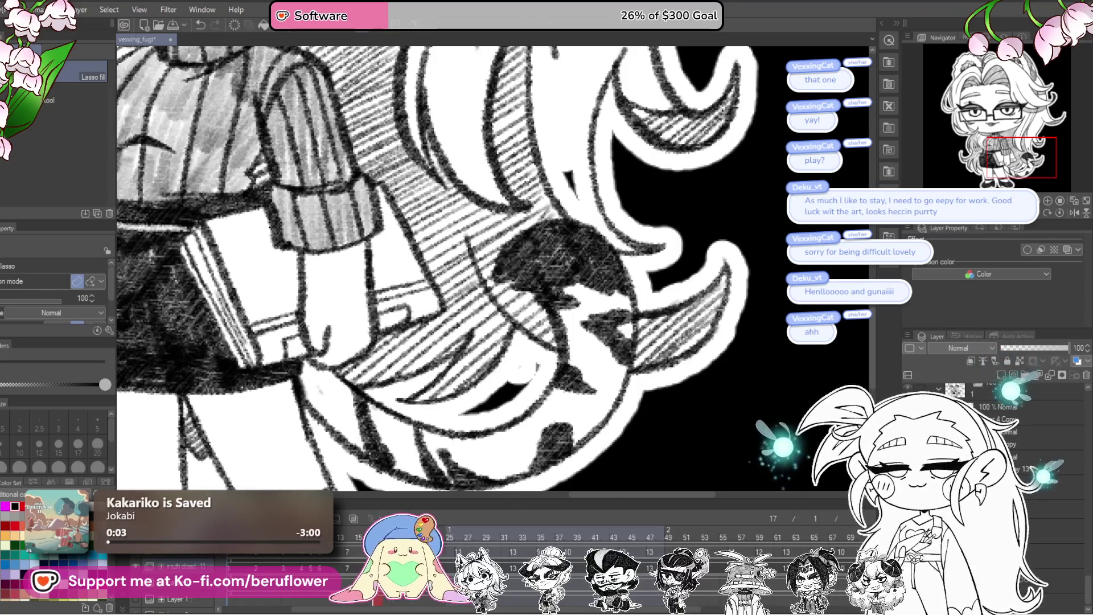
pyautogui.scroll(-2, 990, 376)
pyautogui.scroll(-2, 990, 376)
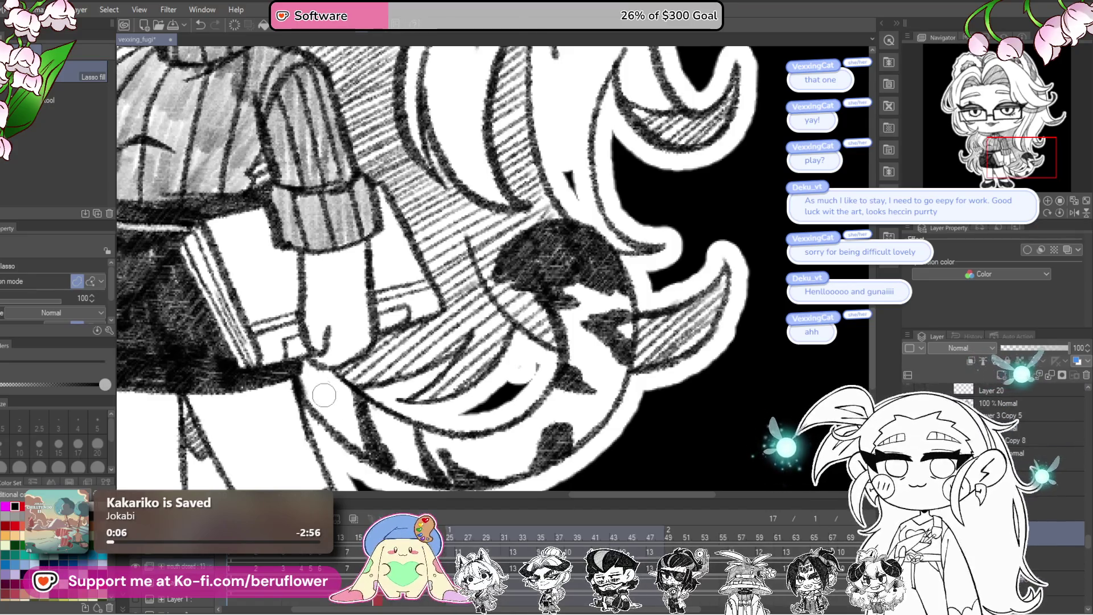
# - Add a small dark stroke near the tail on the layer below, then step down another layer
pyautogui.click(1045, 535)
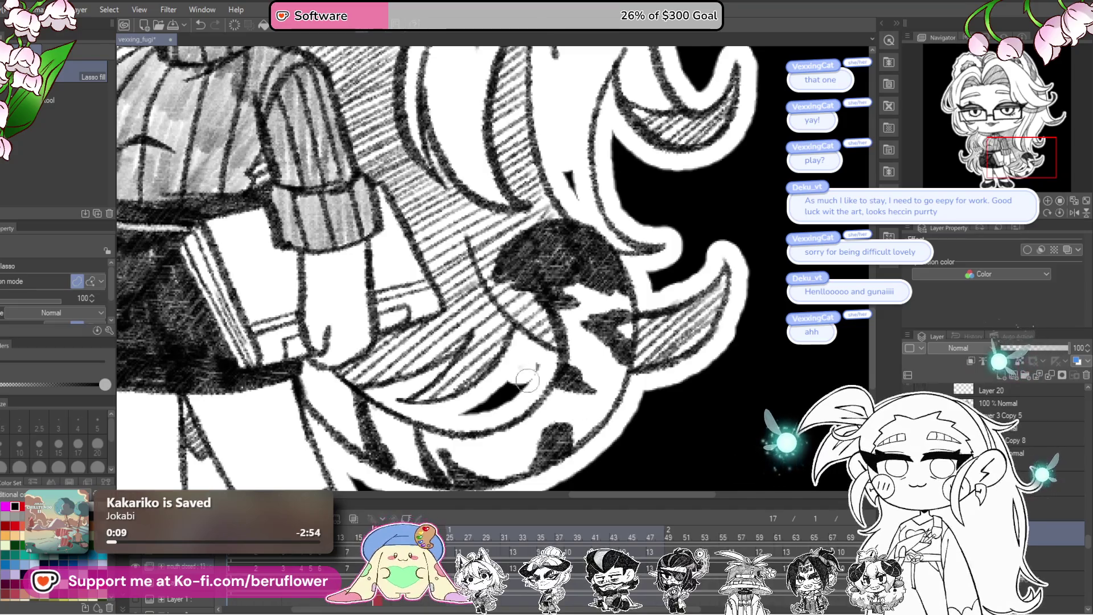
pyautogui.moveTo(508, 390); pyautogui.dragTo(537, 357)
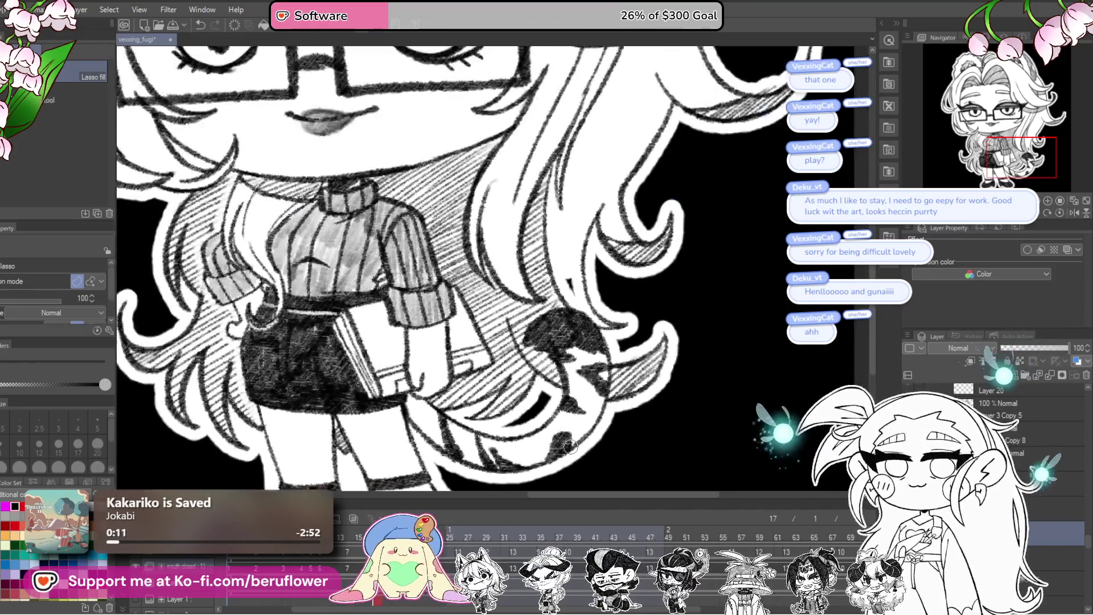
pyautogui.scroll(-2, 566, 444)
pyautogui.scroll(-2, 566, 443)
pyautogui.scroll(2, 570, 444)
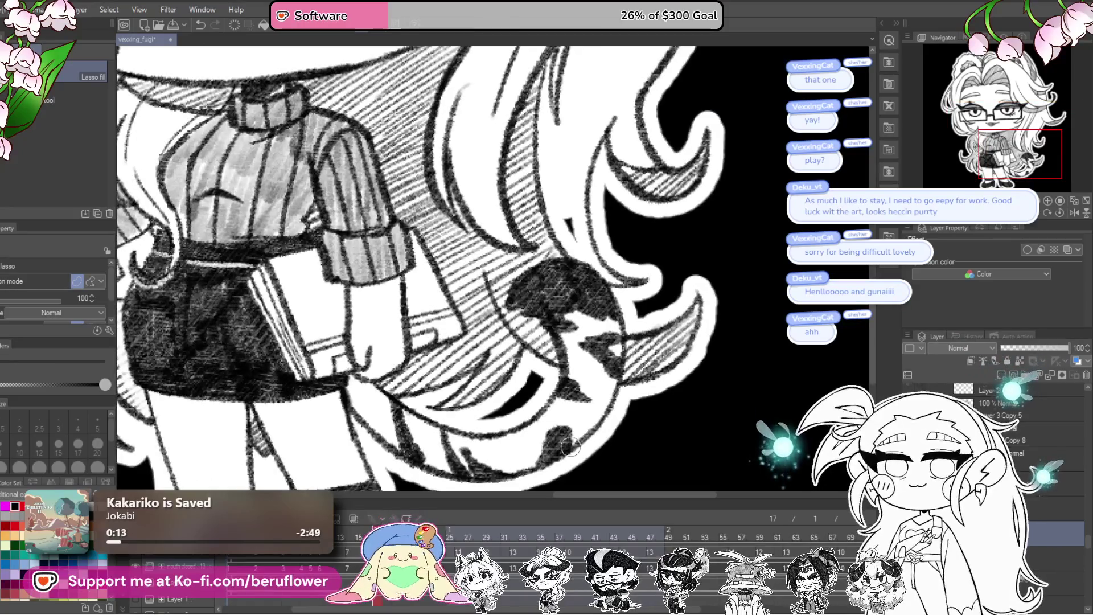
pyautogui.scroll(-2, 570, 447)
pyautogui.scroll(-1, 571, 447)
pyautogui.scroll(3, 571, 448)
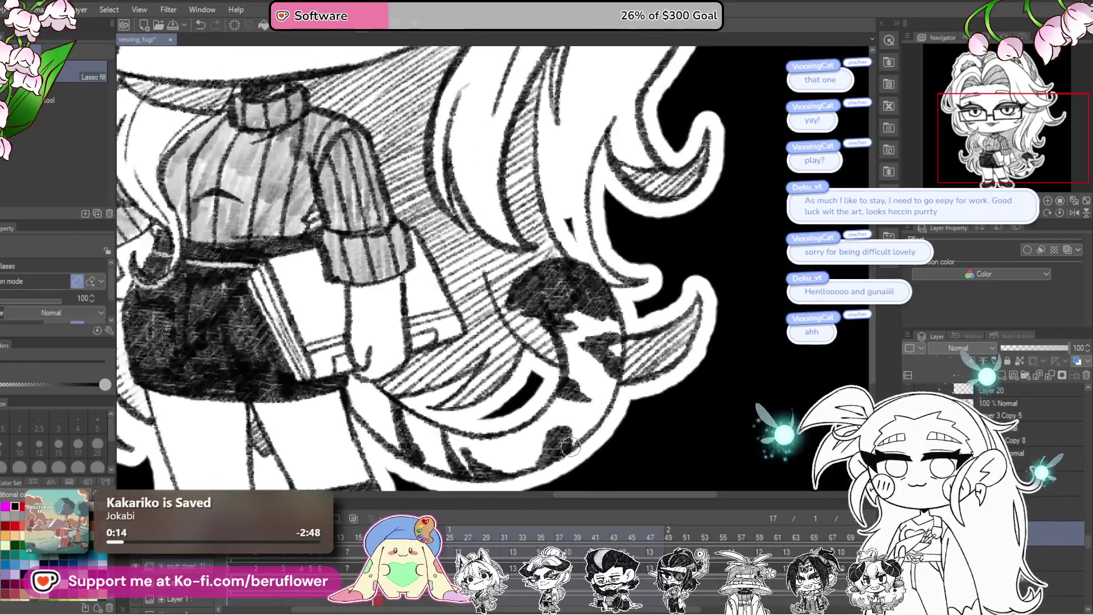
pyautogui.hotkey('alt', '[')
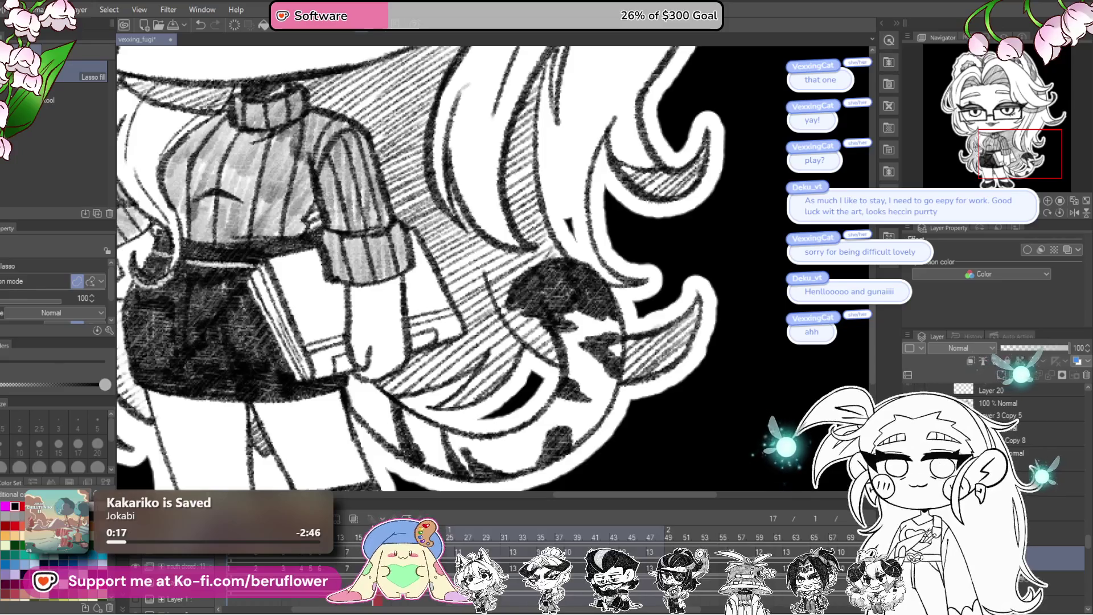
pyautogui.moveTo(583, 382); pyautogui.dragTo(591, 305)
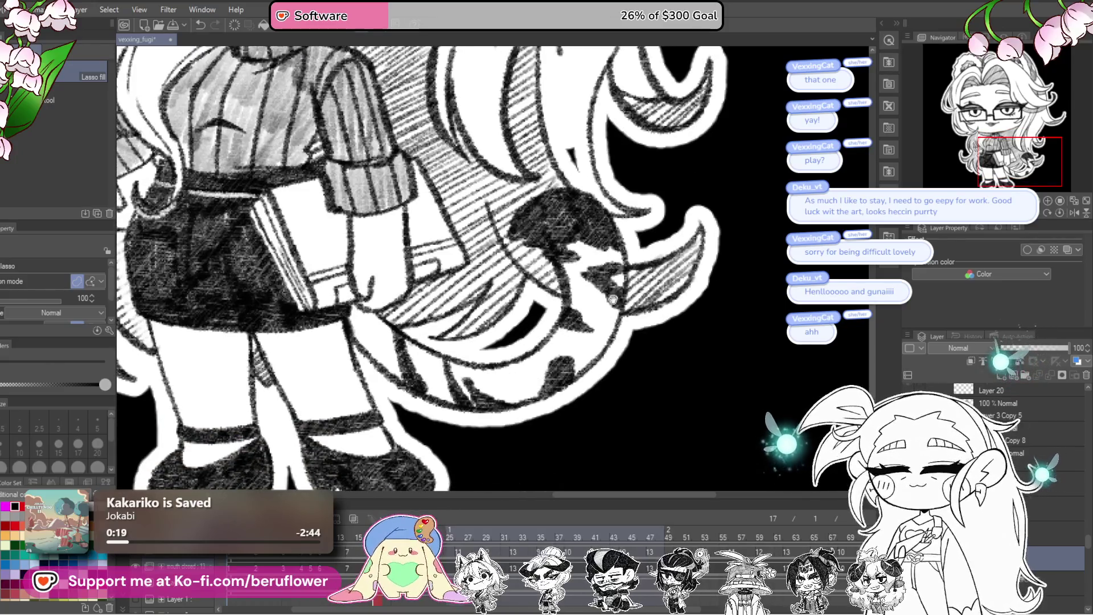
pyautogui.scroll(-2, 615, 280)
pyautogui.scroll(-2, 622, 333)
pyautogui.scroll(-2, 629, 386)
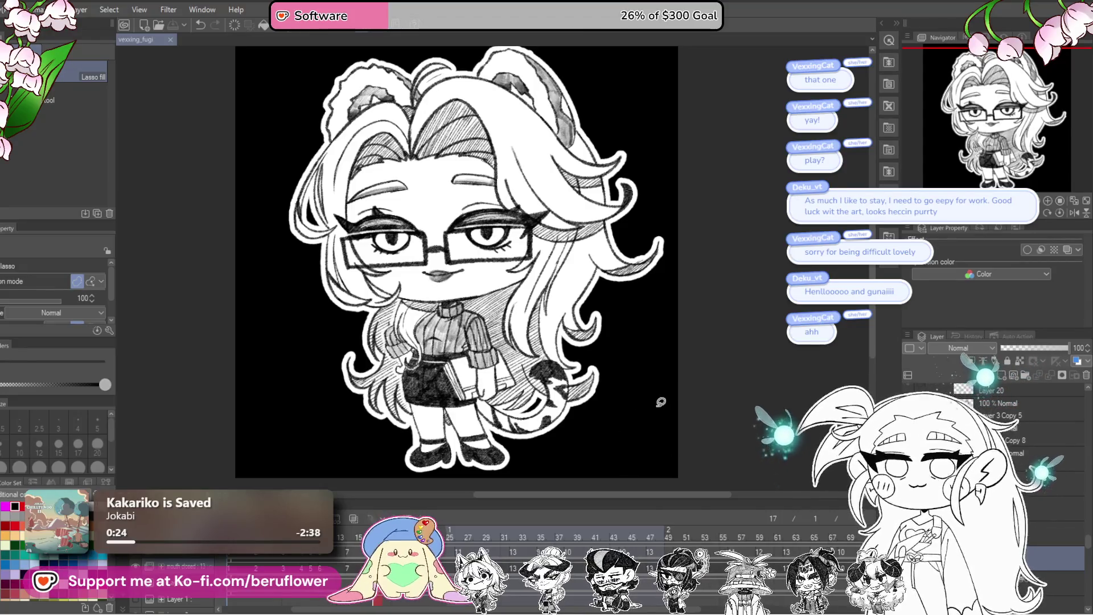
# - Advance to the cel showing the open fanged mouth
pyautogui.press('Return')
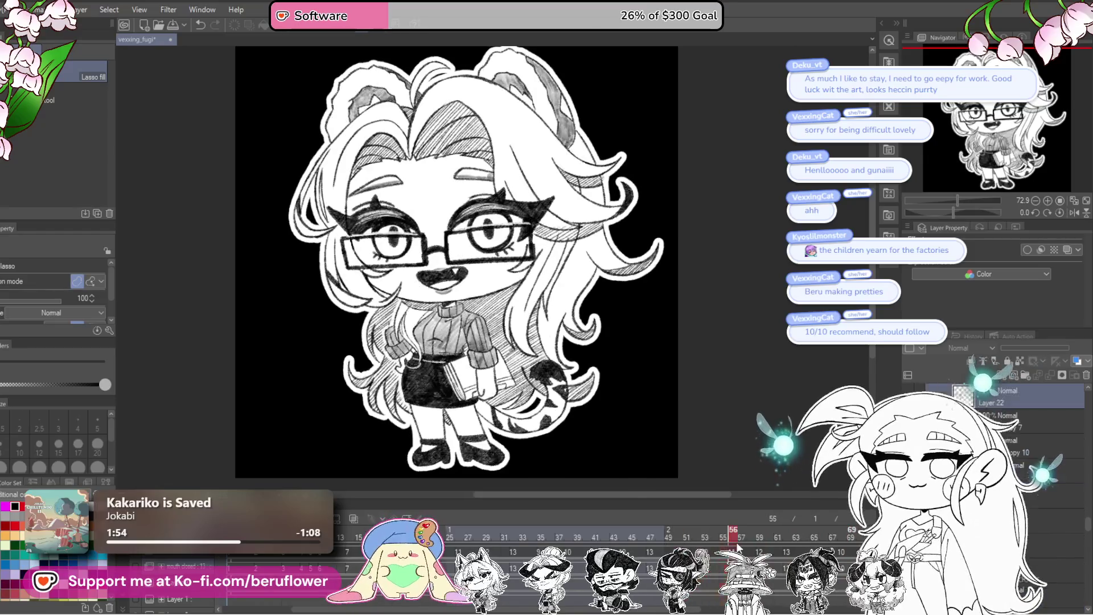
# - Duplicate Layer 22 and group the layers below into a new folder
pyautogui.click(1028, 422)
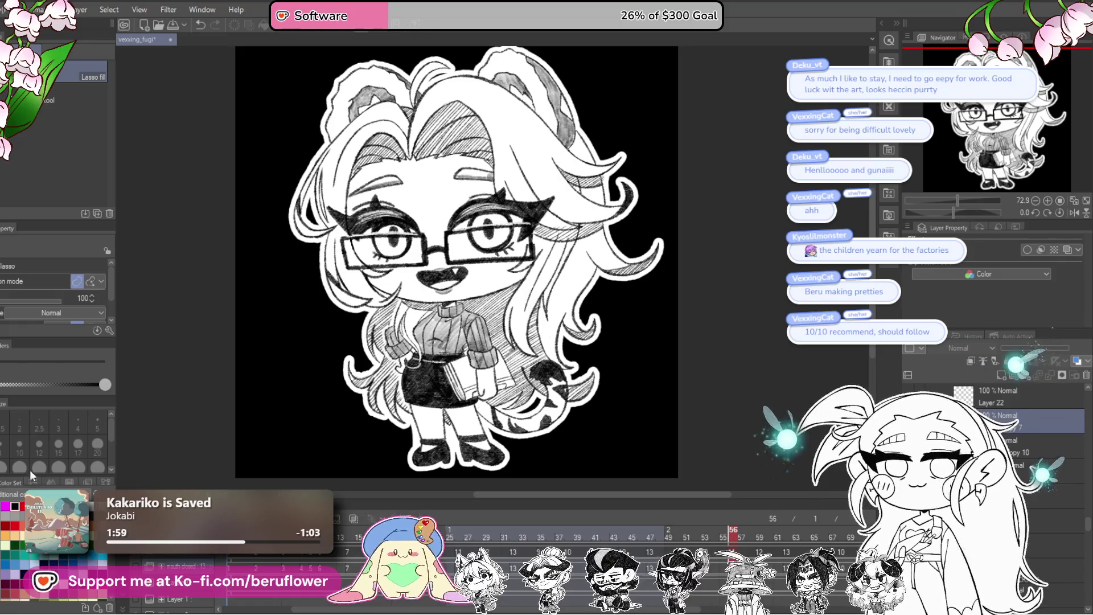
pyautogui.press('p')
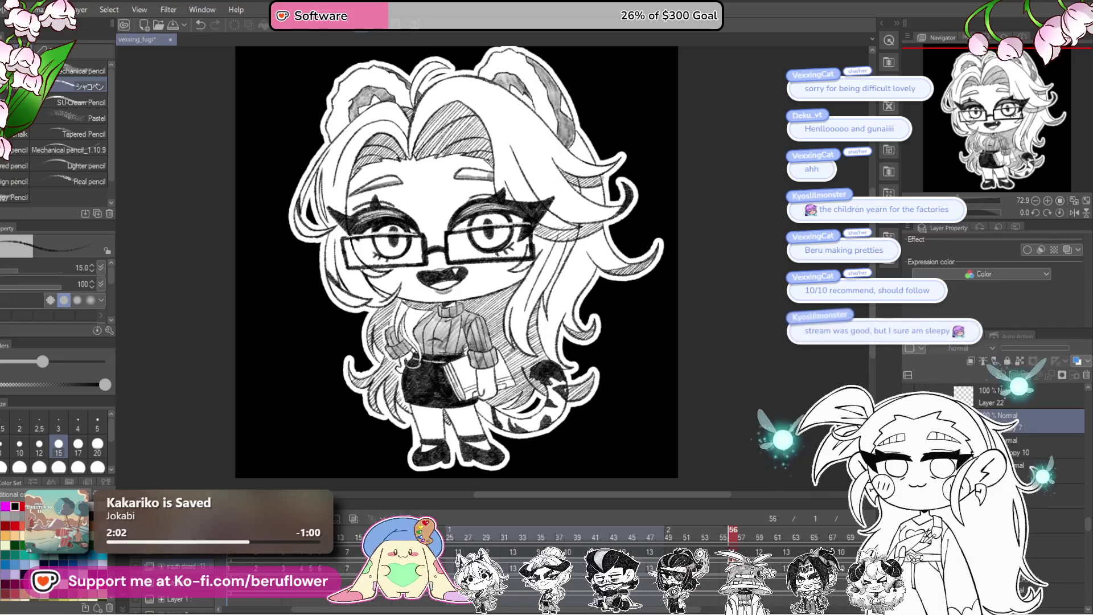
pyautogui.hotkey('ctrl', 'c')
pyautogui.hotkey('ctrl', 'v')
pyautogui.hotkey('alt', '[')
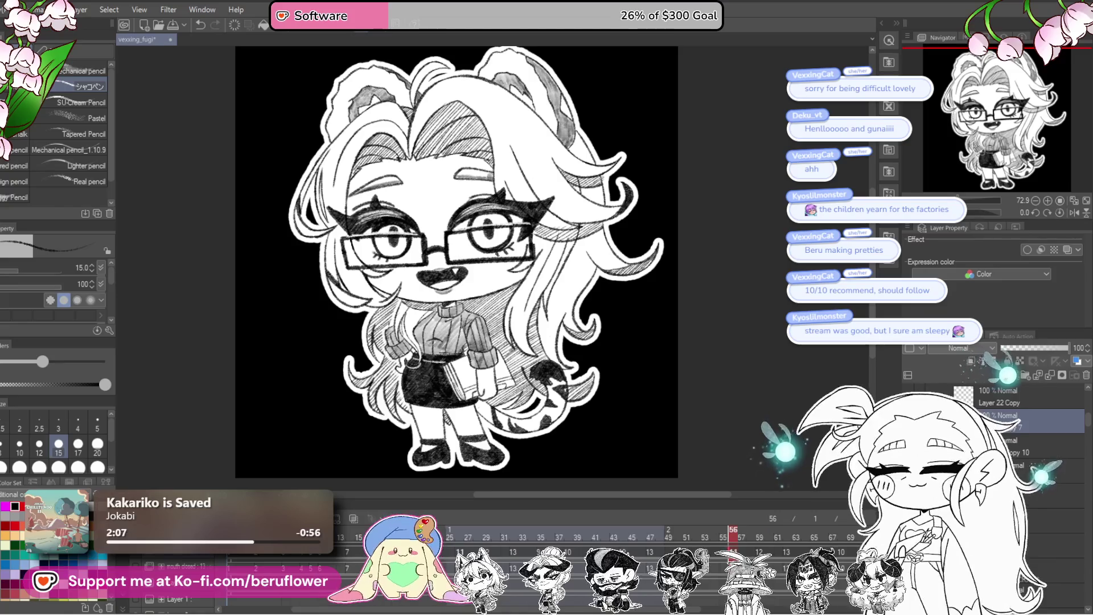
pyautogui.hotkey('ctrl', 'g')
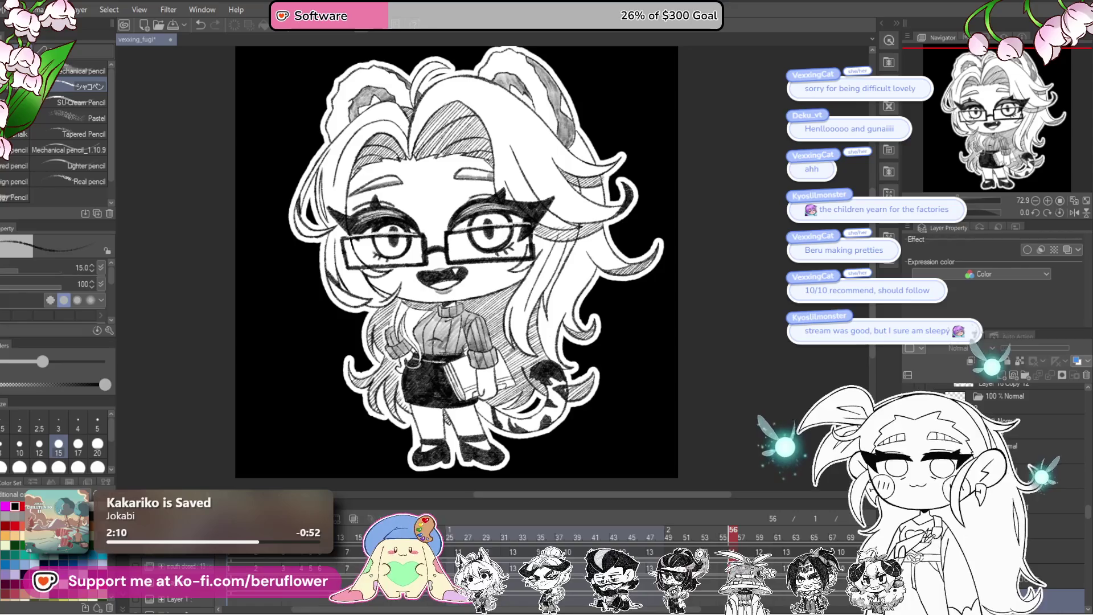
# - Check the closed-smile frame, undo a stray new layer, and return to the fanged open-mouth frame
pyautogui.click(140, 558)
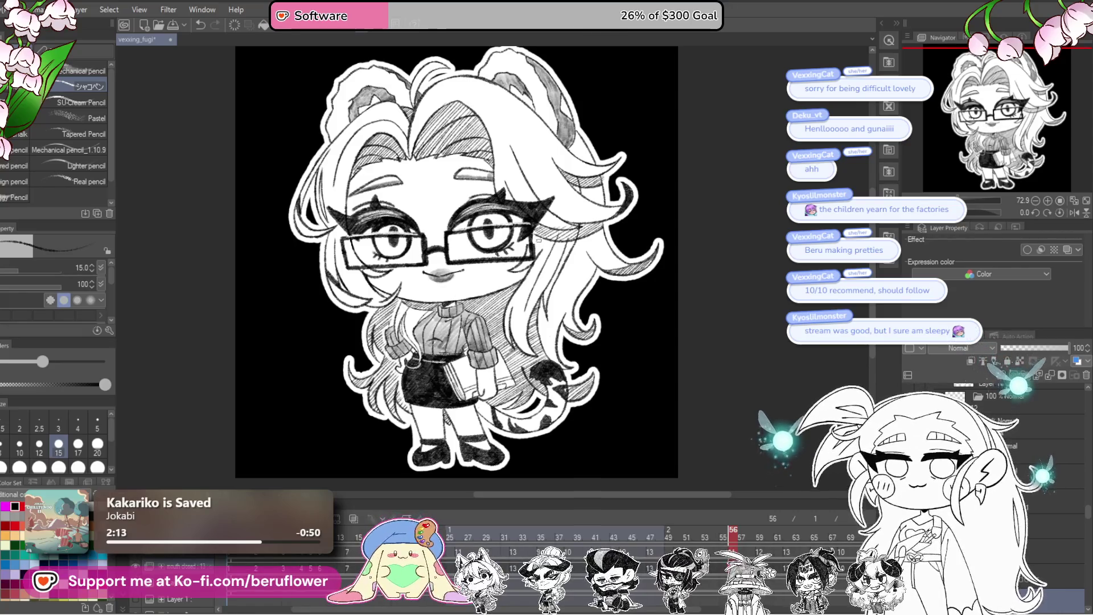
pyautogui.scroll(3, 538, 239)
pyautogui.scroll(2, 520, 228)
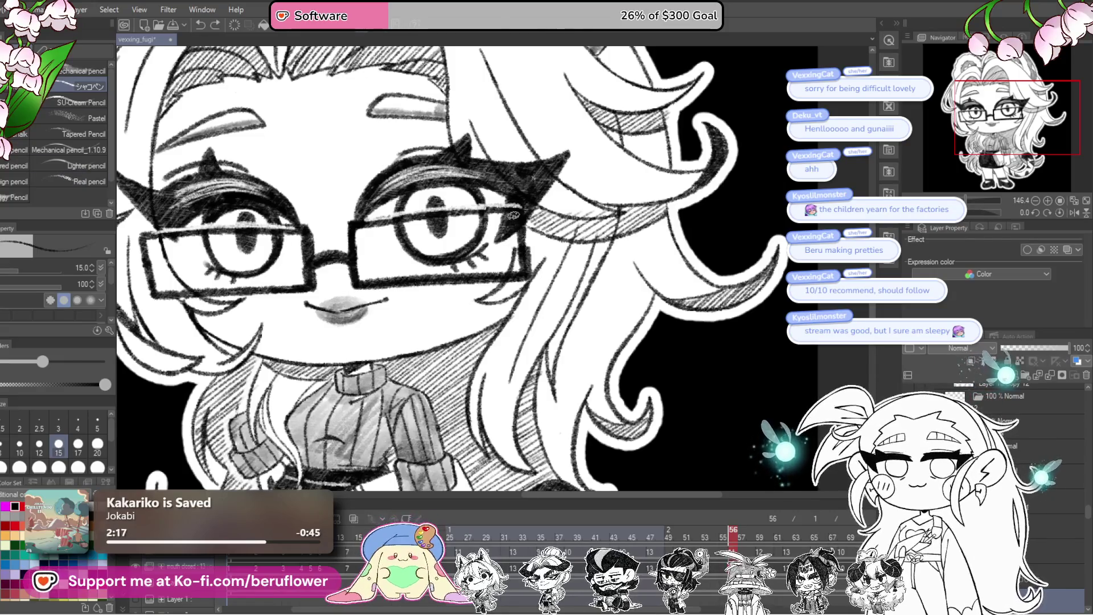
pyautogui.scroll(-4, 526, 242)
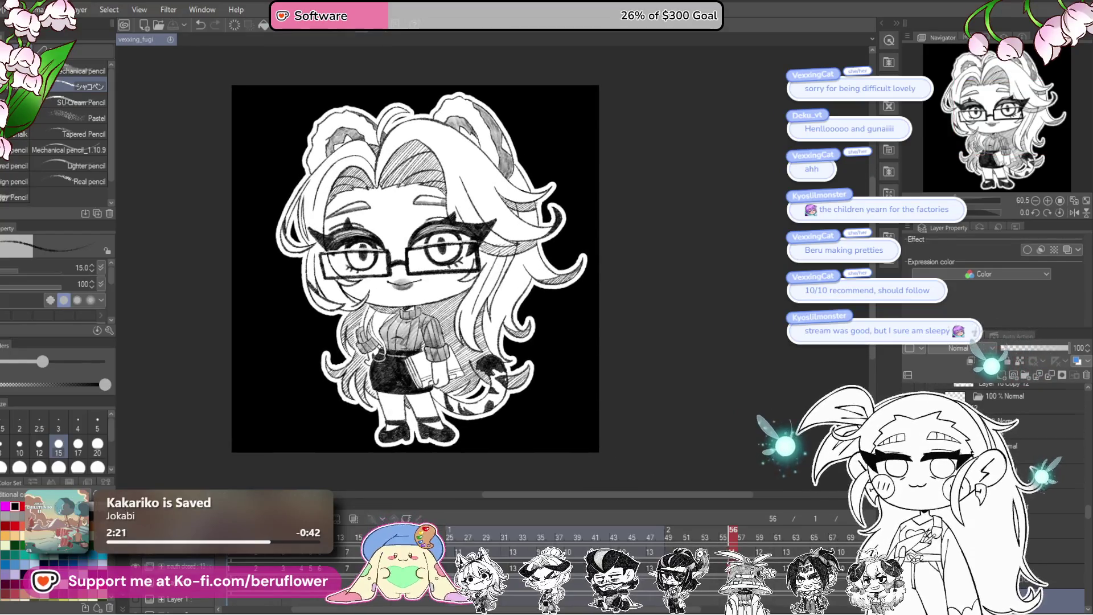
pyautogui.hotkey('ctrl', 'shift', 'n')
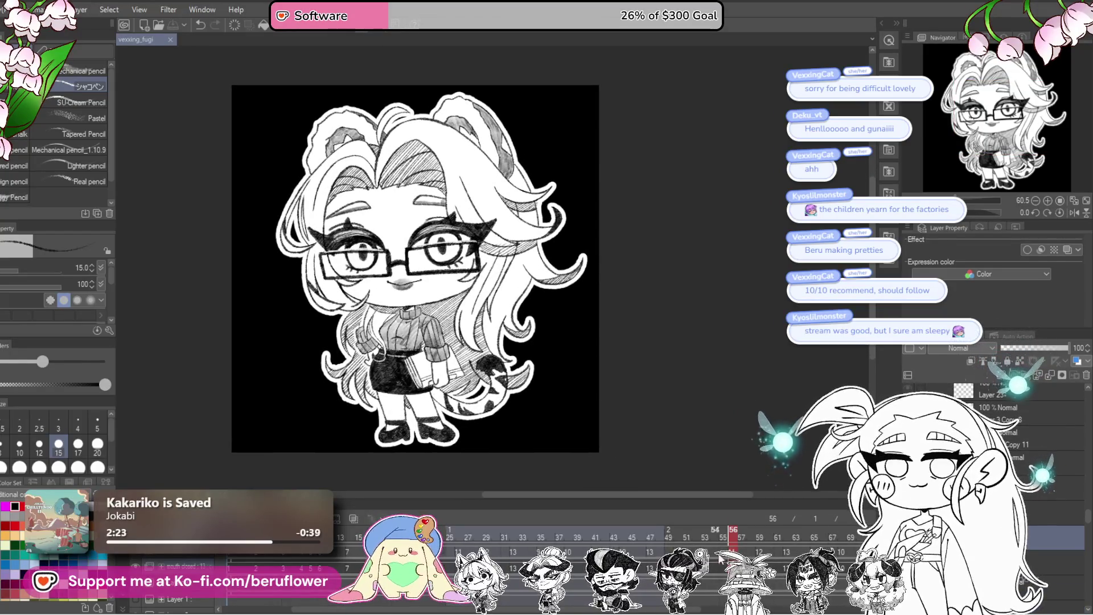
pyautogui.hotkey('ctrl', 'z')
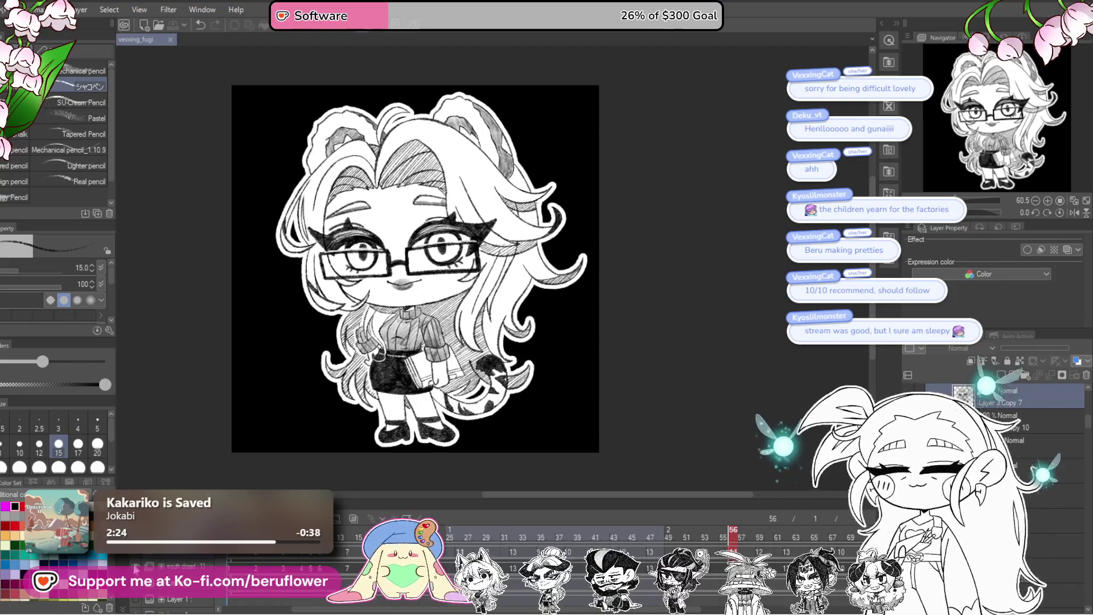
pyautogui.click(136, 569)
pyautogui.scroll(1, 990, 413)
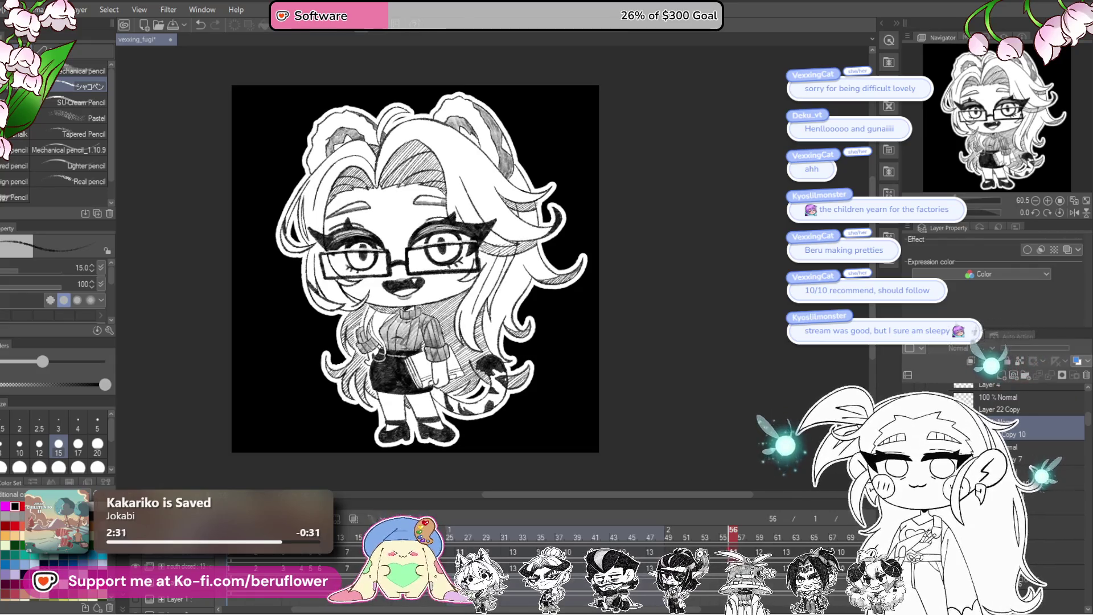
pyautogui.press('m')
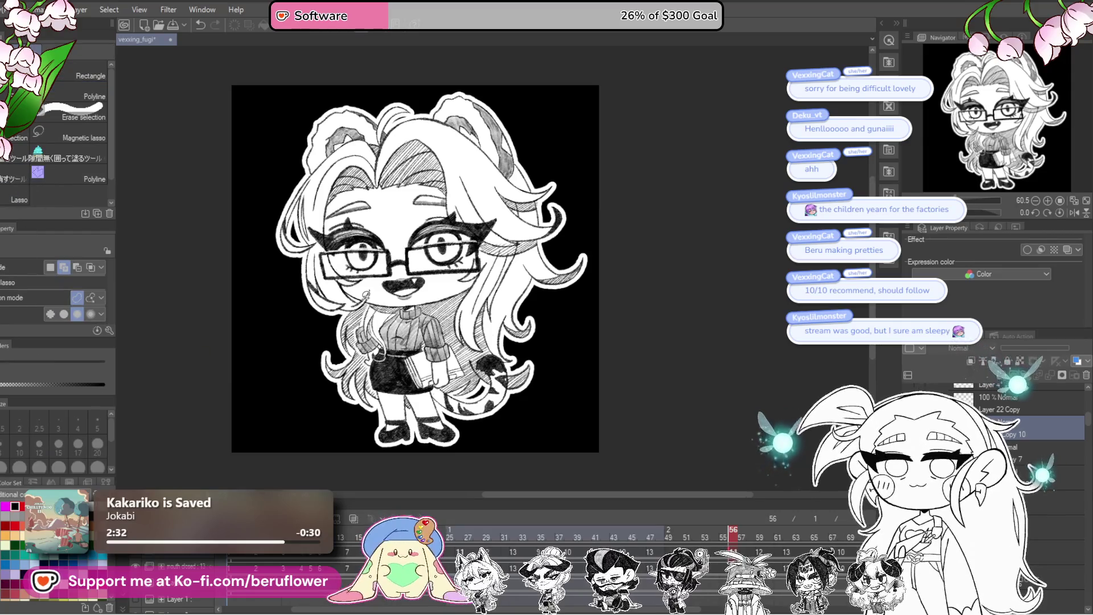
pyautogui.scroll(3, 365, 295)
# - Lasso the mouth, erase and undo it, then open the File menu for animation export
pyautogui.moveTo(402, 261)
pyautogui.mouseDown()
pyautogui.moveTo(455, 303)
pyautogui.moveTo(499, 237)
pyautogui.mouseUp()
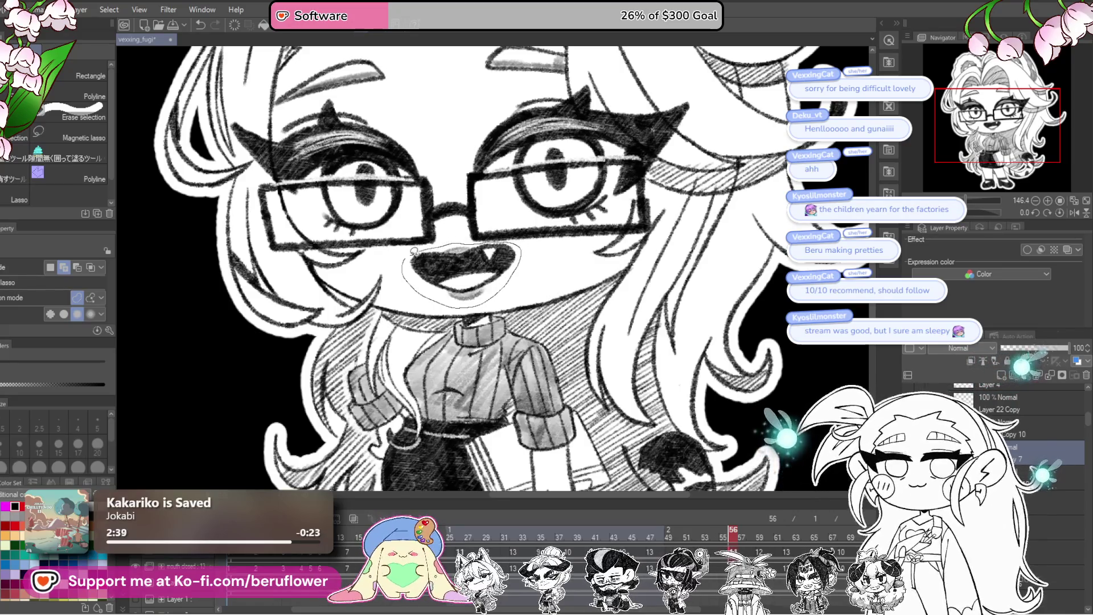
pyautogui.moveTo(499, 238); pyautogui.dragTo(408, 258)
pyautogui.moveTo(751, 344); pyautogui.dragTo(734, 350)
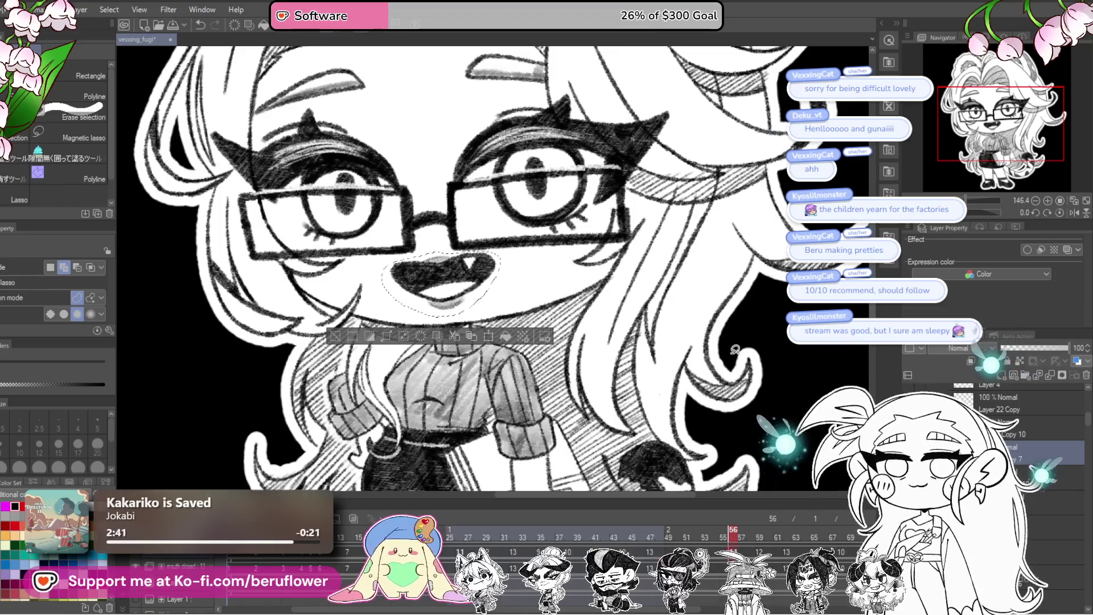
pyautogui.press('Delete')
pyautogui.hotkey('ctrl', 'z')
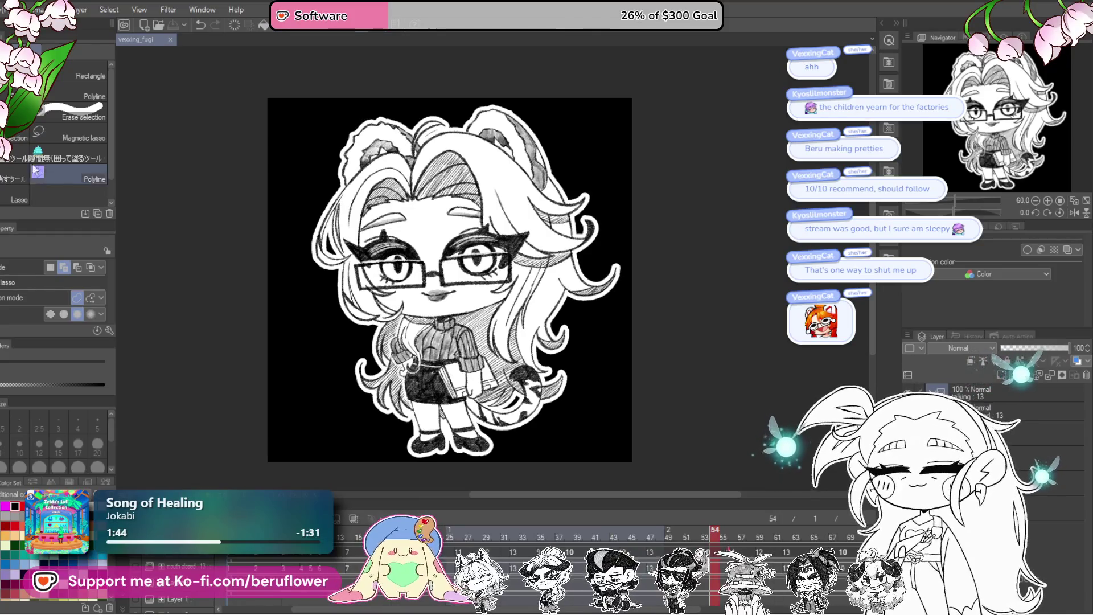
pyautogui.click(12, 10)
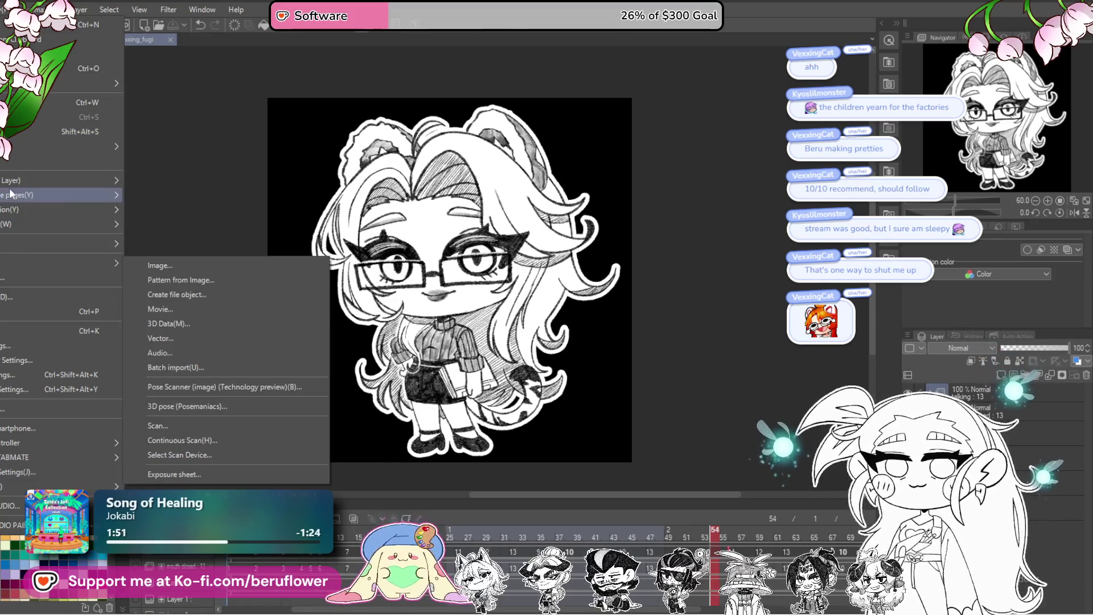
pyautogui.moveTo(51, 210)
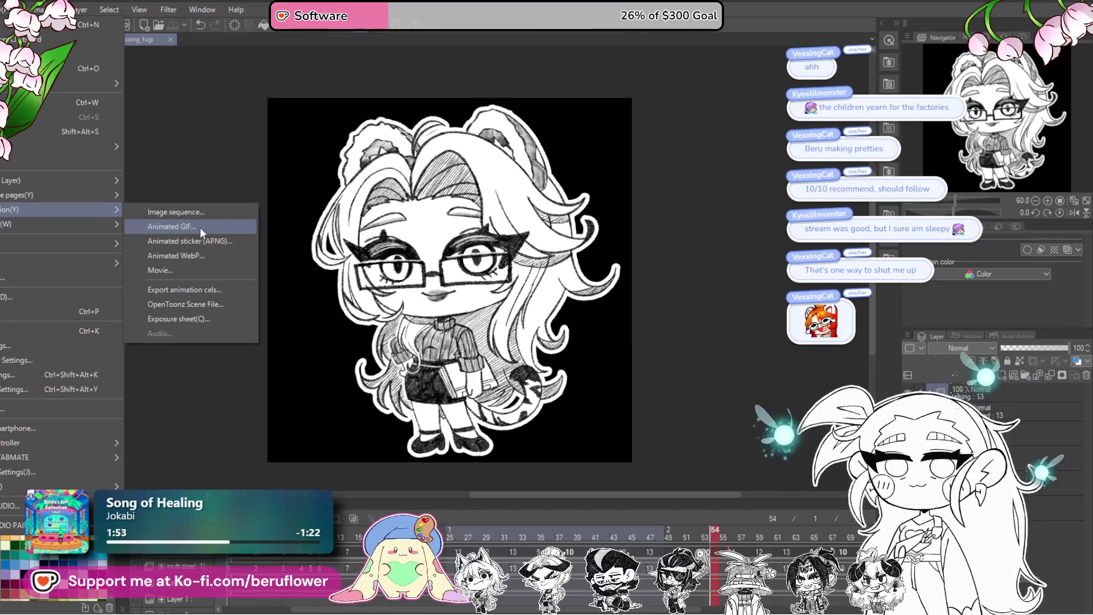
# - Export an animated GIF 1000 px wide with the black background kept, and dismiss the completion message
pyautogui.click(199, 227)
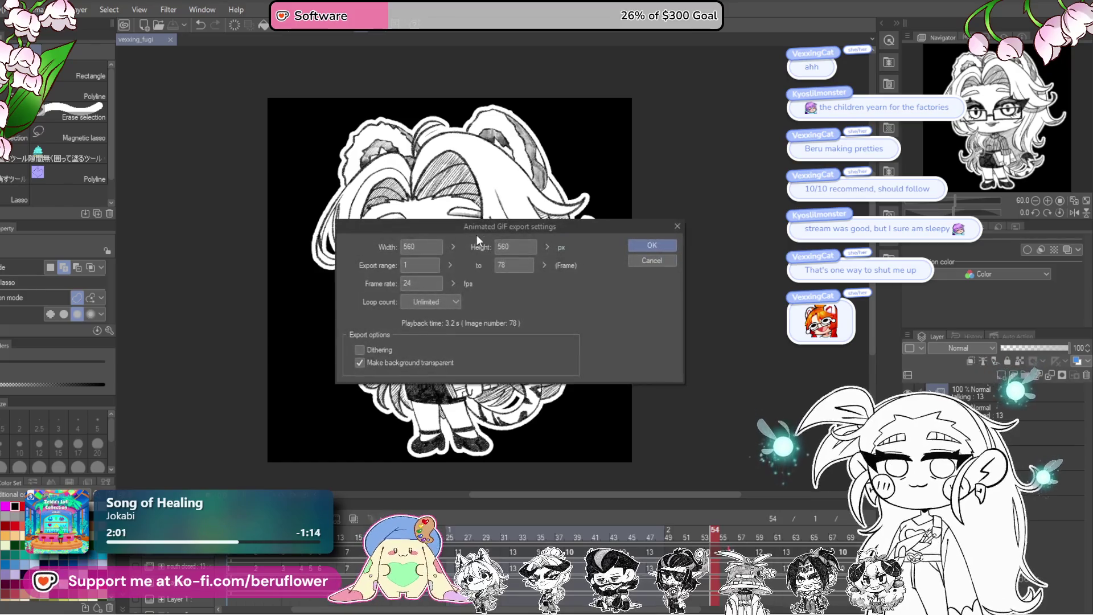
pyautogui.click(425, 247)
pyautogui.write('100')
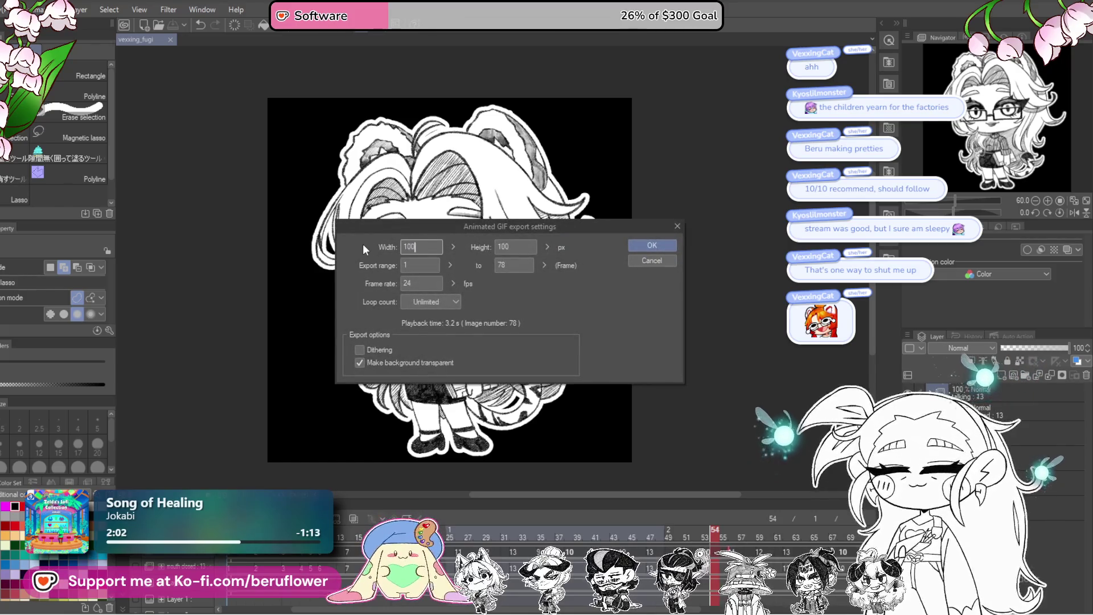
pyautogui.write('0')
pyautogui.click(356, 364)
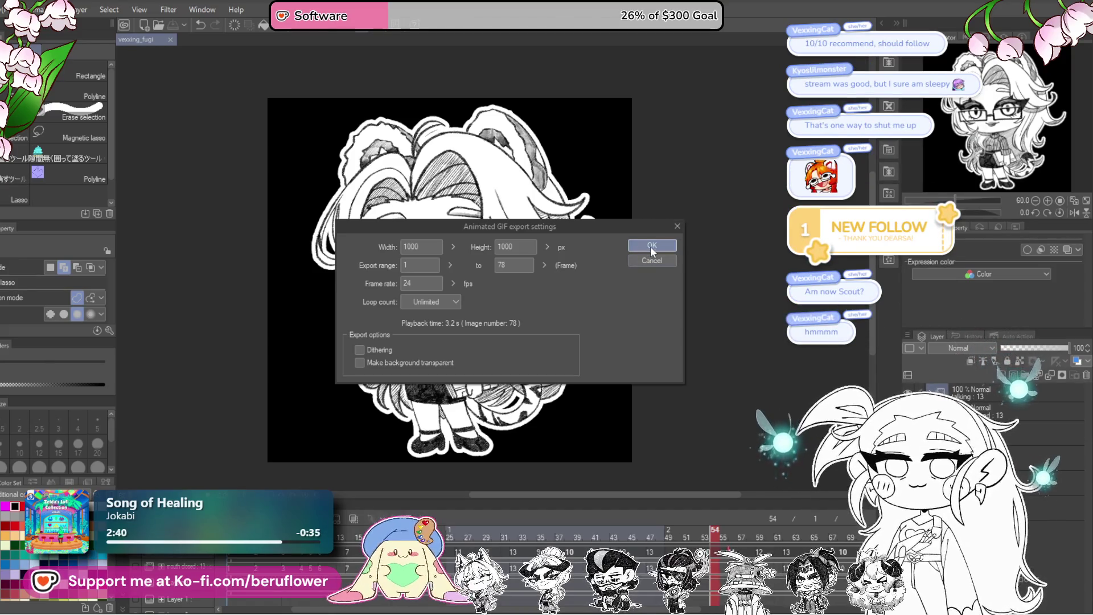
pyautogui.click(652, 246)
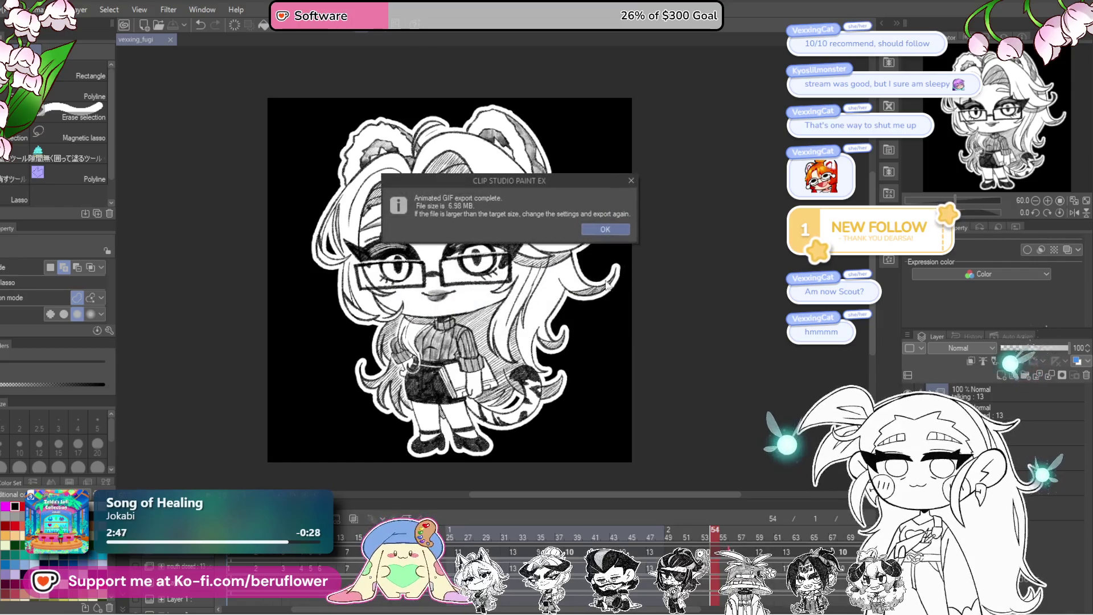
pyautogui.click(601, 228)
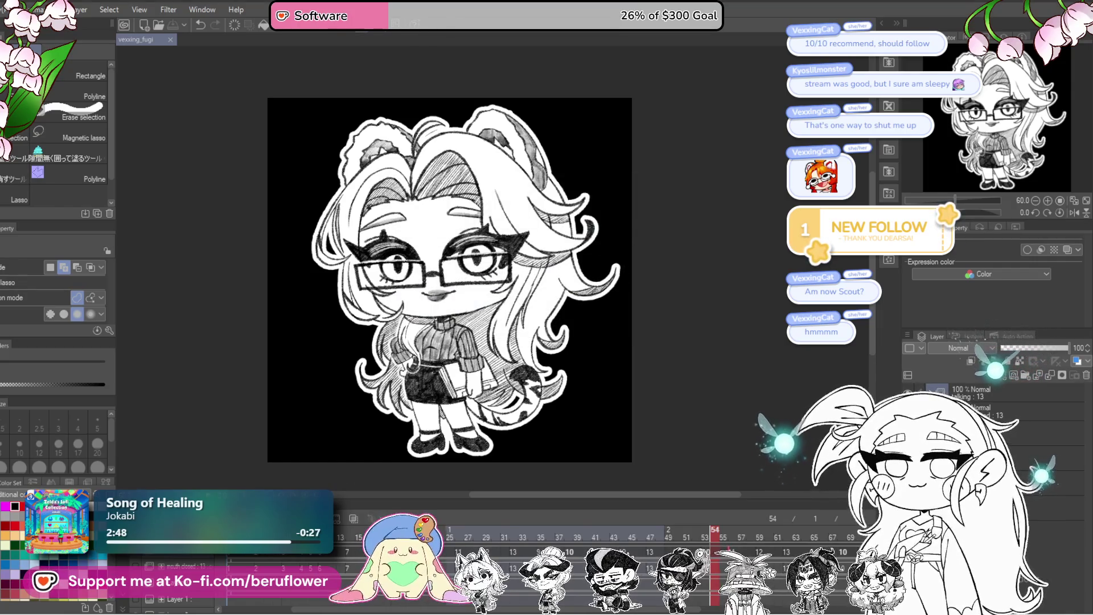
# - Hide the black fill and paper layers and start an Animated GIF export
pyautogui.click(910, 393)
pyautogui.click(910, 412)
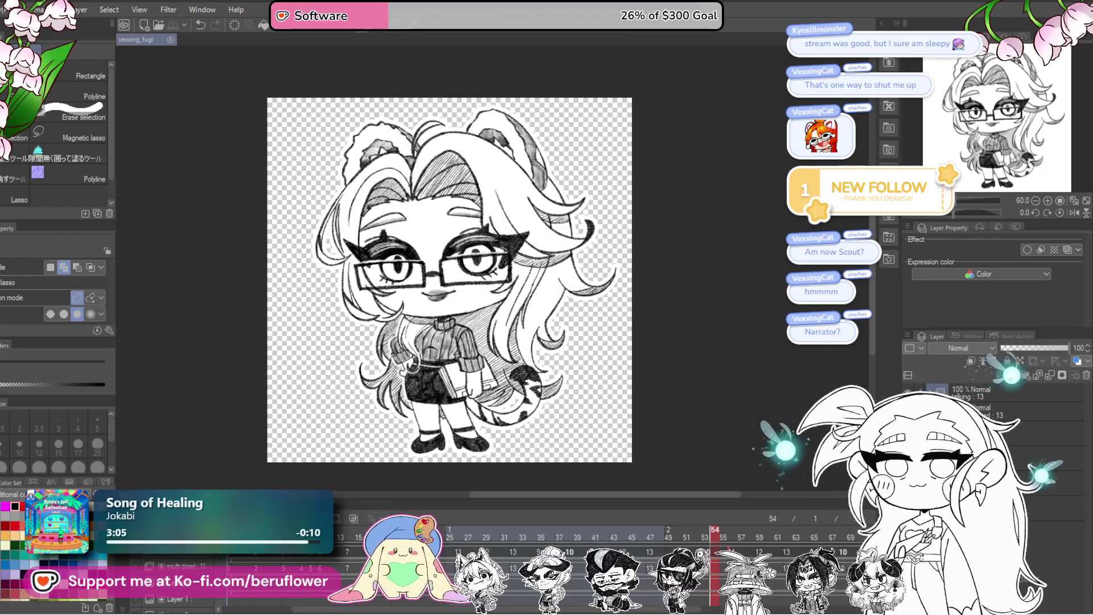
pyautogui.click(17, 10)
pyautogui.moveTo(52, 208)
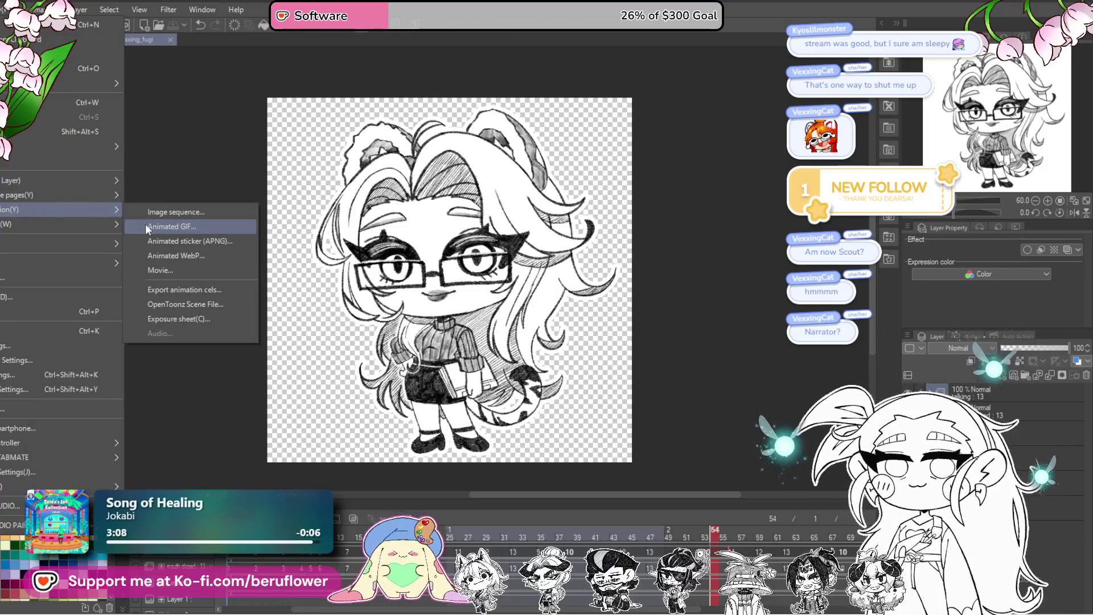
pyautogui.click(145, 223)
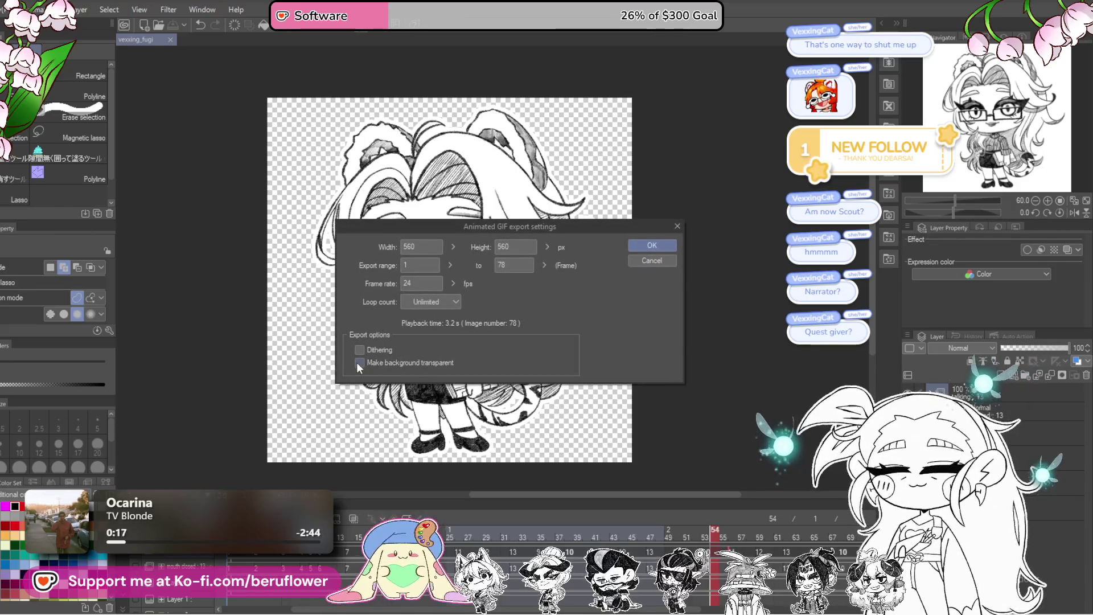
# - Export the GIF at 1000 px wide with a transparent background and dismiss the completion notice
pyautogui.click(359, 362)
pyautogui.click(416, 247)
pyautogui.write('1000')
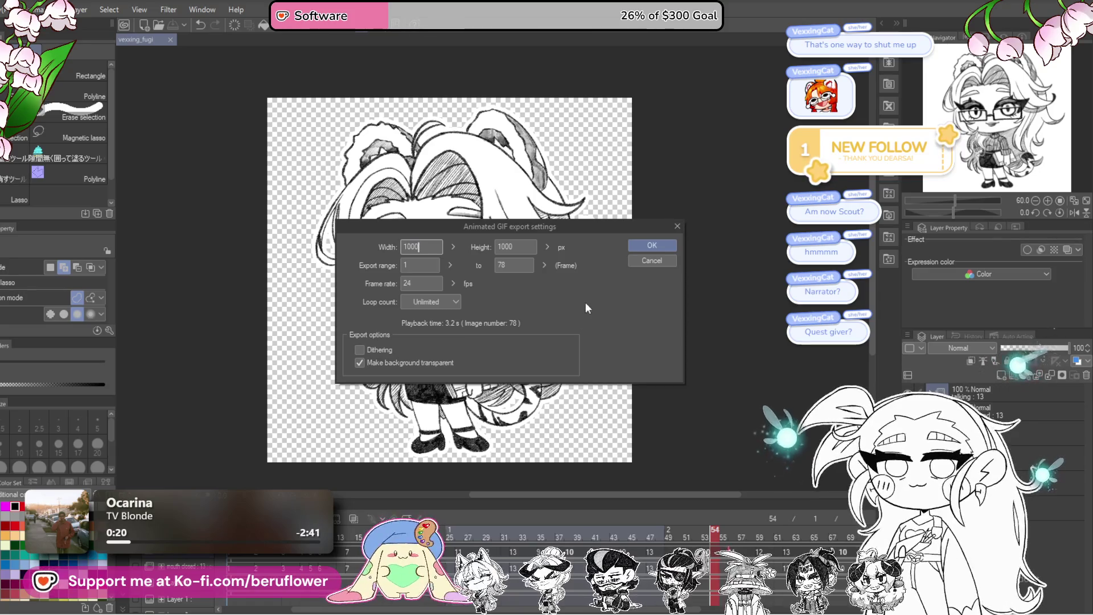
pyautogui.click(654, 245)
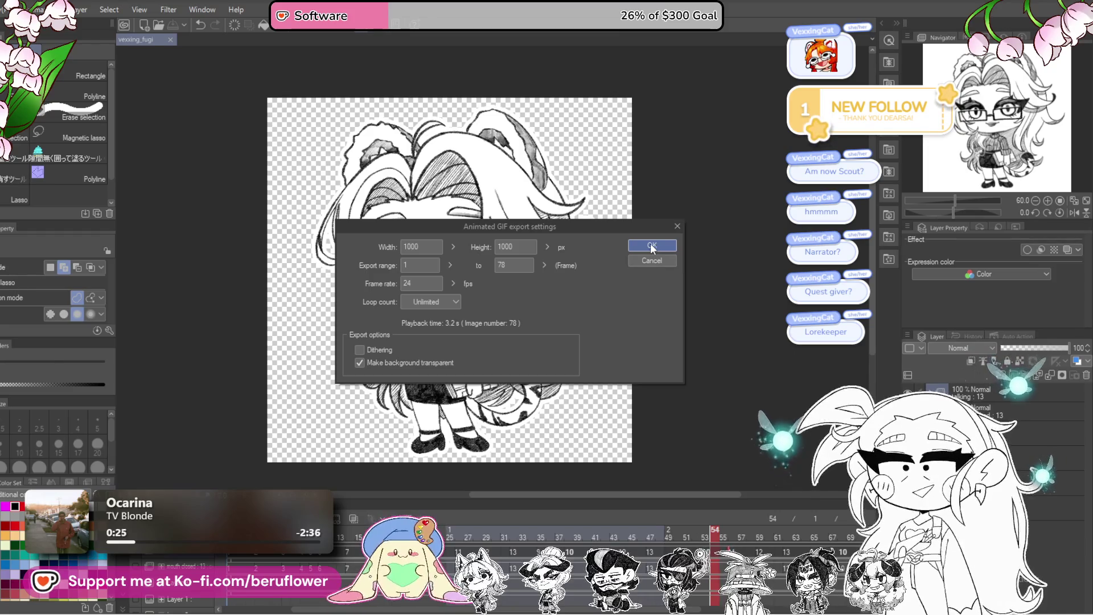
pyautogui.click(661, 248)
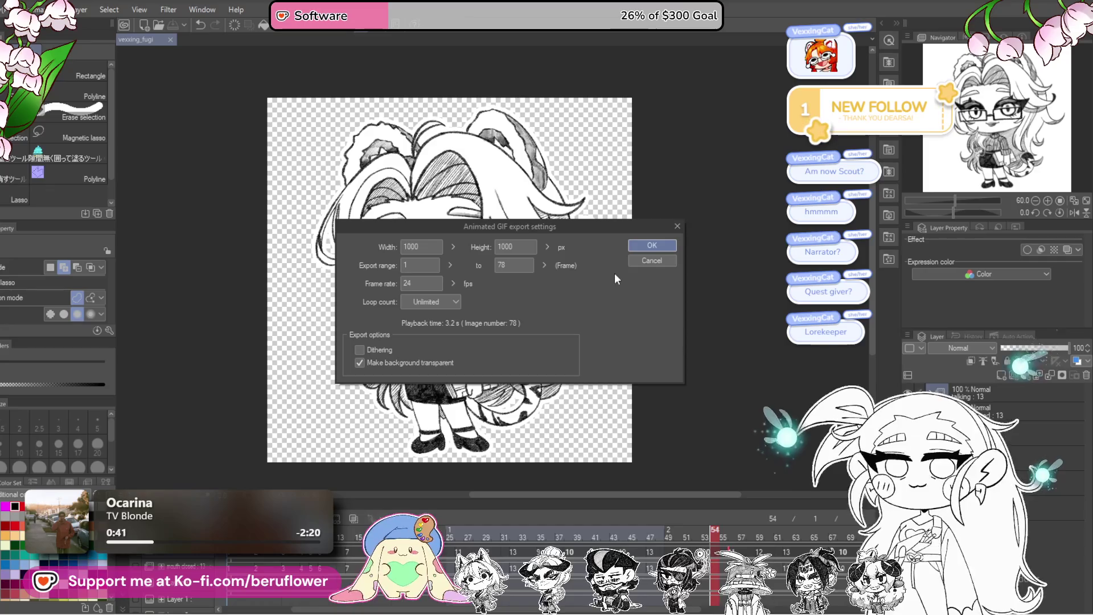
pyautogui.click(649, 245)
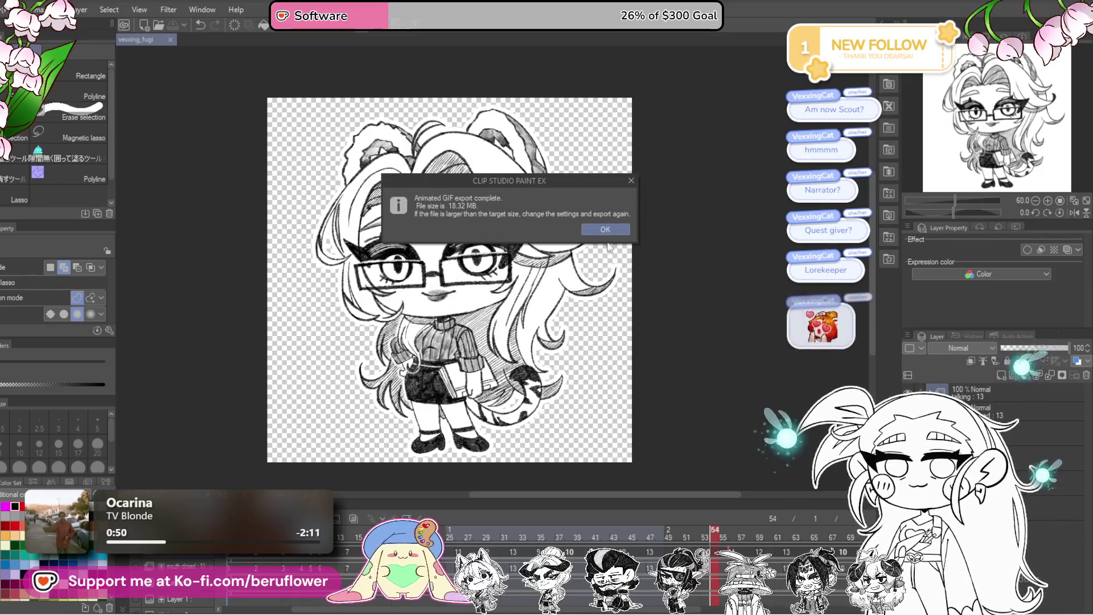
pyautogui.click(606, 230)
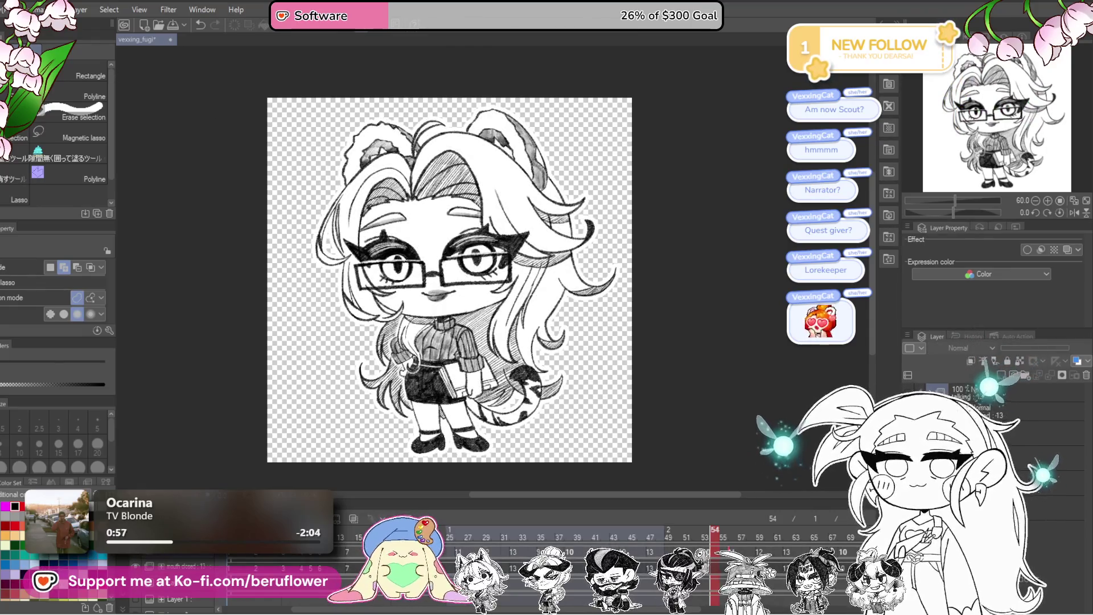
# - Export a second transparent Animated GIF at 1000 px width and dismiss the completion notice
pyautogui.click(10, 8)
pyautogui.moveTo(51, 209)
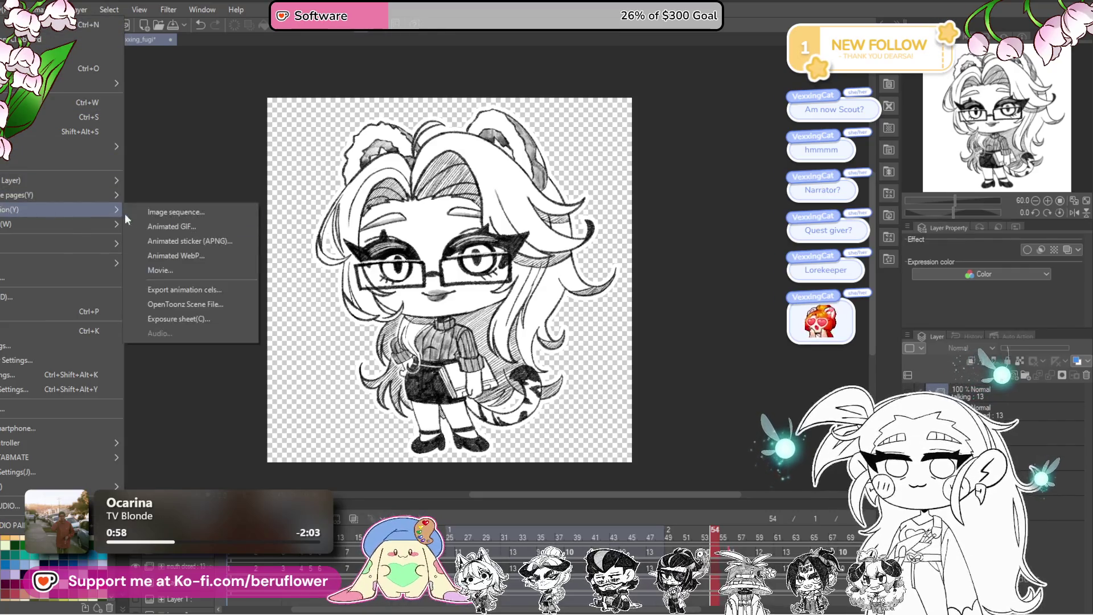
pyautogui.click(191, 228)
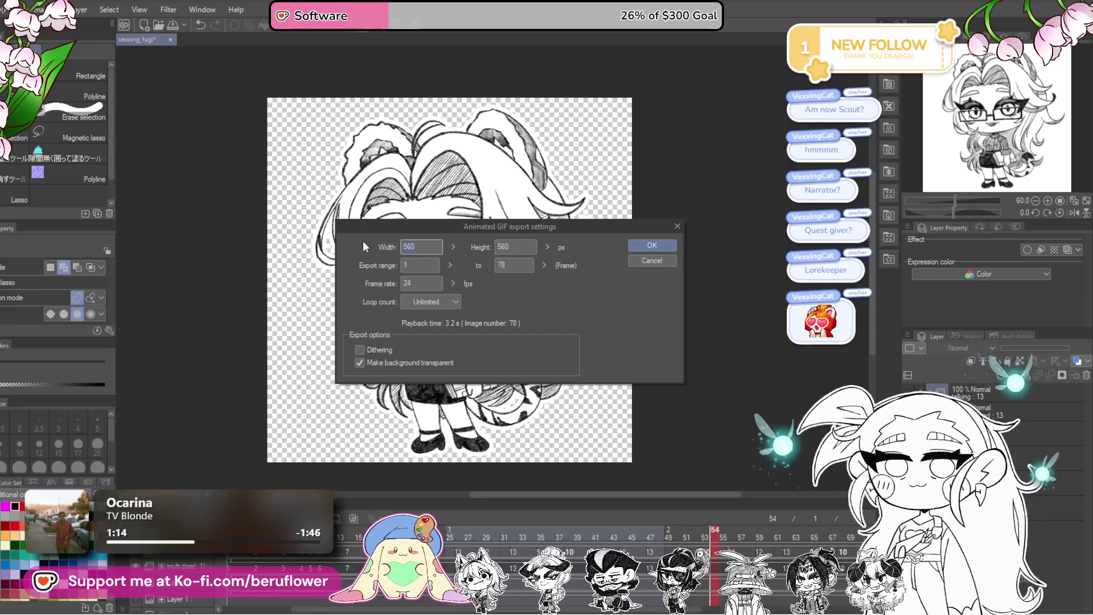
pyautogui.doubleClick(434, 247)
pyautogui.write('1000')
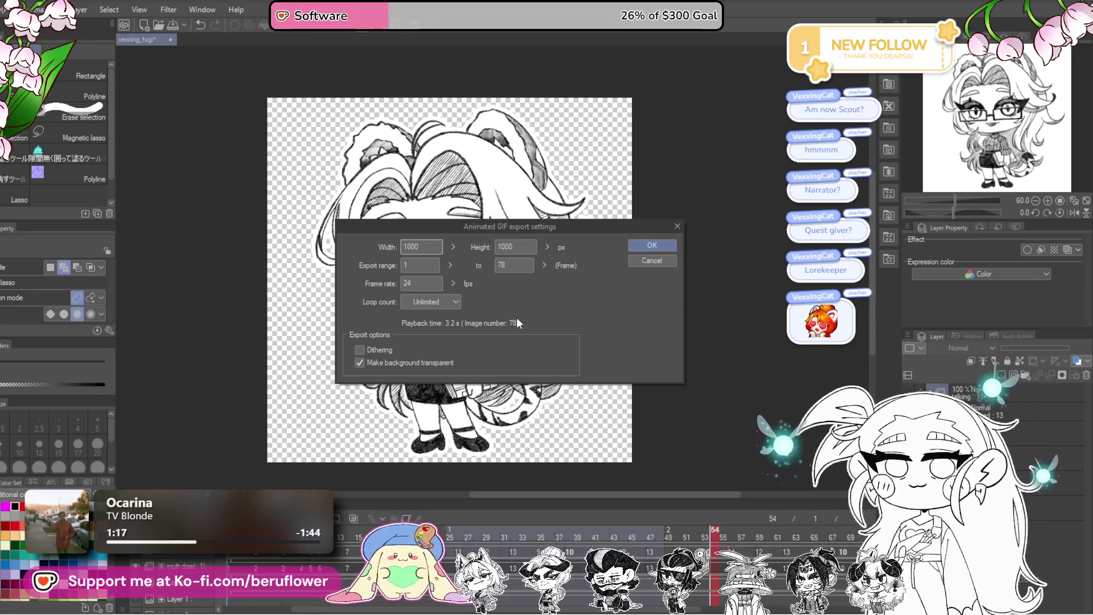
pyautogui.click(651, 247)
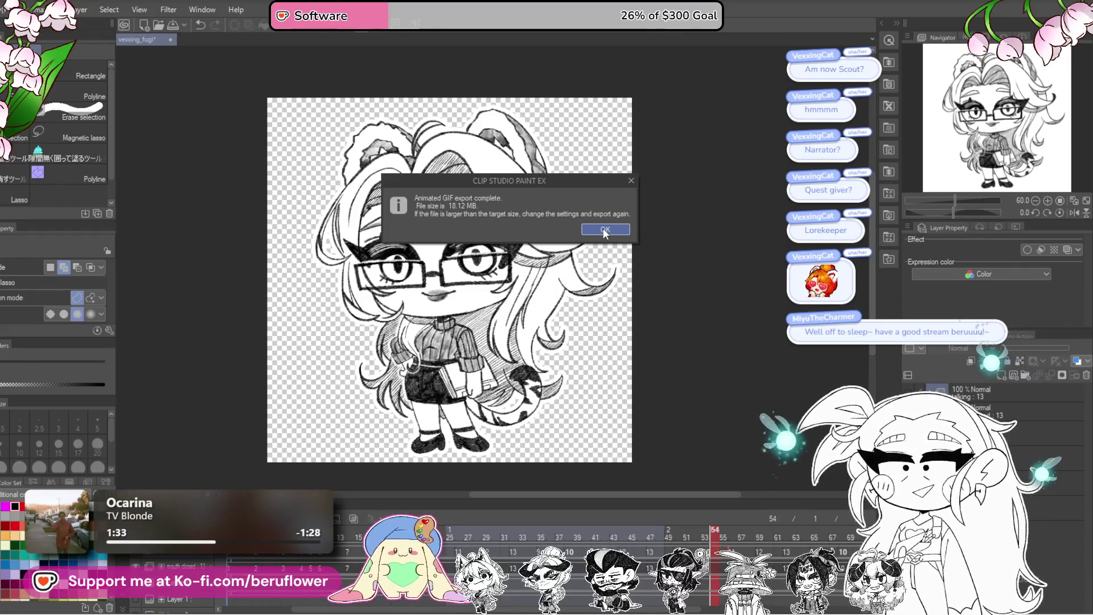
pyautogui.click(603, 232)
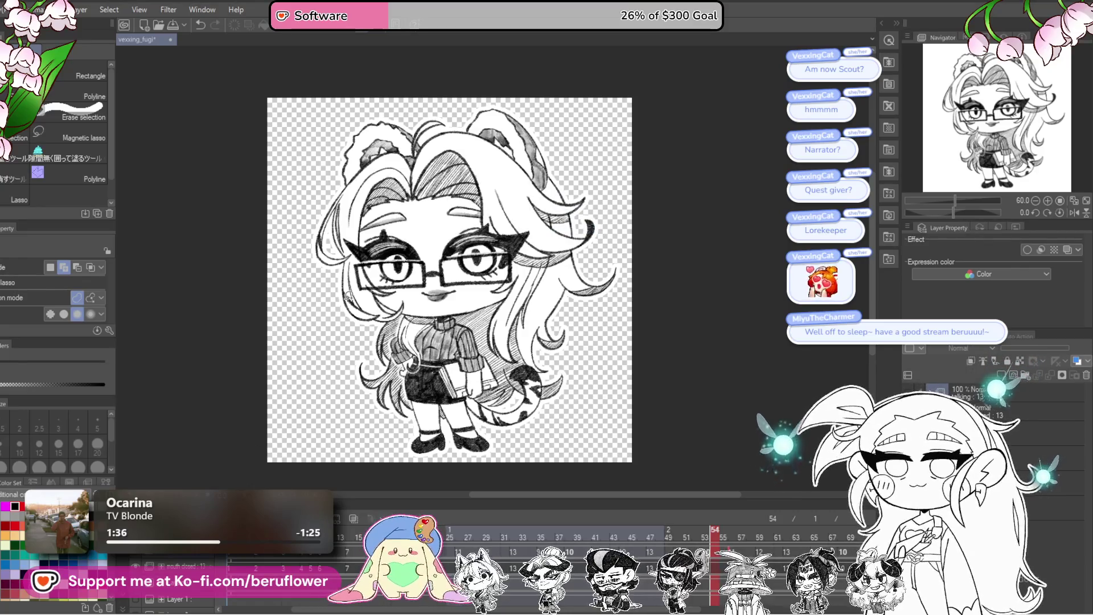
# - Save the file, touch up a hair stroke, and make the black Paper layer visible again
pyautogui.hotkey('ctrl', 's')
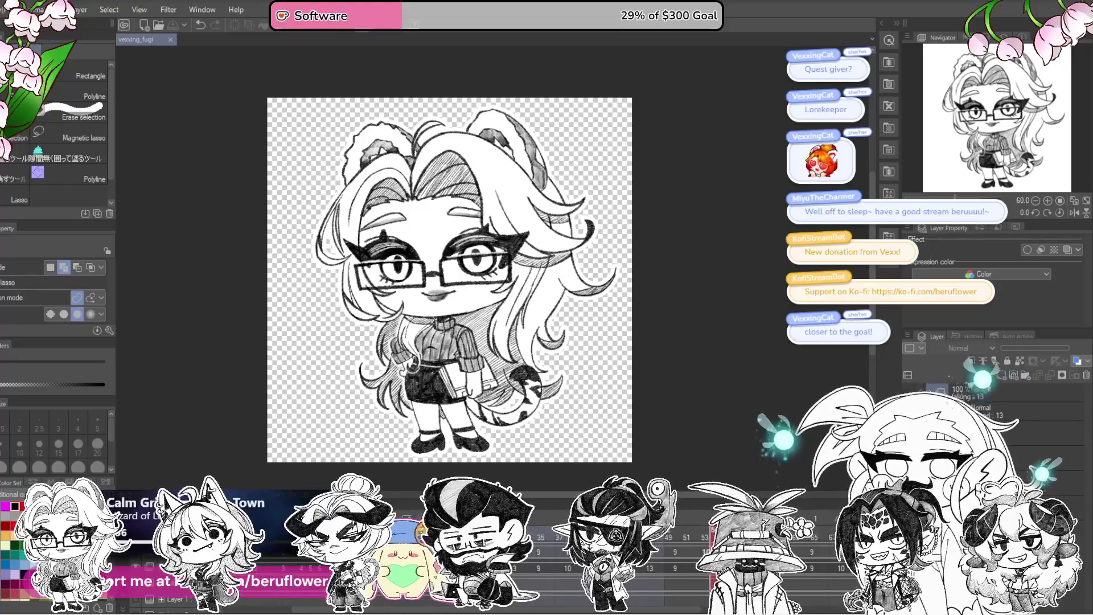
pyautogui.moveTo(586, 222); pyautogui.dragTo(591, 236)
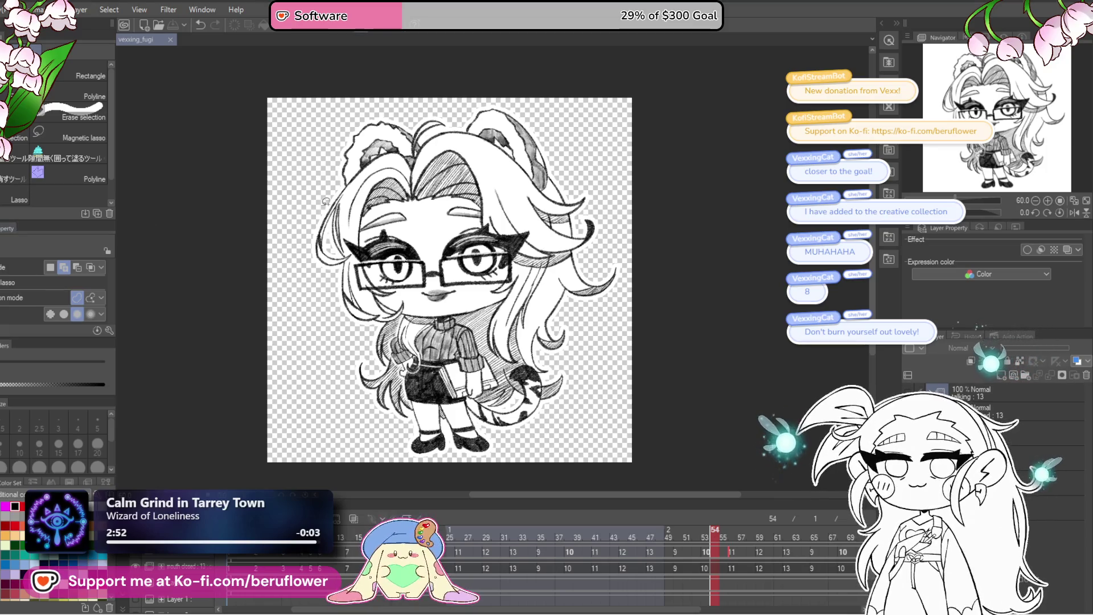
pyautogui.click(660, 340)
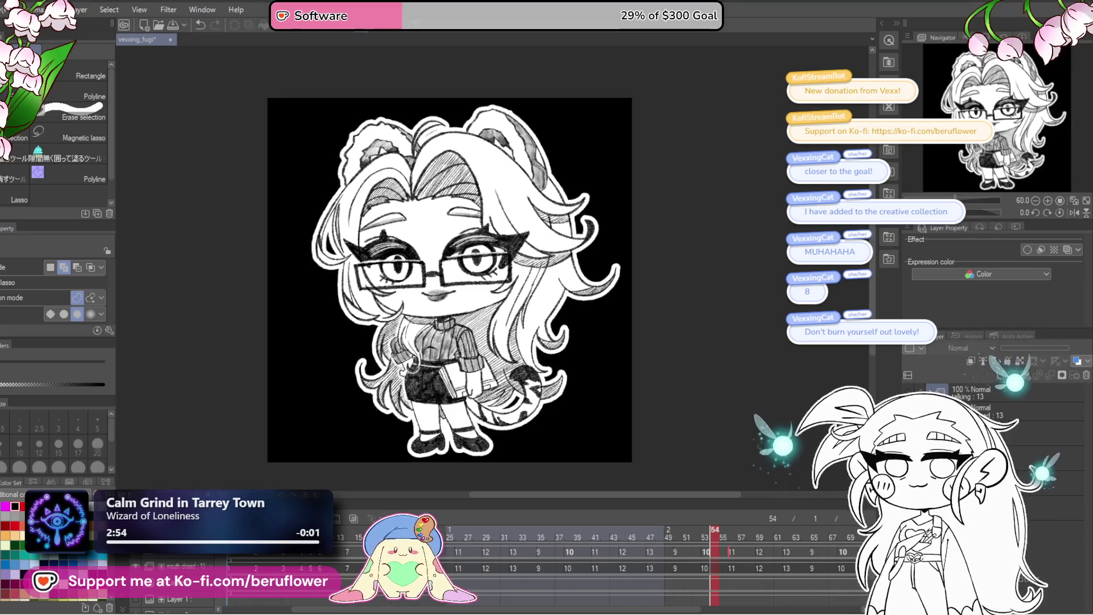
# - Save the black-background version and play, stop and replay the timeline to preview the motion
pyautogui.hotkey('ctrl', 's')
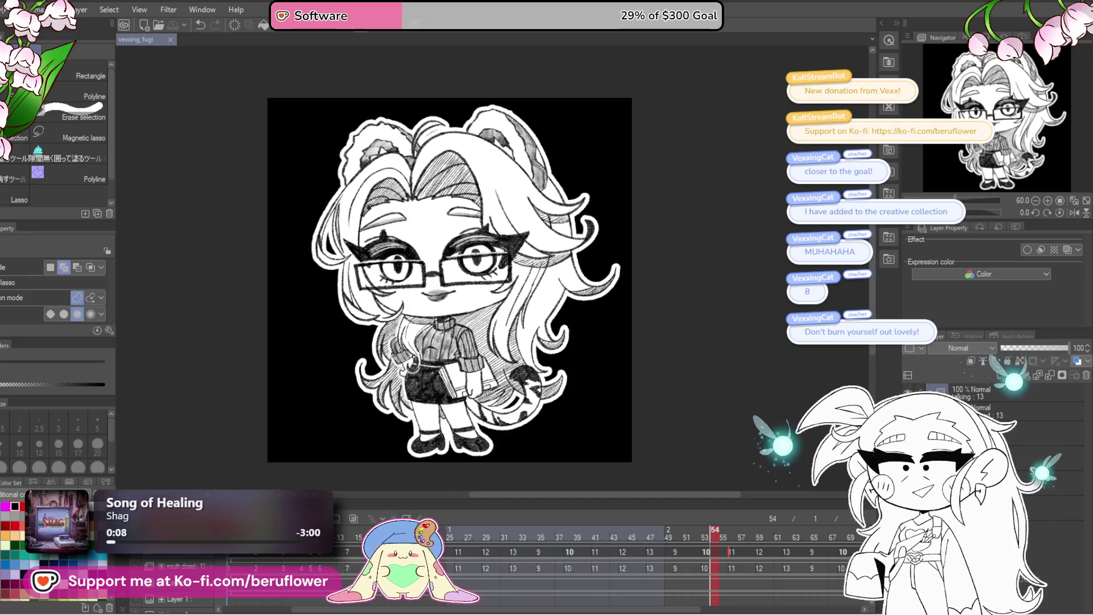
pyautogui.press('Right')
pyautogui.press('space')
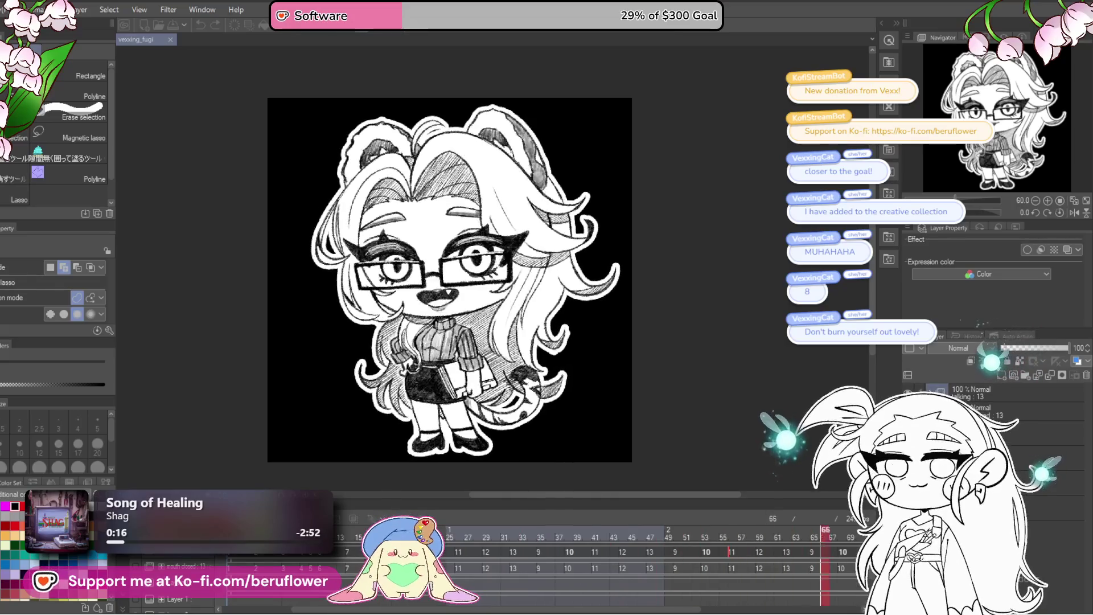
pyautogui.press('space')
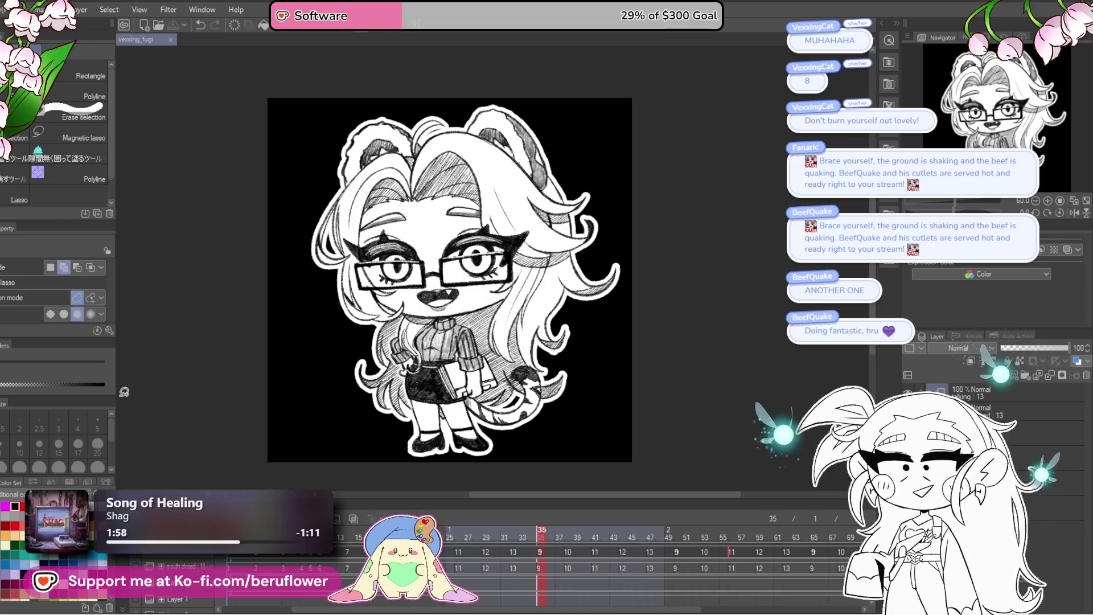
pyautogui.press('space')
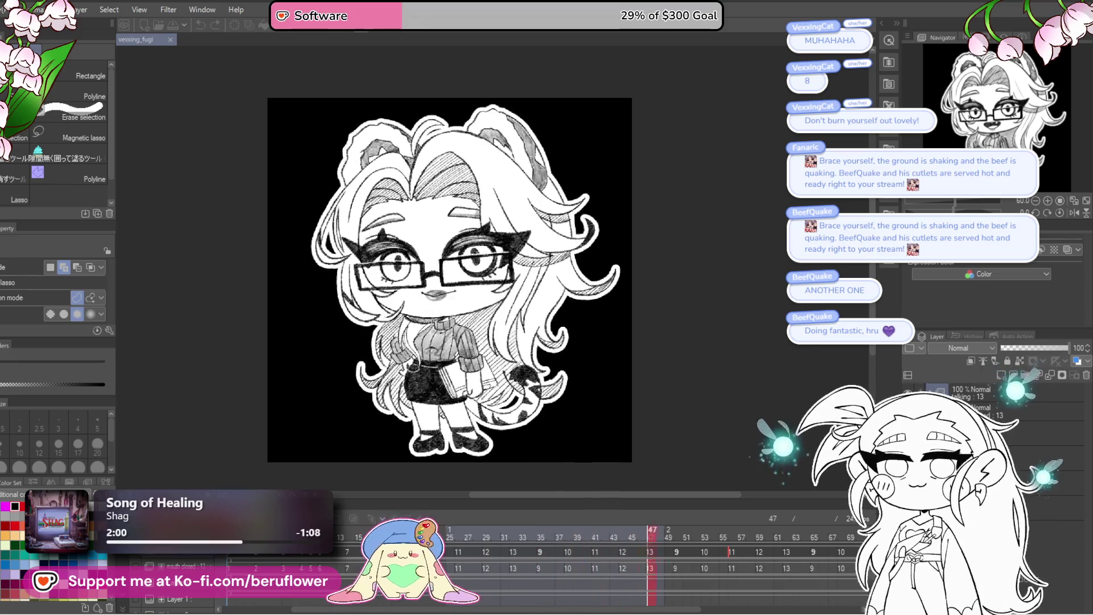